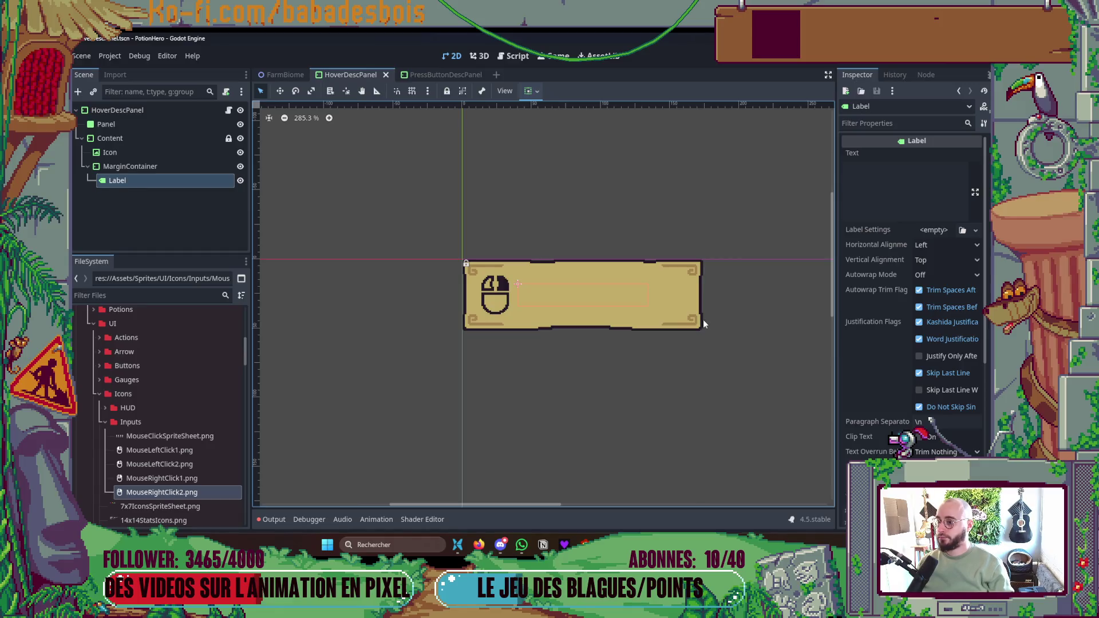
- Copy the Icon, MarginContainer and Label nodes, delete them from HoverDescPanel, and save
shift+click(153, 156)
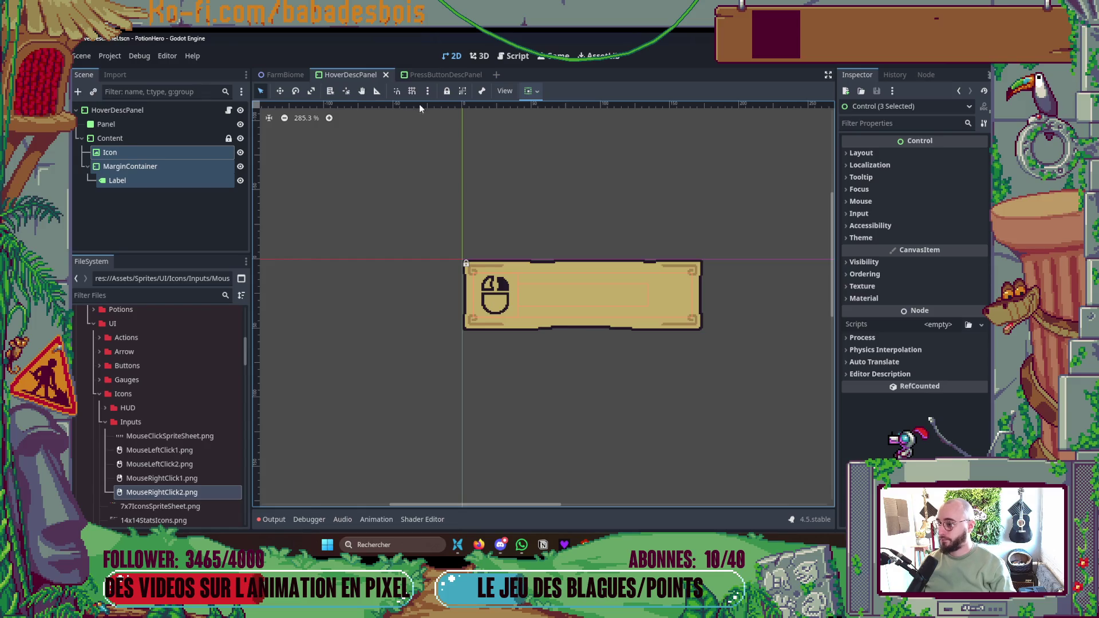
click(449, 74)
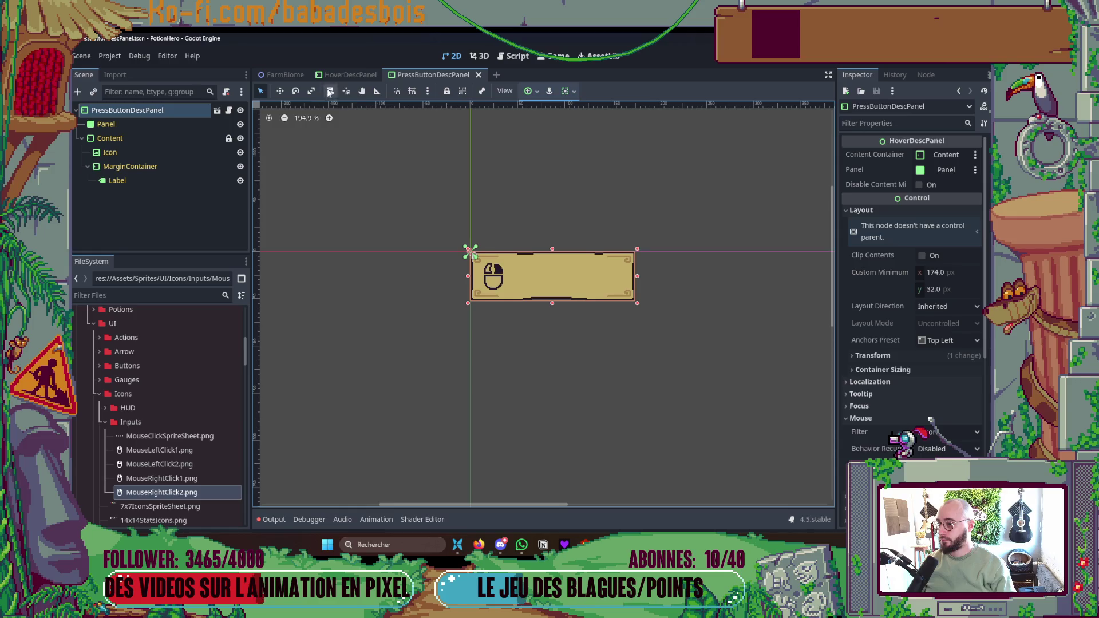
click(352, 74)
key(Delete)
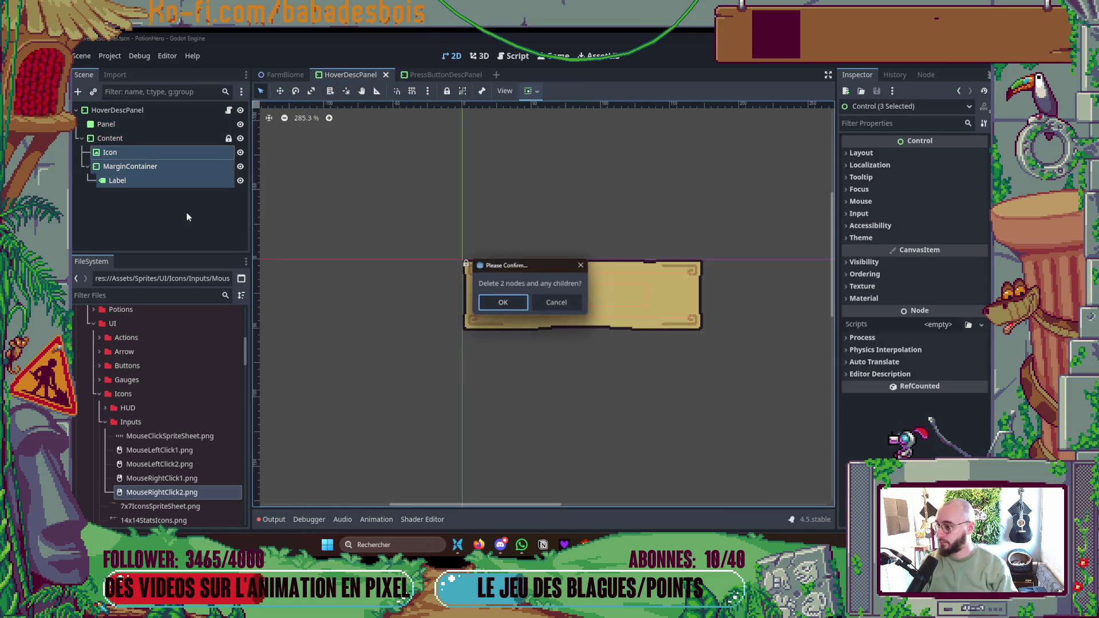
click(500, 304)
key(ctrl+s)
- Paste the icon and label nodes under PressButtonDescPanel's Content node and save the scene
click(426, 75)
click(228, 138)
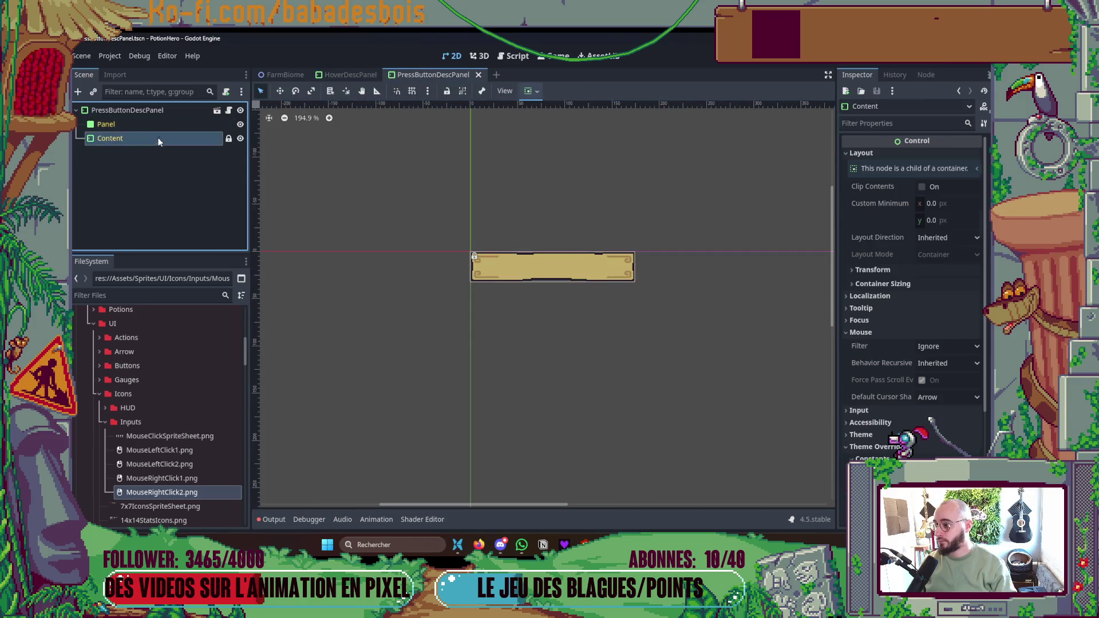
key(ctrl+v)
click(532, 229)
scroll(515, 206, up, 4)
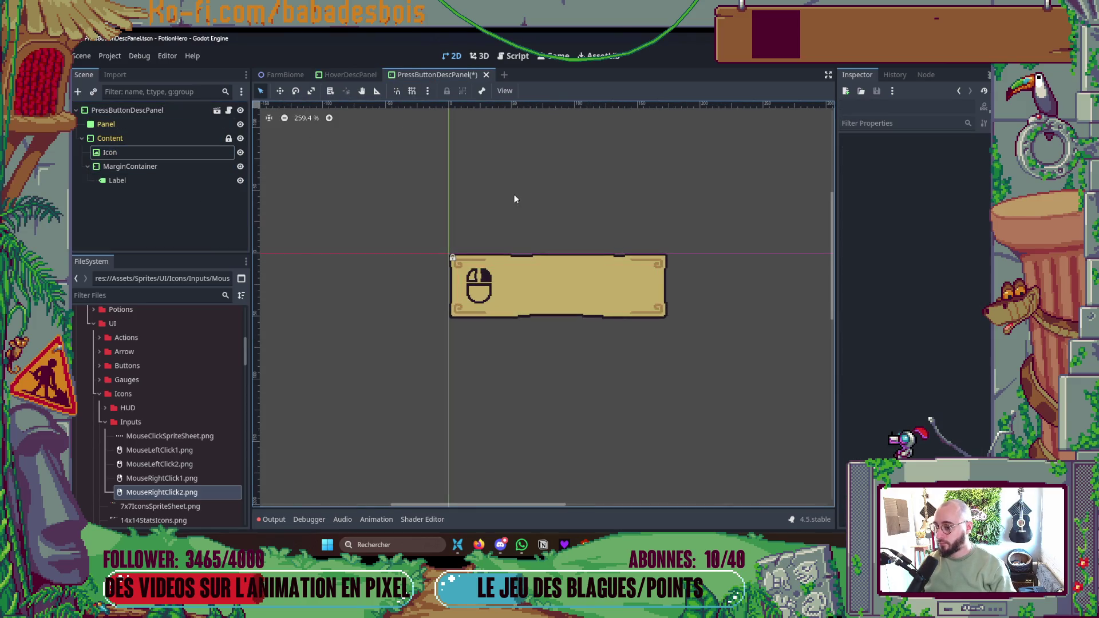
key(ctrl+s)
- Compare both scenes, then select the pasted Label and start editing its text
click(352, 74)
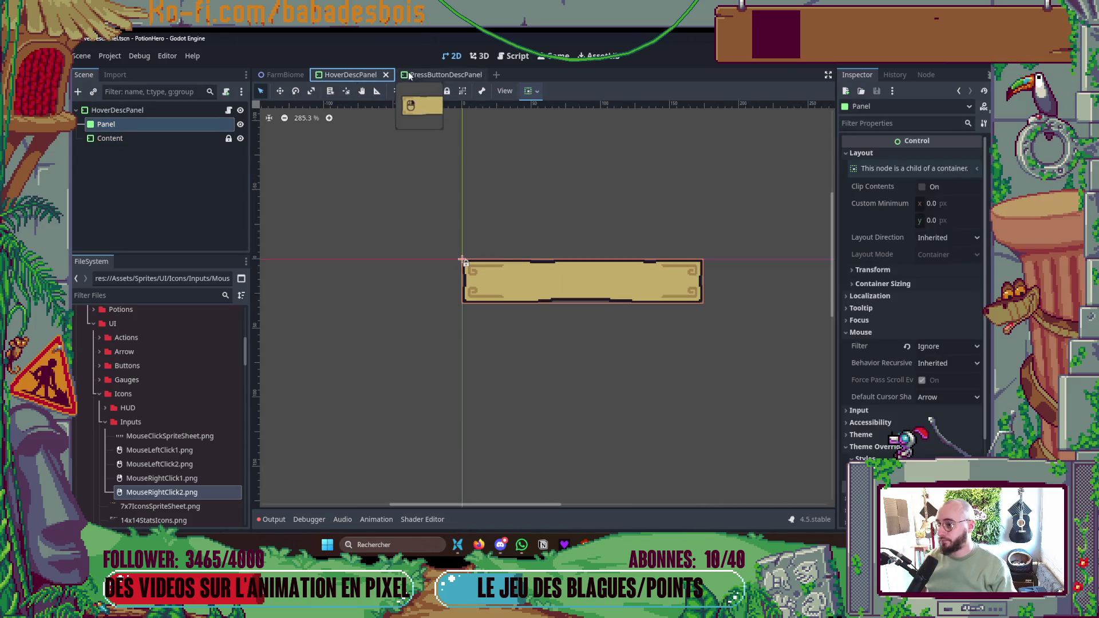
click(426, 73)
click(351, 74)
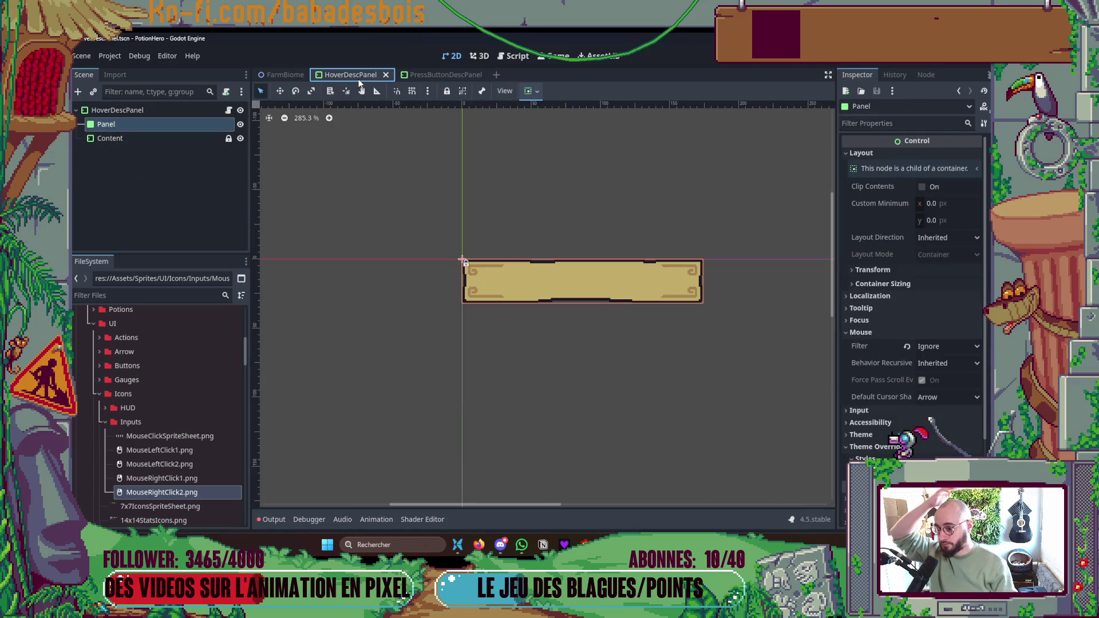
click(429, 75)
scroll(560, 224, up, 2)
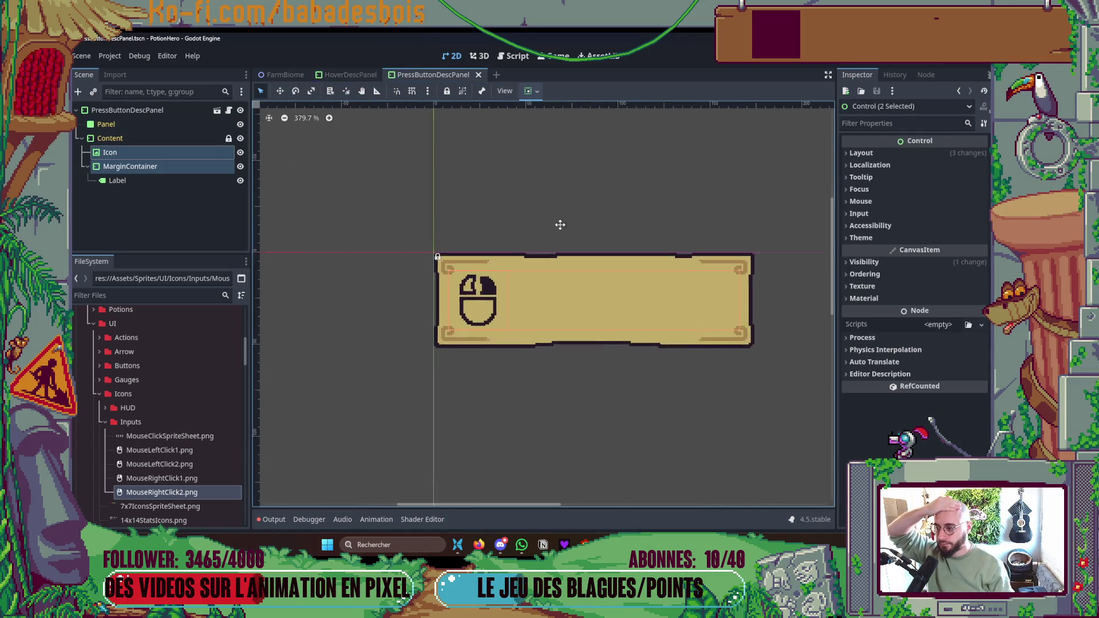
click(155, 212)
click(160, 168)
click(154, 181)
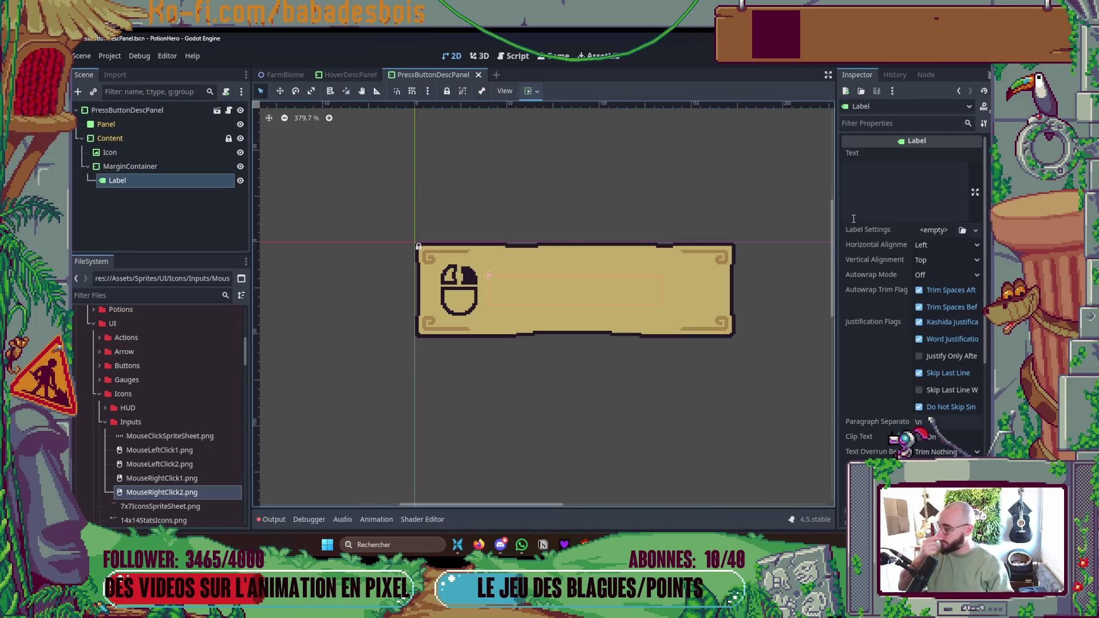
click(878, 172)
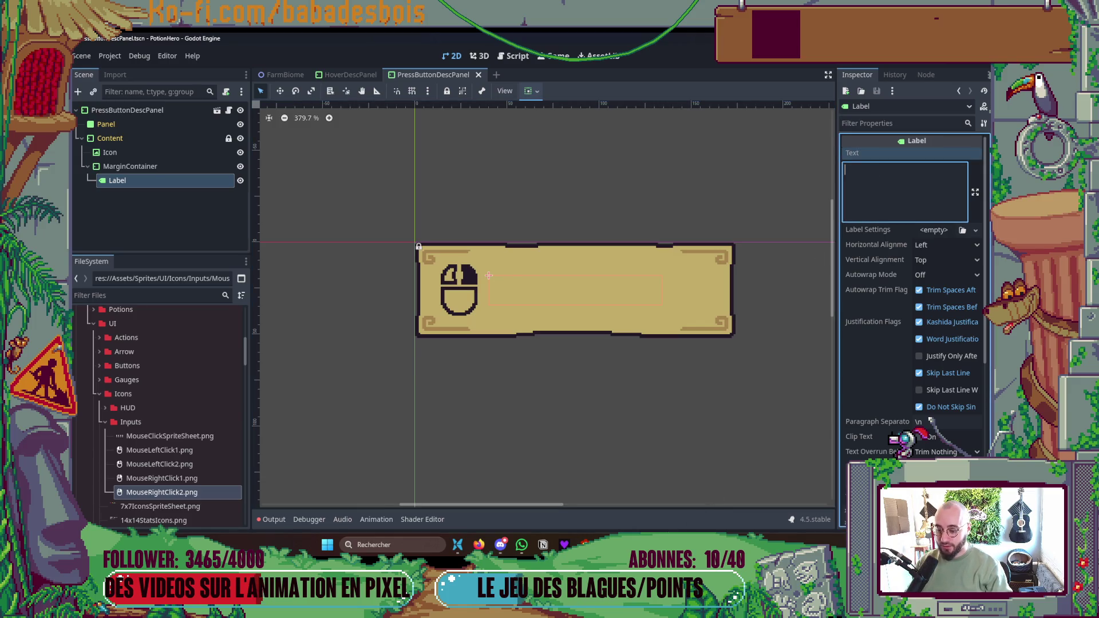
key(alt+Tab)
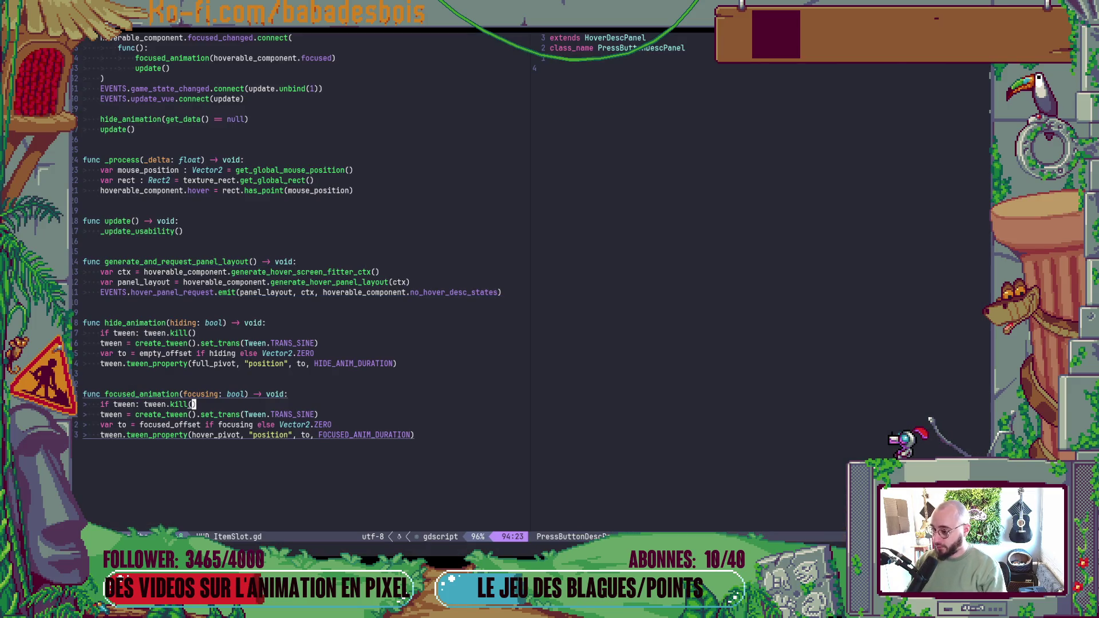
- Open Translation.csv through the file finder and scroll to the HUD entries near line 47
key(space)
text(f)
text(Tra)
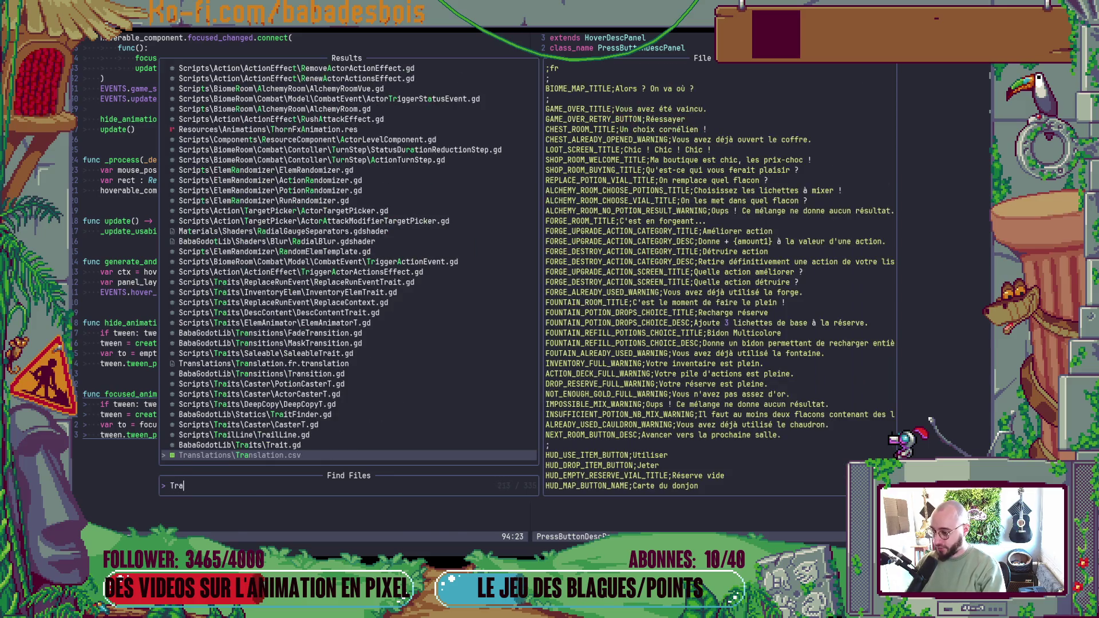
key(Return)
scroll(303, 281, down, 20)
scroll(303, 280, down, 20)
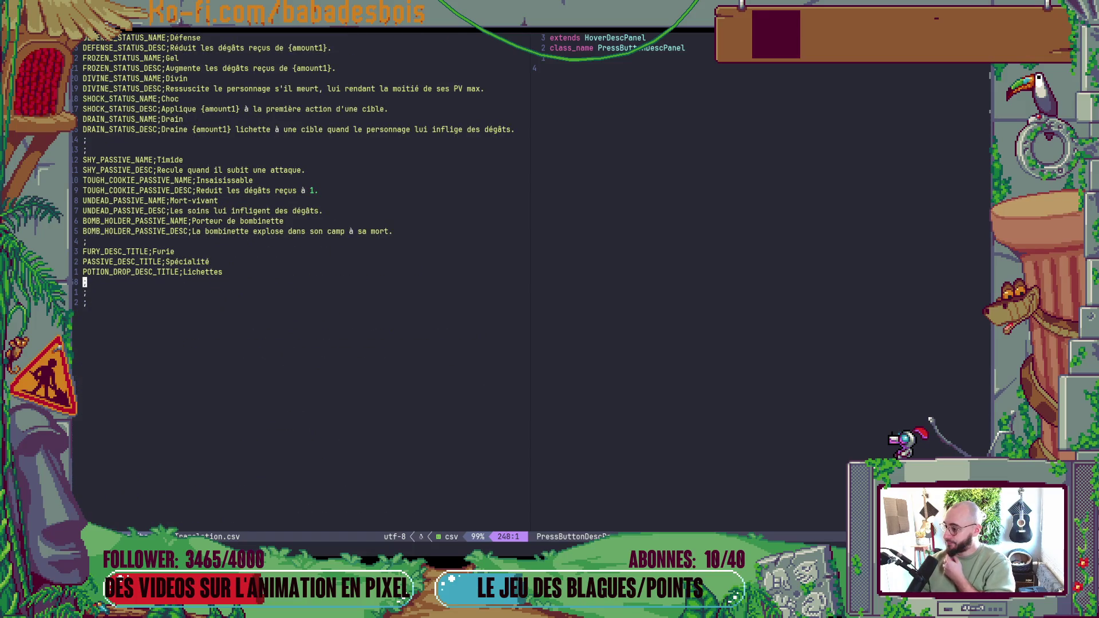
scroll(373, 396, up, 9)
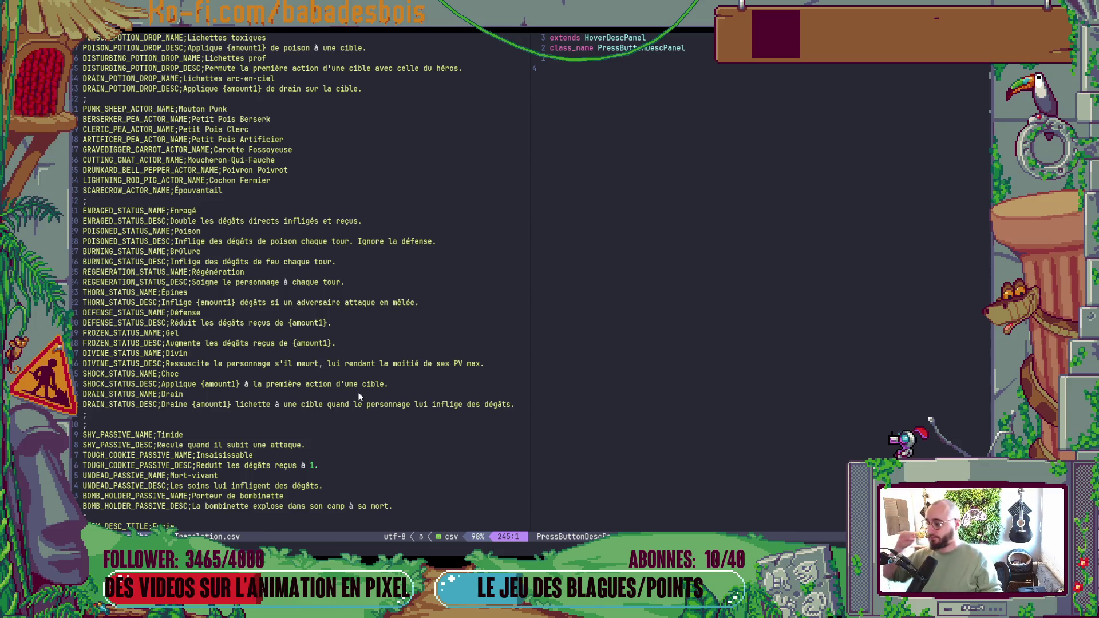
scroll(348, 390, down, 3)
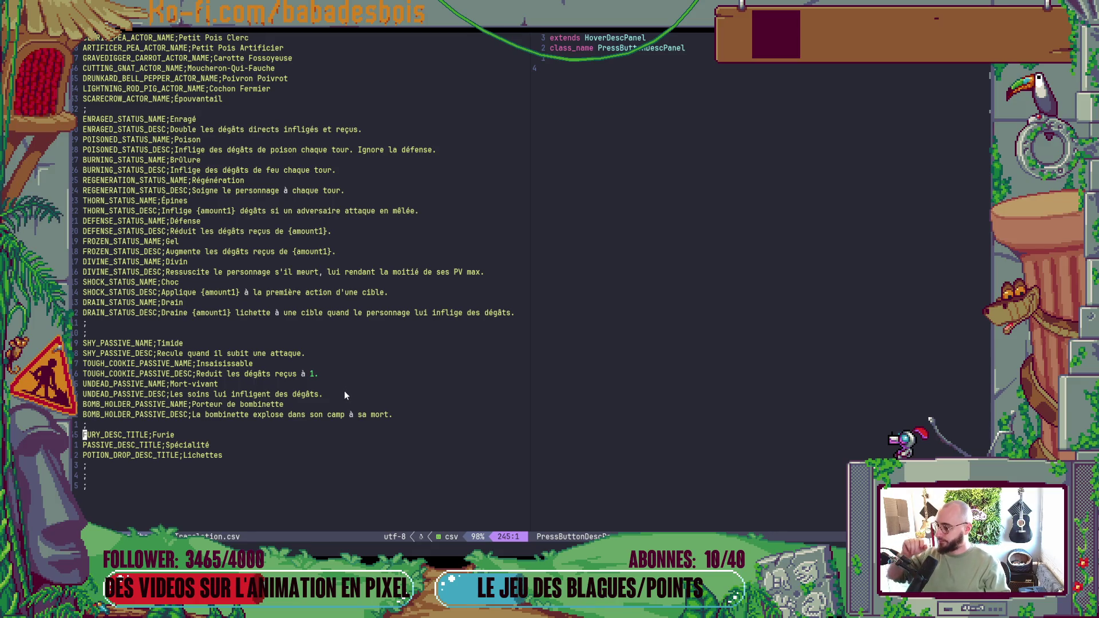
scroll(345, 391, up, 20)
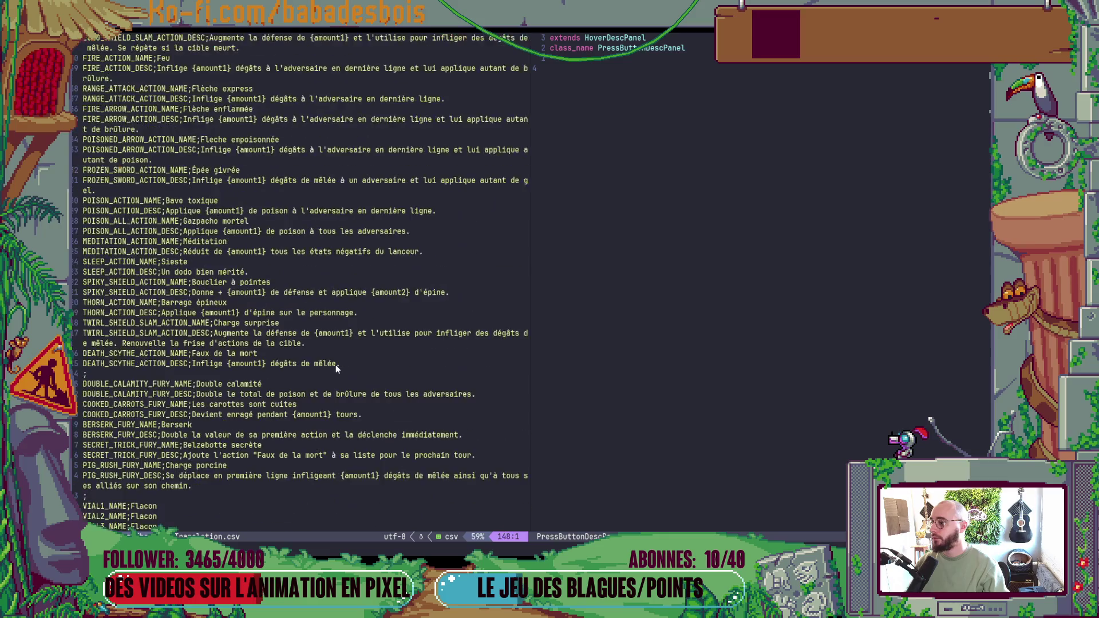
scroll(336, 368, up, 5)
scroll(304, 370, down, 15)
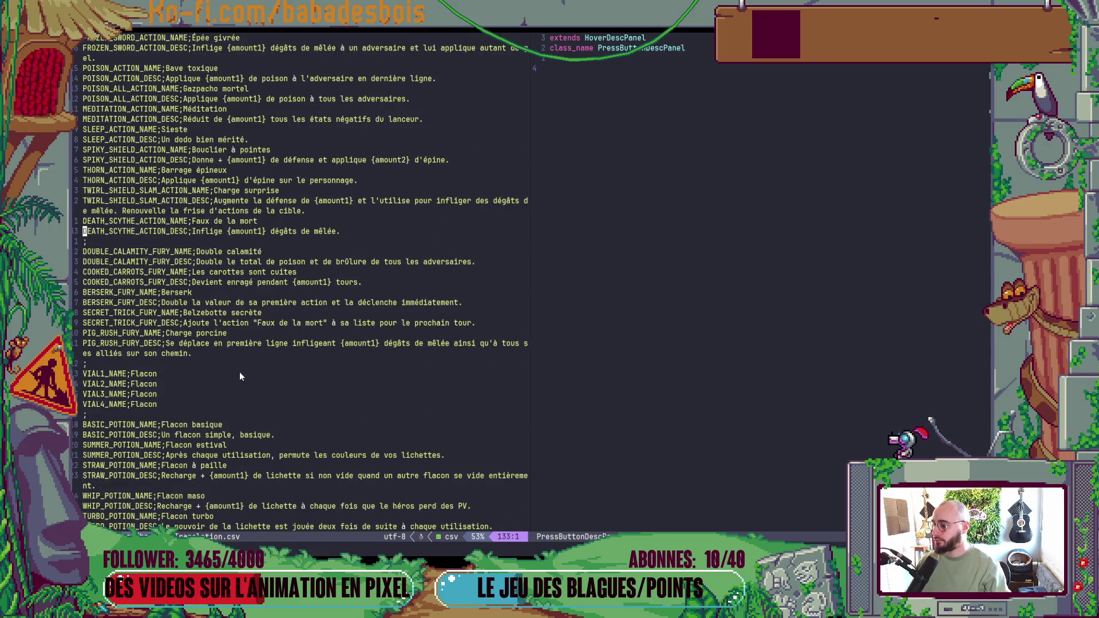
scroll(225, 373, up, 18)
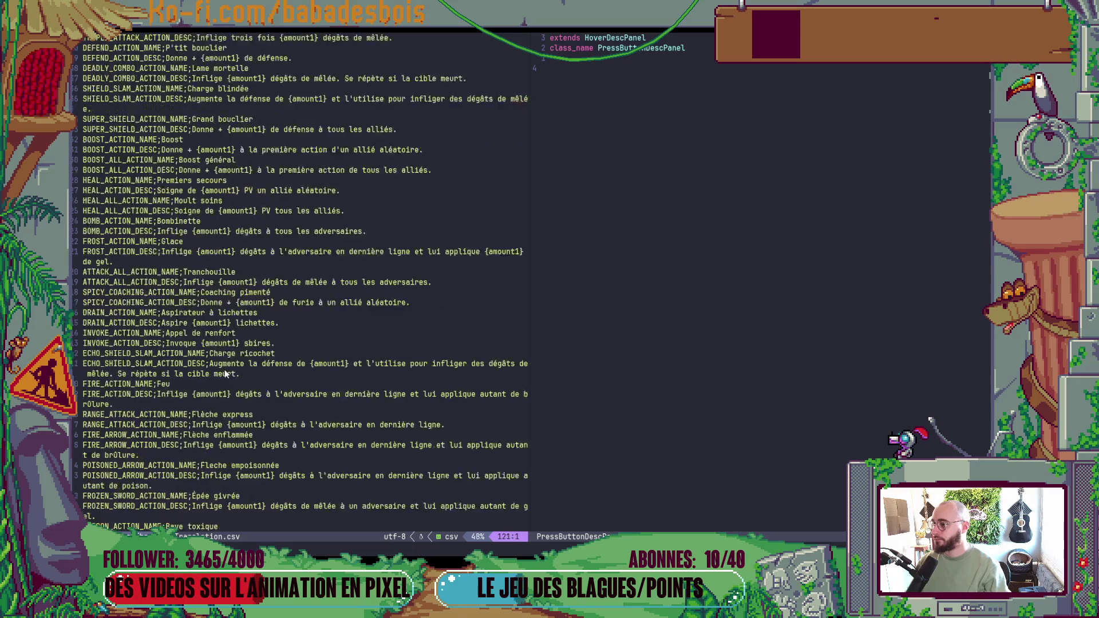
scroll(225, 374, up, 10)
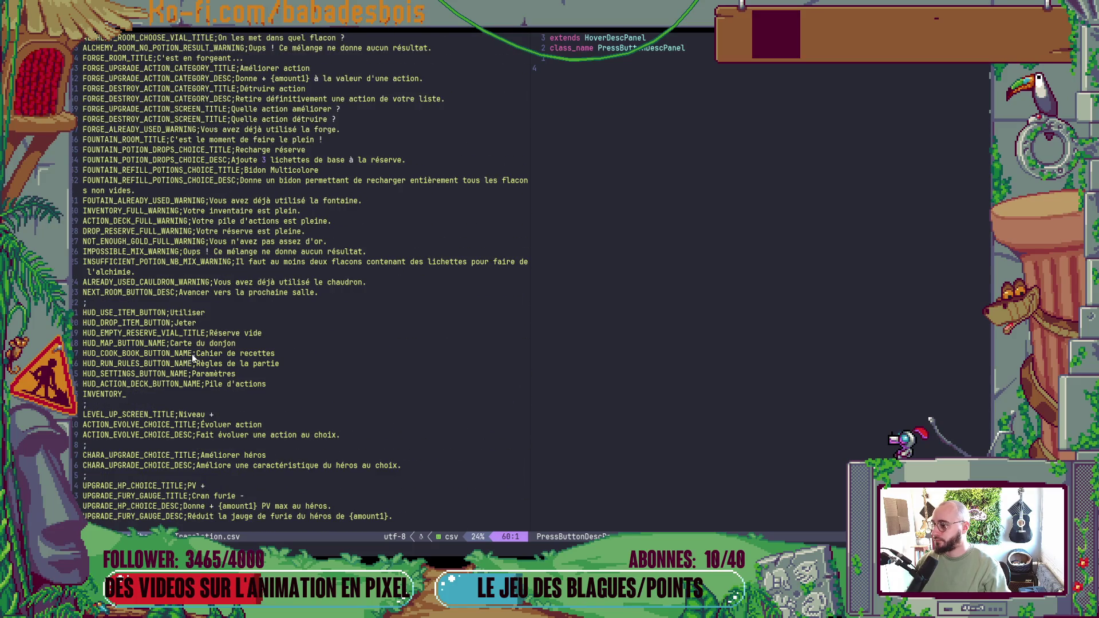
scroll(169, 364, down, 4)
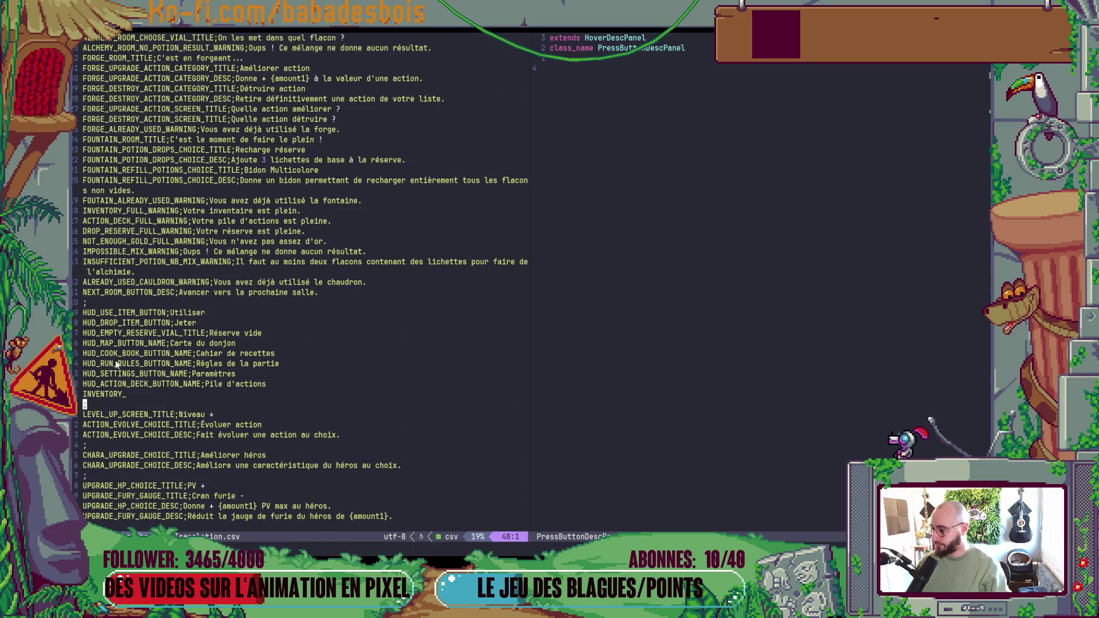
- Start a new key INVENTORY_PRESS_RIGHT_CLICK_TO on line 47 and yank part of it
click(126, 393)
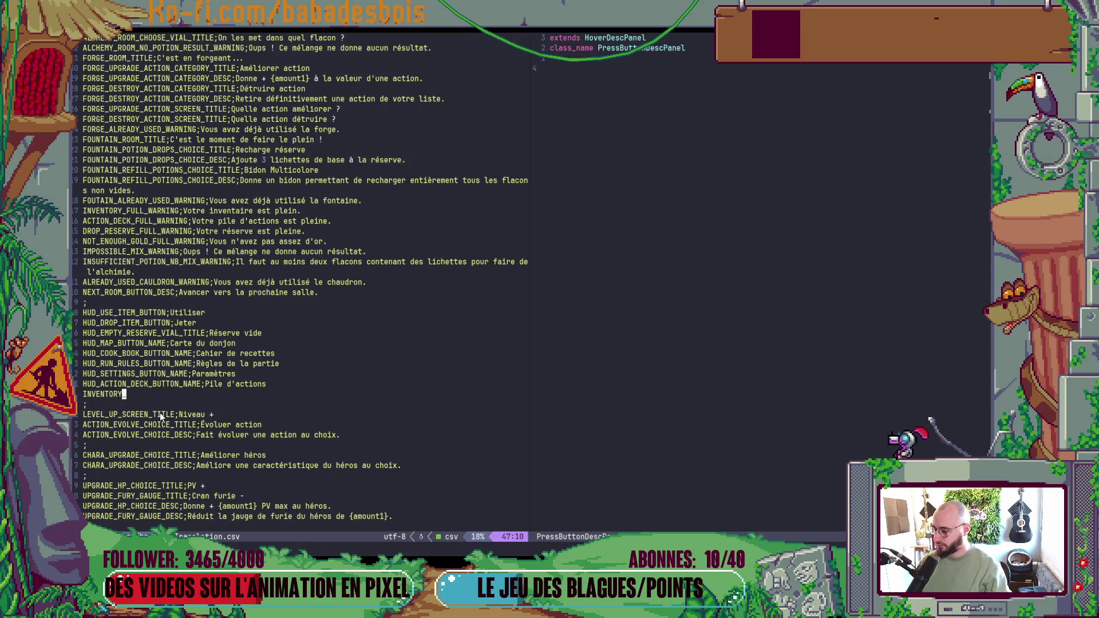
text(i_)
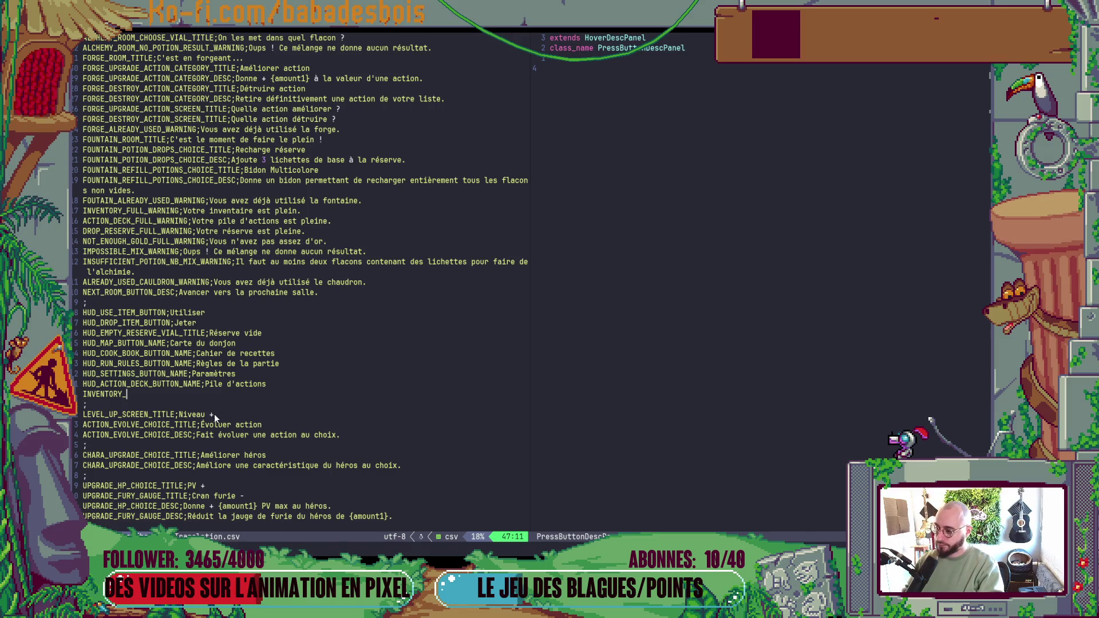
text(Pre)
key(BackSpace)
key(BackSpace)
text(RE)
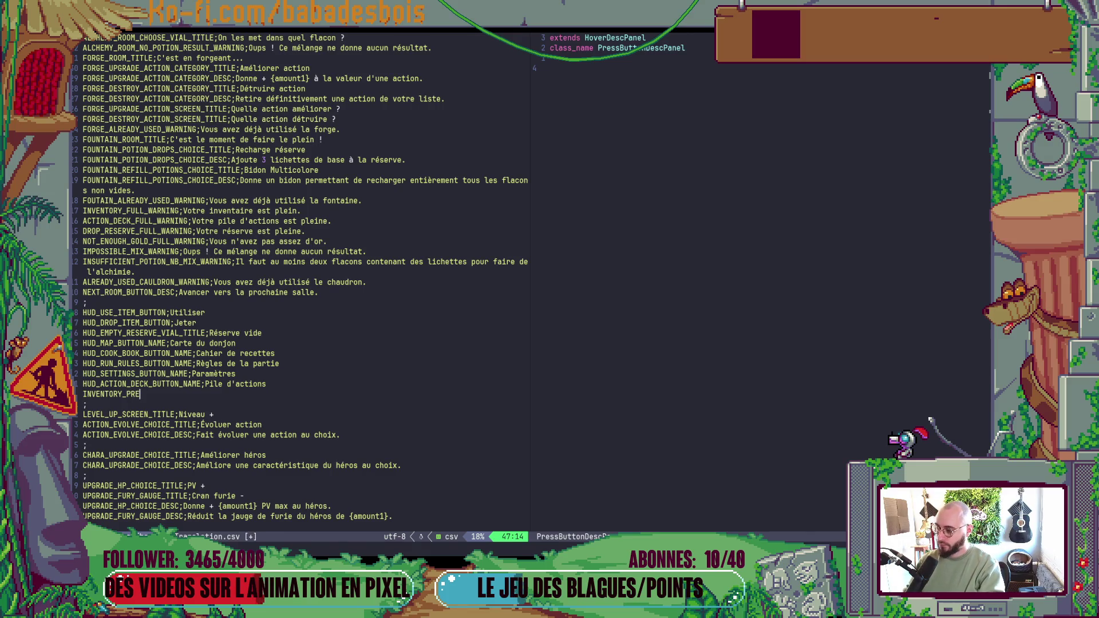
text(SS_RI)
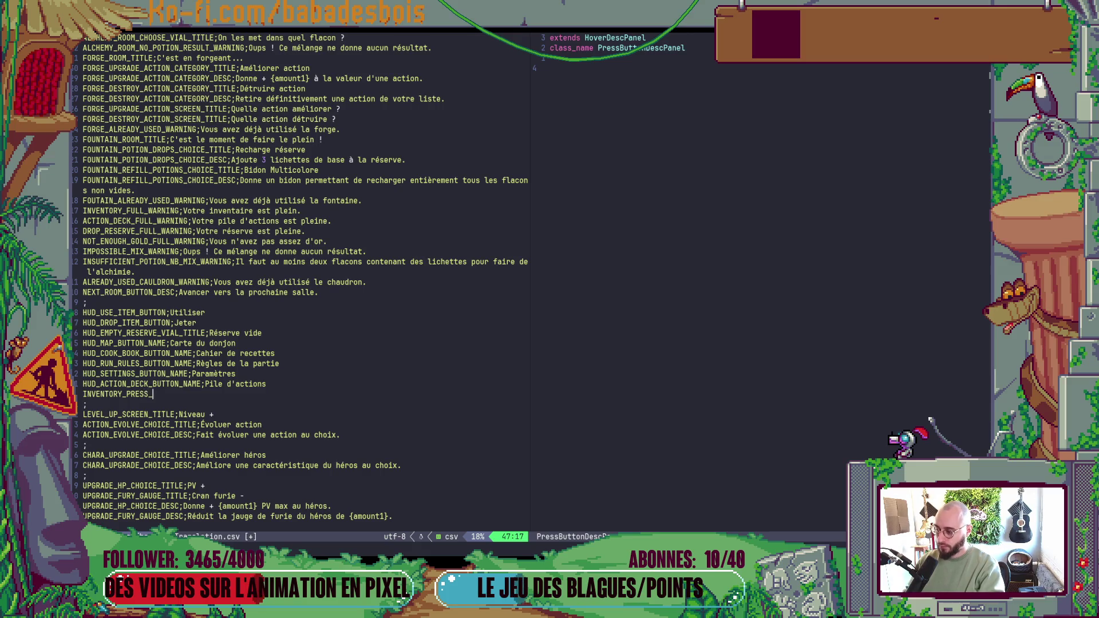
text(GHT_CLICK)
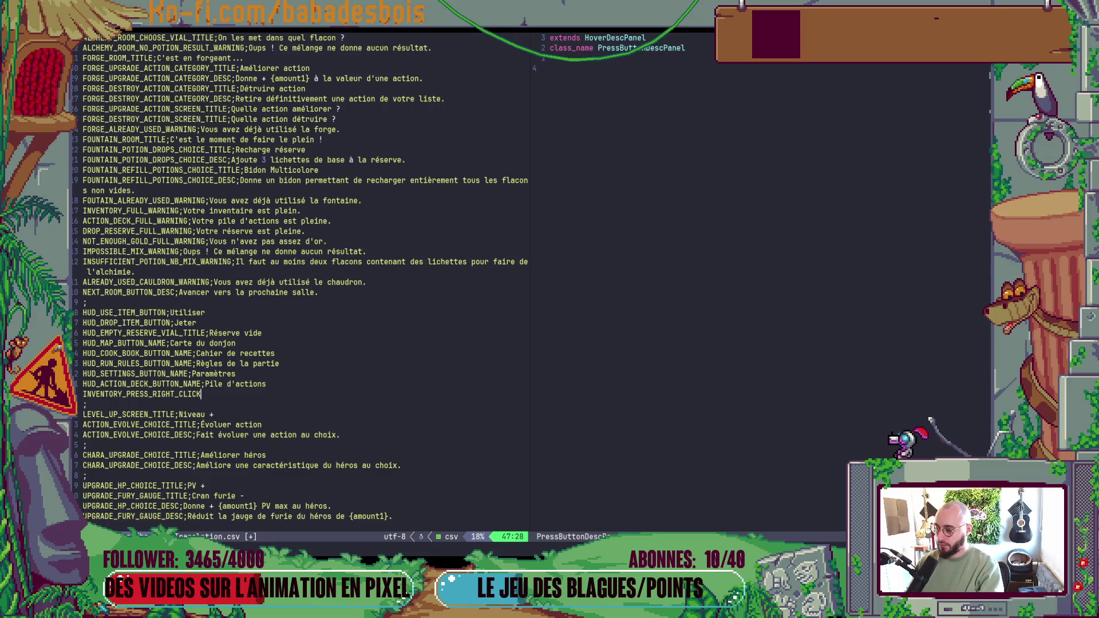
text(_TO)
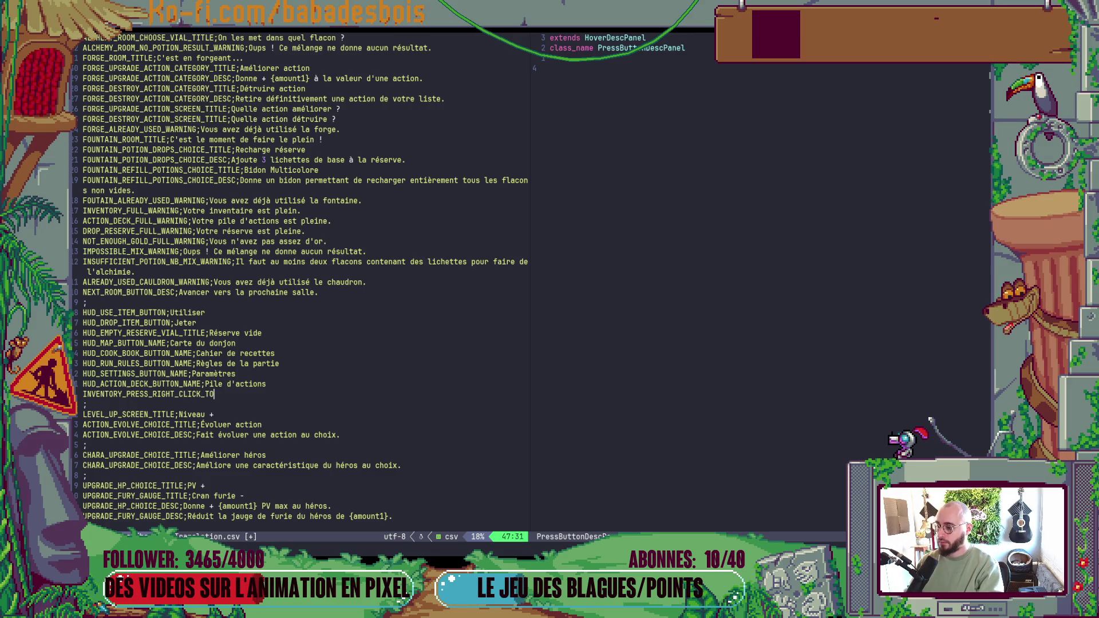
key(Escape)
key(b)
key(l)
key(l)
key(l)
key(l)
key(v)
key(e)
key(y)
- Complete the key as INVENTORY_PRESS_RIGHT_CLICK_TO_THROW; with a trailing separator
key(alt+Tab)
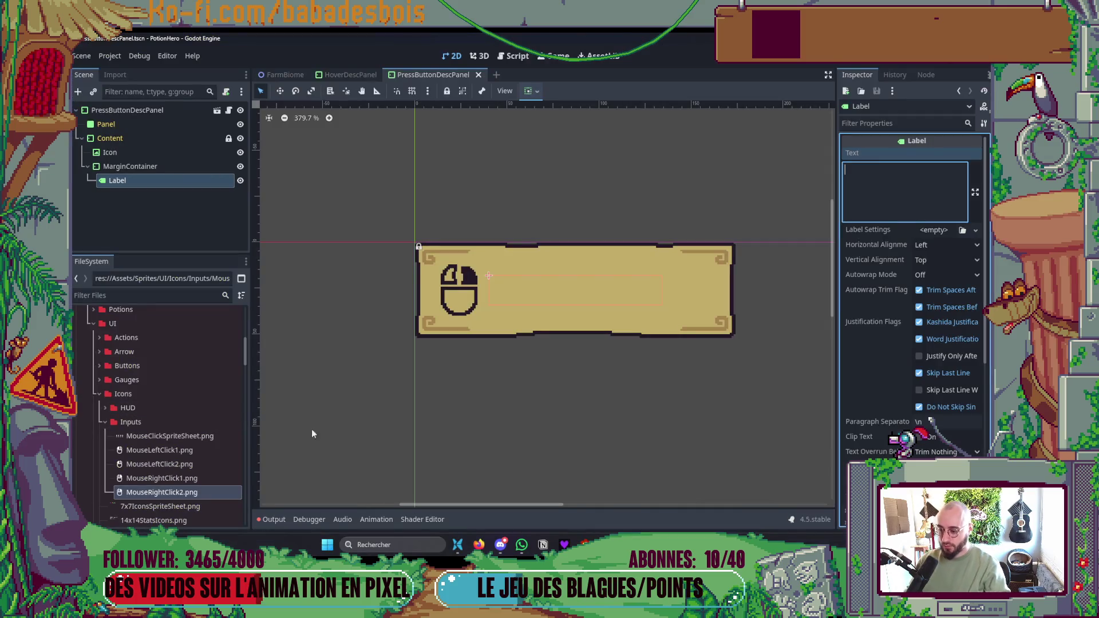
click(479, 544)
key(alt+Tab)
key(alt+Tab)
key(alt+Tab)
key(alt+Tab)
text(A)
text(THRO)
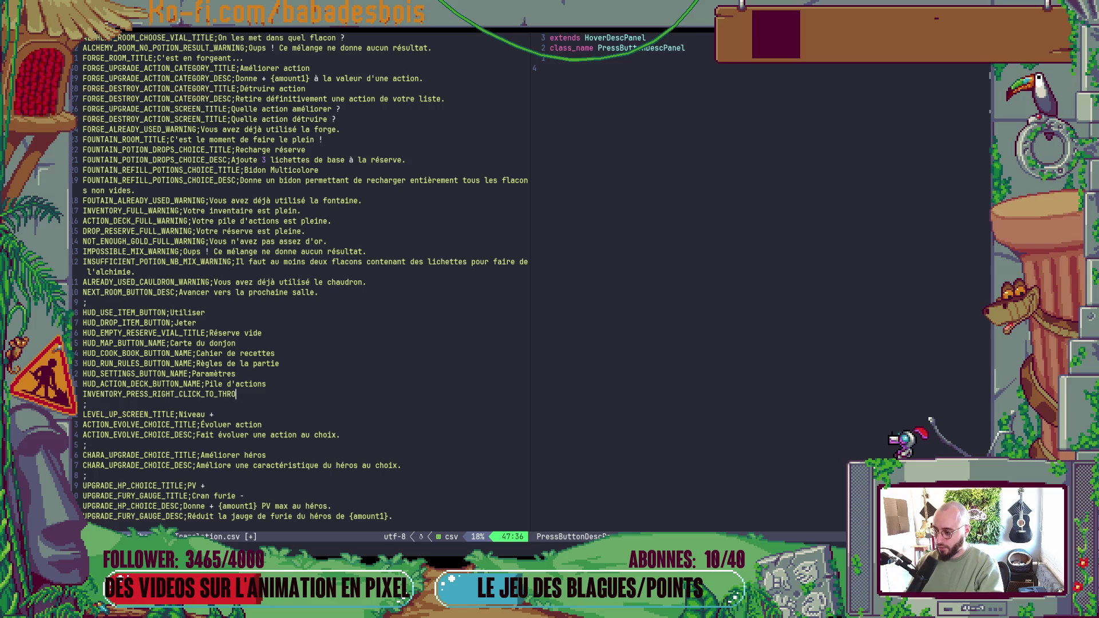
text(W;)
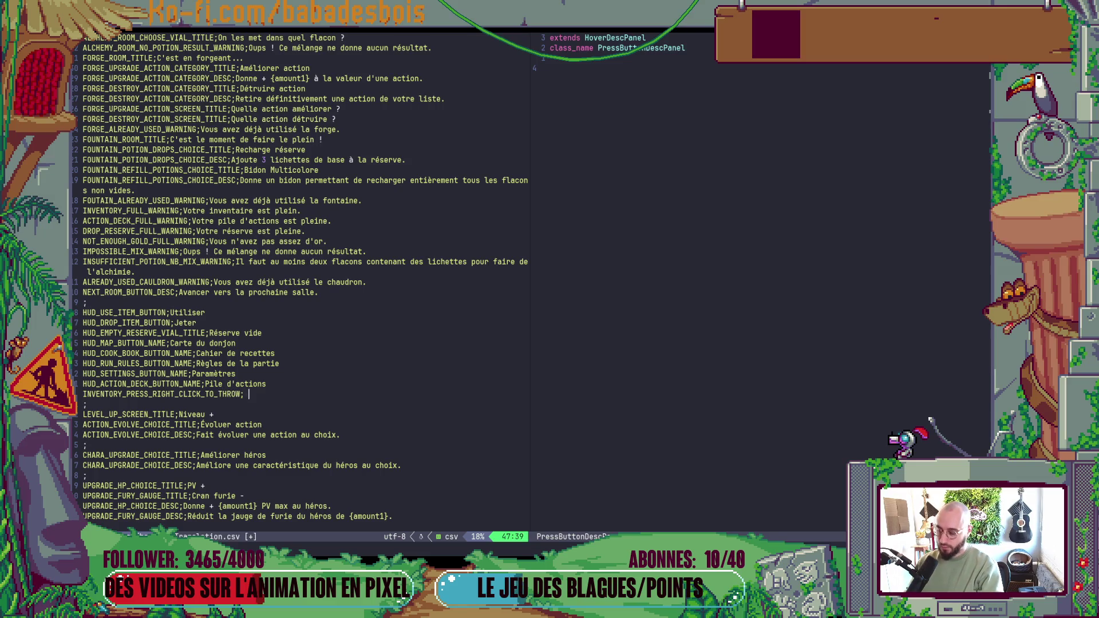
- Copy the 'Clic droit pour le jeter.' hint wording from the Miro tooltip mockup
click(479, 544)
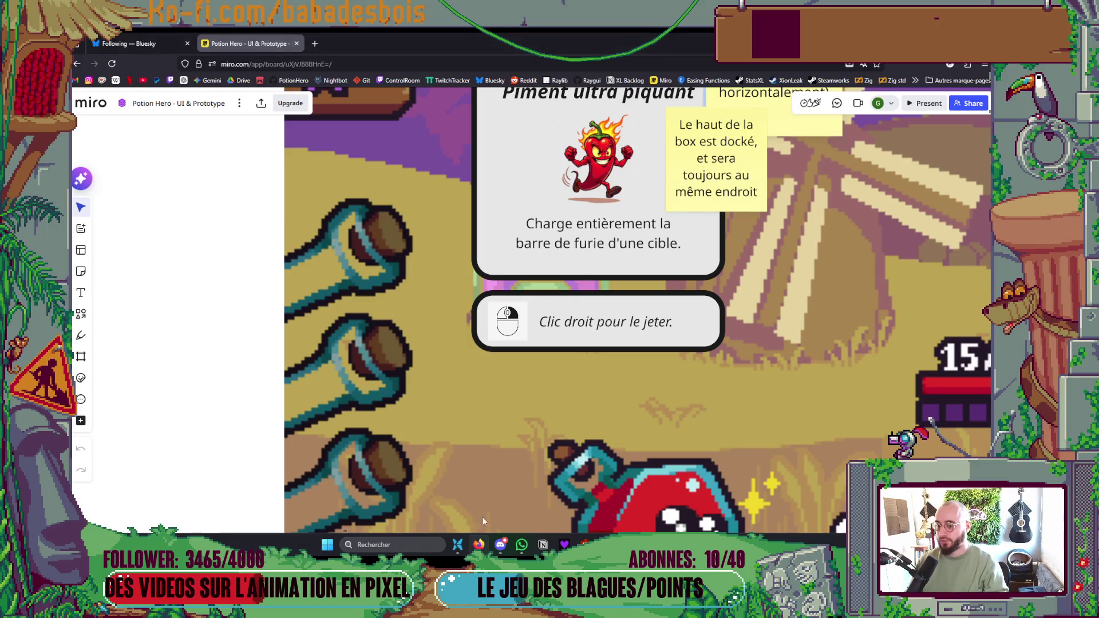
click(637, 326)
click(644, 323)
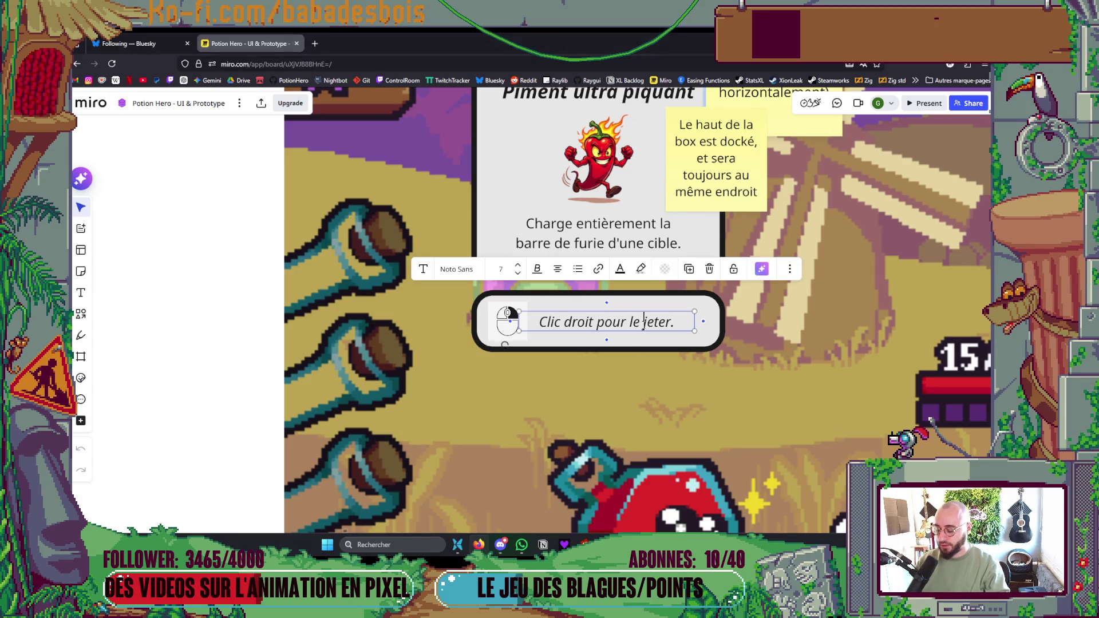
key(ctrl+a)
key(alt+Tab)
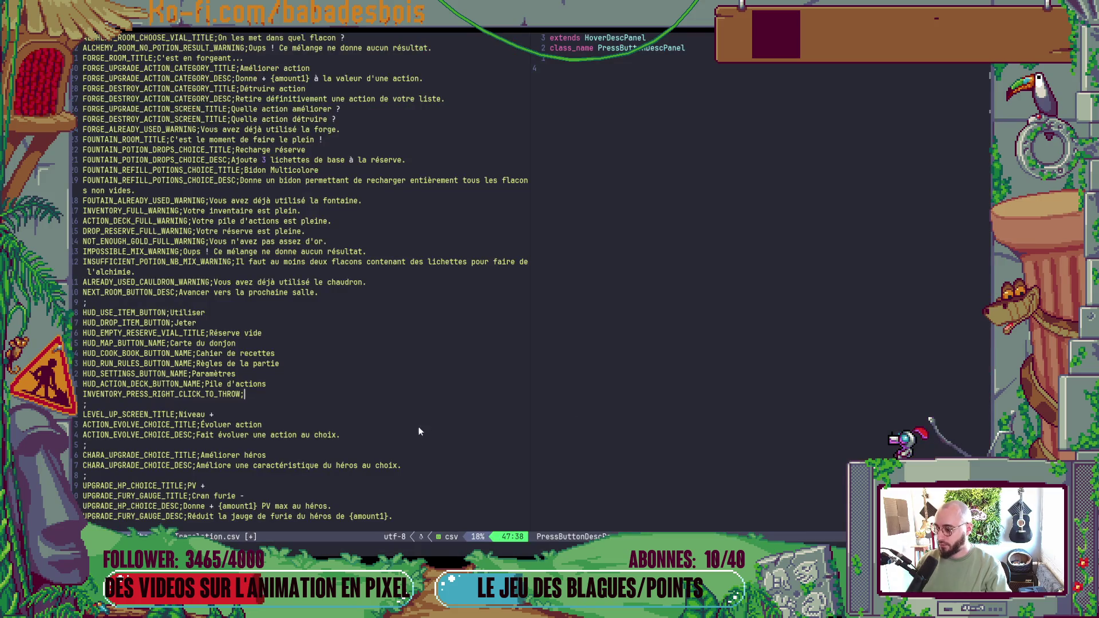
- Paste 'Clic droit pour le jeter.' into line 47 with a ';' separator before it
key(Escape)
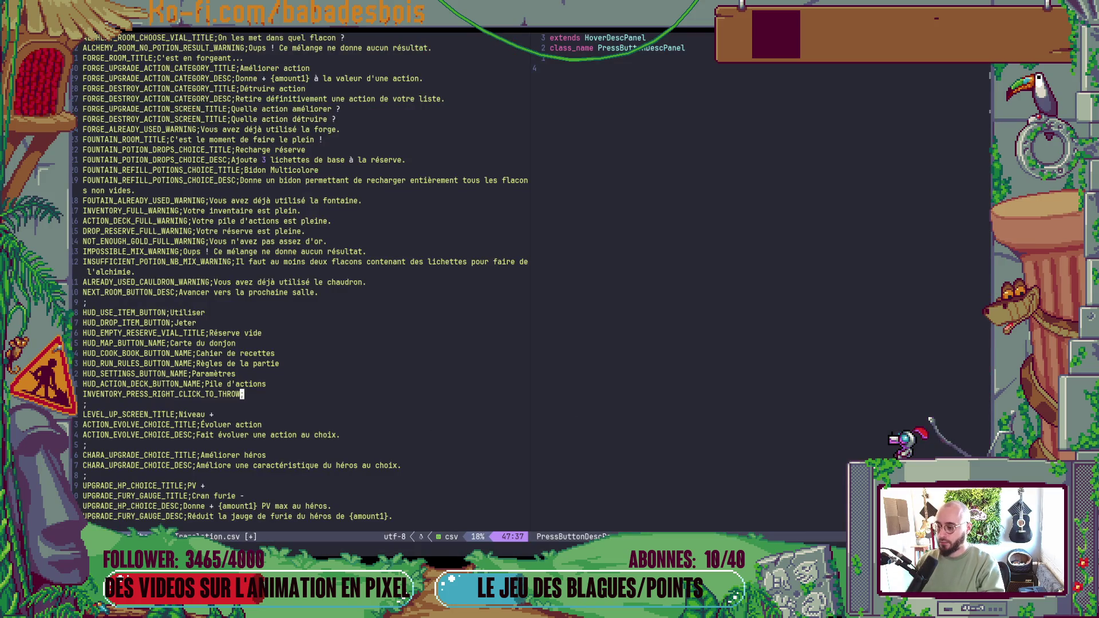
key(shift+p)
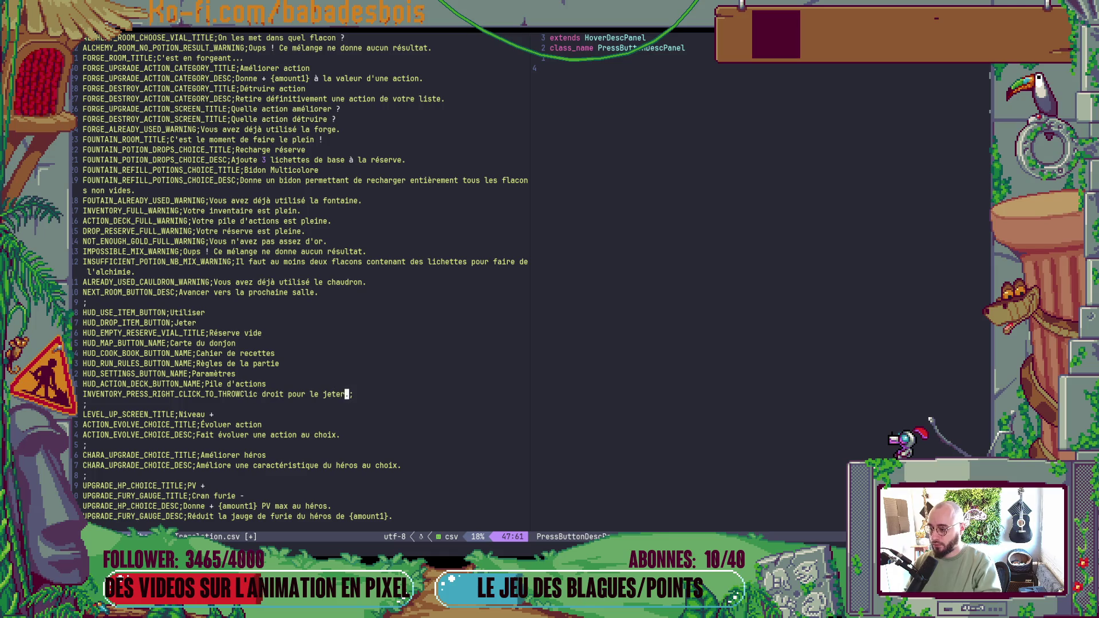
key(l)
key(b)
key(b)
key(b)
key(b)
key(b)
key(b)
text(i;)
key(Escape)
- Save translation.csv with :w
text(:w)
key(Return)
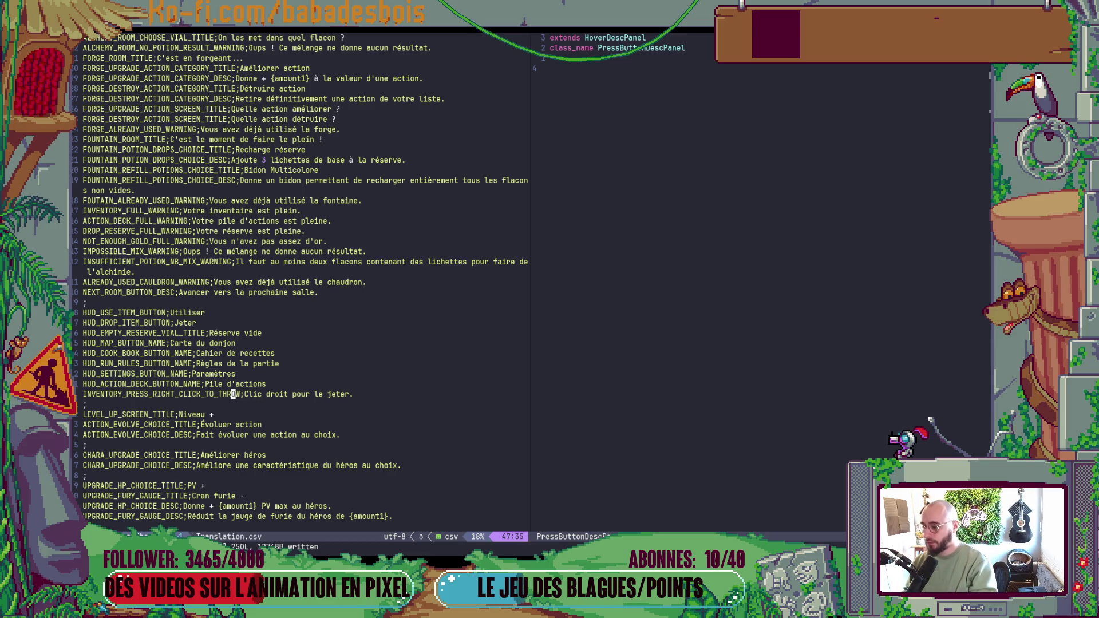
key(0)
key(alt+Tab)
key(alt+Tab)
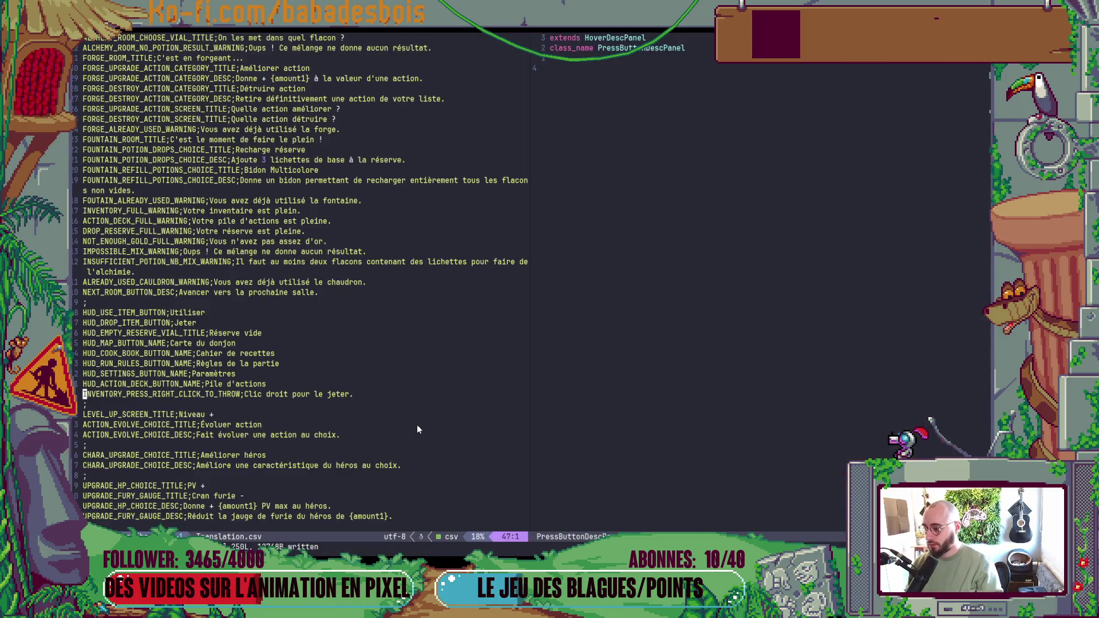
key(alt+Tab)
key(alt+Tab)
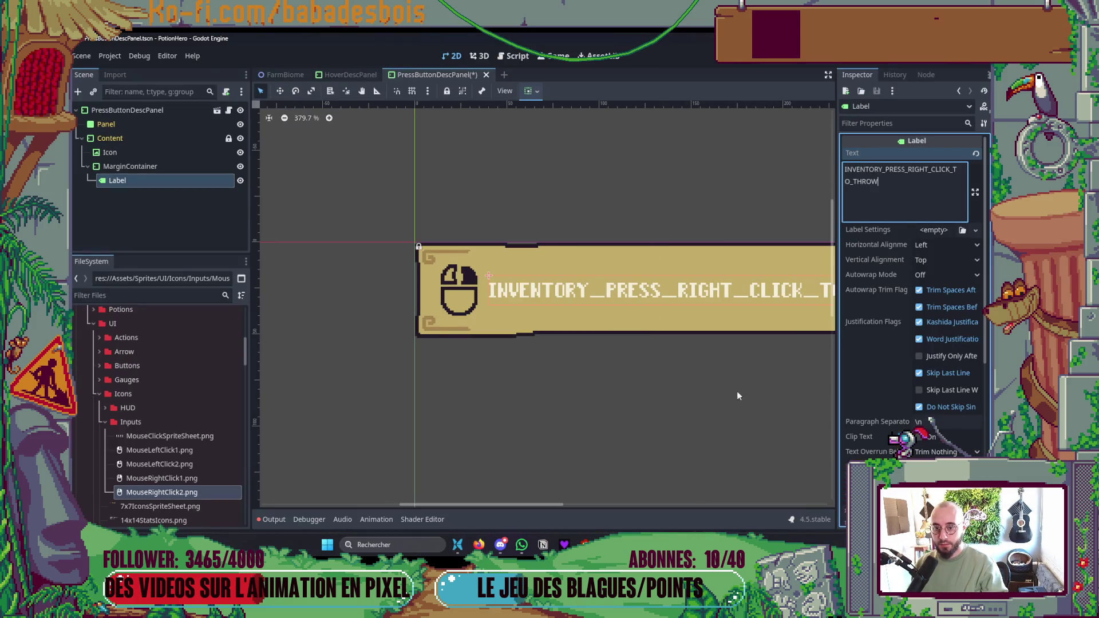
- Give the MarginContainer left and right margin constants of 40
scroll(658, 355, down, 2)
scroll(654, 341, down, 2)
drag(654, 341, 596, 312)
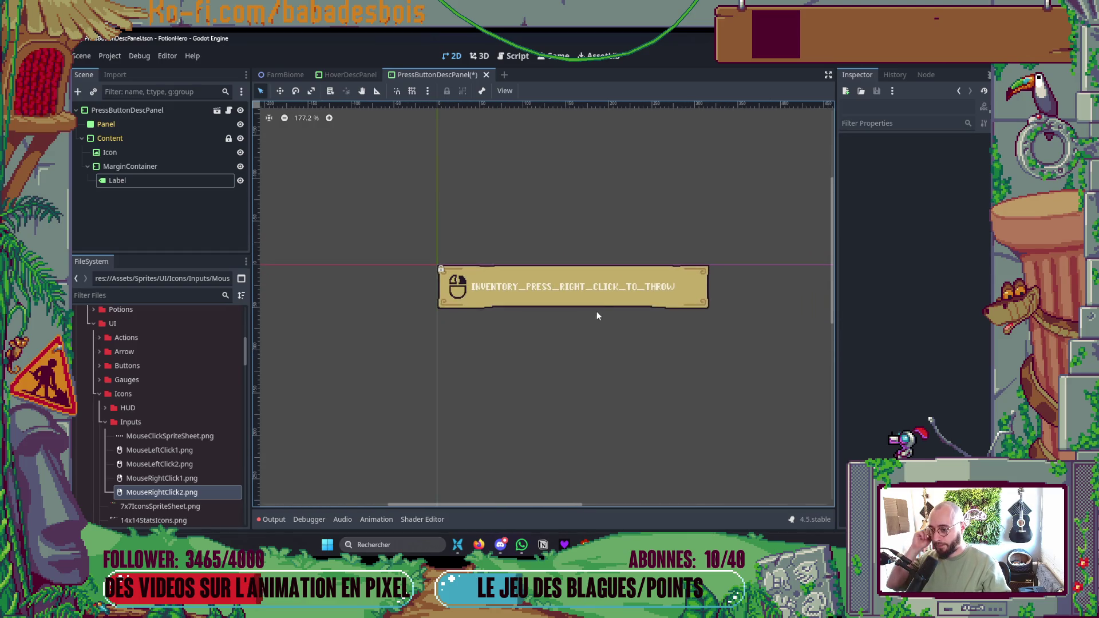
scroll(612, 302, up, 1)
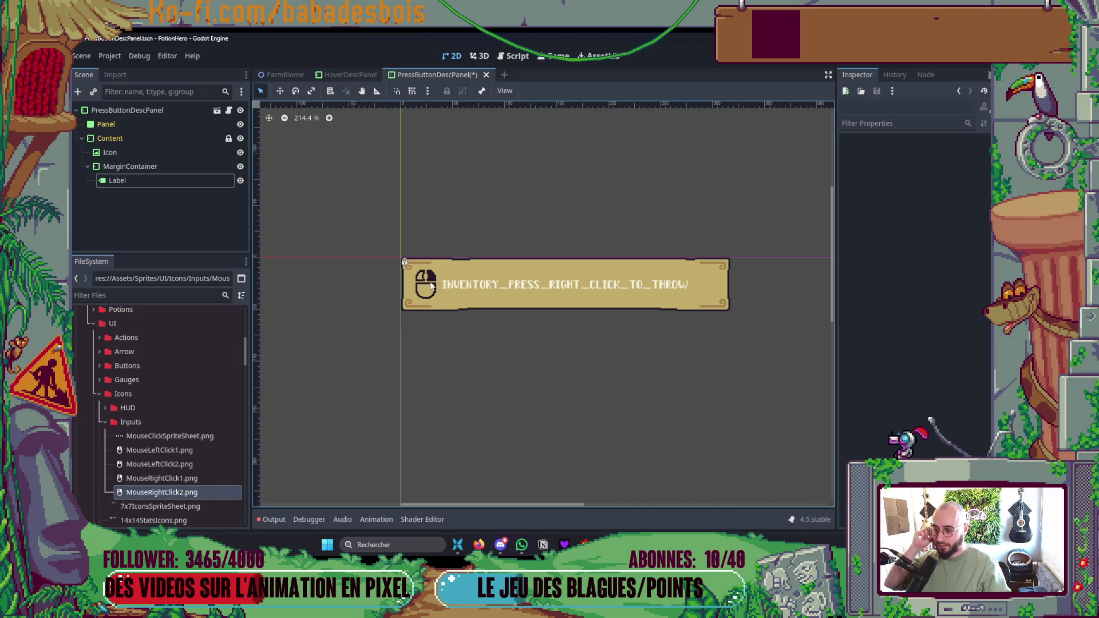
click(150, 167)
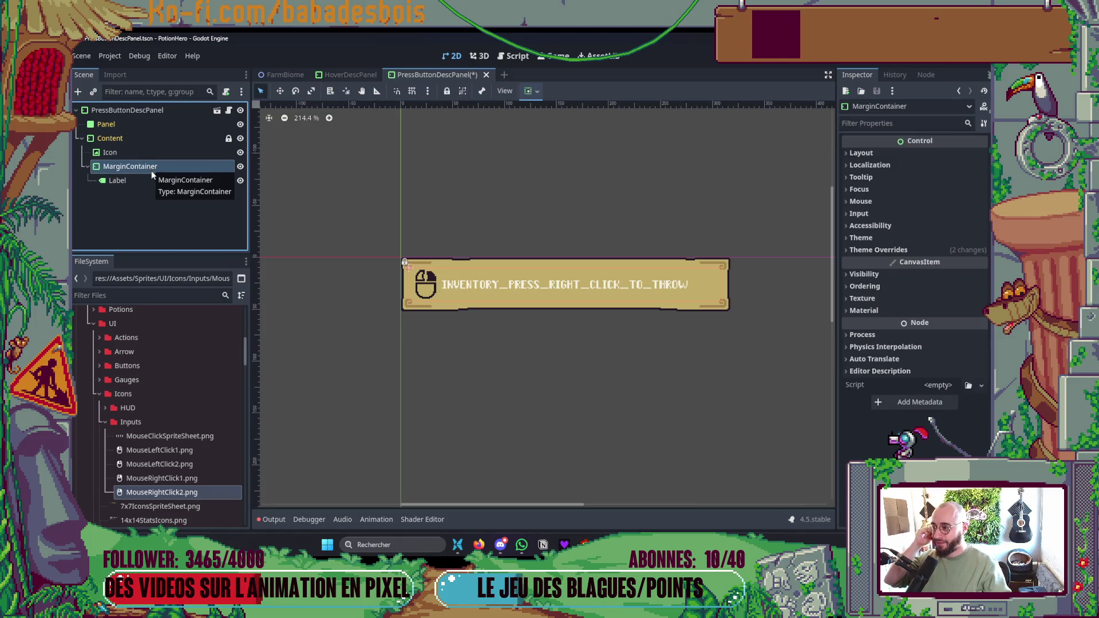
click(882, 250)
click(885, 262)
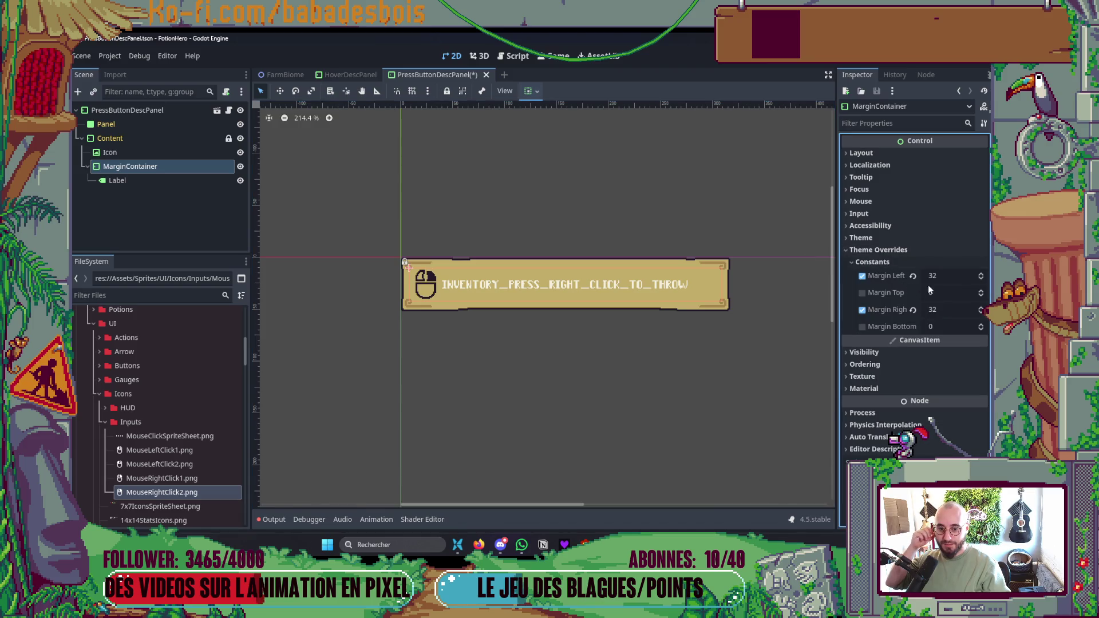
click(951, 275)
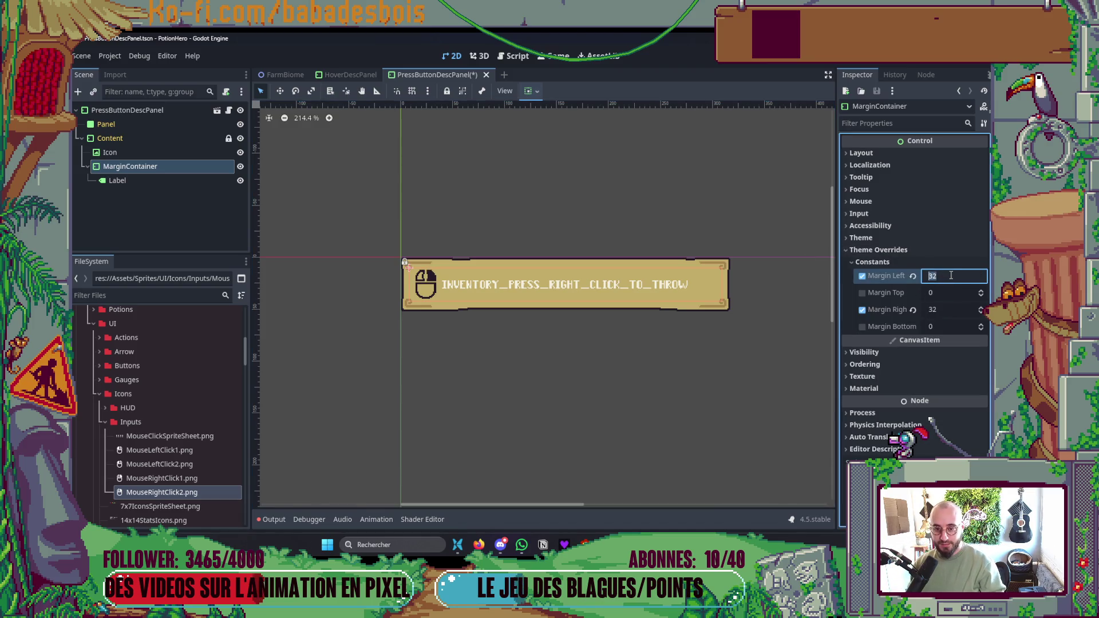
text(40)
key(Tab)
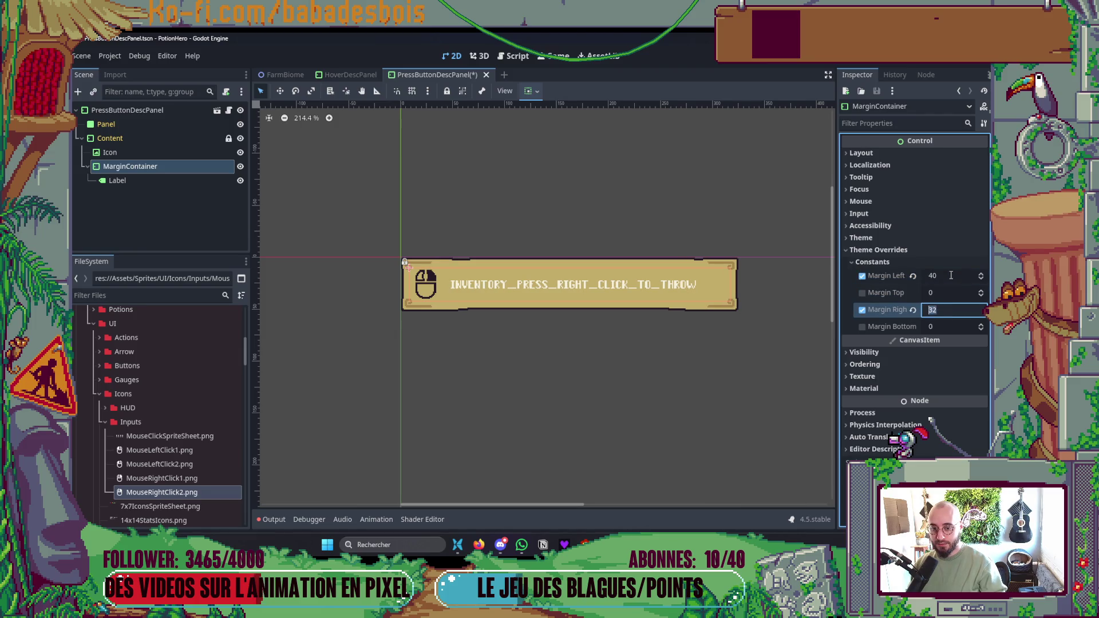
text(40)
- Set the hint Label's Autowrap Mode to Word, keeping vertical alignment at Top
click(203, 182)
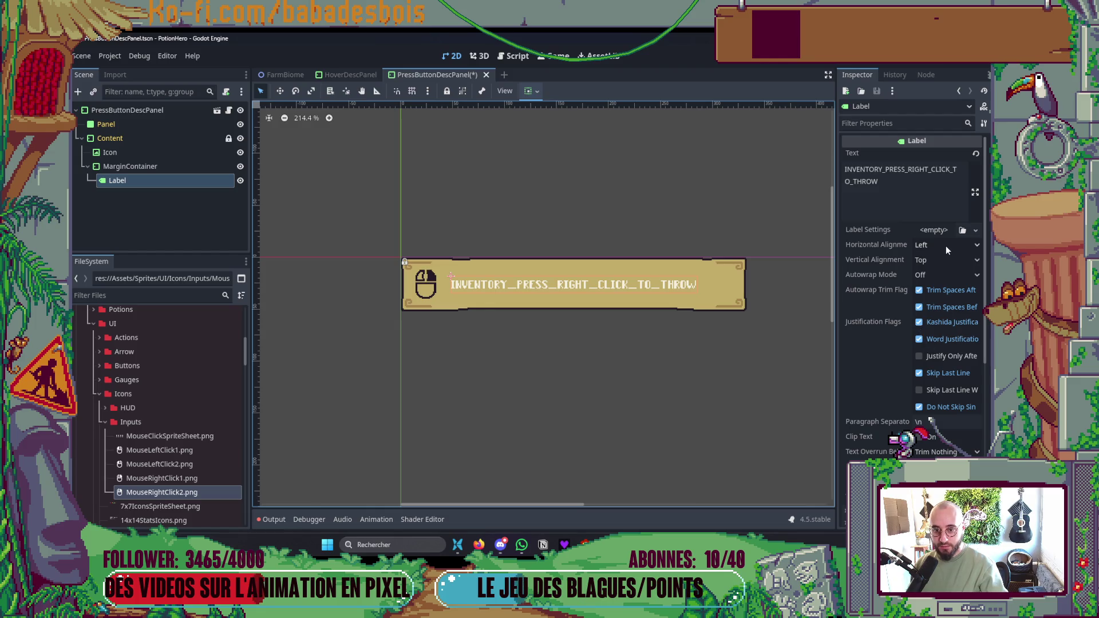
click(945, 260)
click(949, 260)
click(945, 276)
click(945, 318)
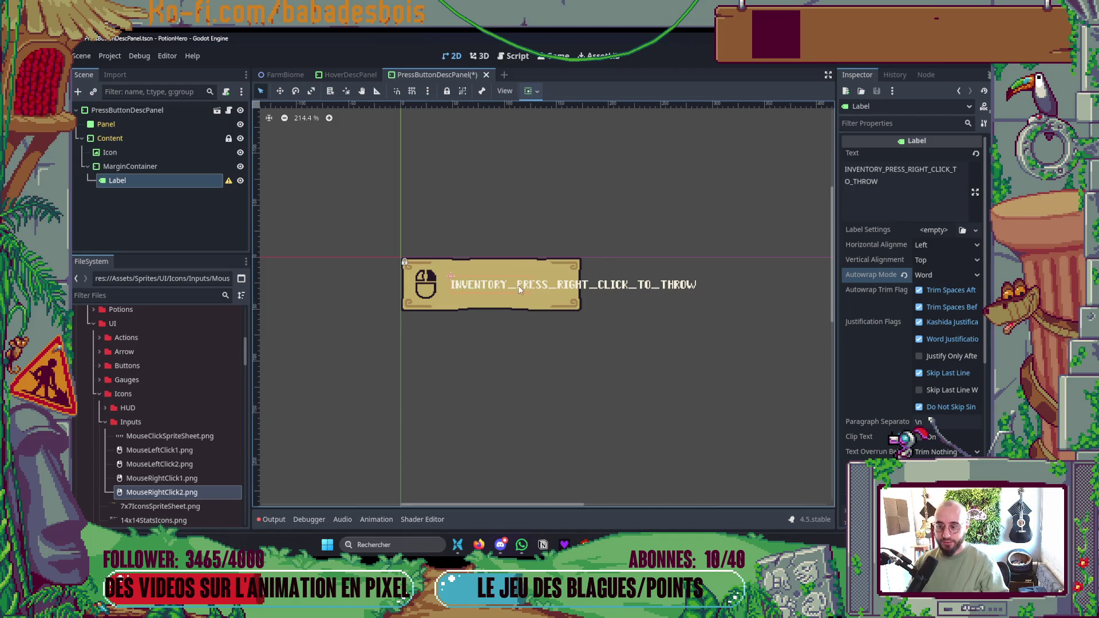
scroll(620, 304, down, 2)
scroll(616, 298, up, 3)
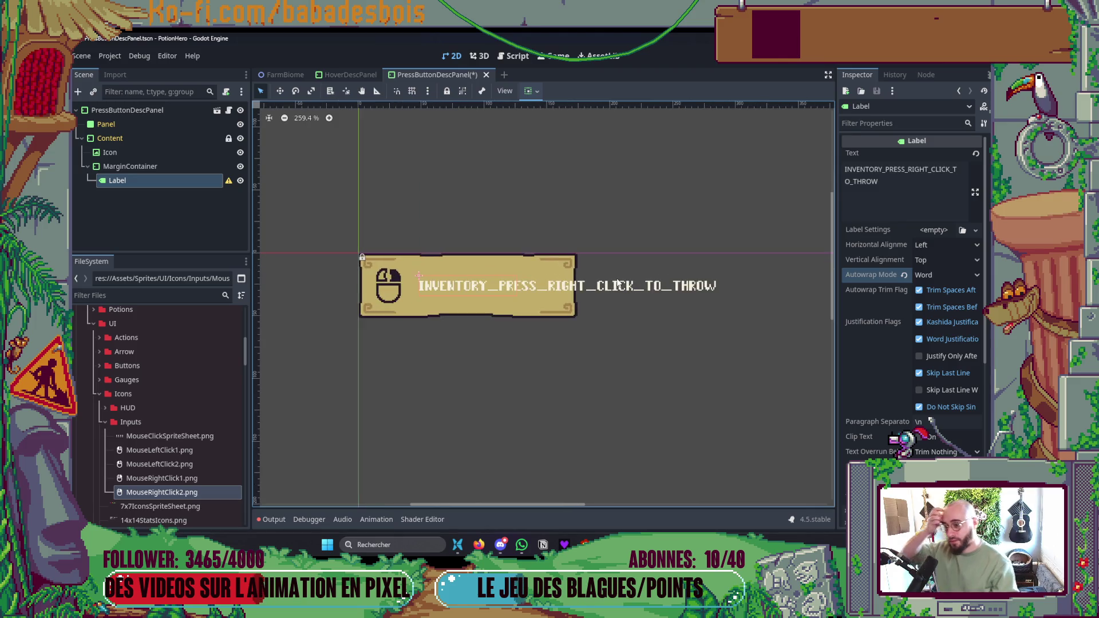
- Reduce the MarginContainer's left and right margins to 34 and save the scene
click(177, 166)
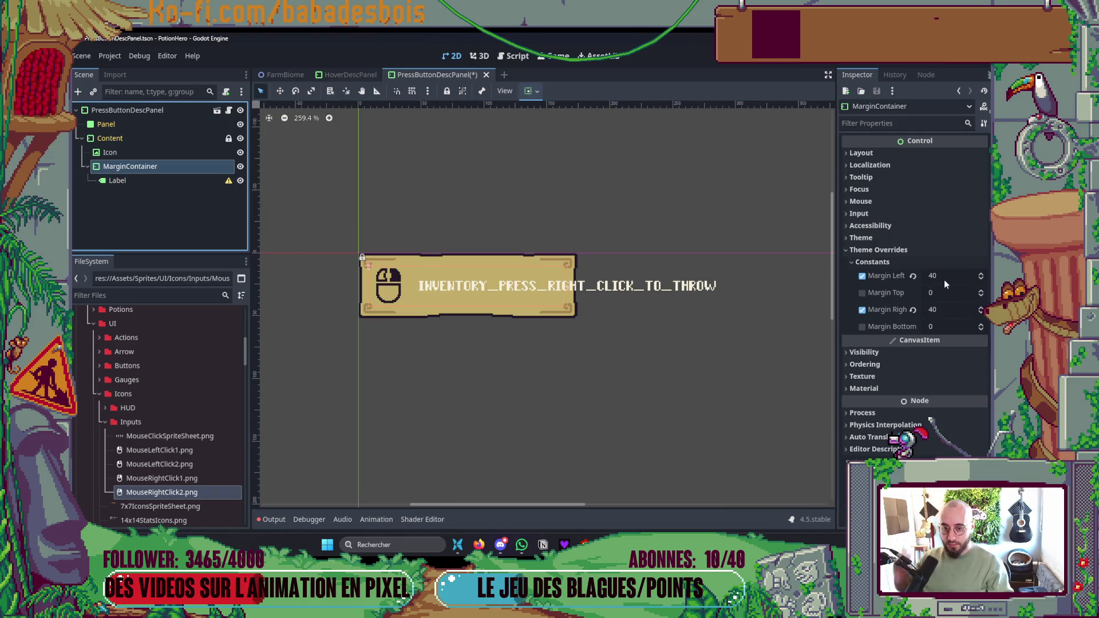
click(946, 277)
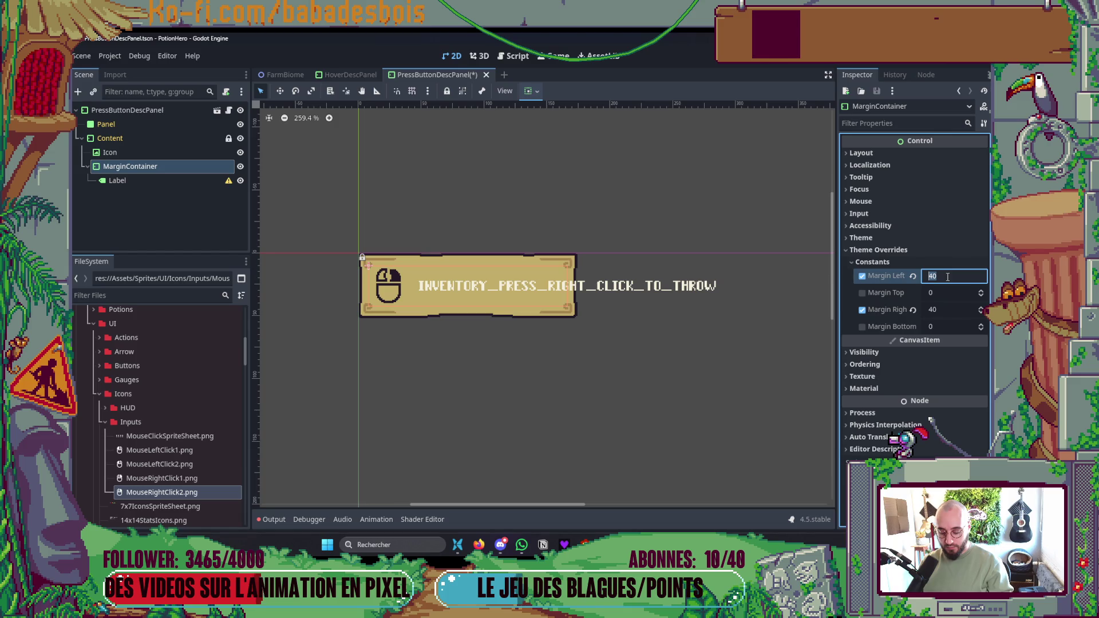
text(34)
key(Tab)
key(Tab)
text(34)
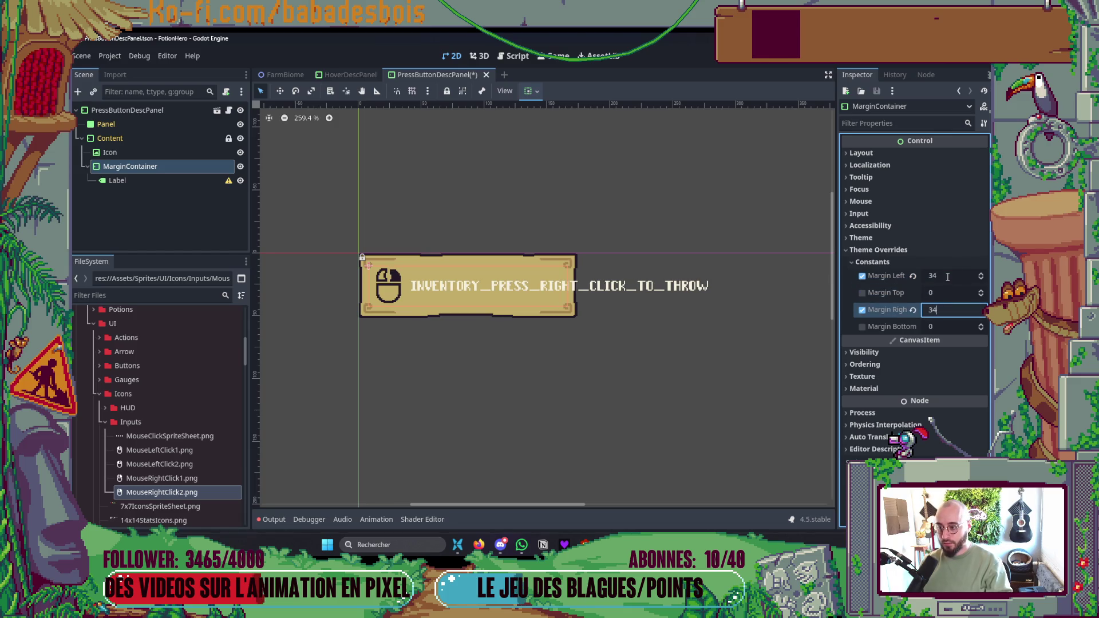
key(ctrl+s)
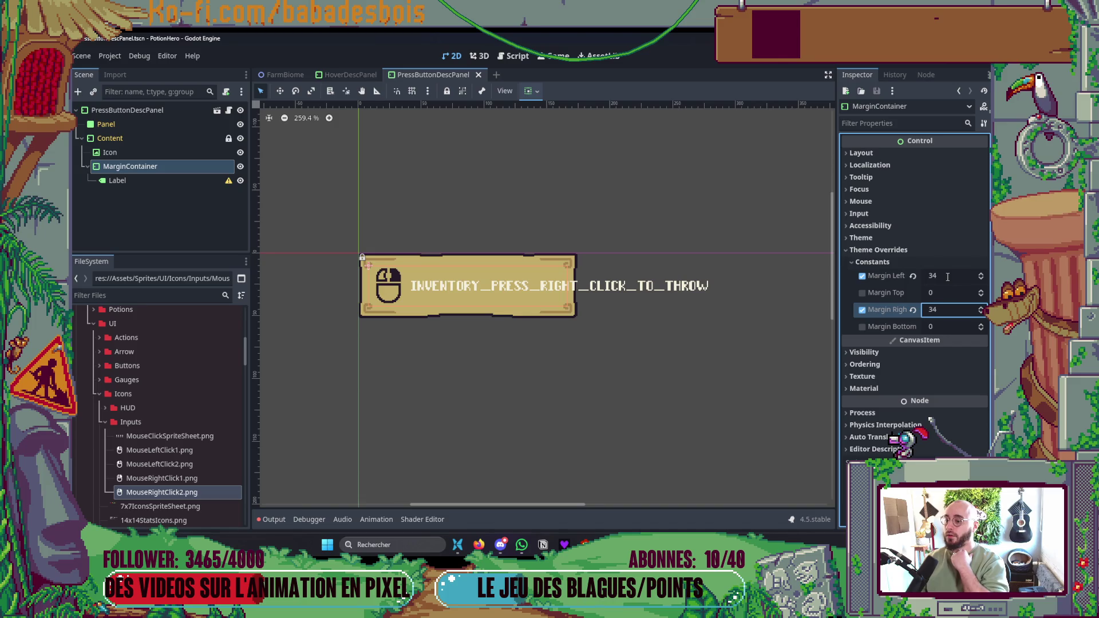
click(158, 181)
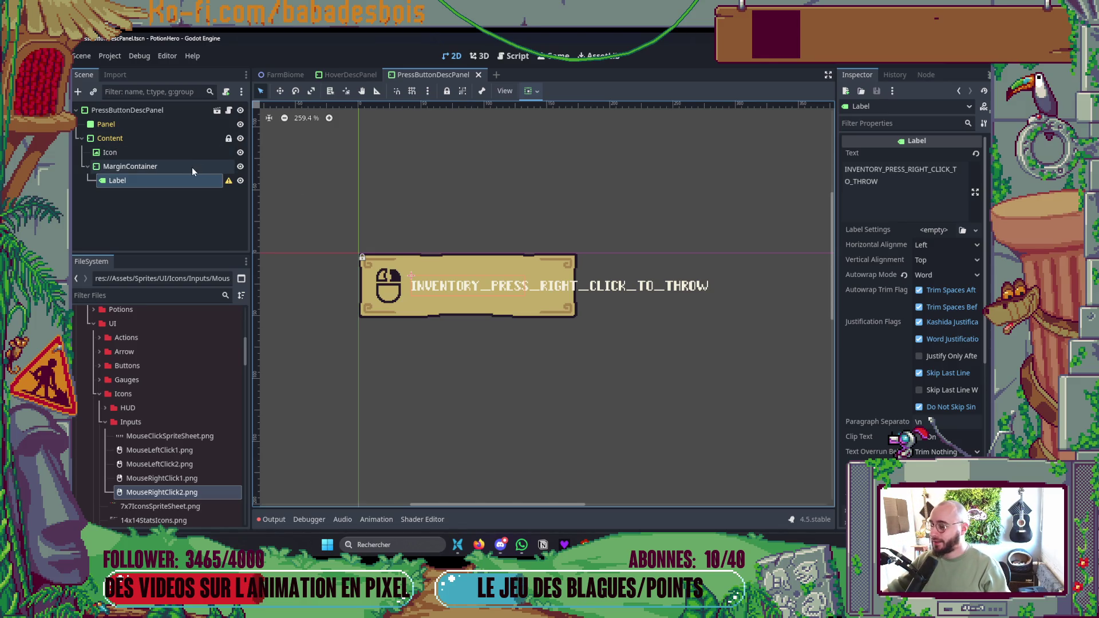
- Change the hint Label node's type to RichTextLabel
click(160, 112)
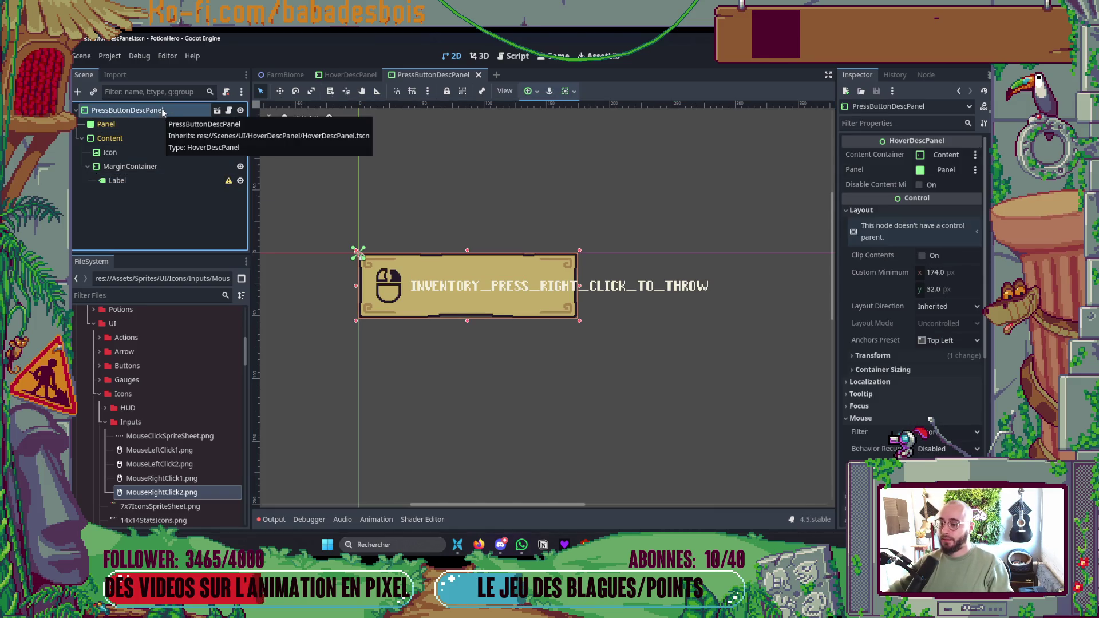
click(163, 180)
right_click(162, 179)
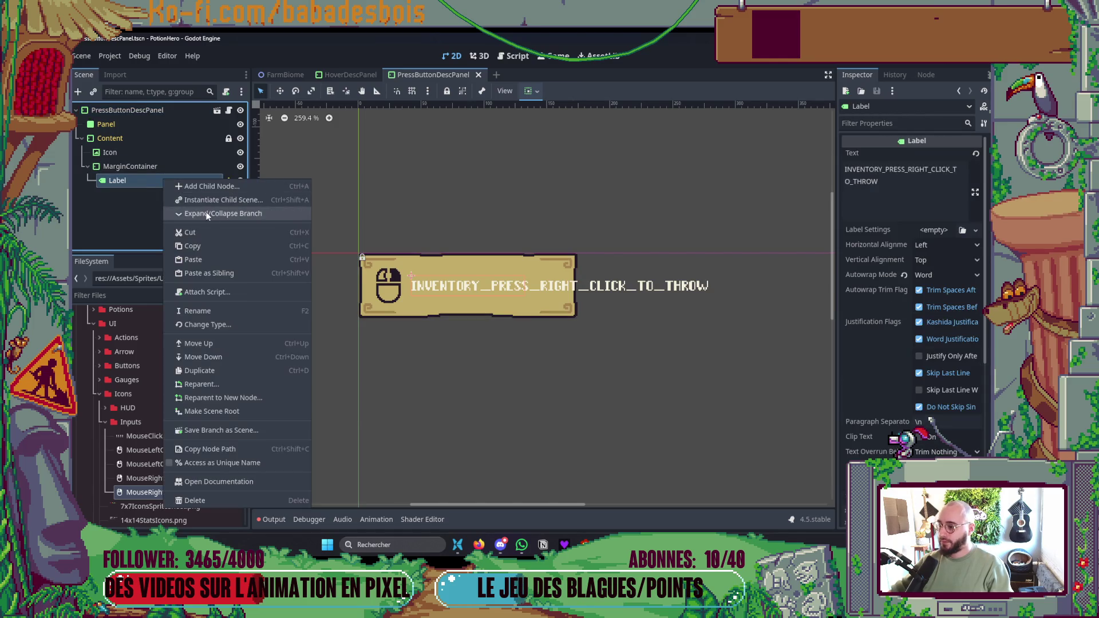
click(210, 318)
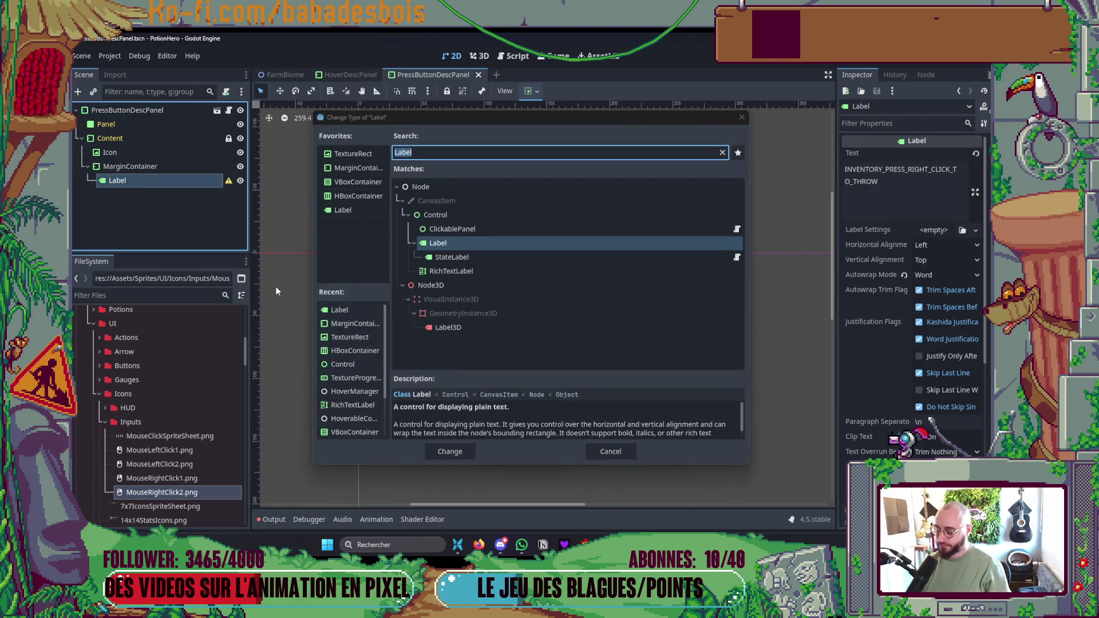
double_click(446, 271)
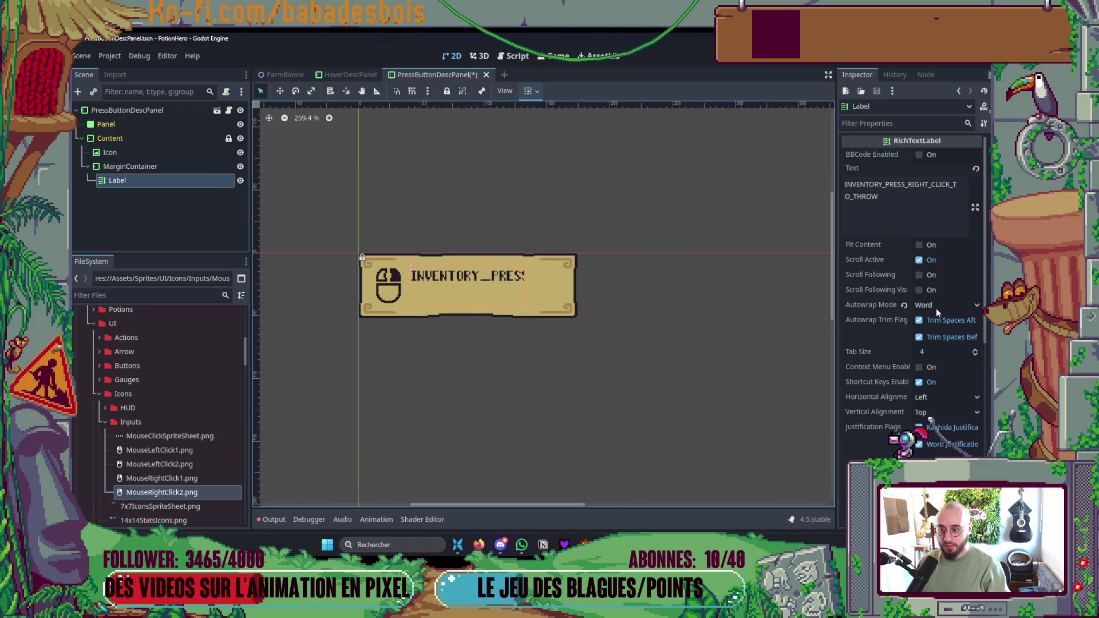
- Centre the hint text vertically and save the scene
scroll(936, 308, down, 2)
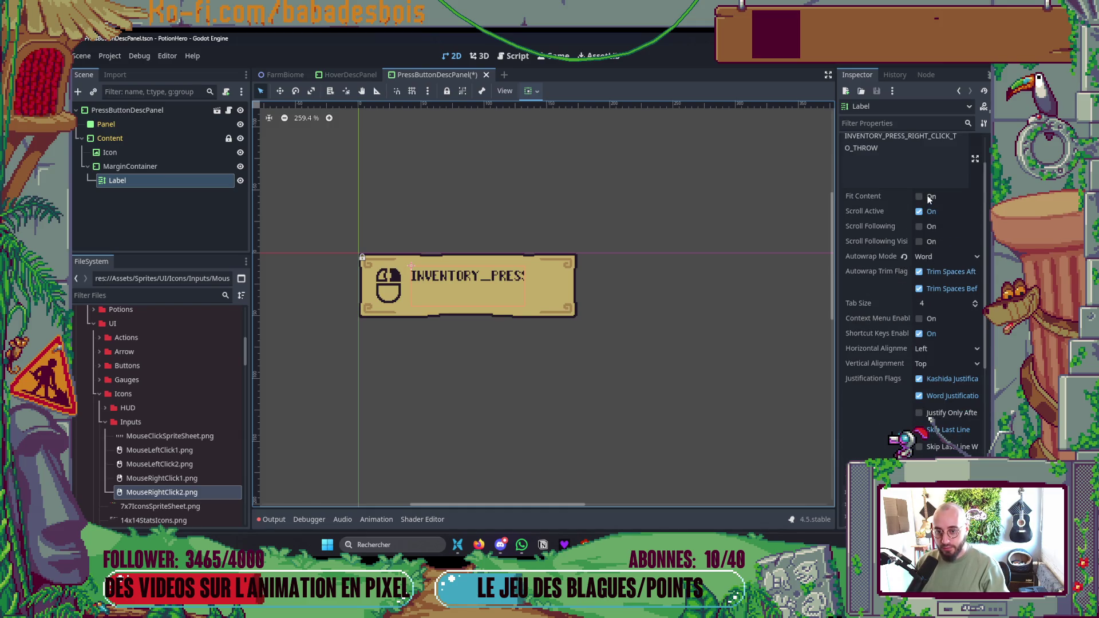
click(947, 363)
click(947, 396)
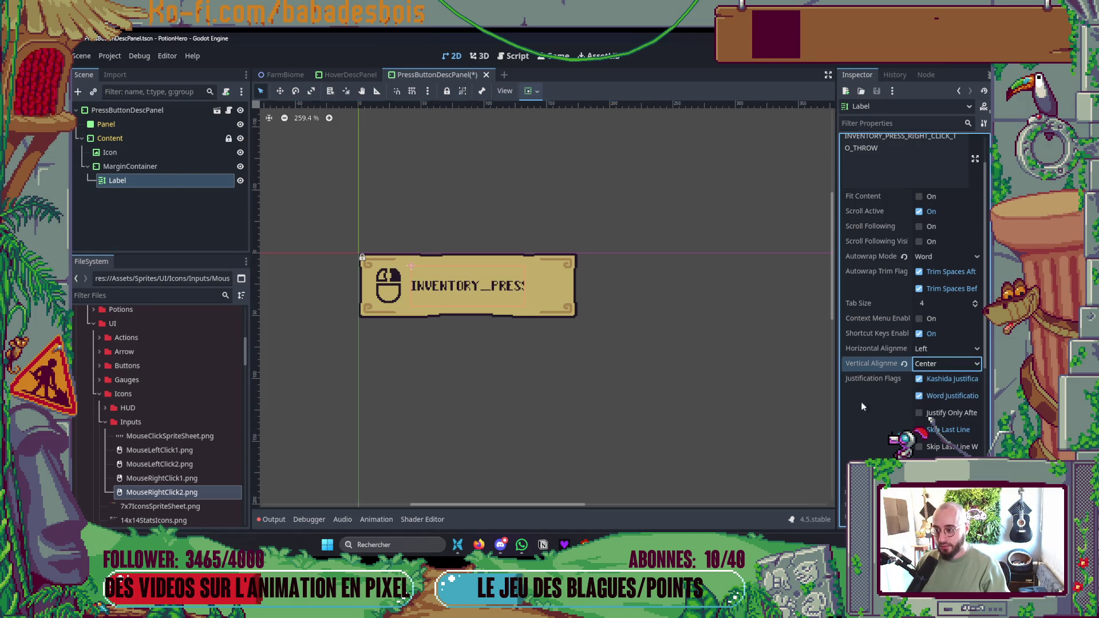
scroll(726, 391, down, 2)
key(ctrl+s)
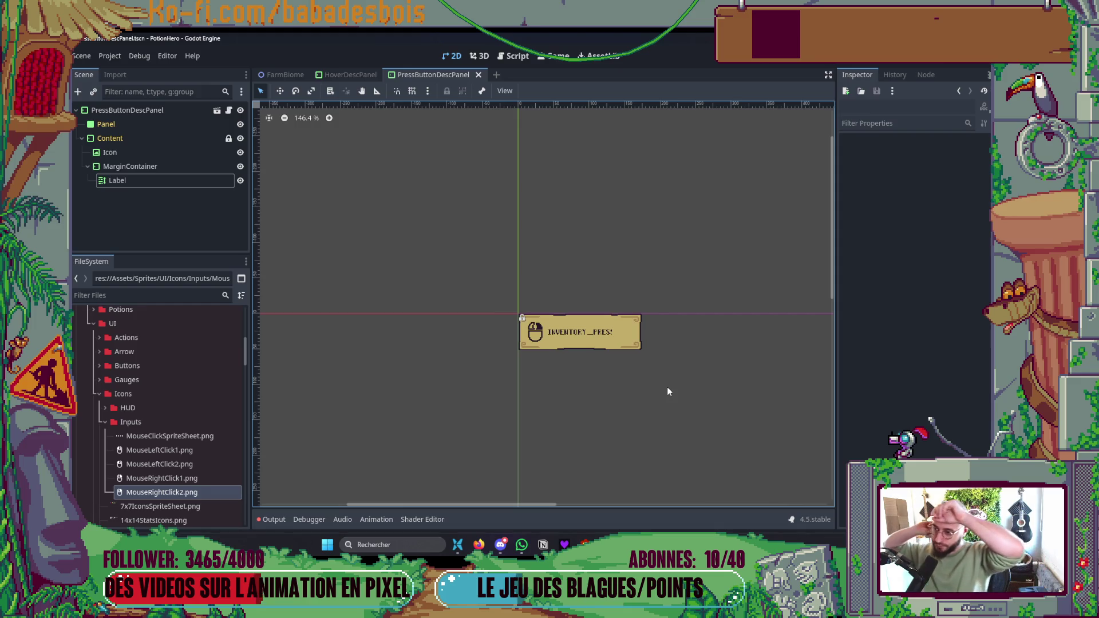
- Select the PressButtonDescPanel root and switch to its script in Neovim
scroll(636, 326, up, 3)
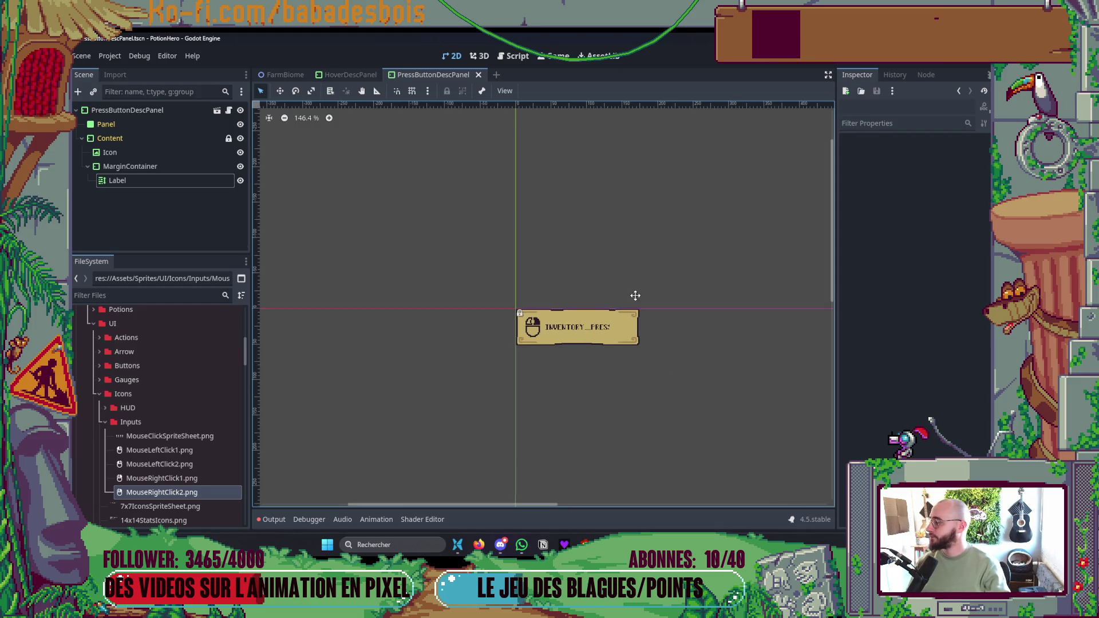
scroll(636, 350, up, 2)
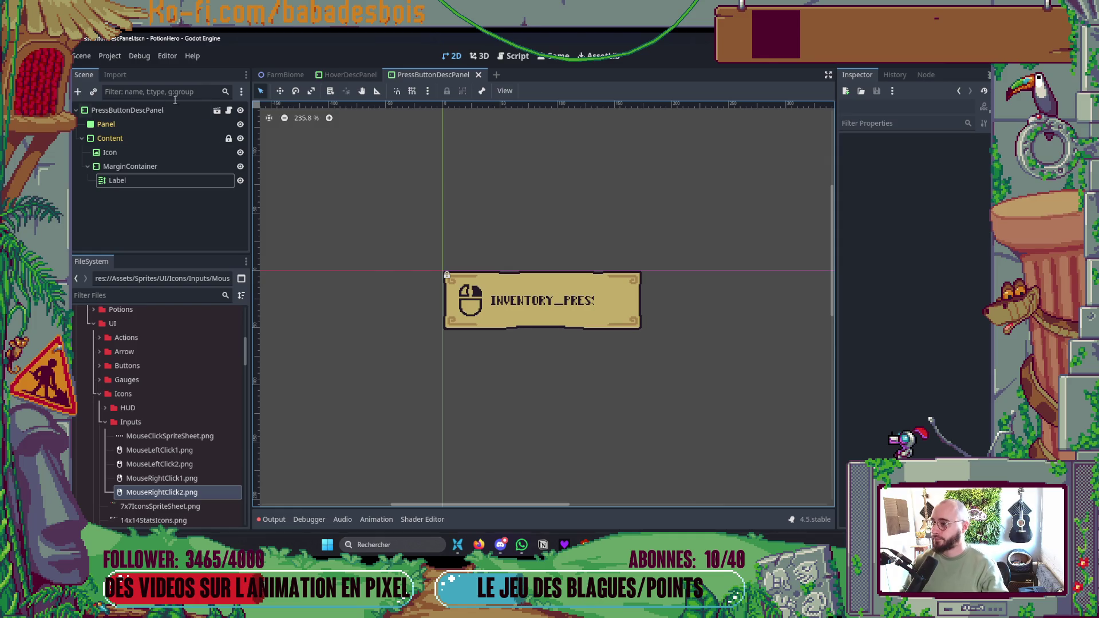
click(187, 117)
key(alt+Tab)
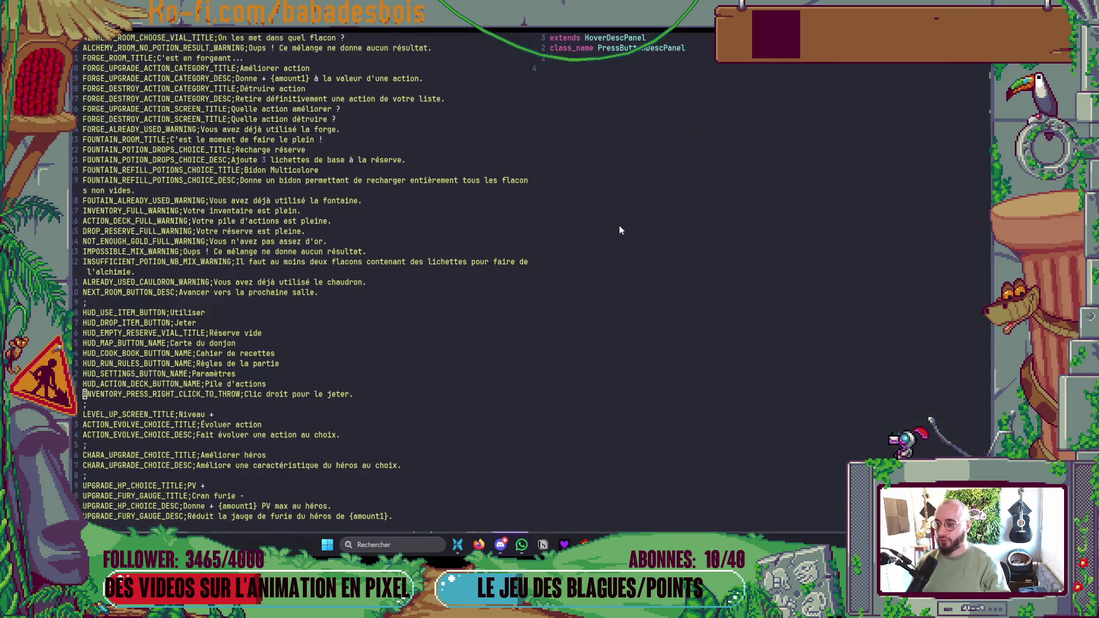
- Replace the unfinished func line with '#TODO Add support for named actions'
text(ofunc)
key(Escape)
key(d)
key(d)
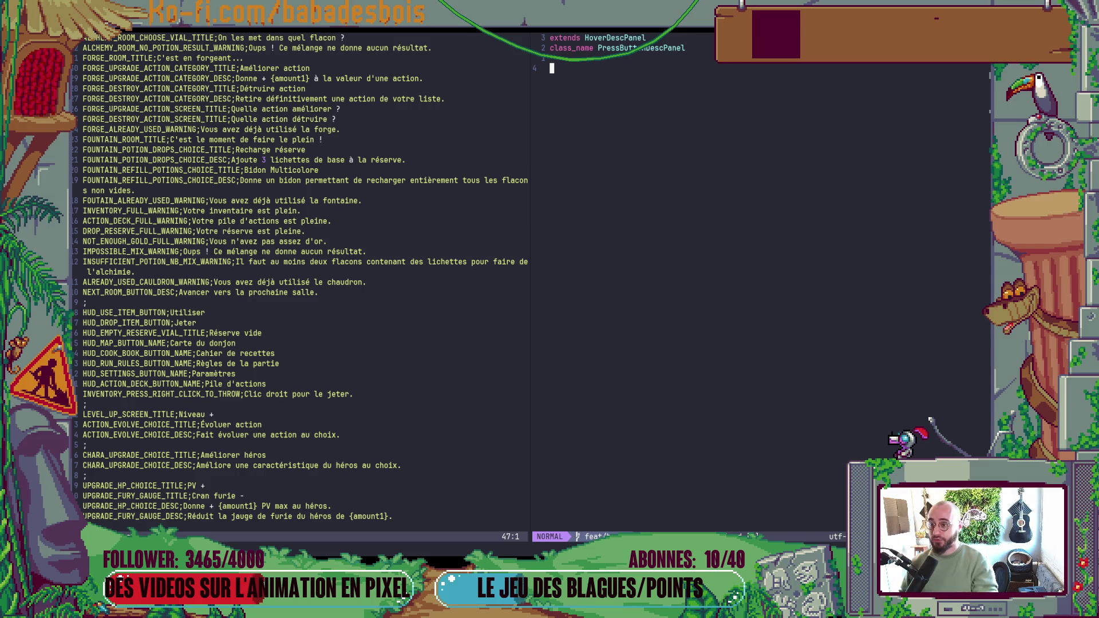
text(i)
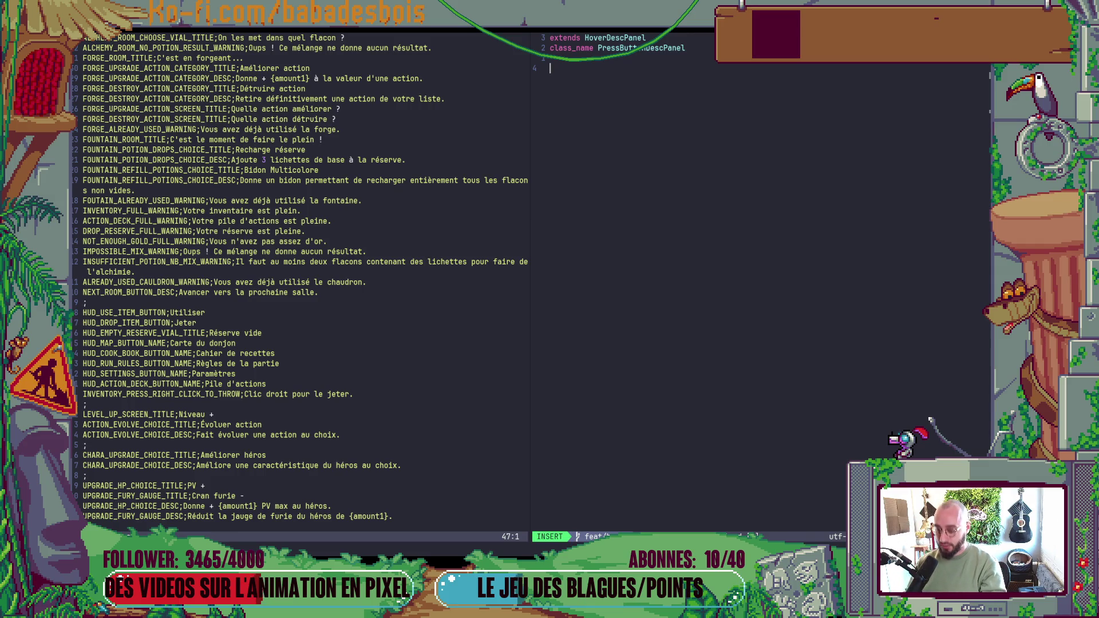
text(#TO)
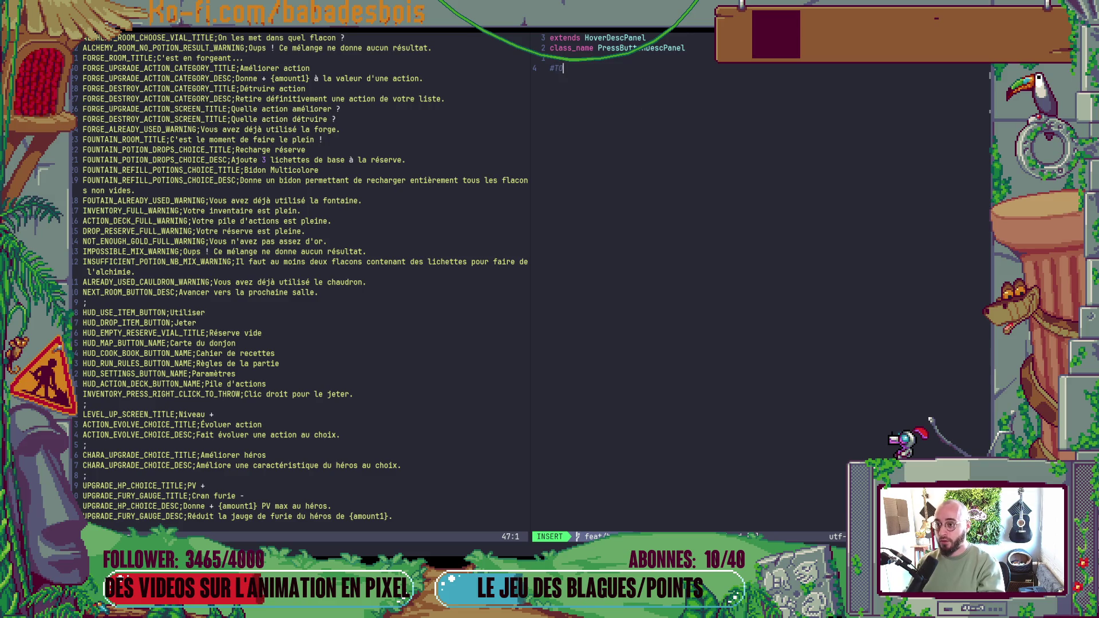
text(DO Add support for actio)
key(ctrl+Left)
text(name)
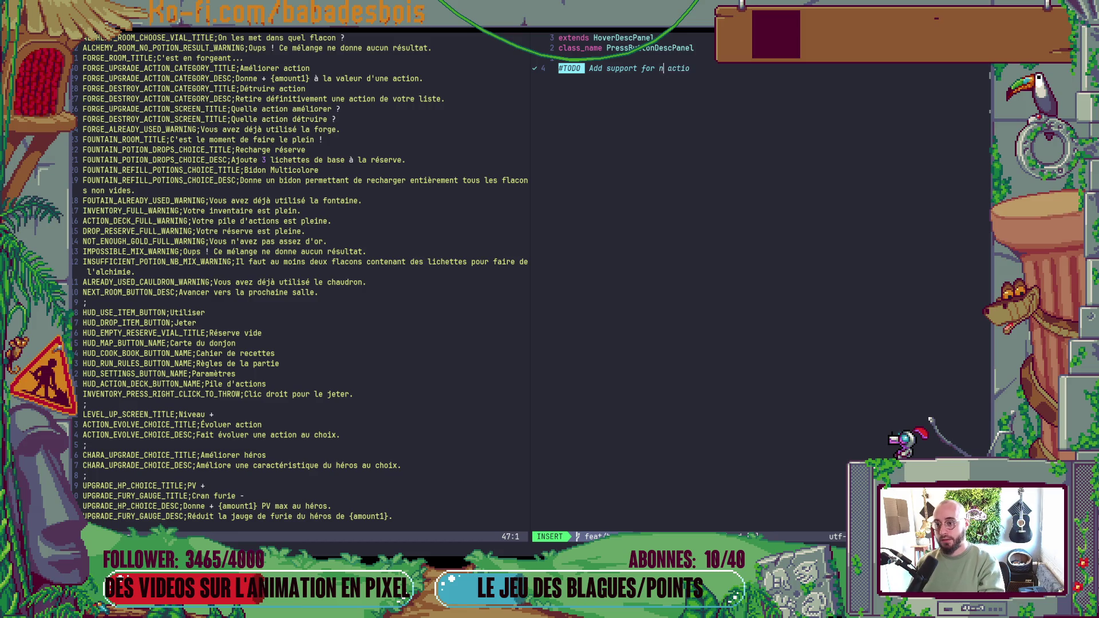
key(Escape)
- Extend the TODO with layout switch (Keyboard to controller), maybe different types of controller if necessary
key(shift+a)
text(n, and)
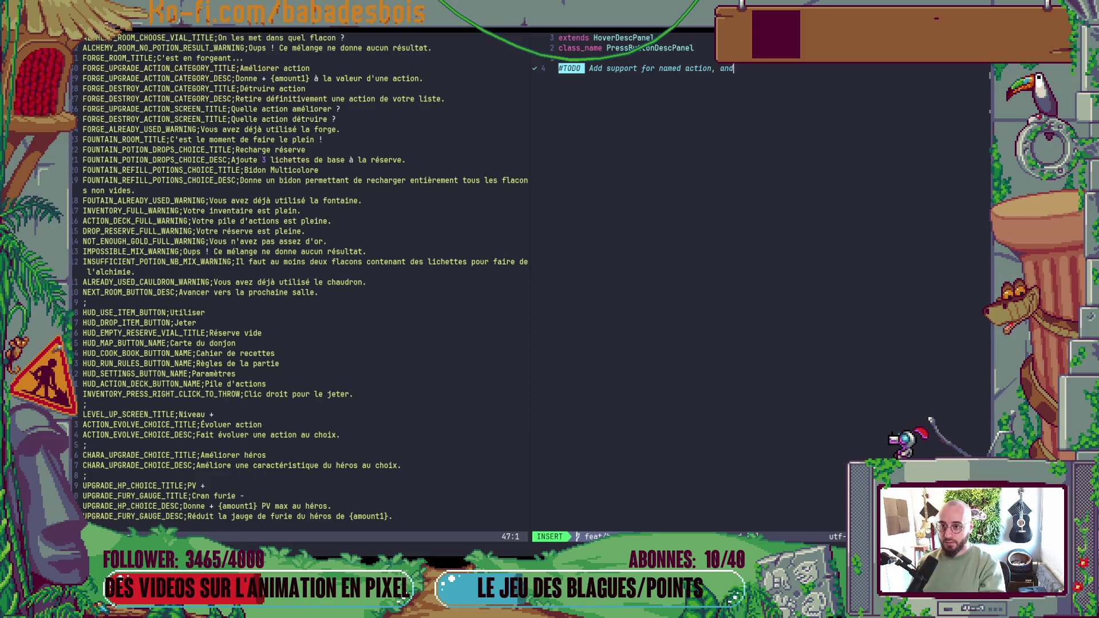
text( layout)
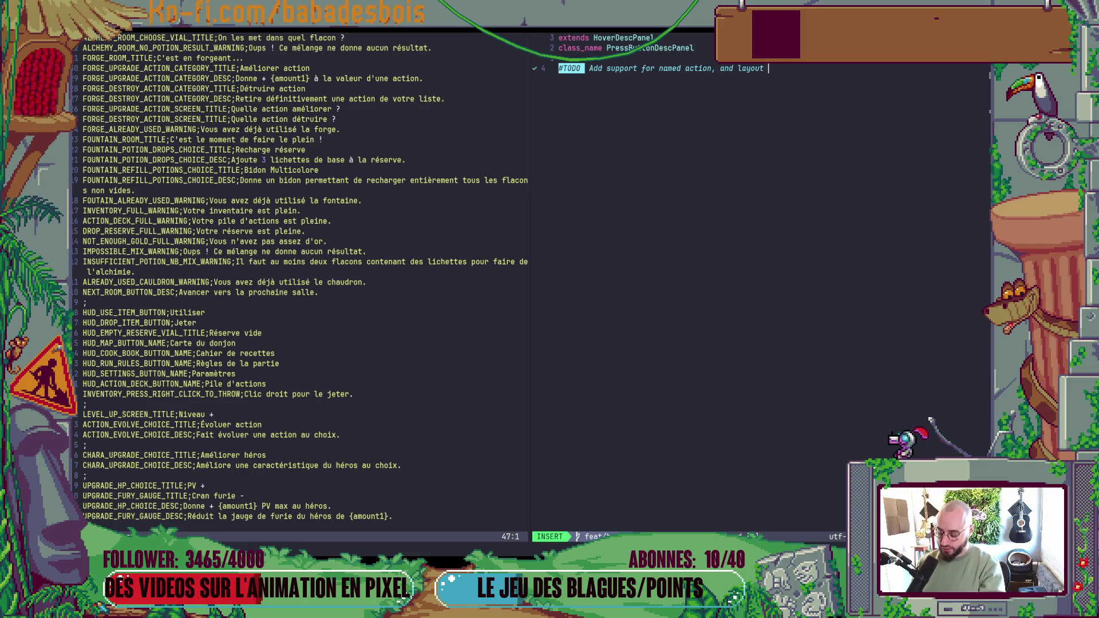
text(switch )
text(())
text(Keyboa)
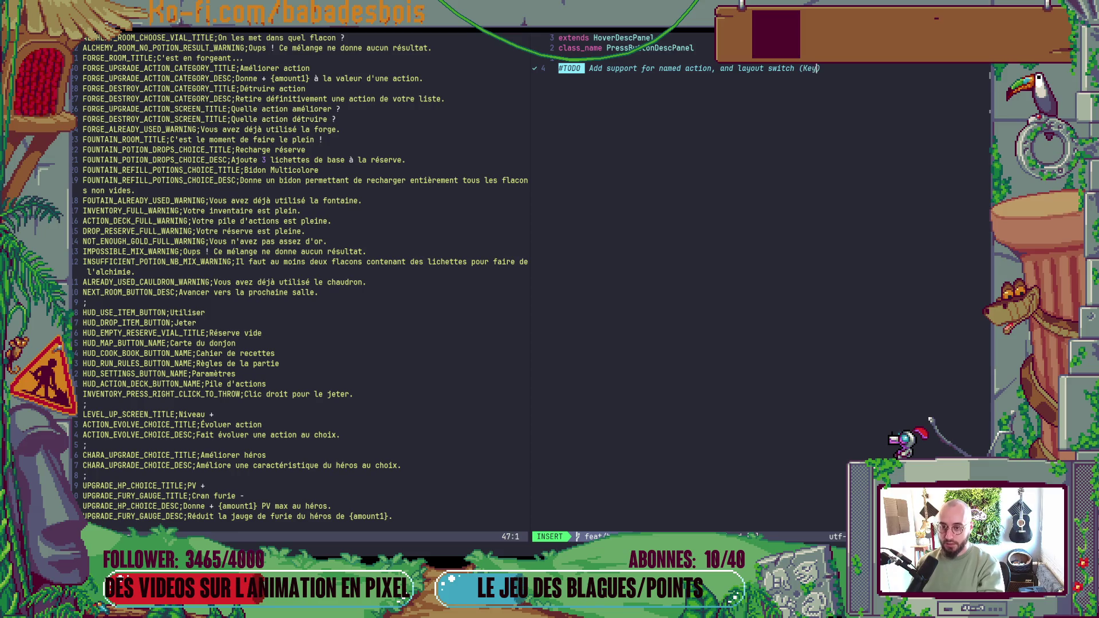
text(rd to )
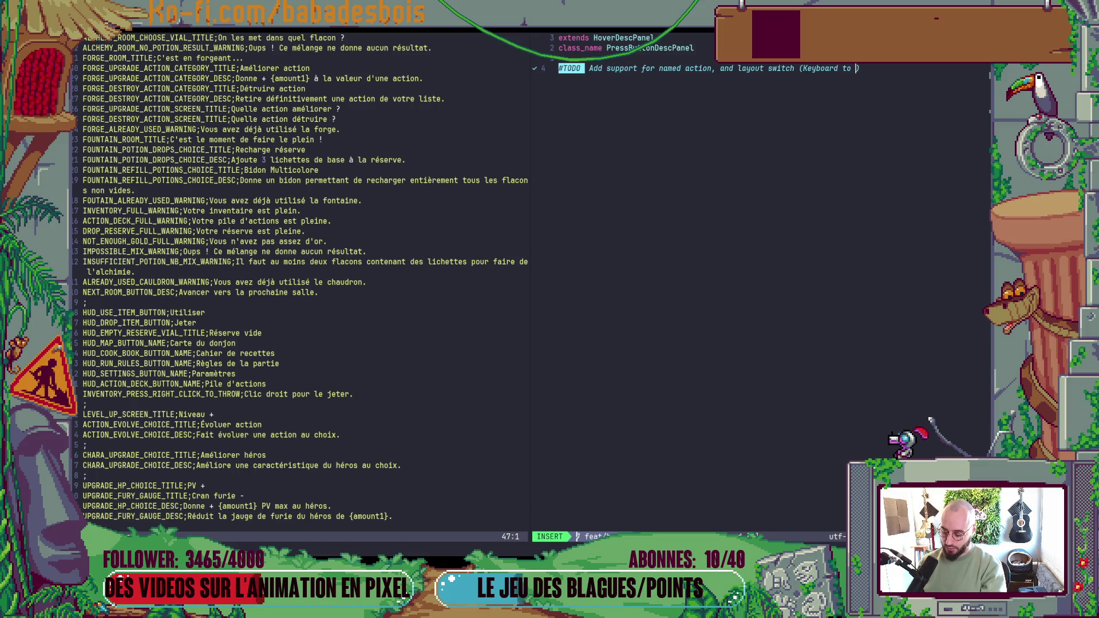
text(co)
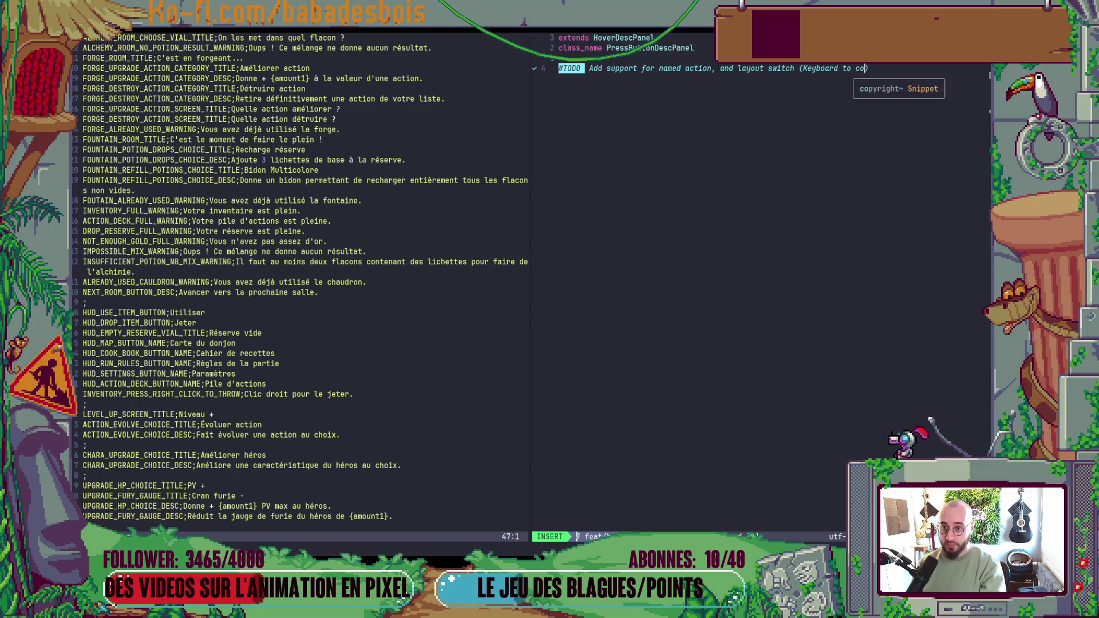
text(ntroller)
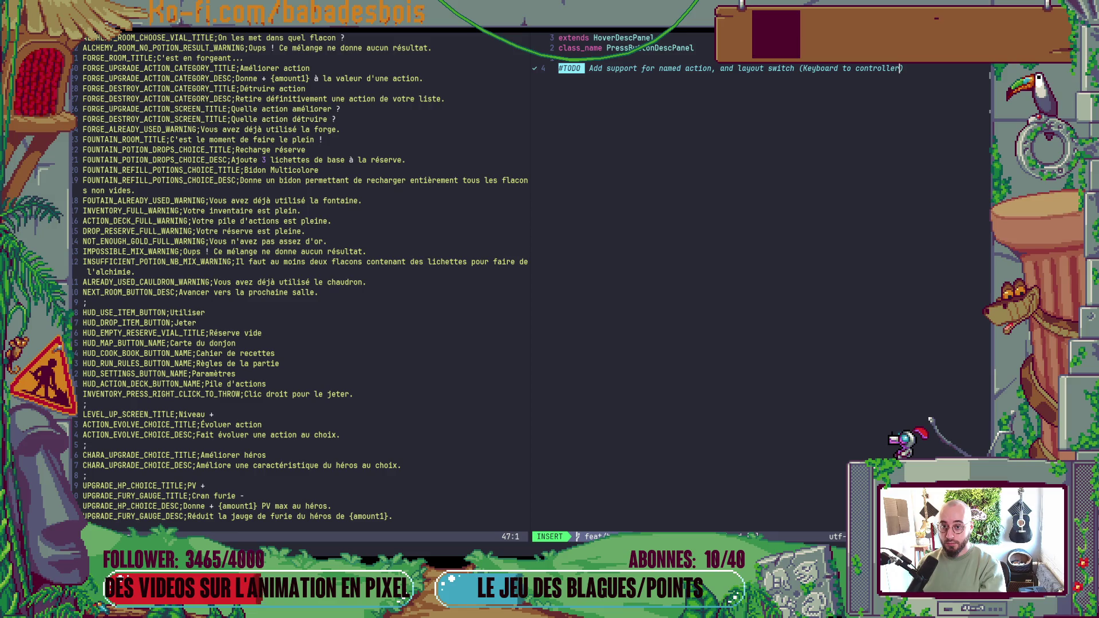
text())
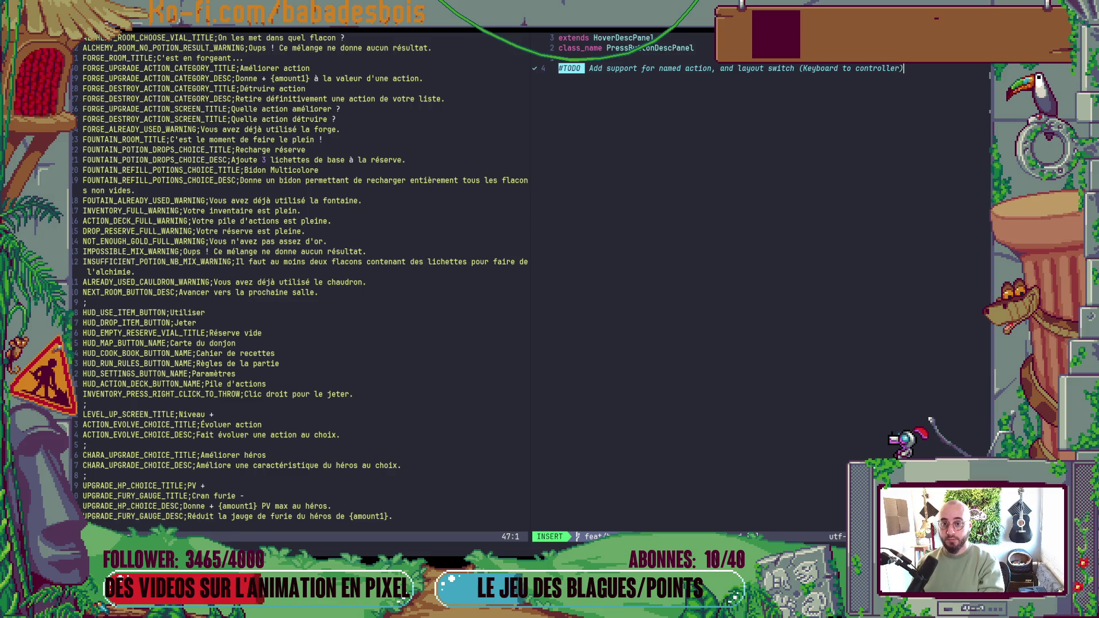
key(Escape)
text(a, maybe)
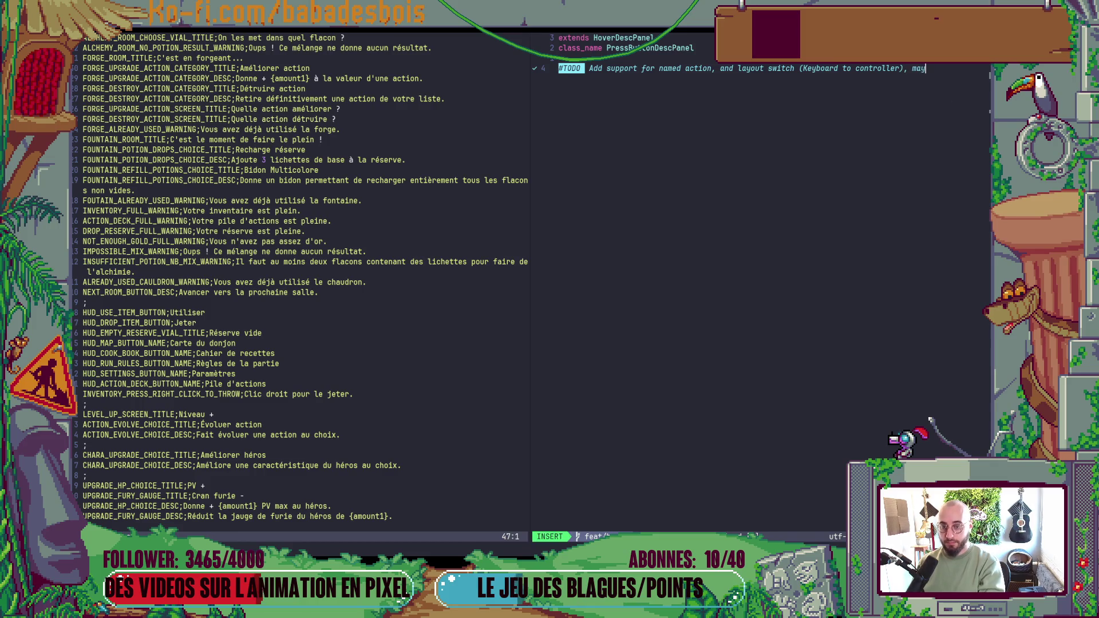
text( defer)
key(BackSpace)
key(BackSpace)
key(BackSpace)
text(ifferent typed)
key(BackSpace)
key(BackSpace)
text(s of controller if necessary)
- Save the script with :w and begin a #NOTE comment above the TODO
key(Escape)
text(:w)
key(Return)
key(b)
key(b)
key(b)
key(b)
key(o)
key(Escape)
key(k)
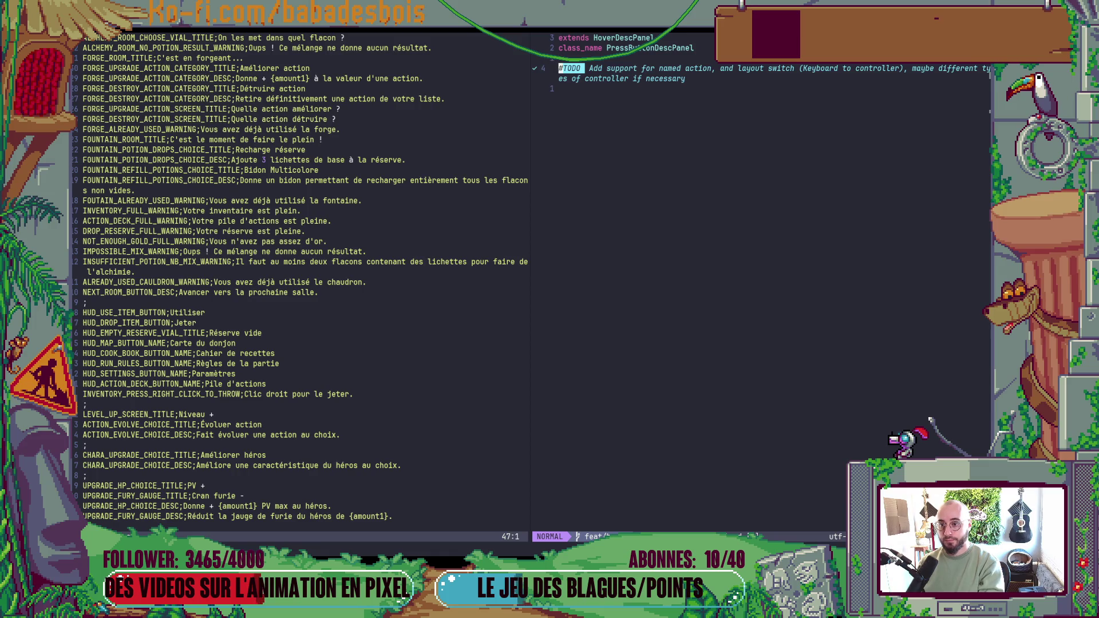
text(O#)
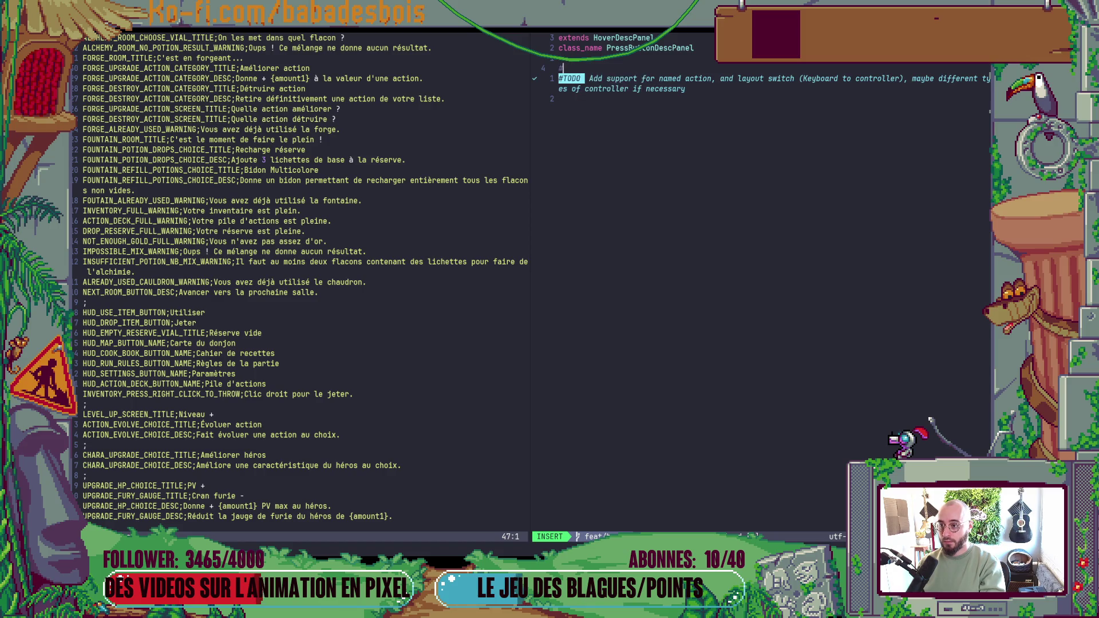
text(NOT)
text(E THei)
- Reword the note to 'For now this class is empty, because we only have one usecase in the demo'
key(BackSpace)
key(BackSpace)
key(BackSpace)
text(his )
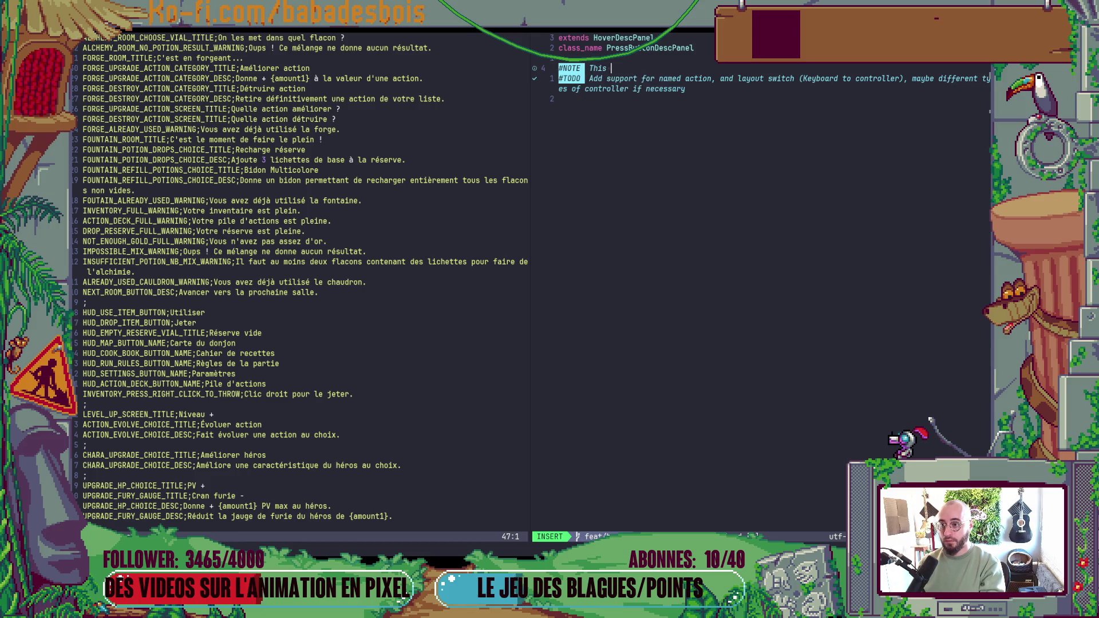
text(is )
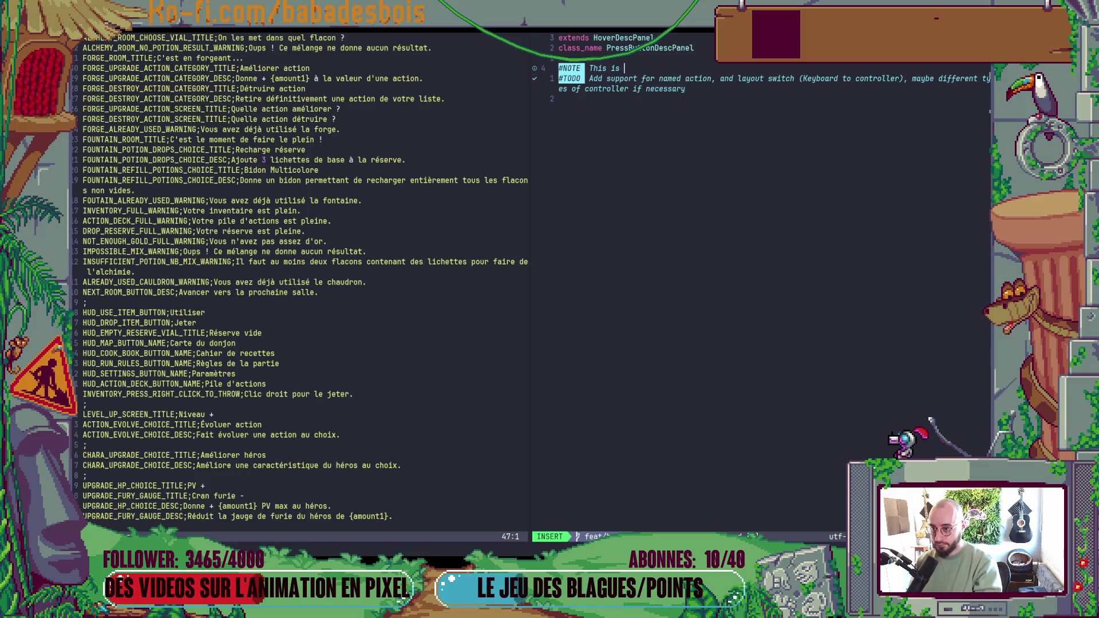
key(BackSpace)
key(BackSpace)
key(BackSpace)
key(BackSpace)
key(BackSpace)
key(BackSpace)
key(BackSpace)
key(BackSpace)
text(For noe)
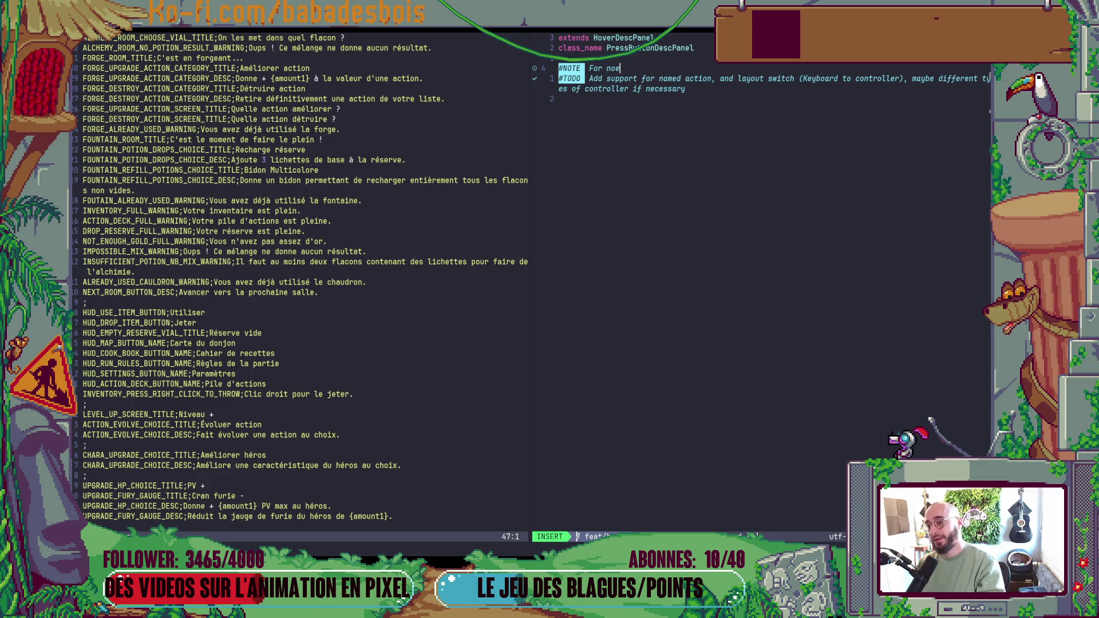
key(BackSpace)
text(w this )
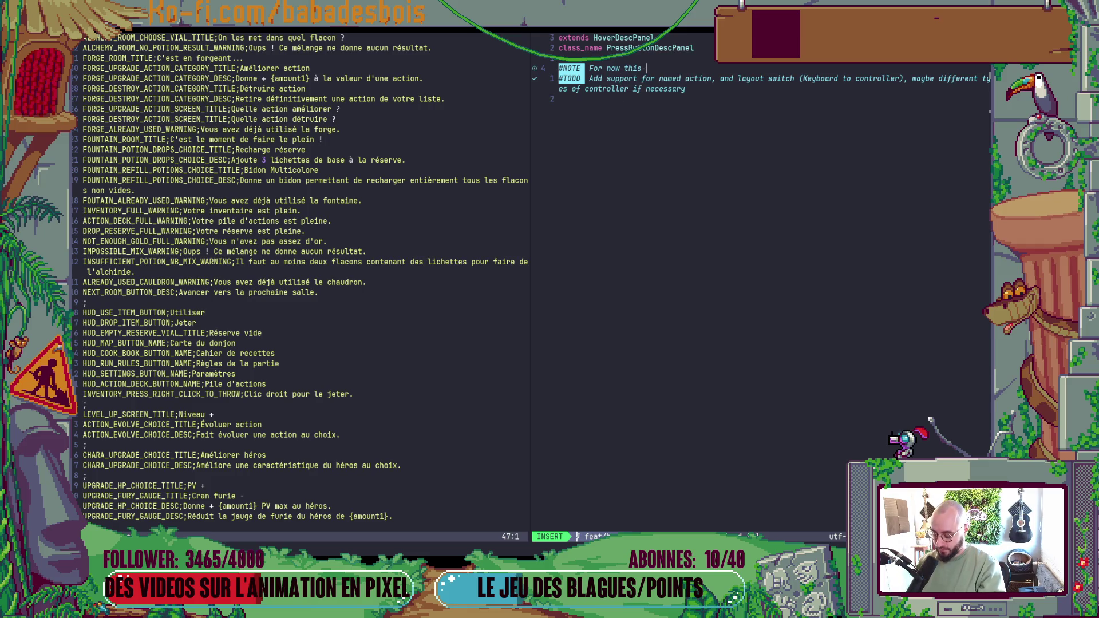
text(class i)
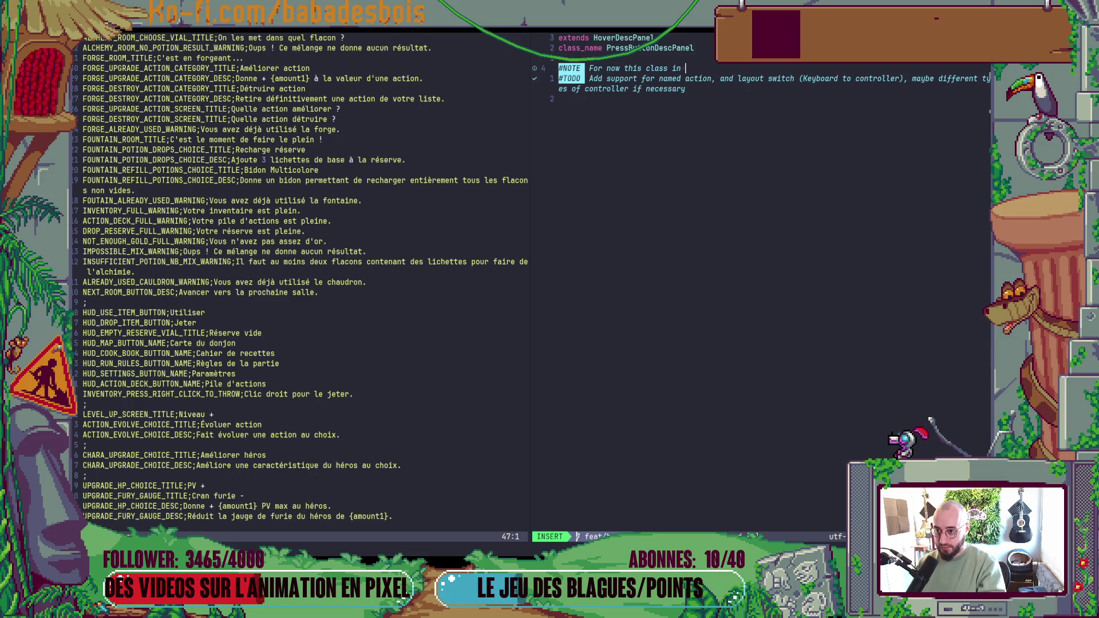
text(s empty)
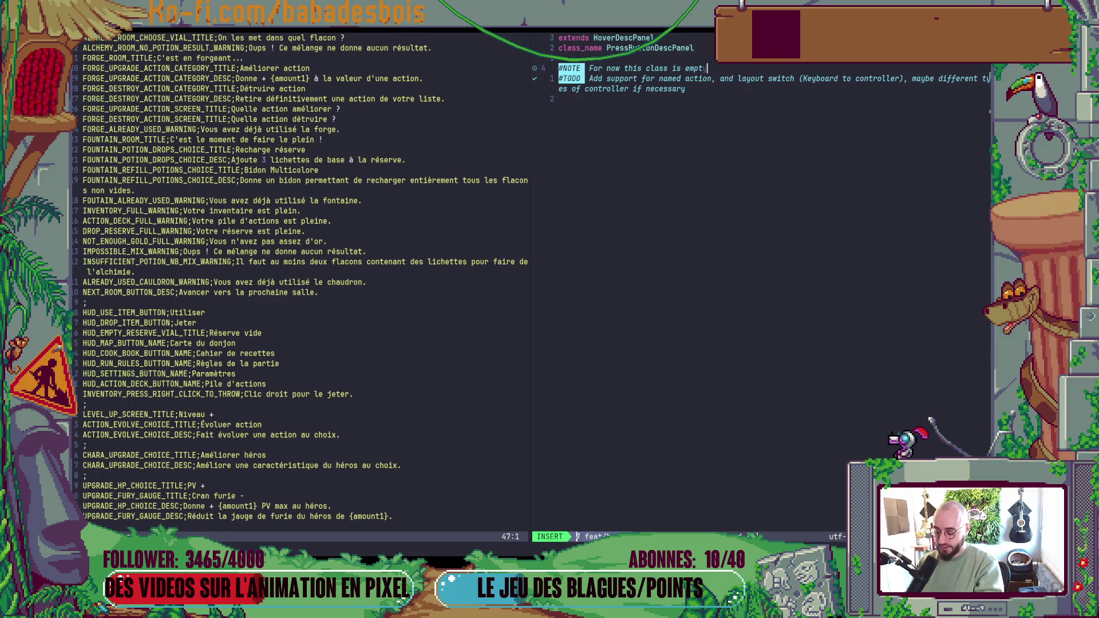
key(BackSpace)
text(, becaus)
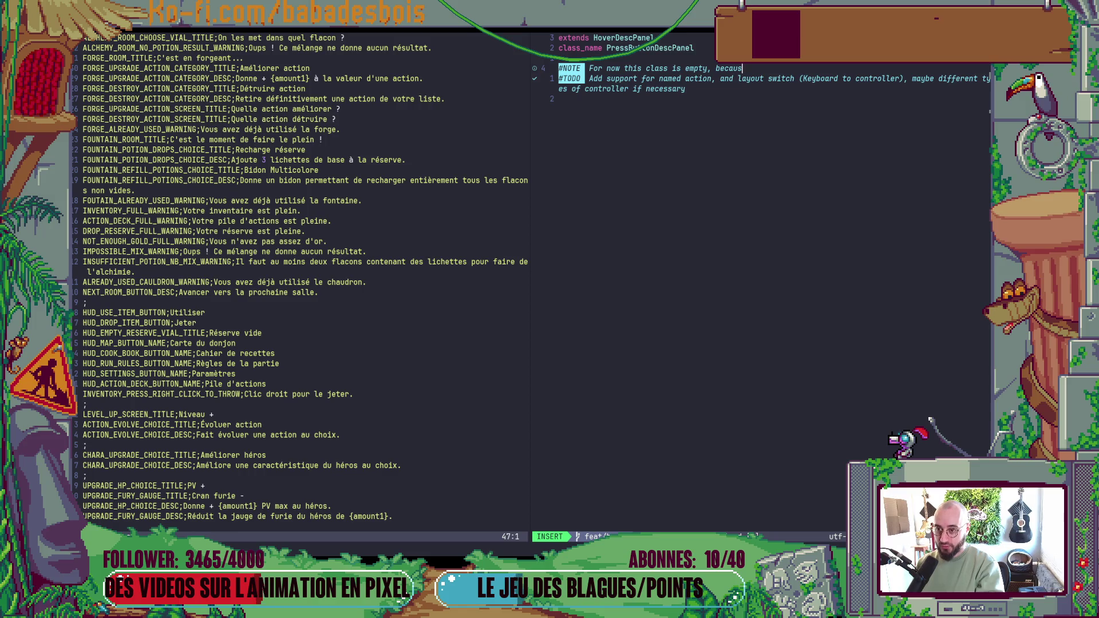
text(e the)
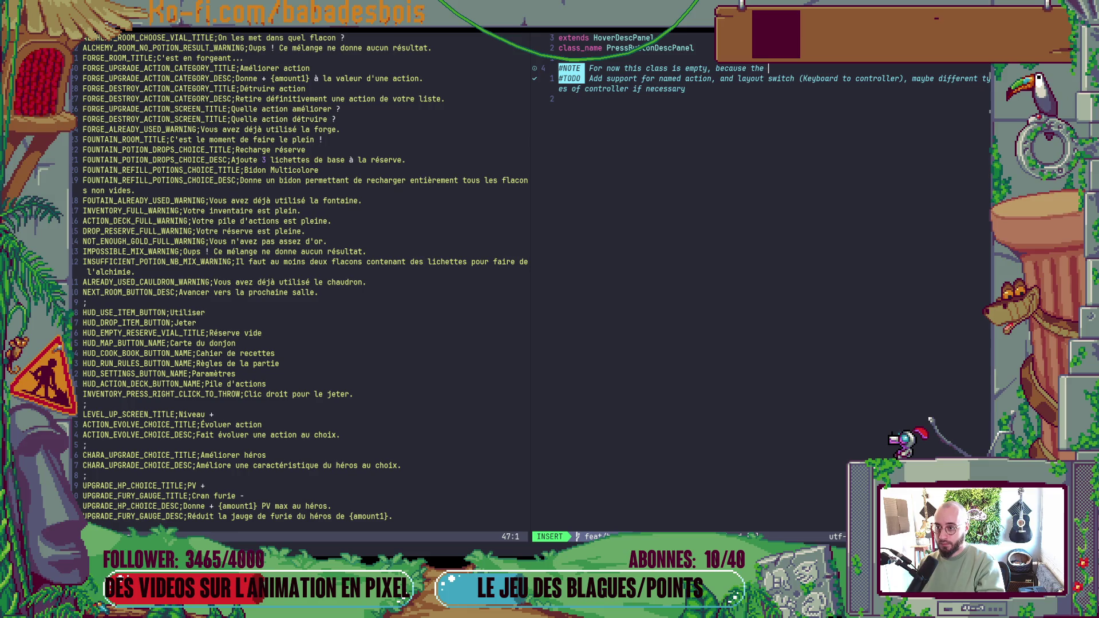
key(BackSpace)
key(BackSpace)
key(BackSpace)
text(w)
text(e only d)
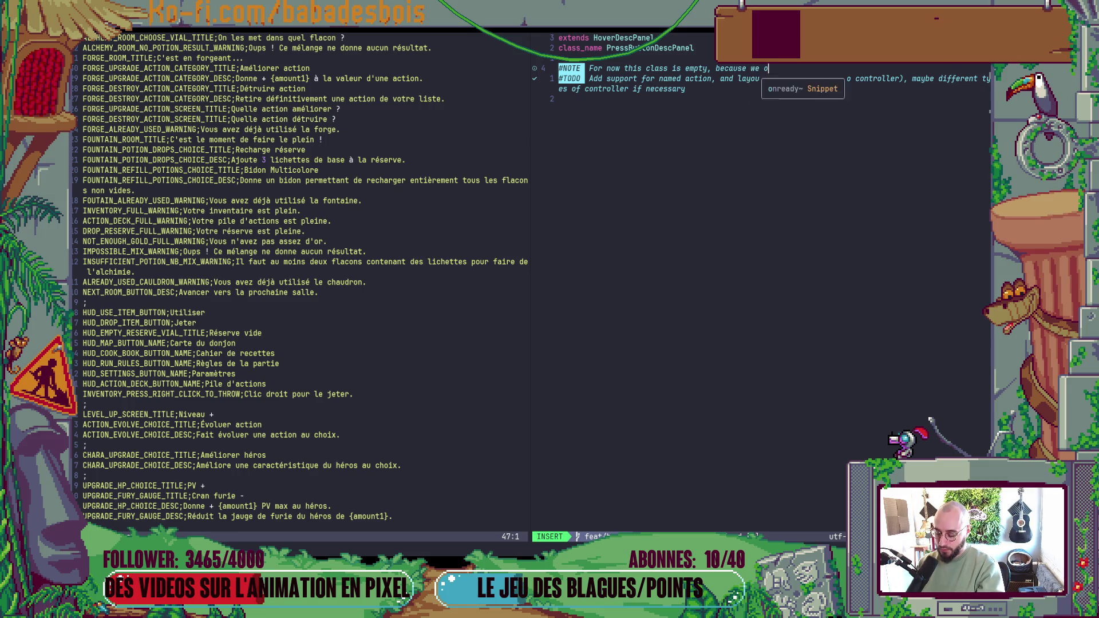
key(BackSpace)
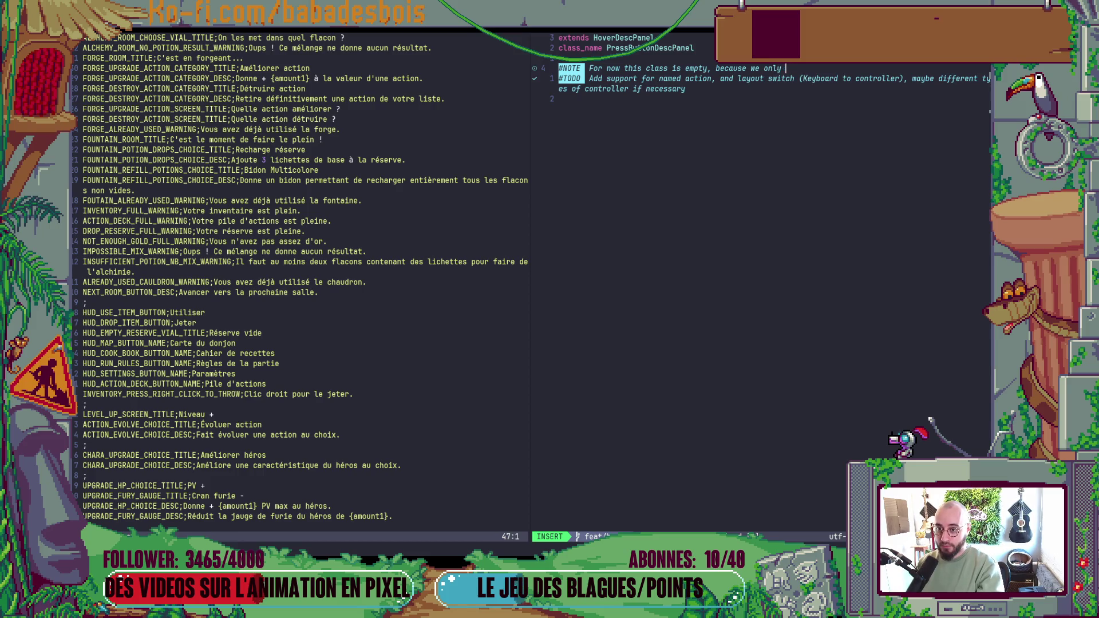
text(have )
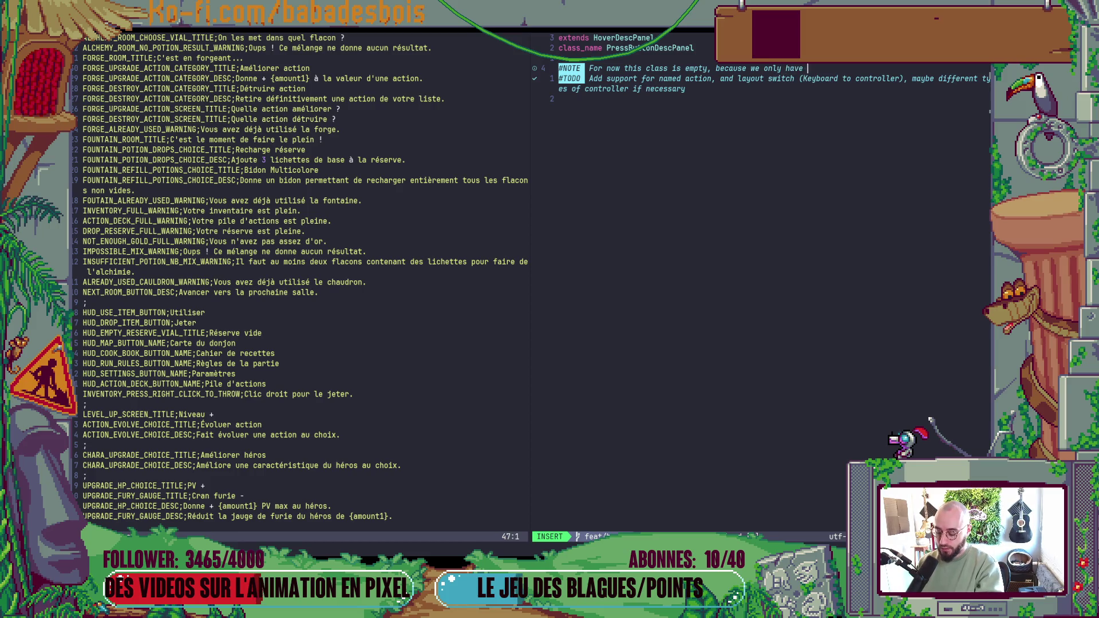
text(one usecase i)
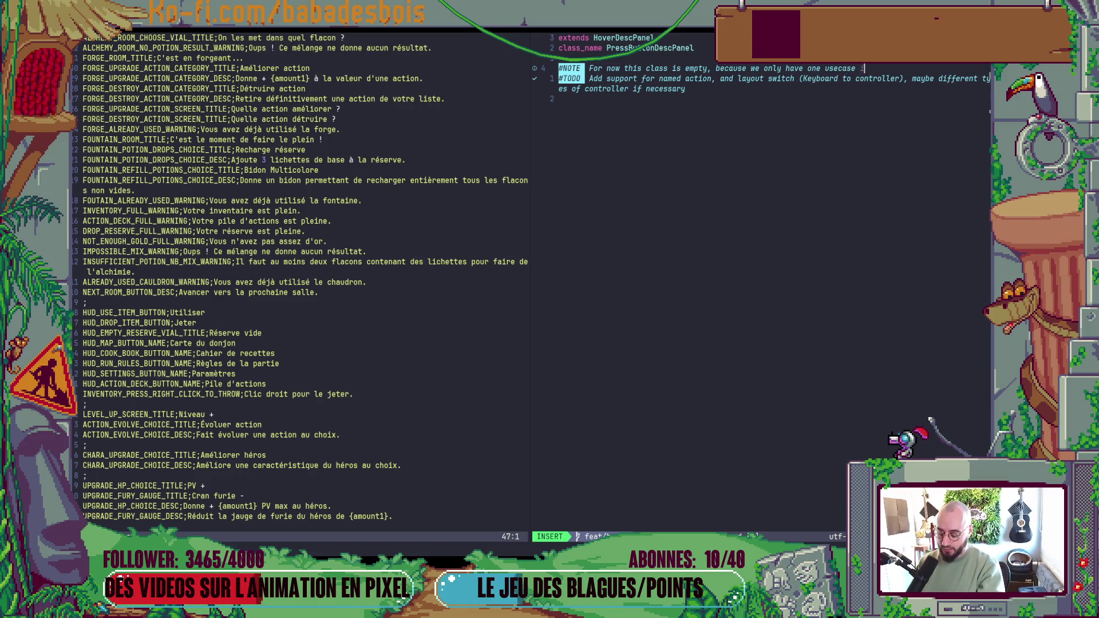
text(n the demo)
- Change the first comment's NOTE tag to TODO
key(Escape)
key(b)
key(b)
key(b)
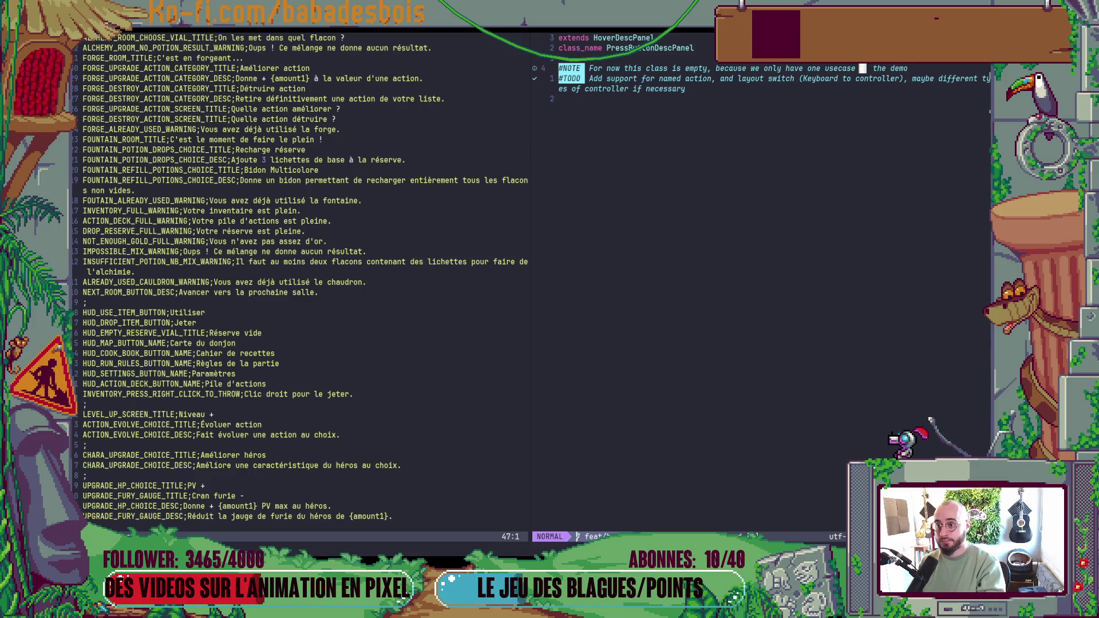
key(b)
key(b)
key(b)
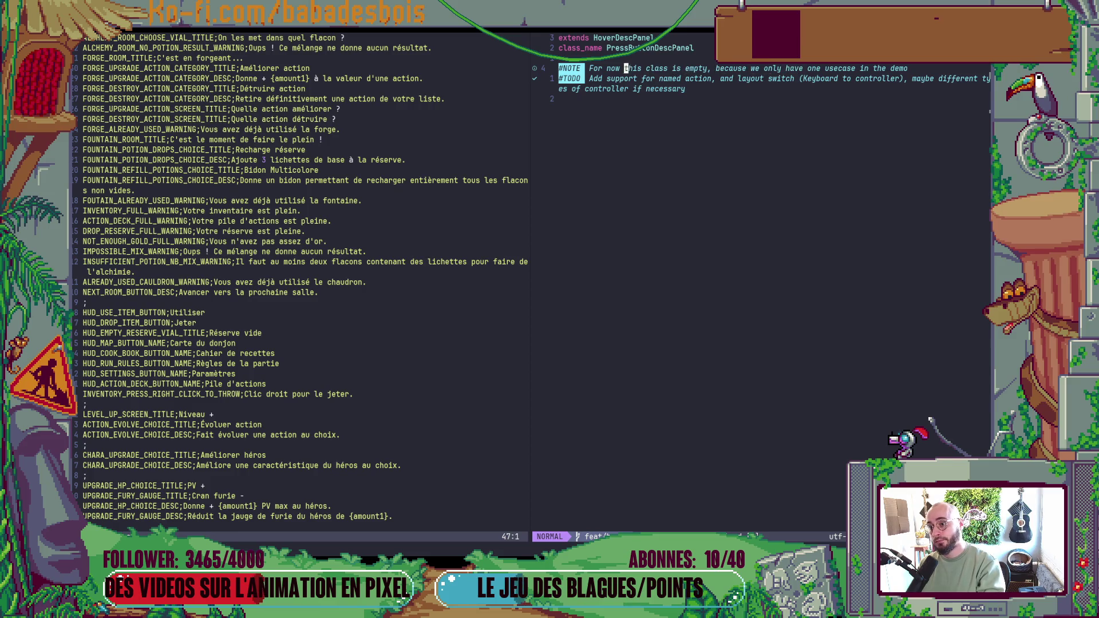
text(wcwTODO)
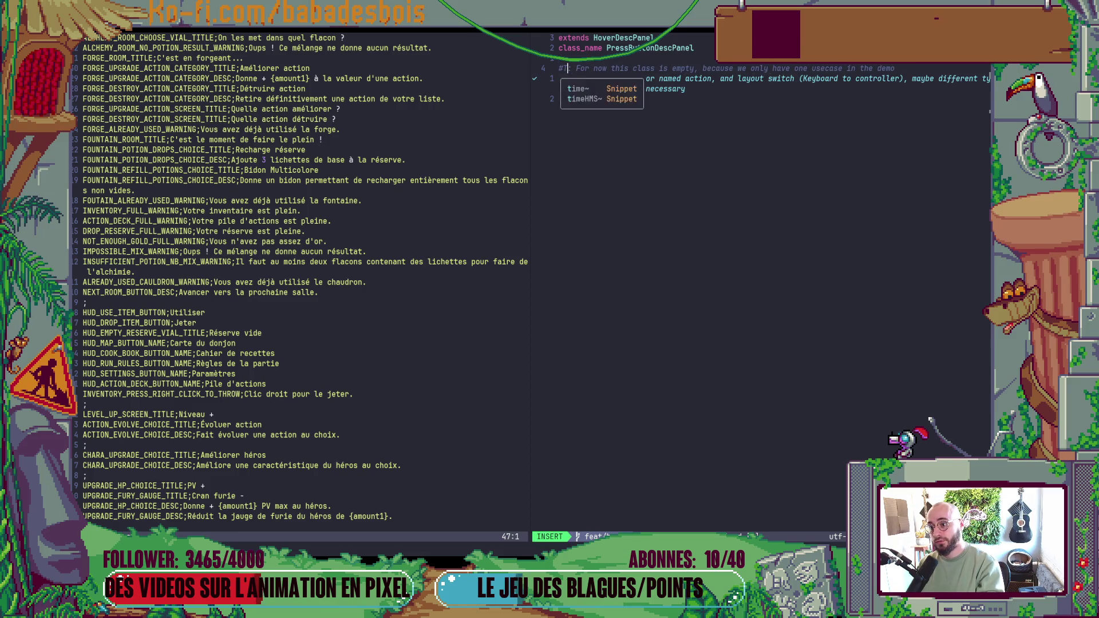
key(Escape)
- Replace the old TODO tag on the second line with '# A' and save the script
key(j)
key(d)
key(0)
key(x)
key(x)
key(x)
key(x)
text(i)
text(# A)
key(Escape)
text(:w)
key(Return)
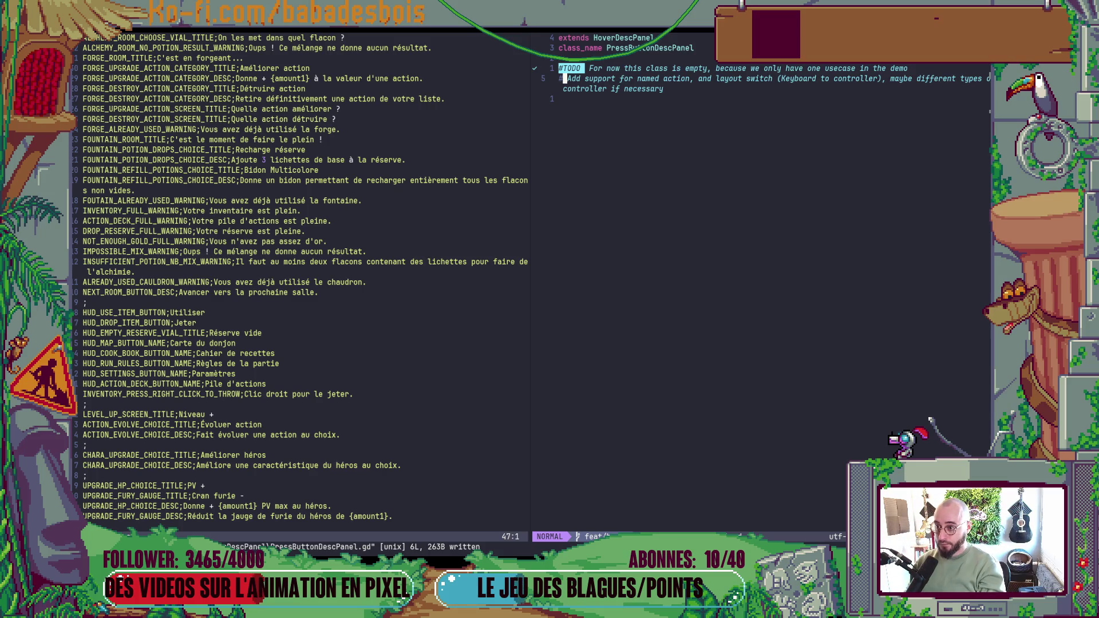
- Break the comment after 'controller),' onto a new '#' line, save, and return to Godot
click(691, 79)
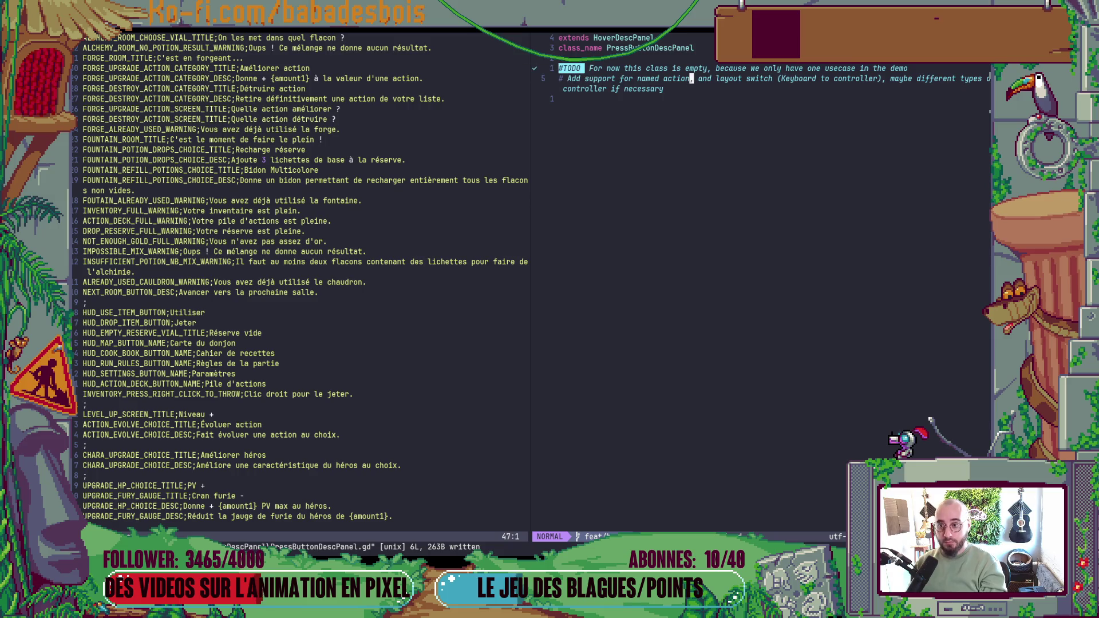
click(883, 79)
key(a)
key(Return)
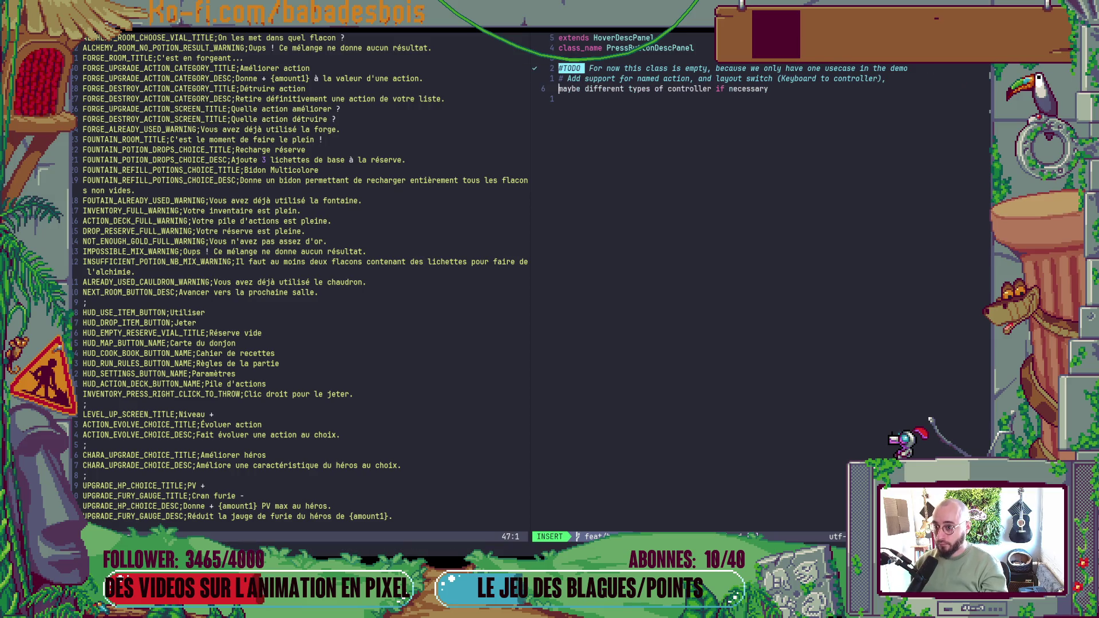
text(#)
key(Escape)
text(:w)
key(Return)
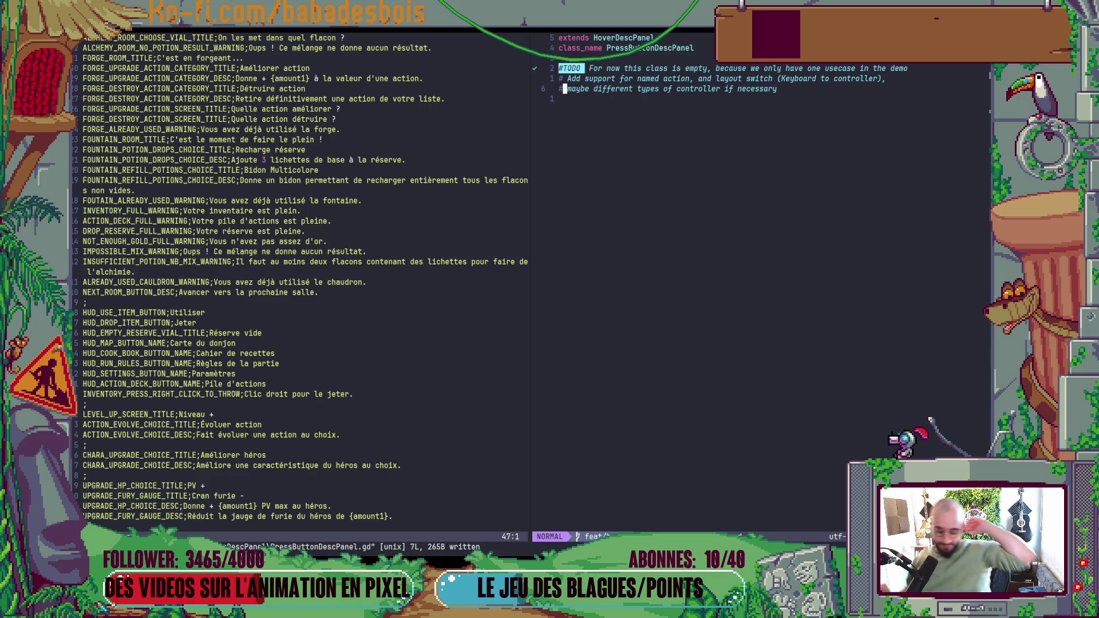
click(314, 300)
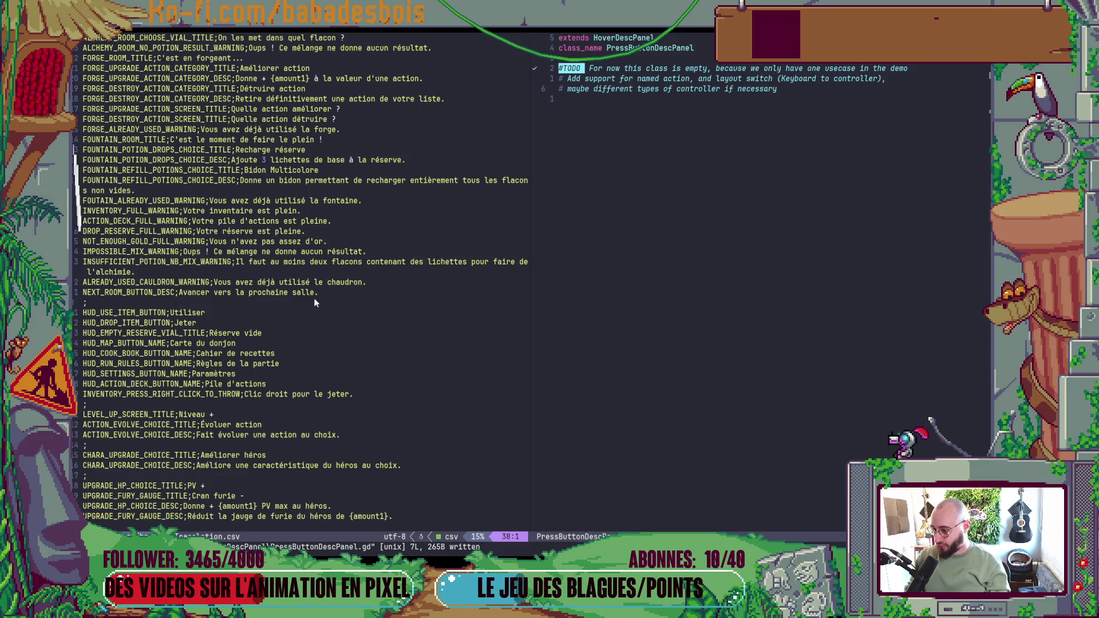
key(alt+Tab)
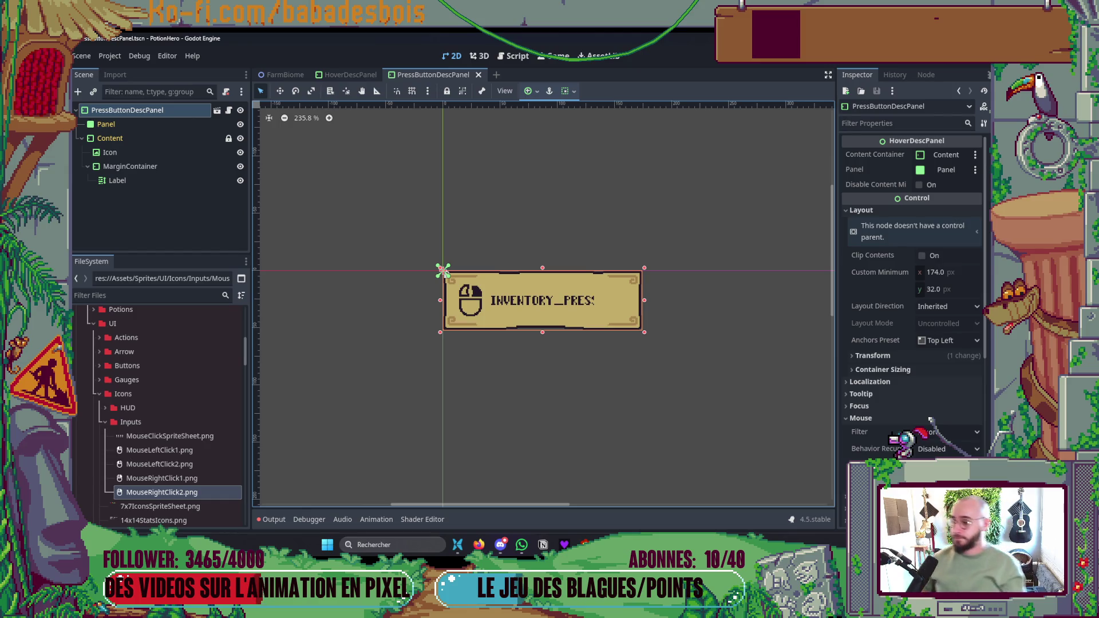
- Open and save the HoverDescPanel scene, inspecting its root and Content nodes
click(347, 75)
key(ctrl+s)
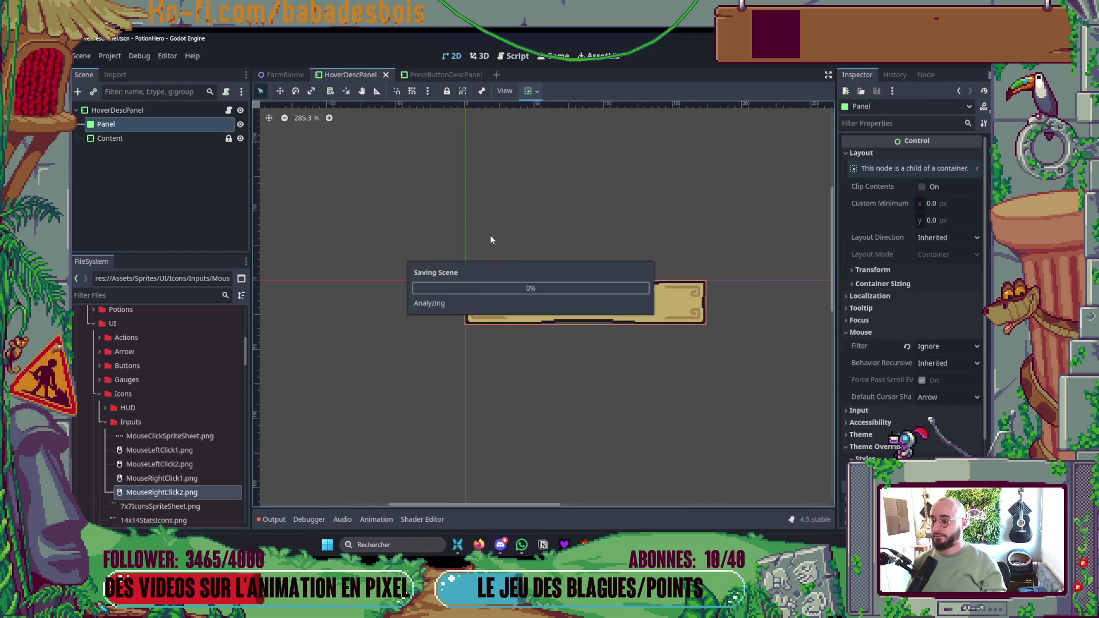
click(185, 110)
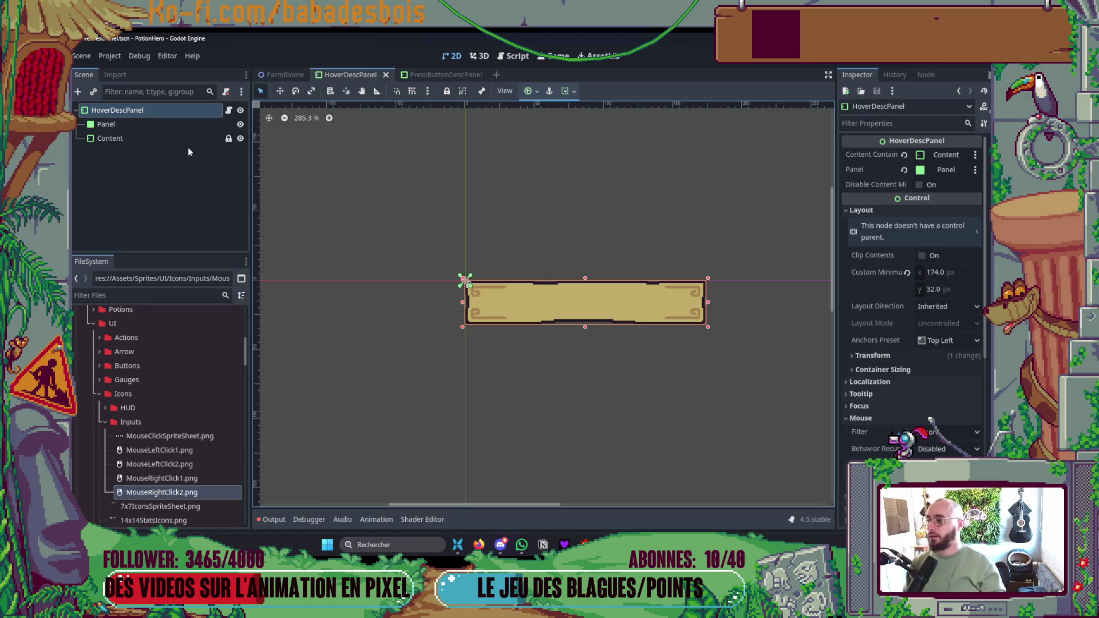
click(114, 138)
click(443, 75)
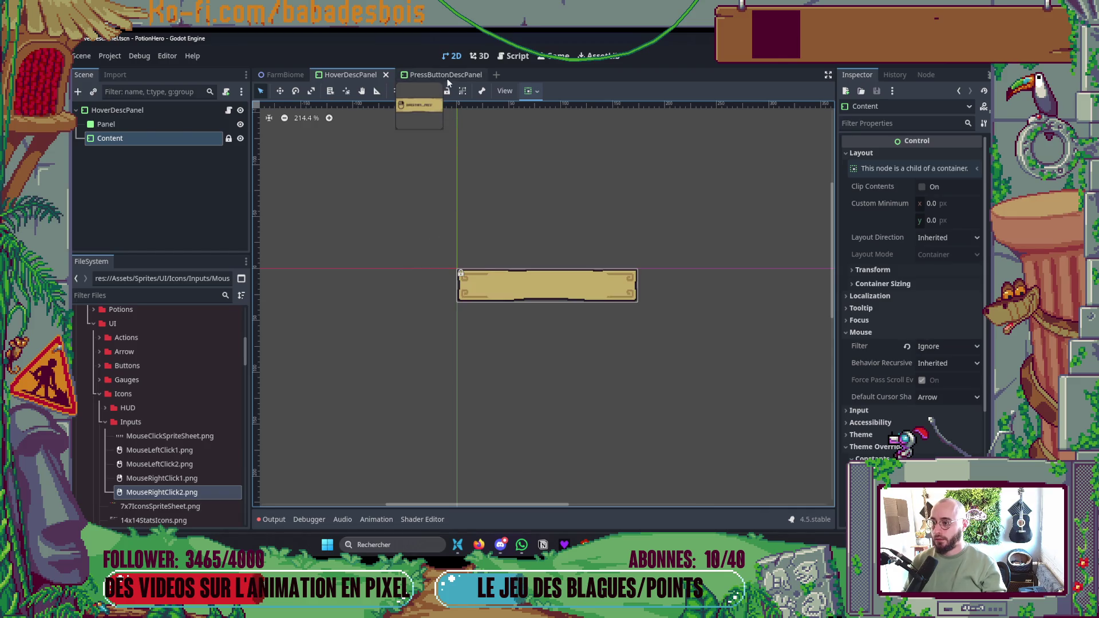
key(alt+Tab)
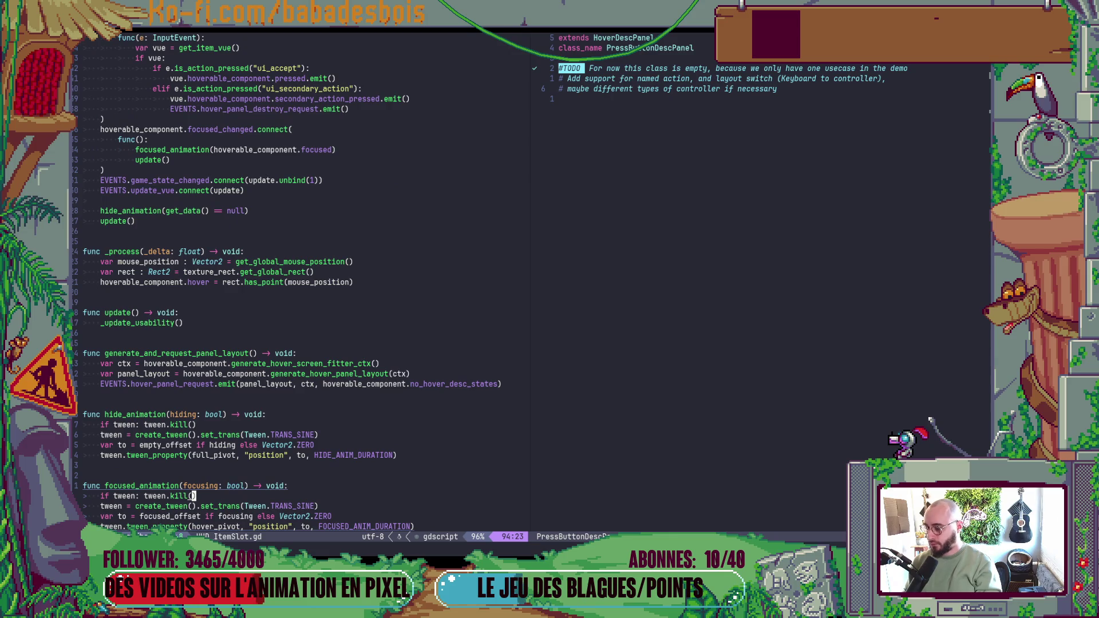
key(g)
key(g)
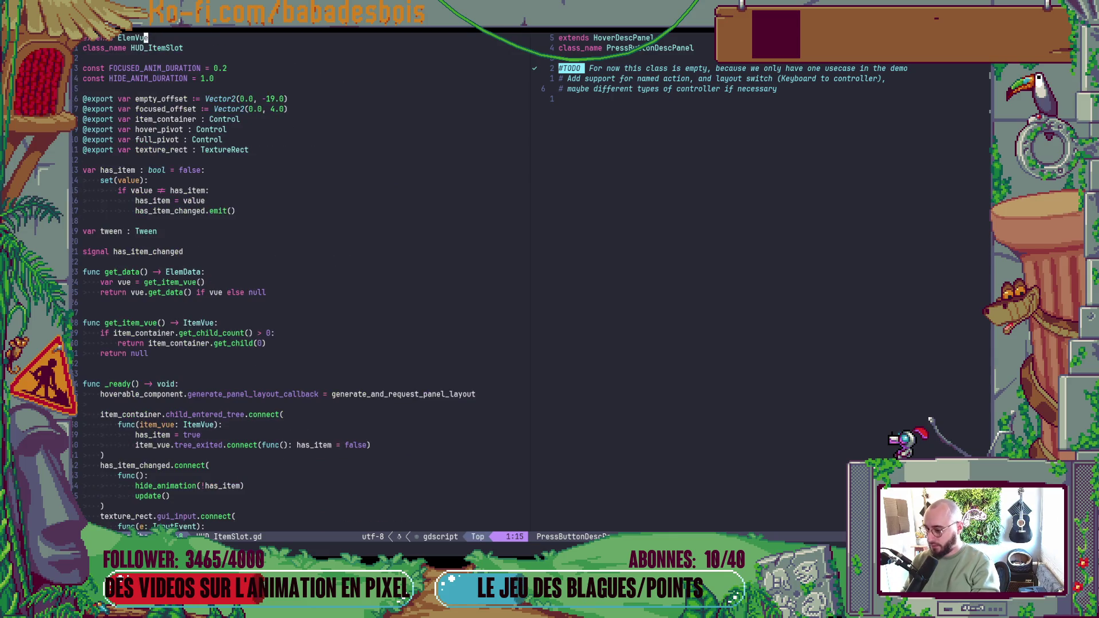
key(j)
key(j)
key(j)
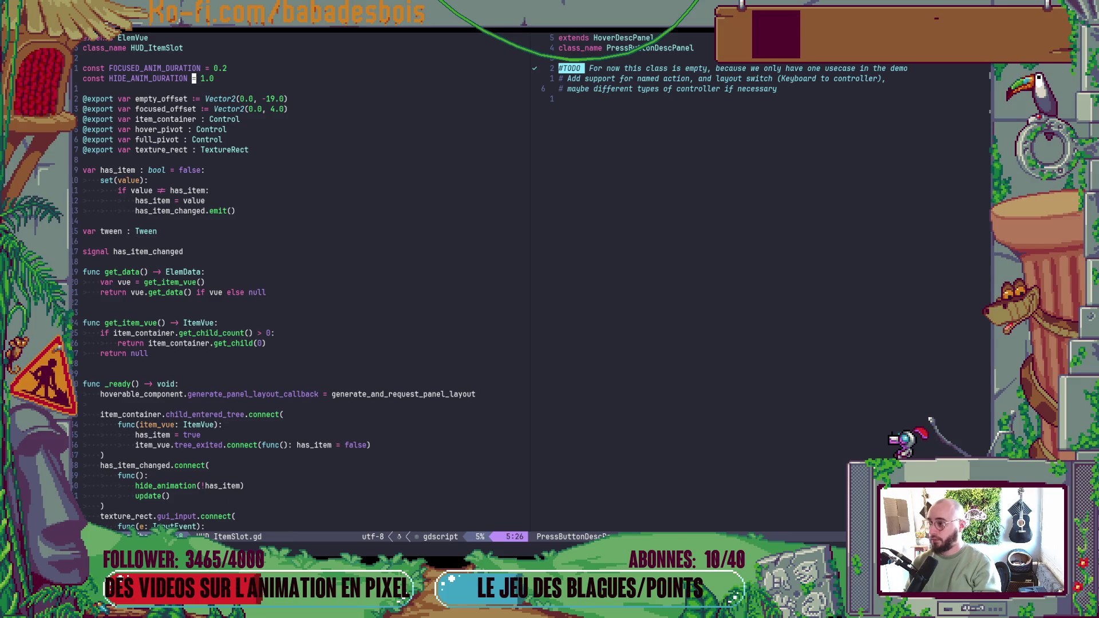
key(shift+o)
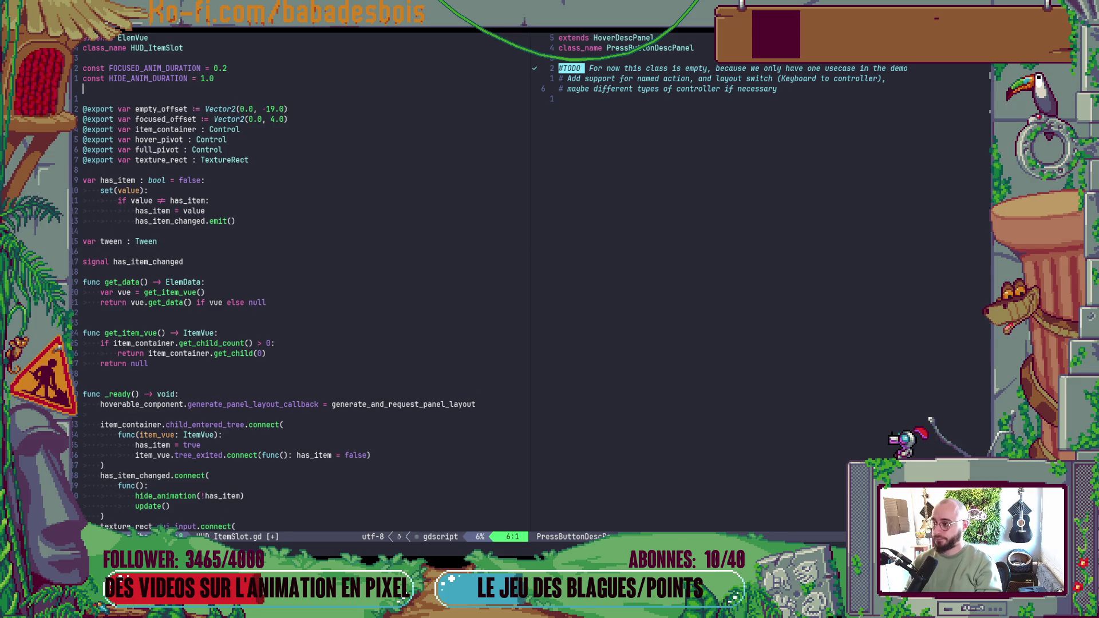
key(Escape)
key(d)
key(d)
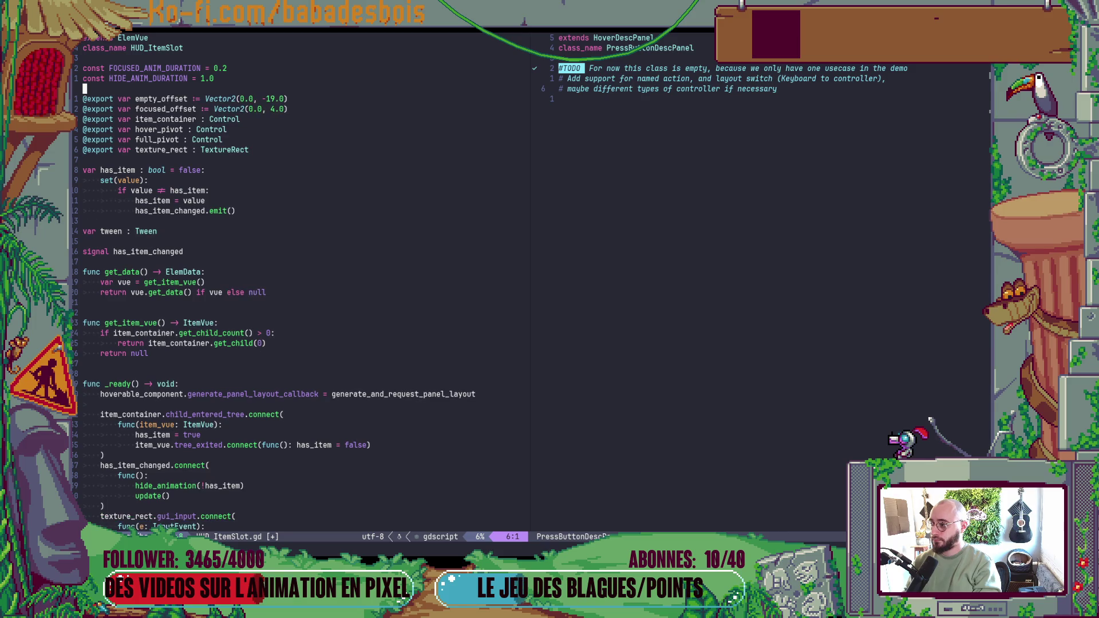
key(j)
key(shift+o)
text(@export var)
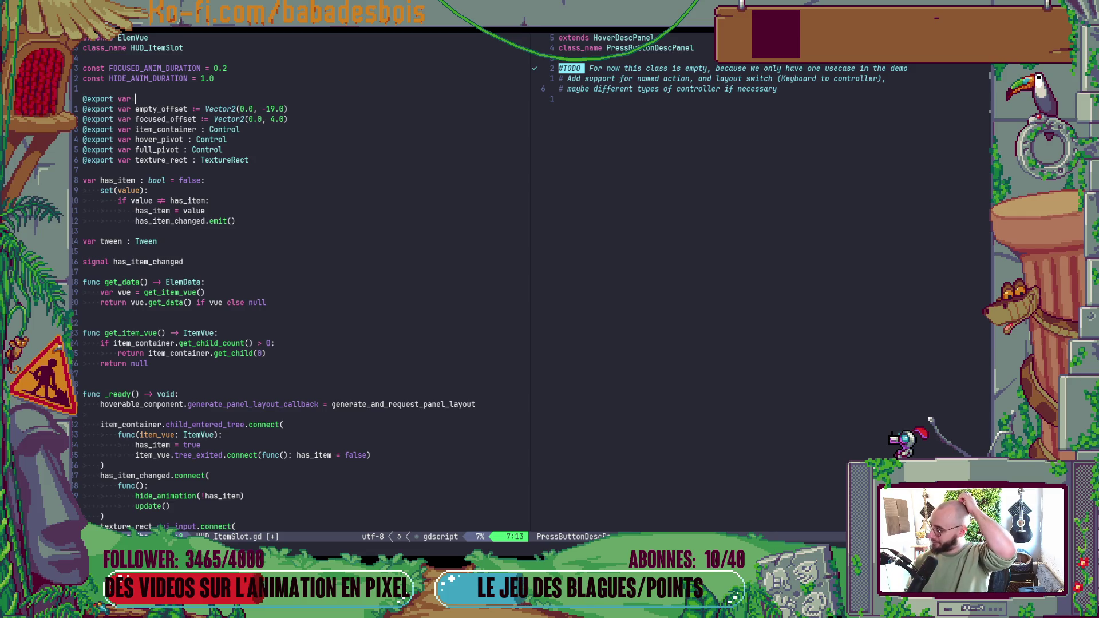
key(Escape)
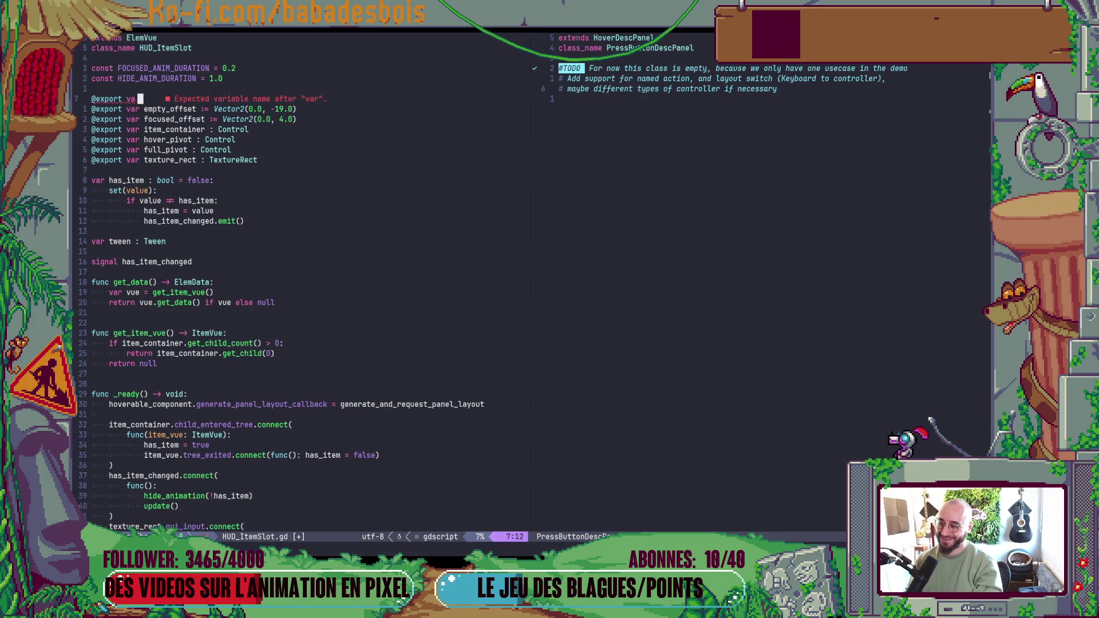
key(u)
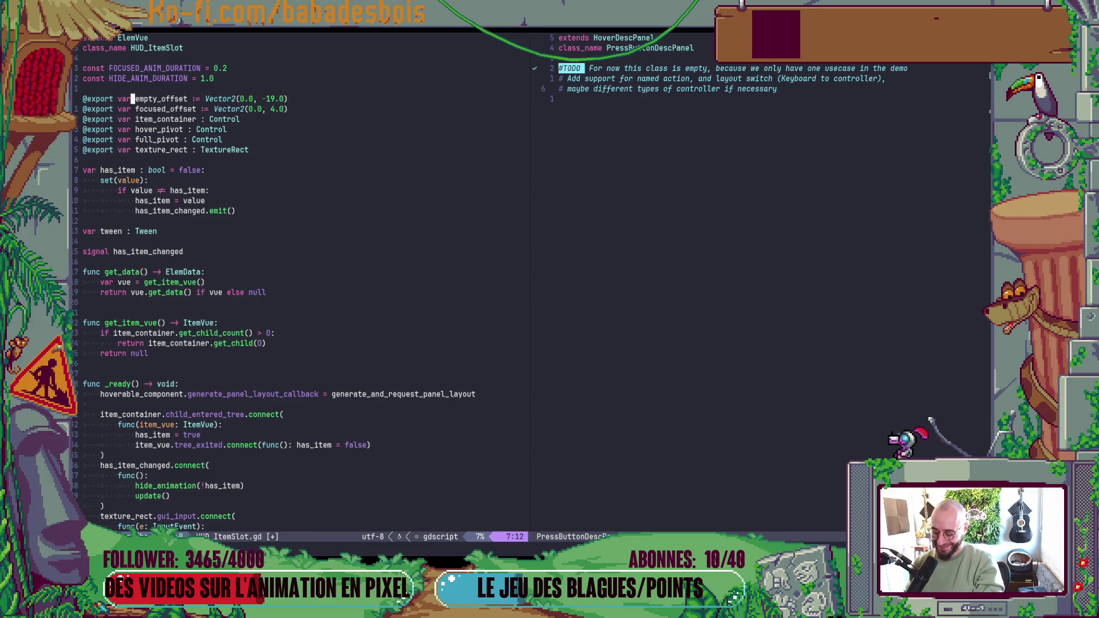
- Add 'const PRESS_BUTTON_PANEL_SCENE := preload()' below the animation durations and save
text(k)
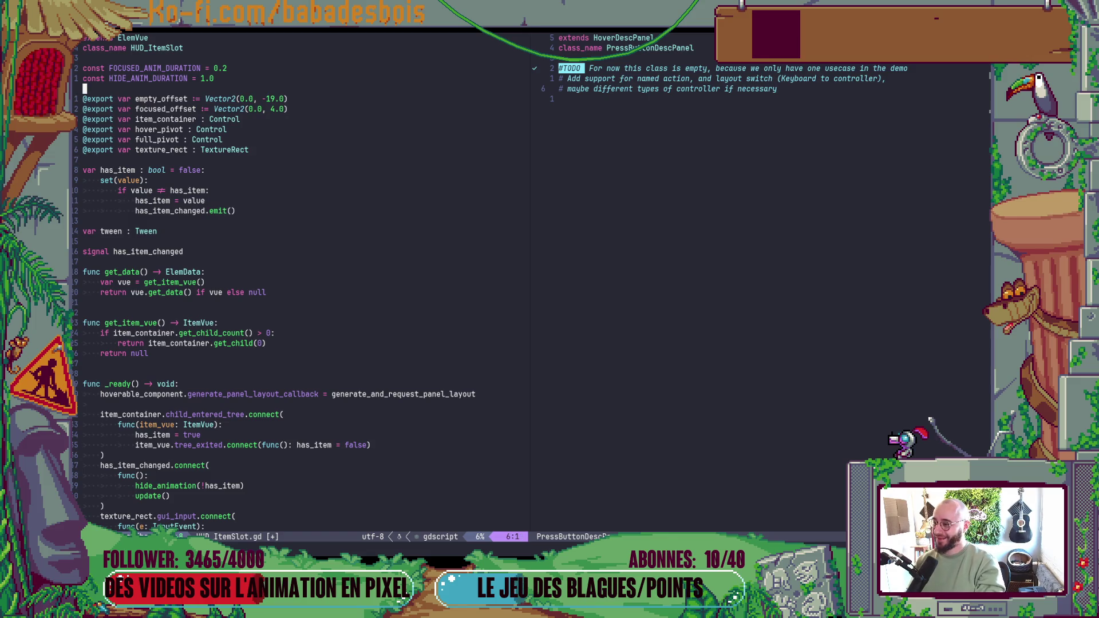
text(Oconst )
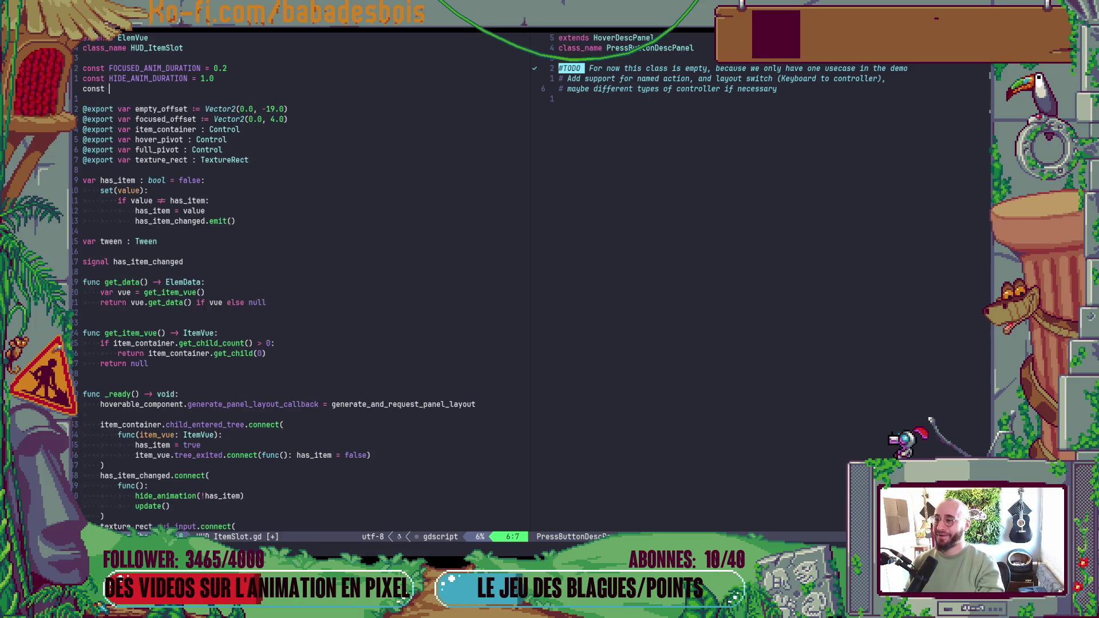
text(PRESS)
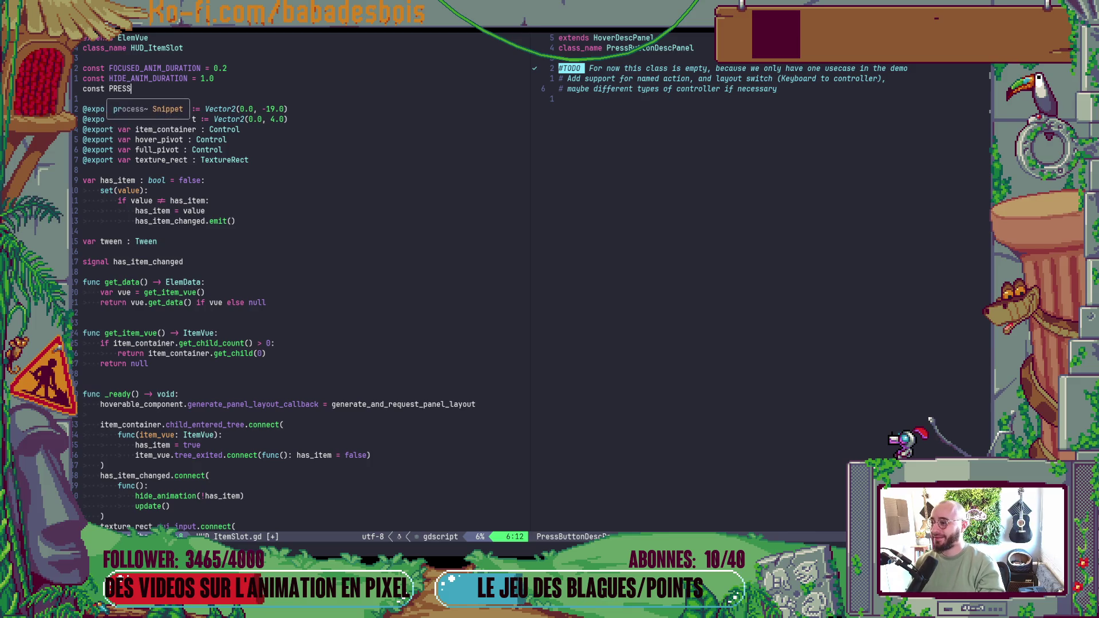
text(_BUT)
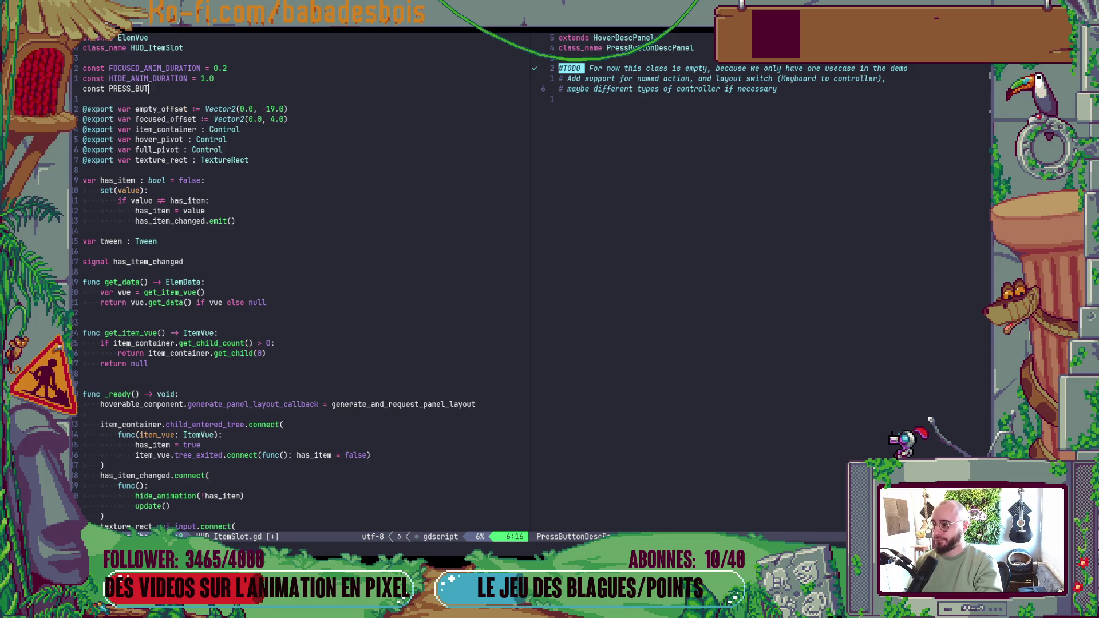
text(TON_PNA)
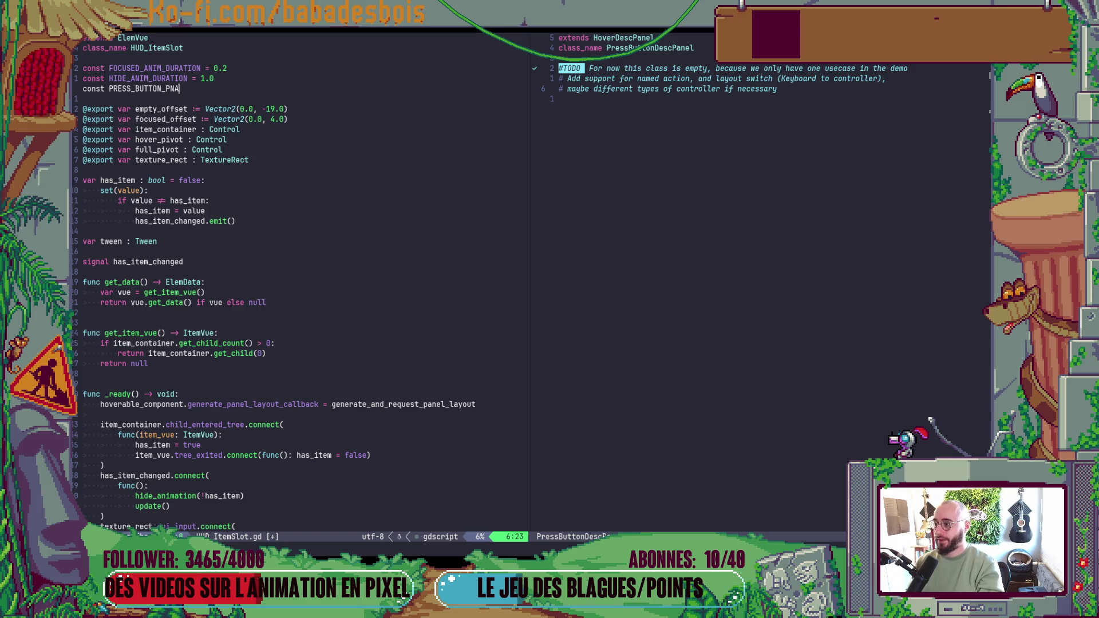
key(BackSpace)
key(BackSpace)
text(ANEL_S)
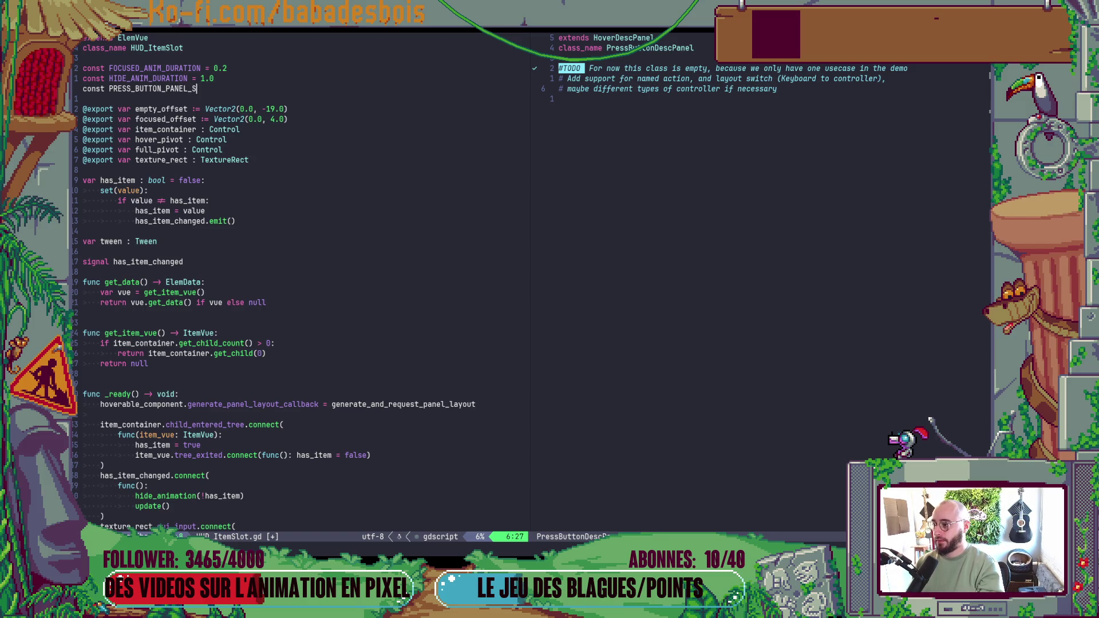
text(CENE)
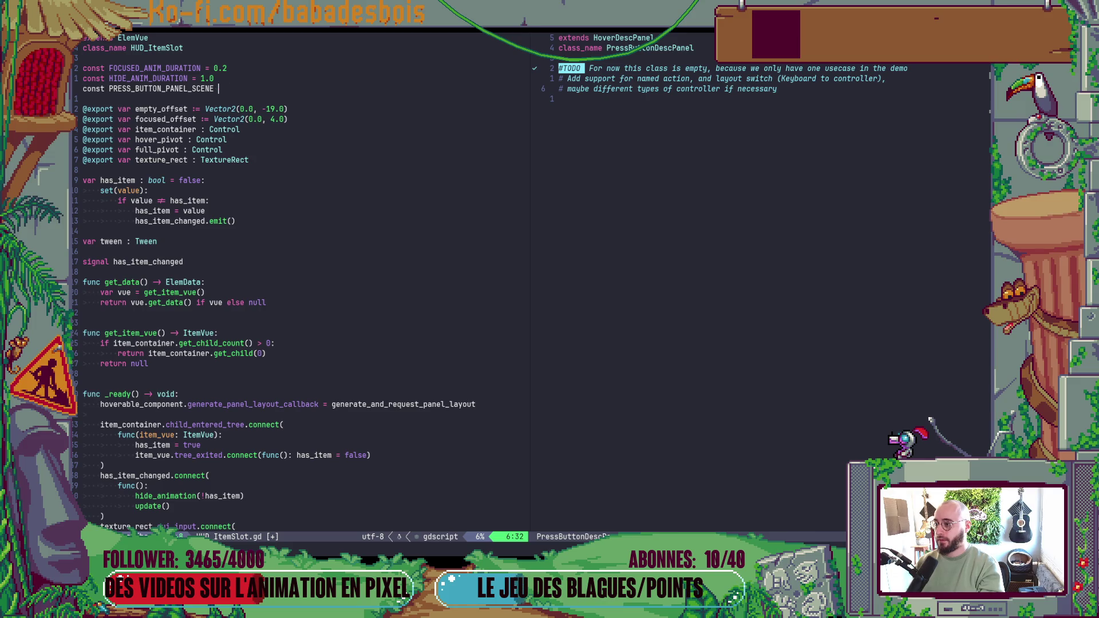
text(:== preload)
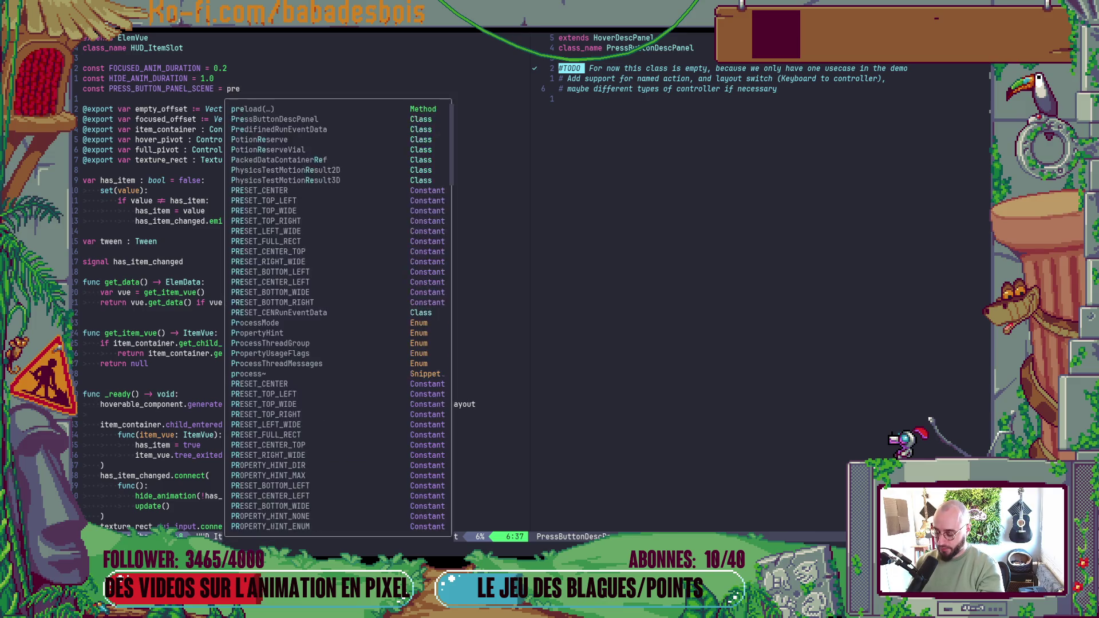
key(Return)
key(ctrl+s)
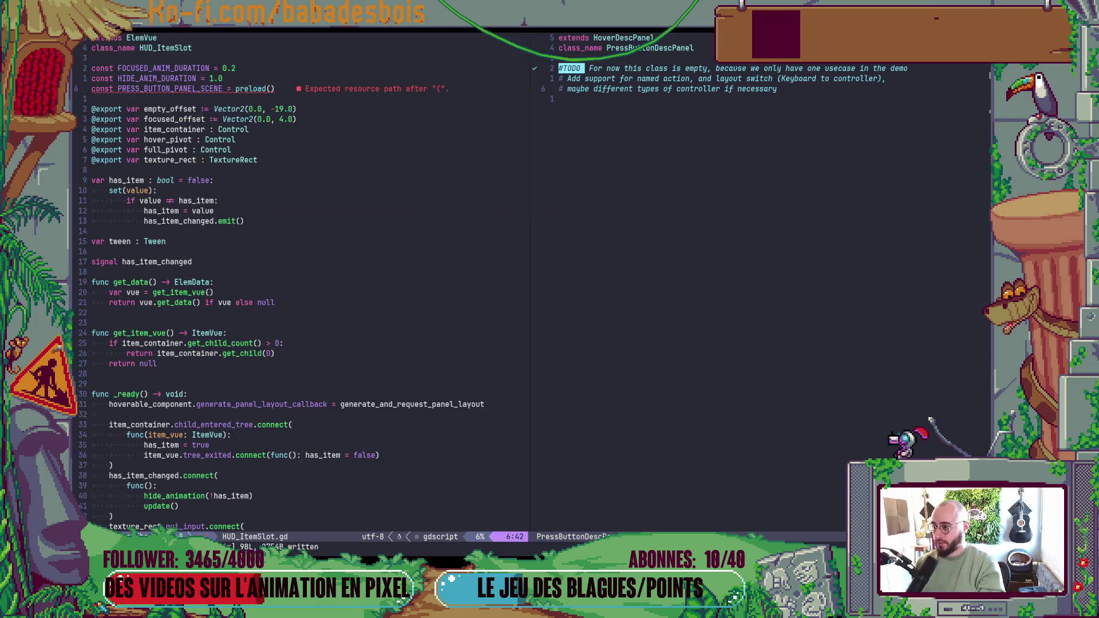
key(alt+Tab)
click(165, 296)
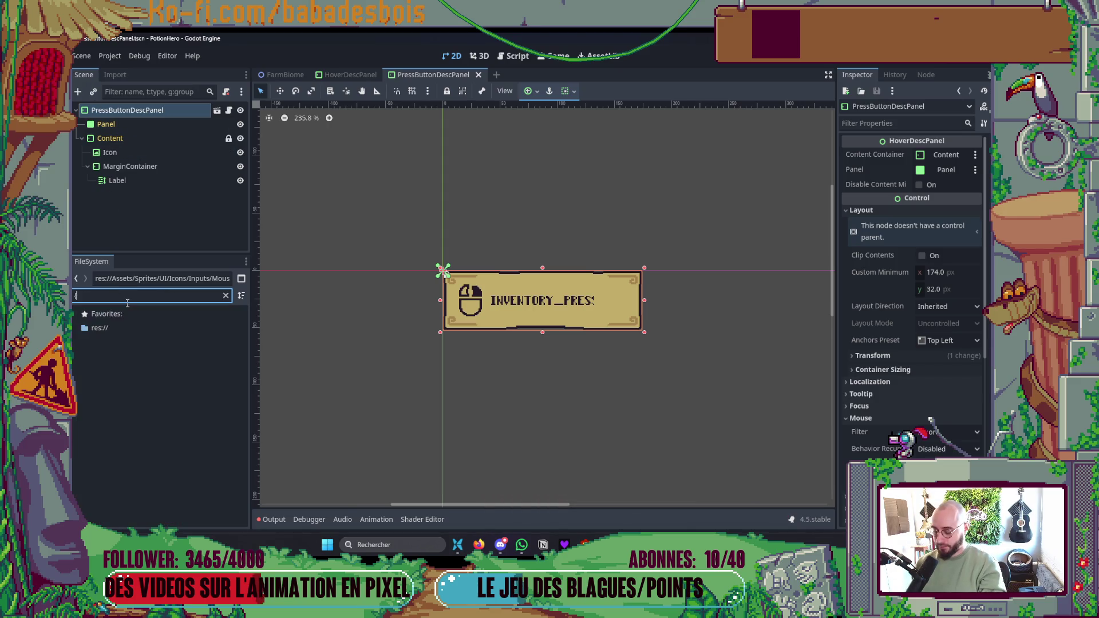
- Filter the FileSystem for 'PressB' and copy PressButtonDescPanel.tscn's UID
text(PressBy)
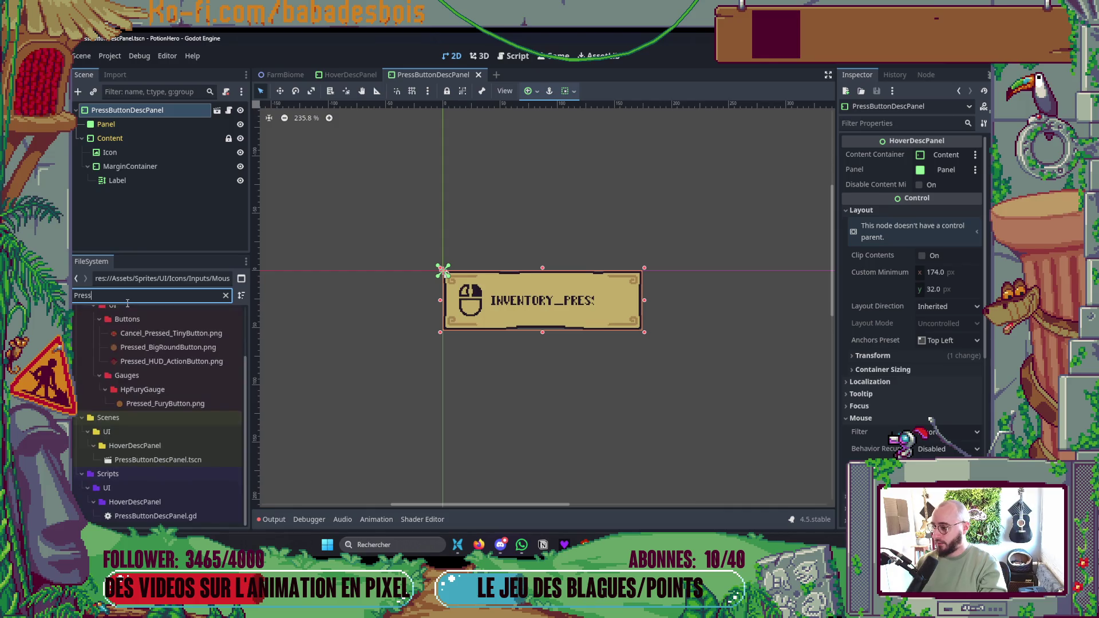
key(BackSpace)
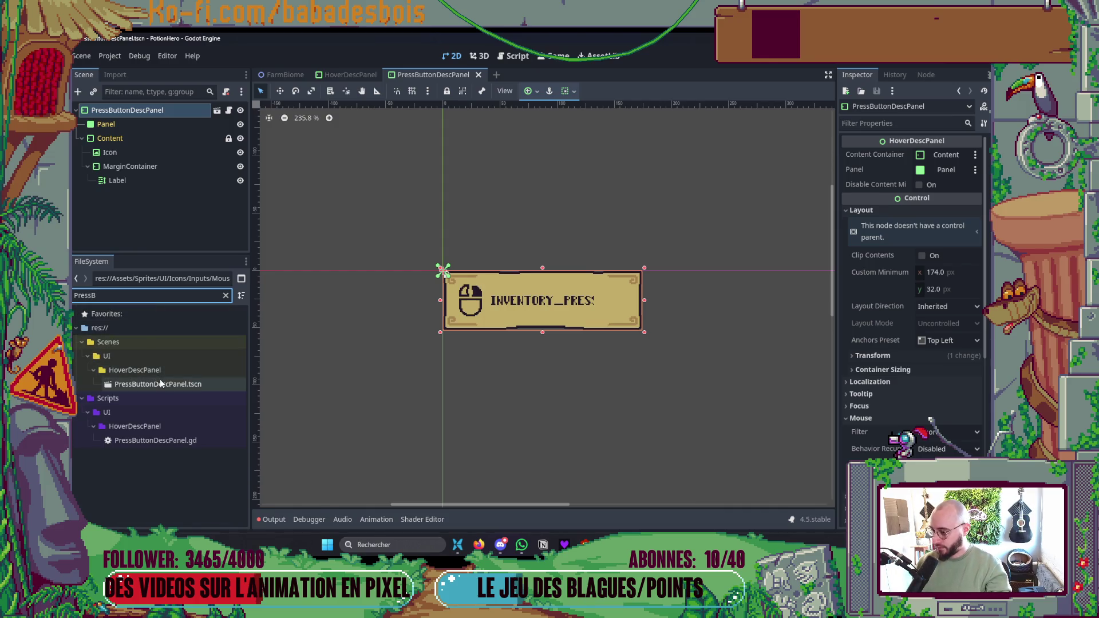
right_click(159, 384)
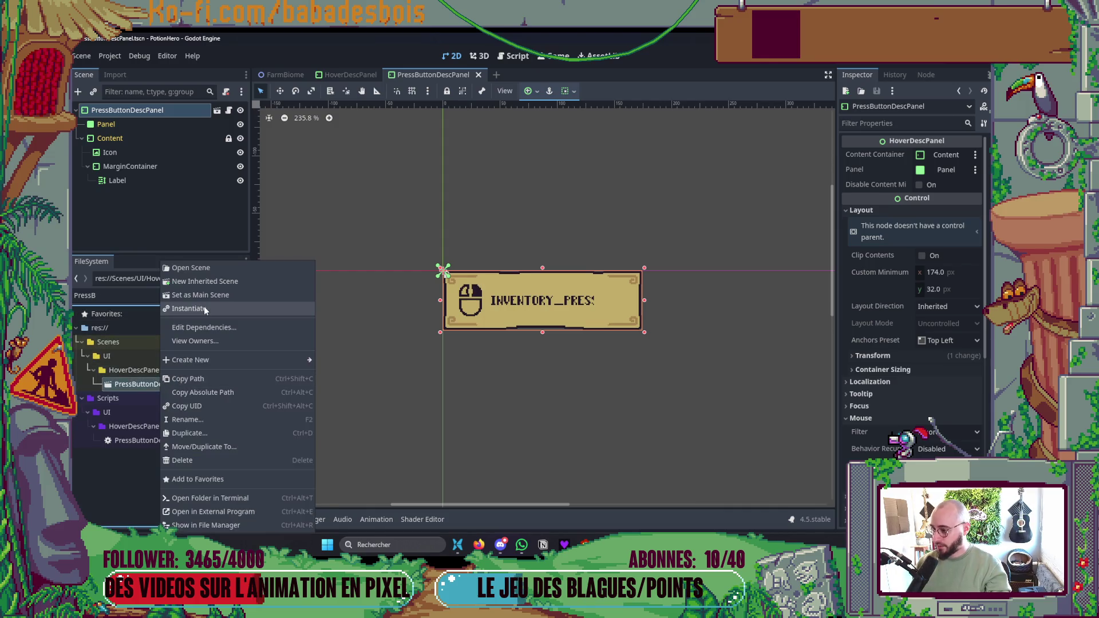
click(211, 404)
key(alt+Tab)
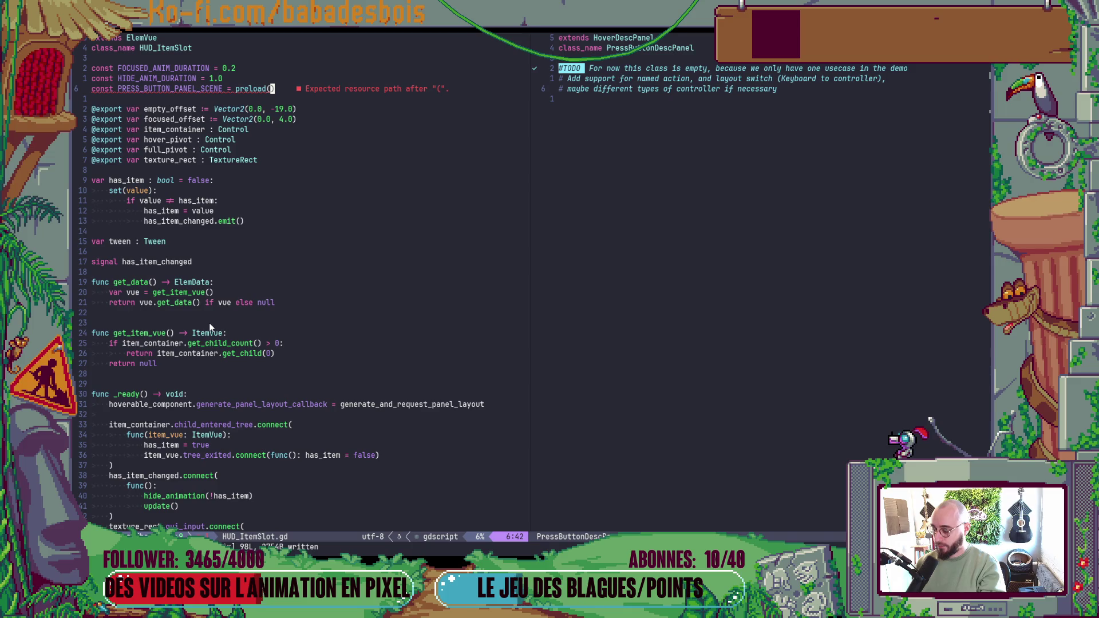
- Paste the copied UID inside preload("") and save the script
text(")
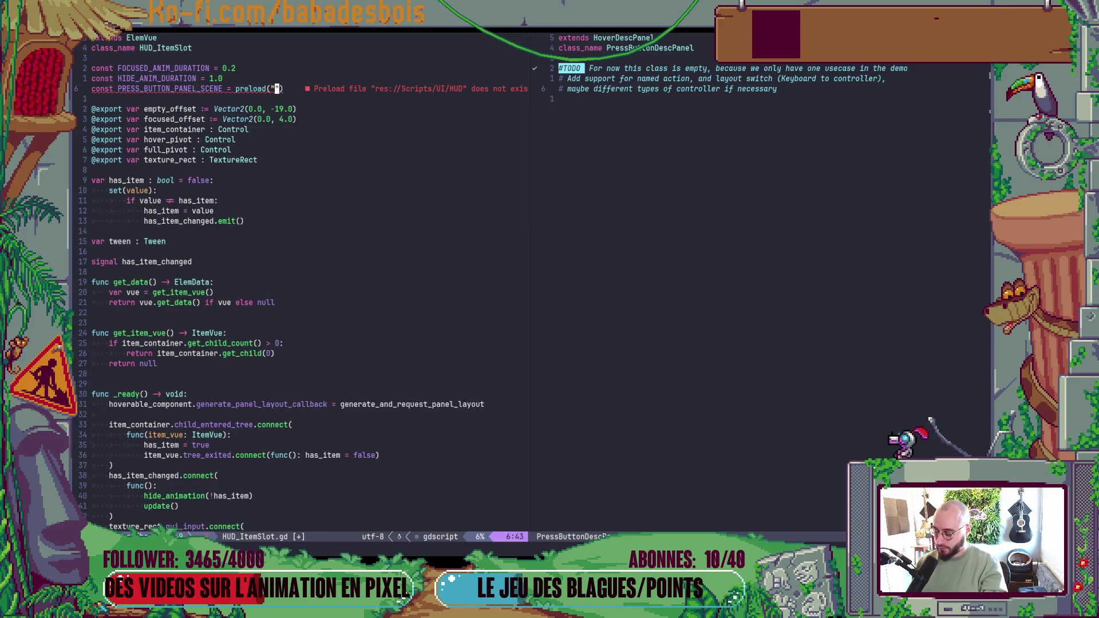
key(ctrl+shift+v)
key(Escape)
text(:w)
key(Return)
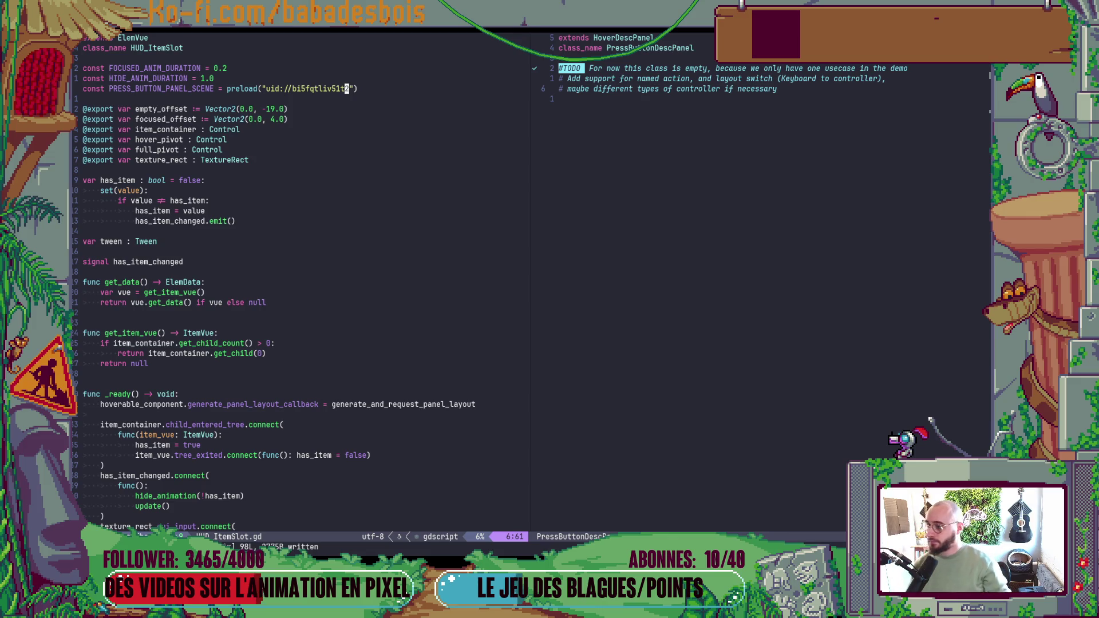
- Begin a 'var press_button_panel =' line above the panel request in generate_and_request_panel_layout
key(ctrl+o)
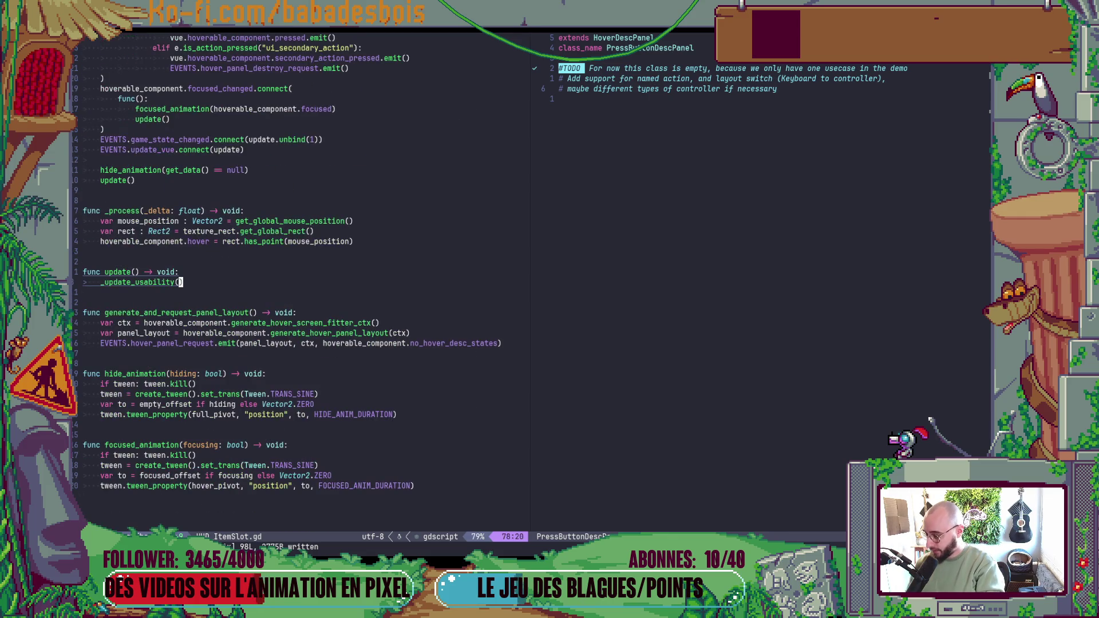
click(346, 344)
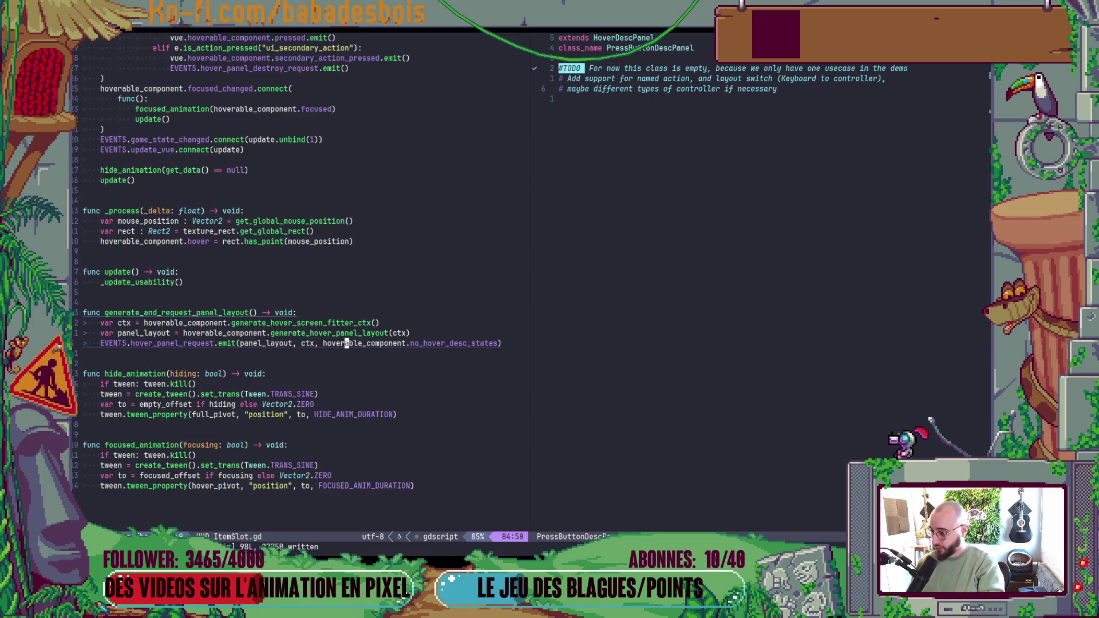
text(Ovar )
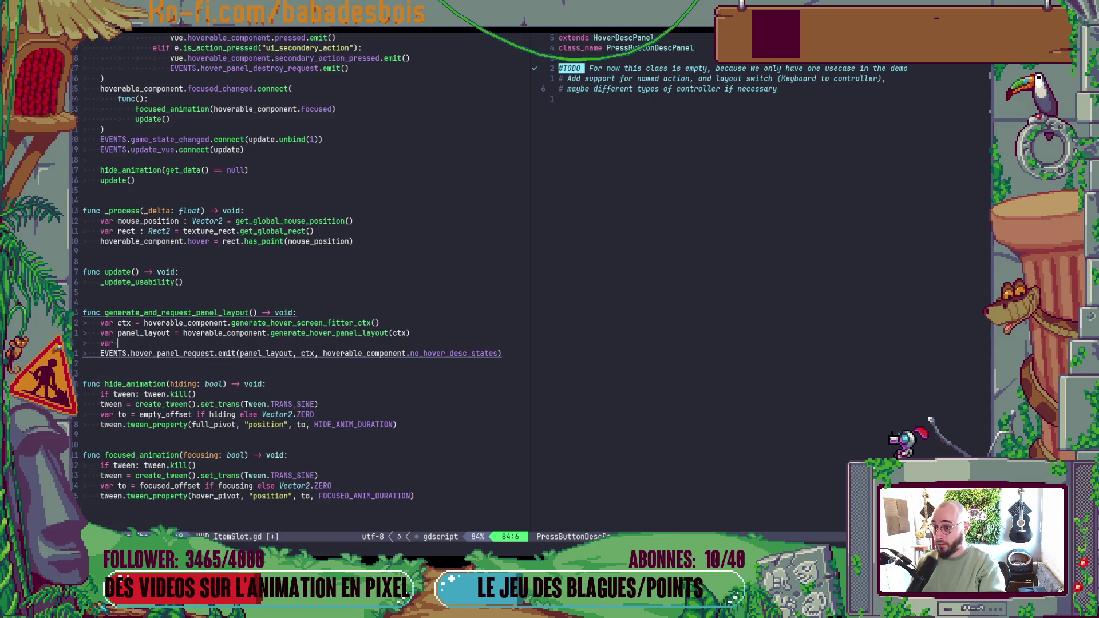
text(press_c)
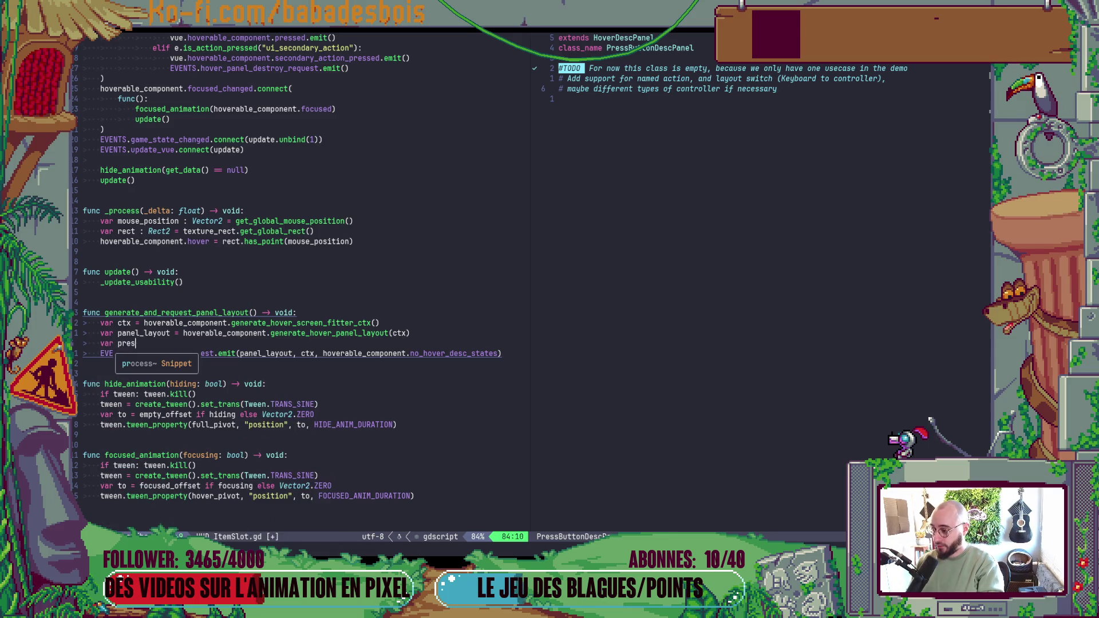
key(BackSpace)
text(button)
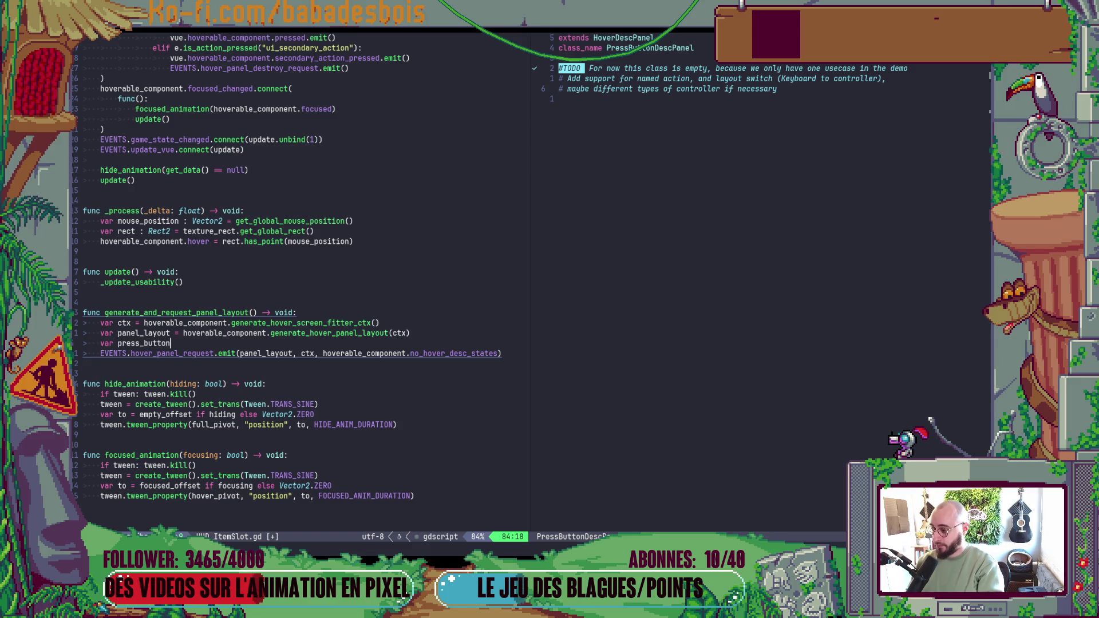
text(_panel =)
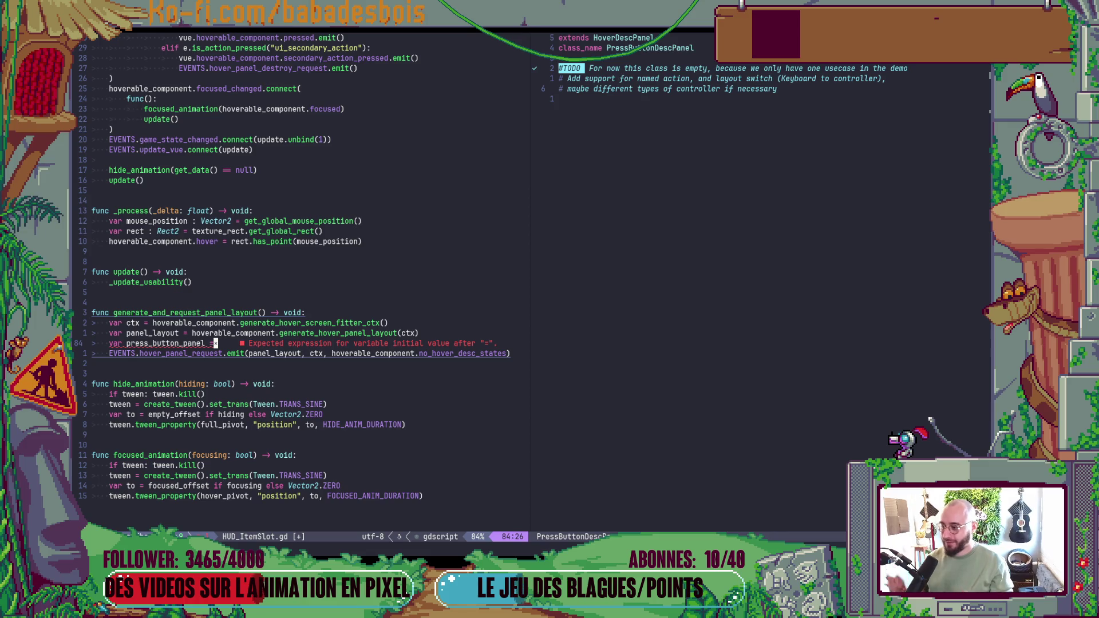
key(a)
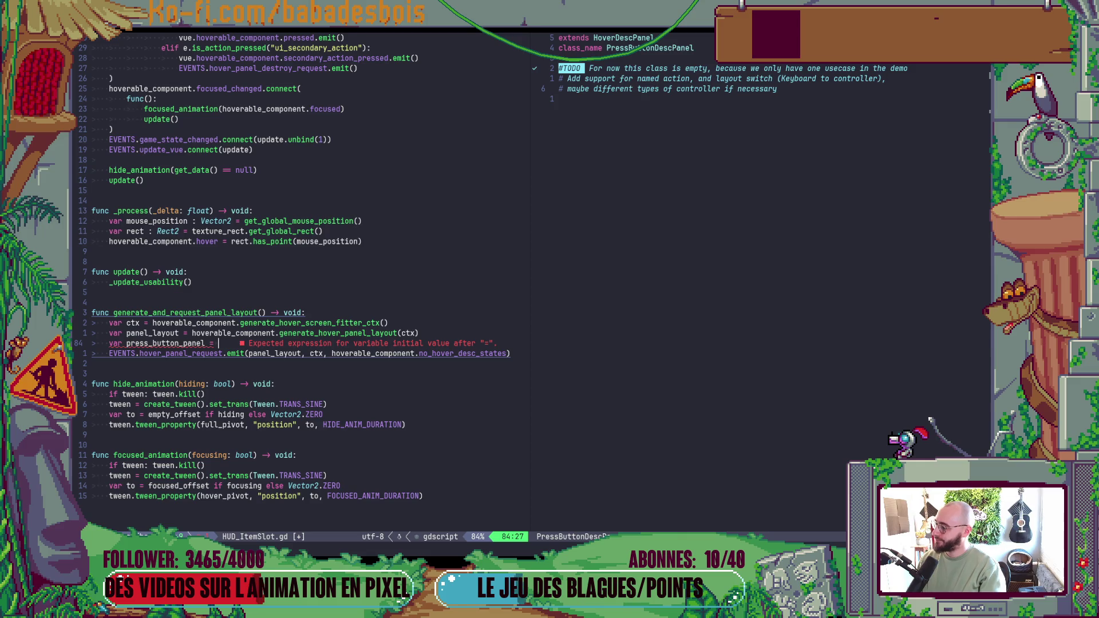
text(pan)
key(Tab)
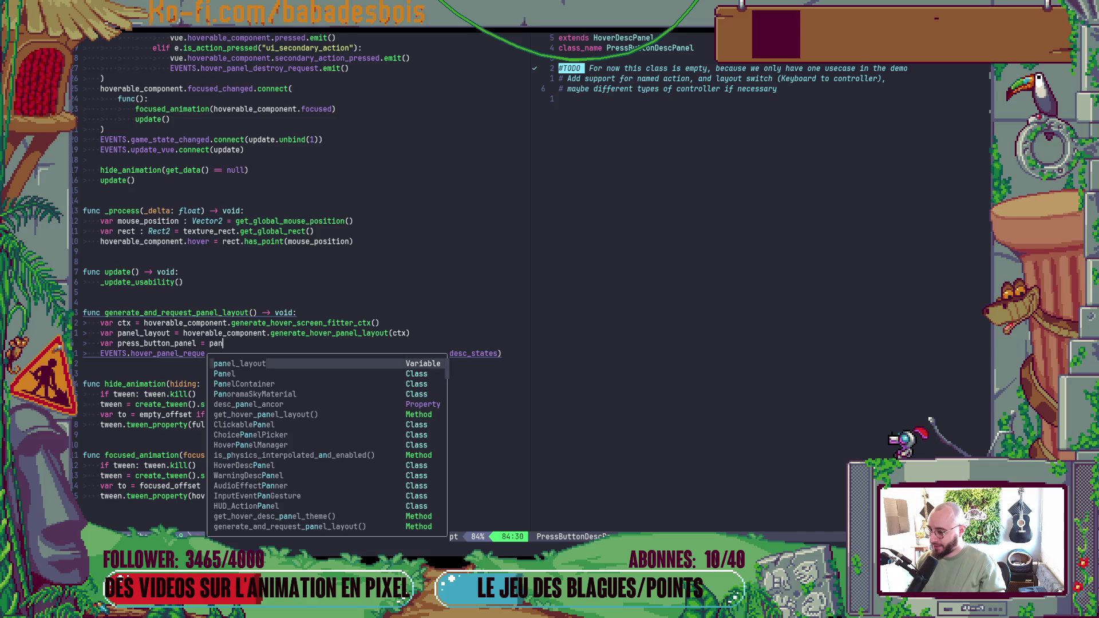
key(Return)
key(Escape)
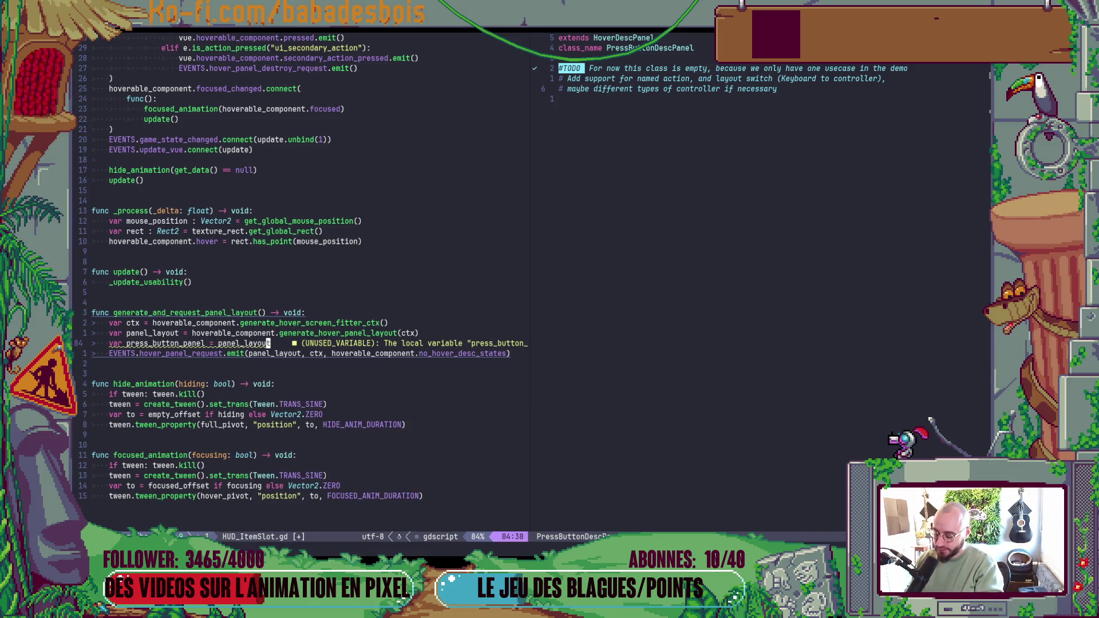
- Assign press_button_panel the value PRESS_BUTTON_PANEL_SCENE.instantiate()
text(ciw)
text(PRE)
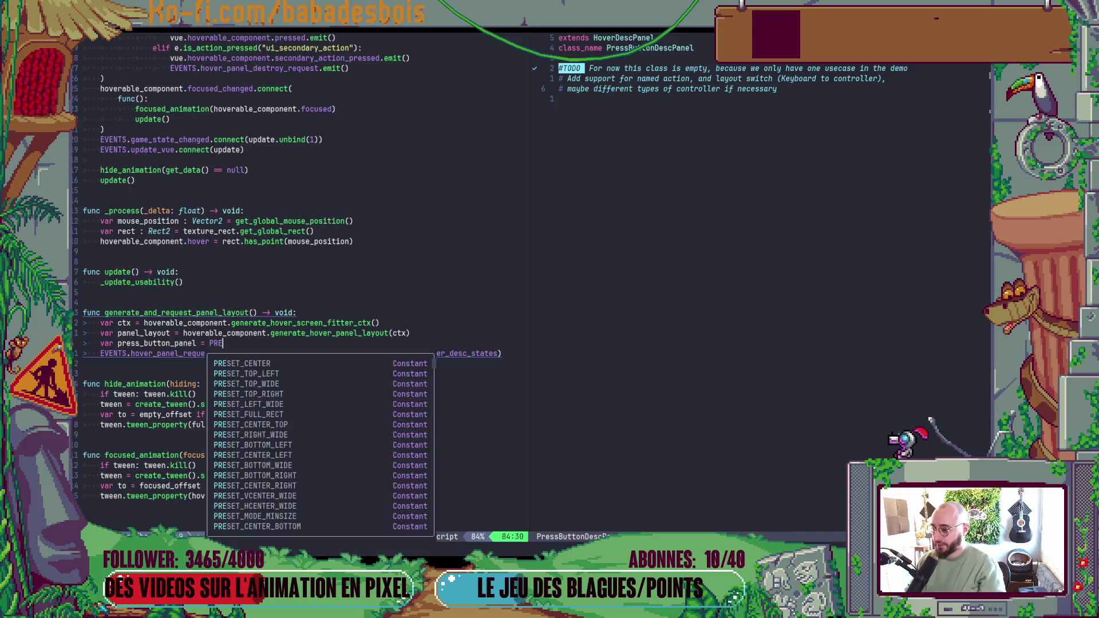
key(Tab)
key(Tab)
text(SS)
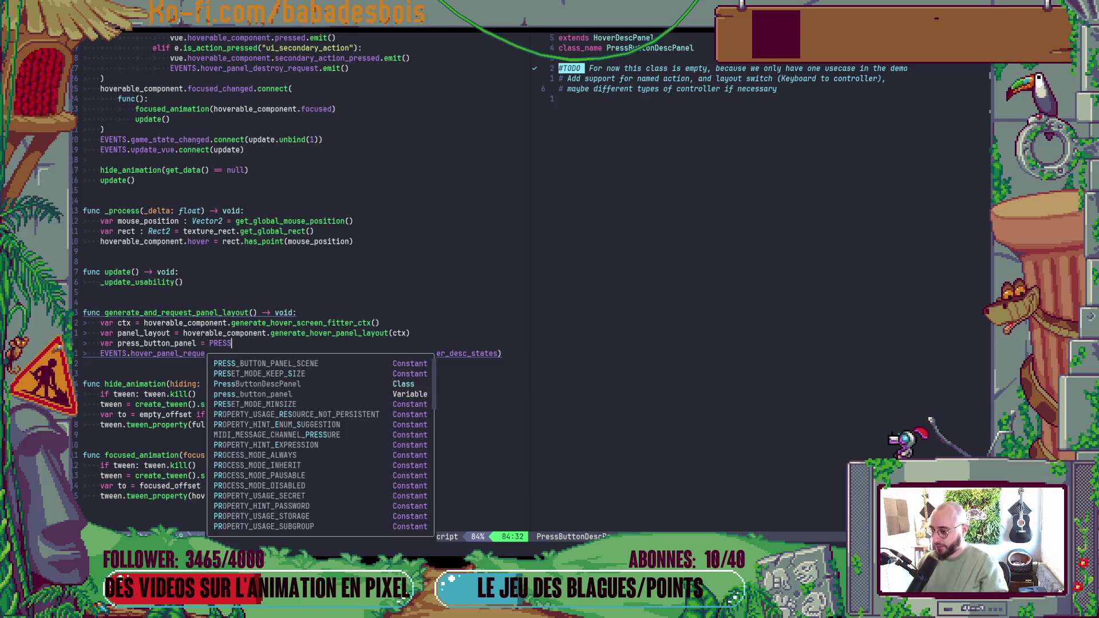
key(Tab)
text(.in)
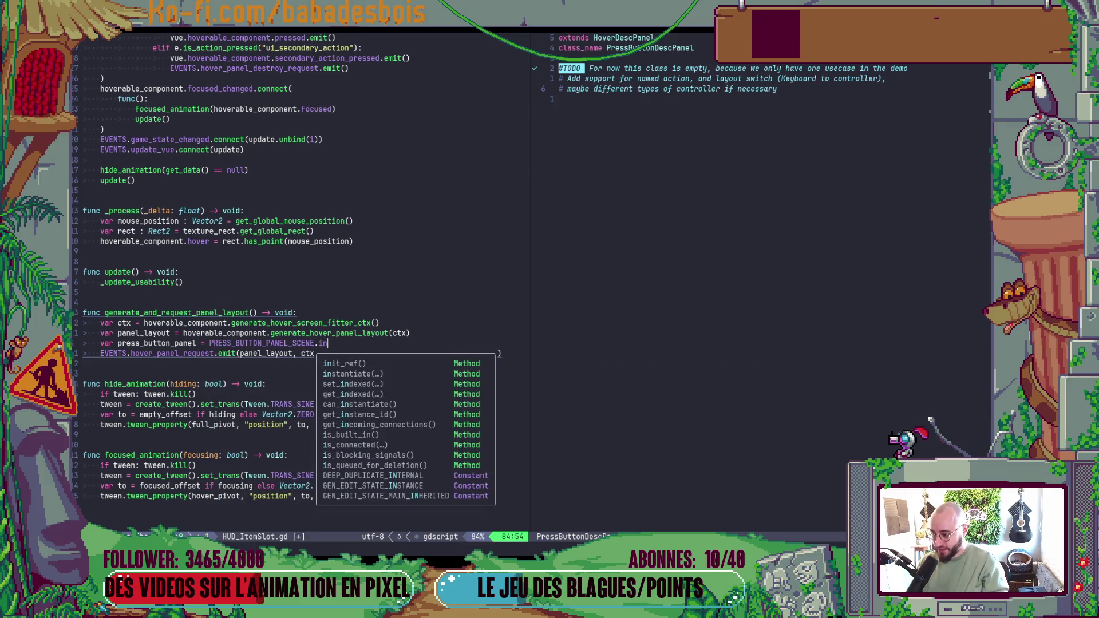
key(Tab)
text(())
- Add 'panel_layout.add_child(press_button_panel)' below, save, and run the game from Godot
key(Return)
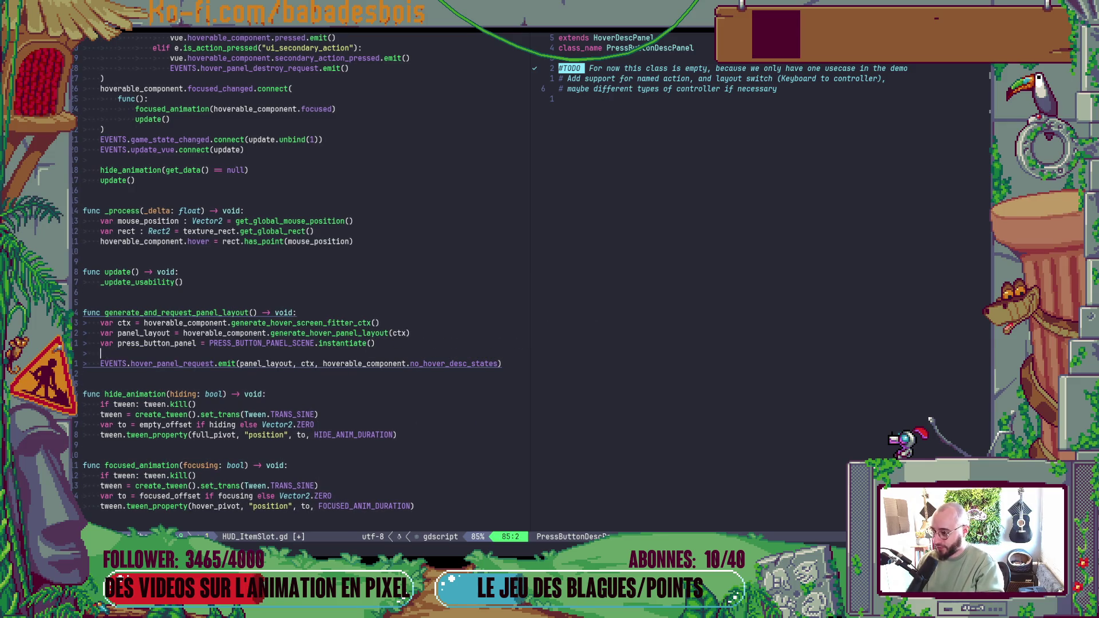
text(pan)
key(Tab)
text(.ad)
key(Tab)
text(()
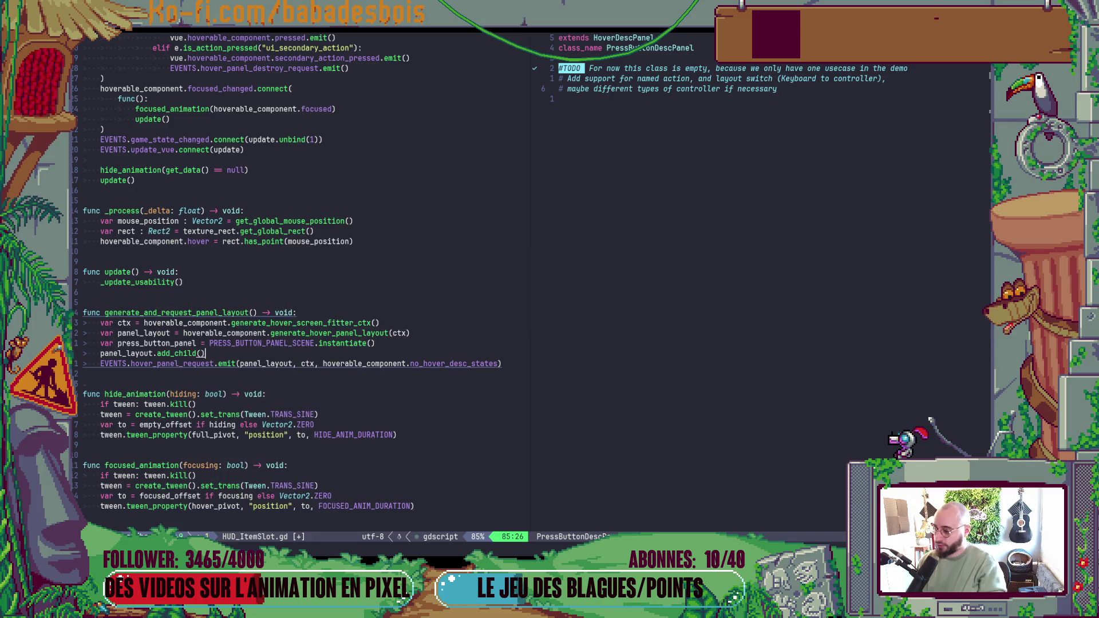
text(press_button_panel)
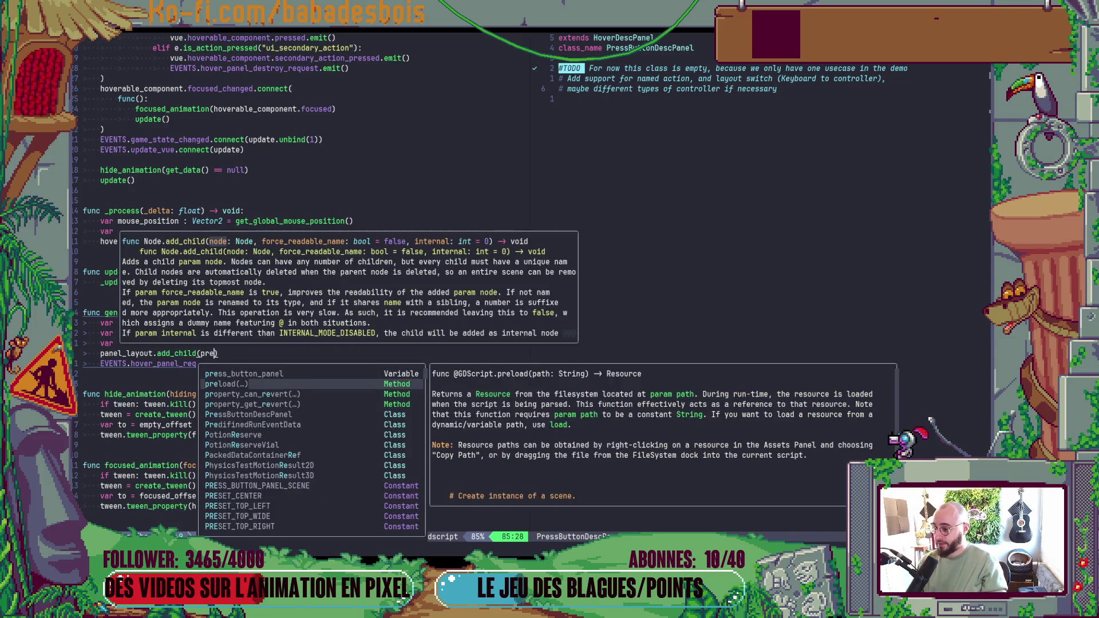
key(Tab)
key(Escape)
text(:w)
key(Return)
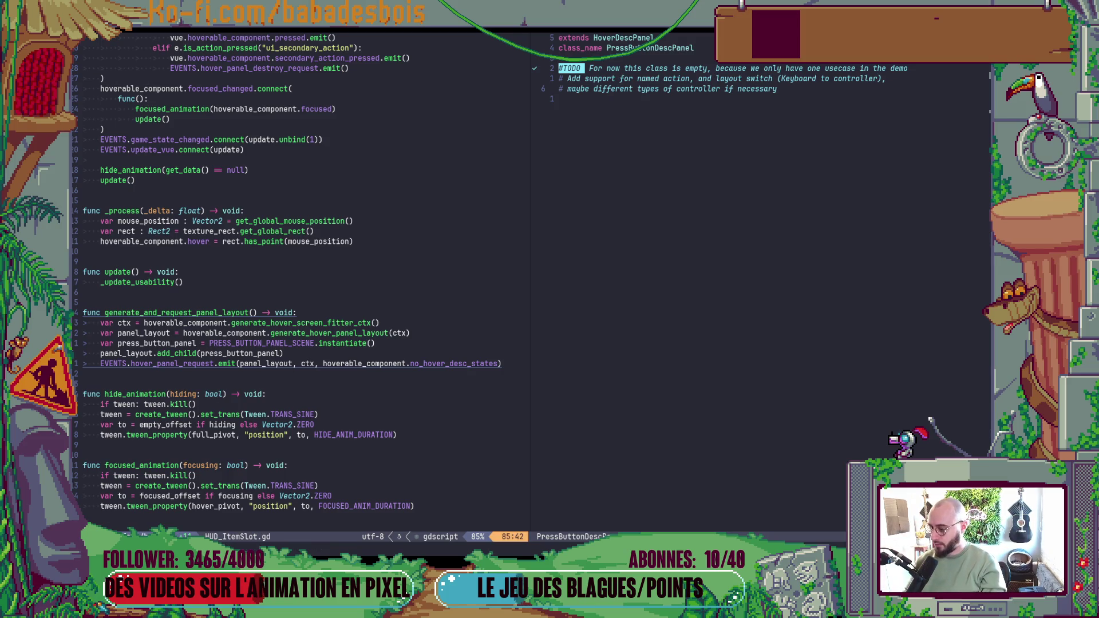
key(alt+Tab)
key(F6)
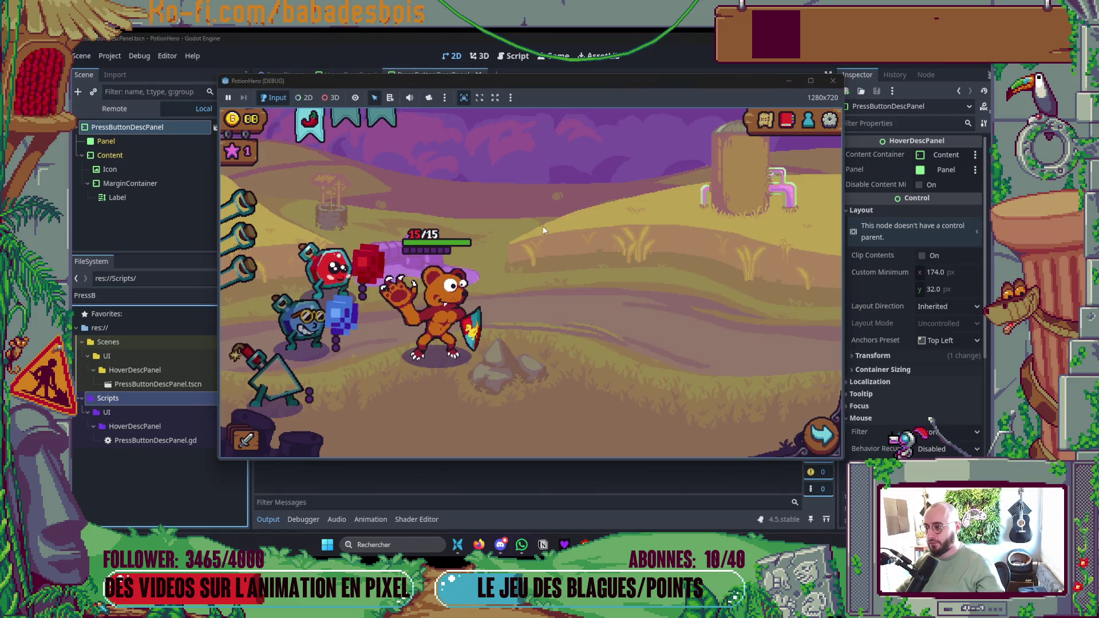
- Confirm the chili item's tooltip shows the 'Clic droit pour le jeter' hint panel, then stop the game
mouse_move(323, 132)
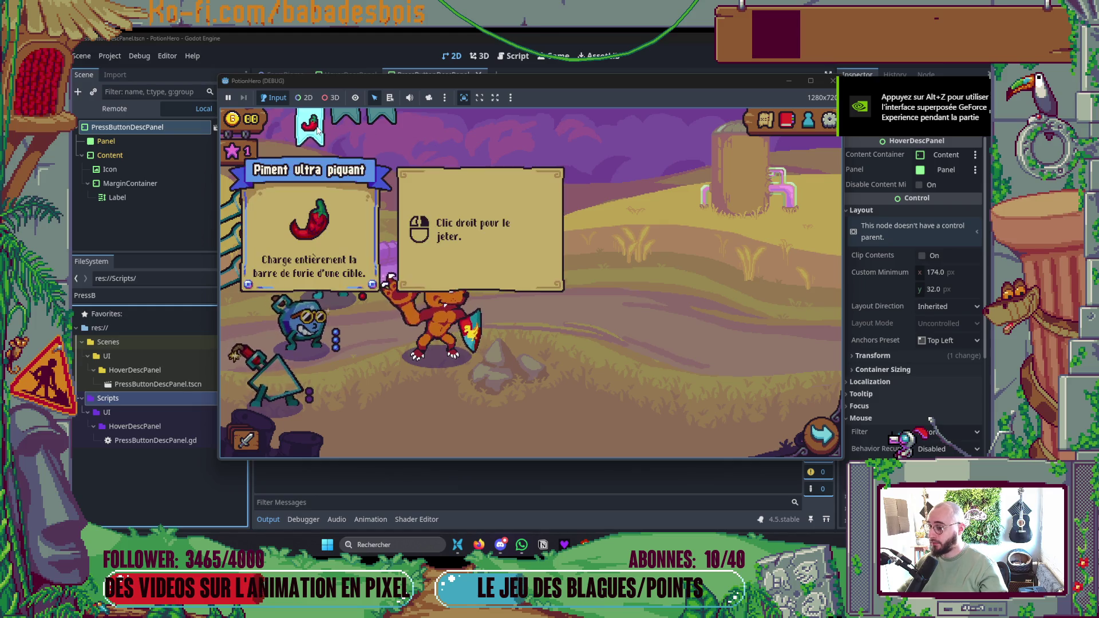
key(F8)
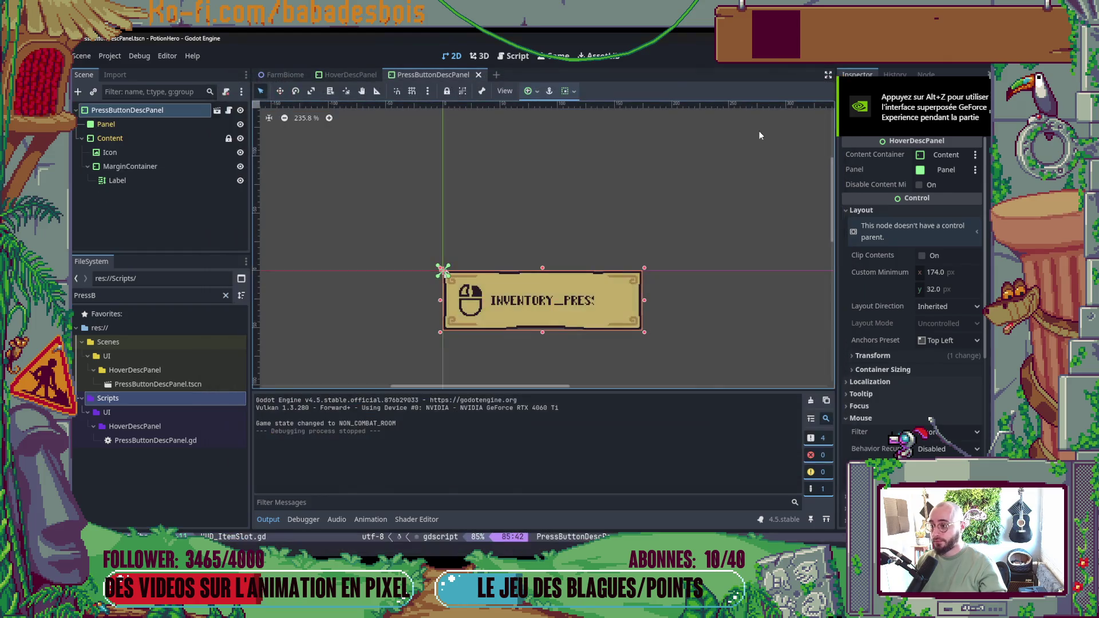
key(alt+Tab)
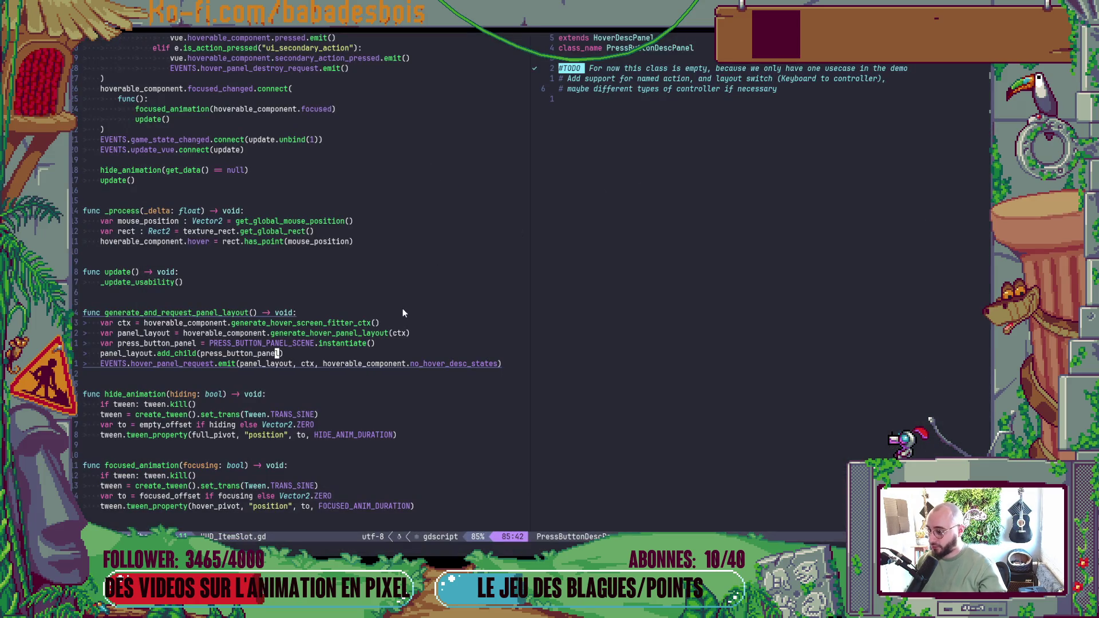
- Begin a new panel_layout line in HUD_ItemSlot.gd, then delete it unfinished
text(kOpan)
key(Return)
text(.)
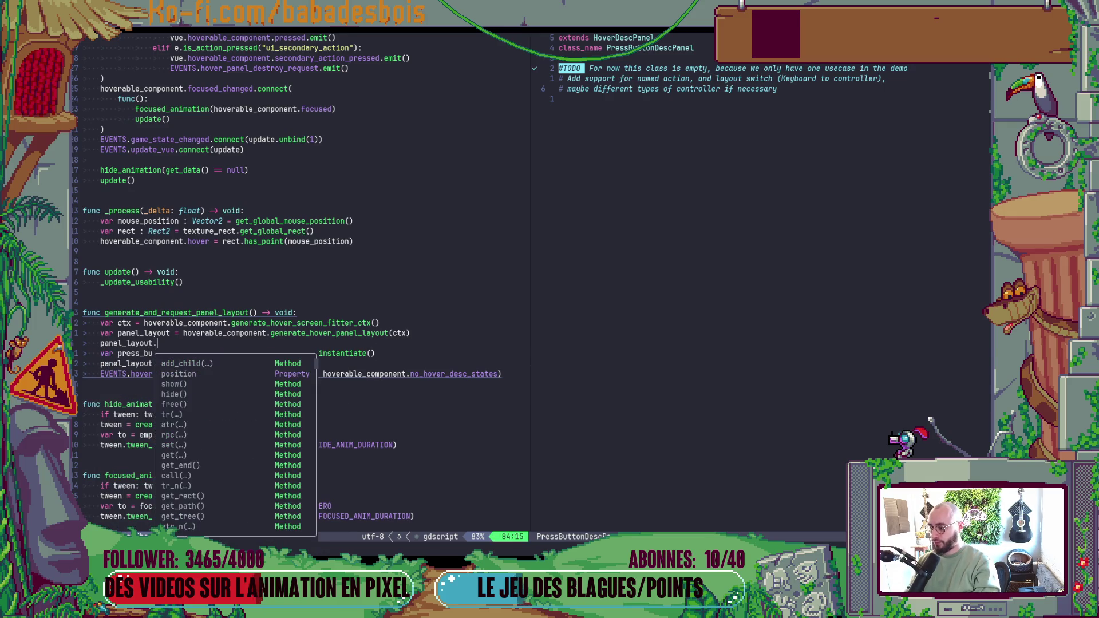
key(Escape)
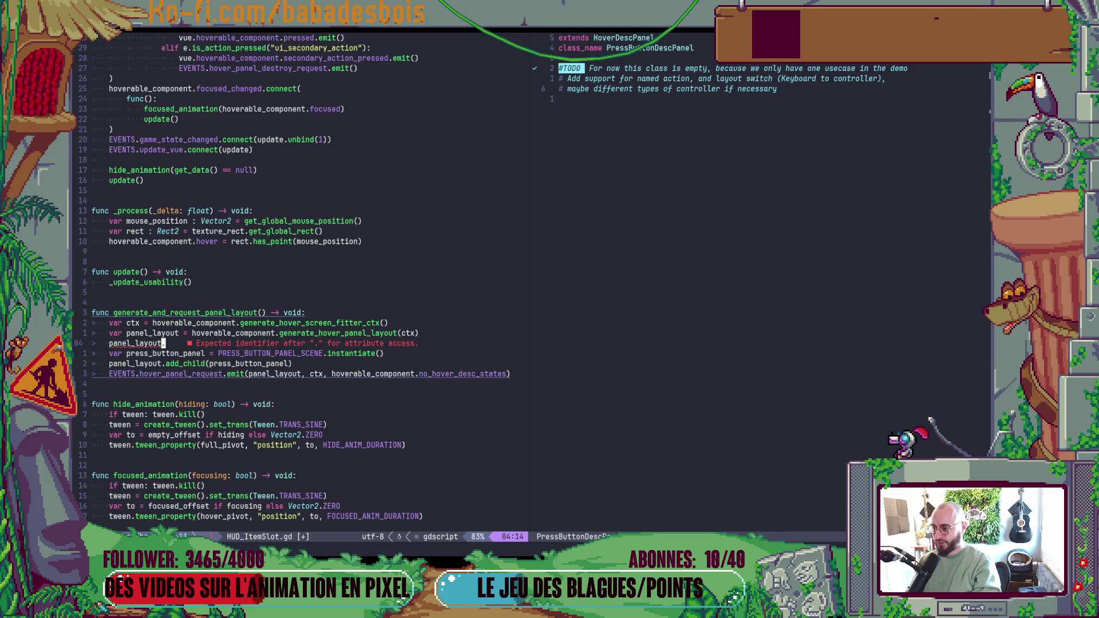
key(d)
key(d)
key(alt+Tab)
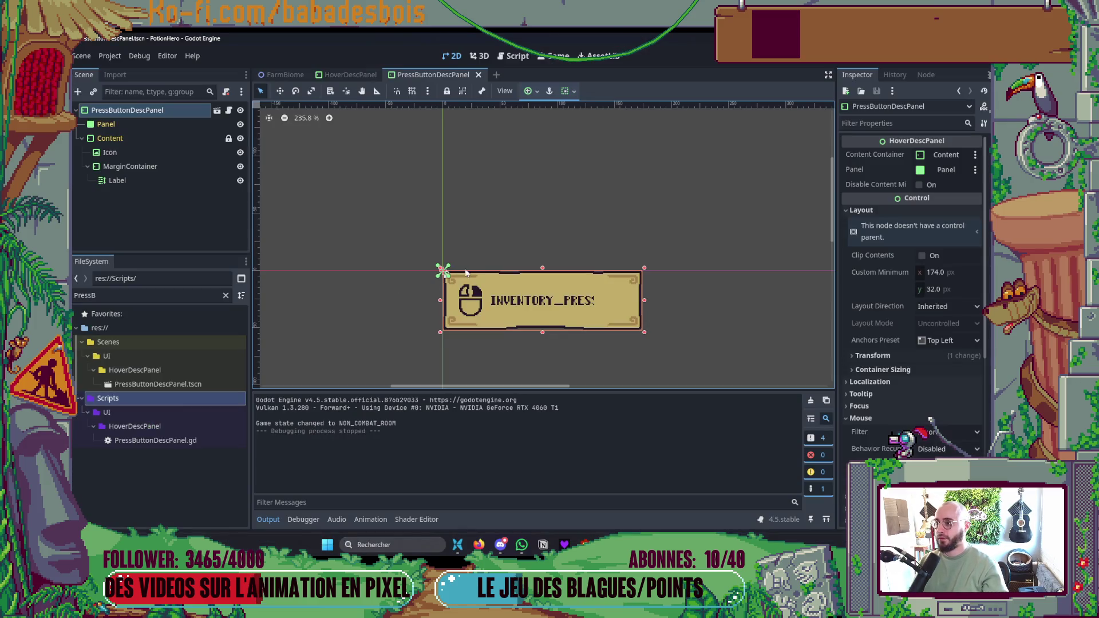
- Open the HoverPanelLayout scene, select its root node, and read the Alignment property's tooltip
key(ctrl+shift+o)
text(HoverP)
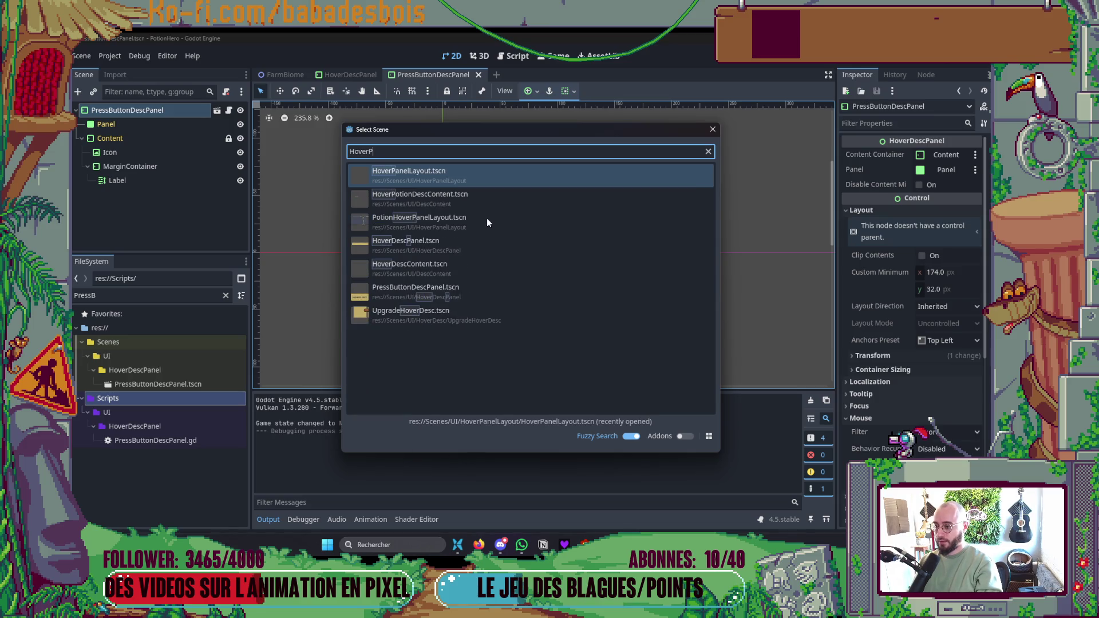
double_click(487, 223)
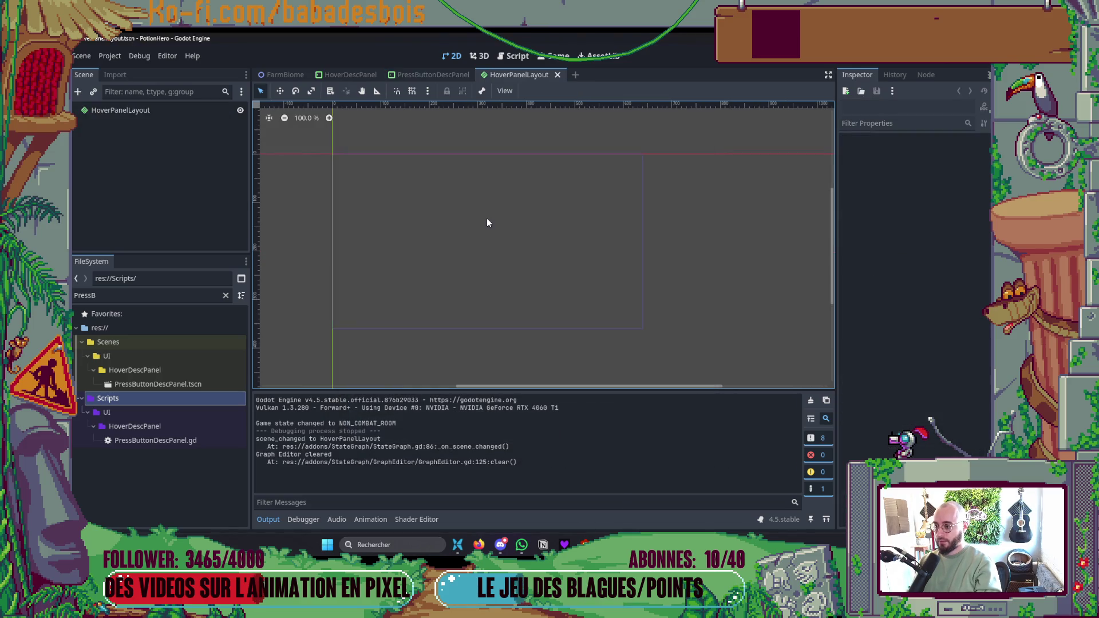
click(226, 110)
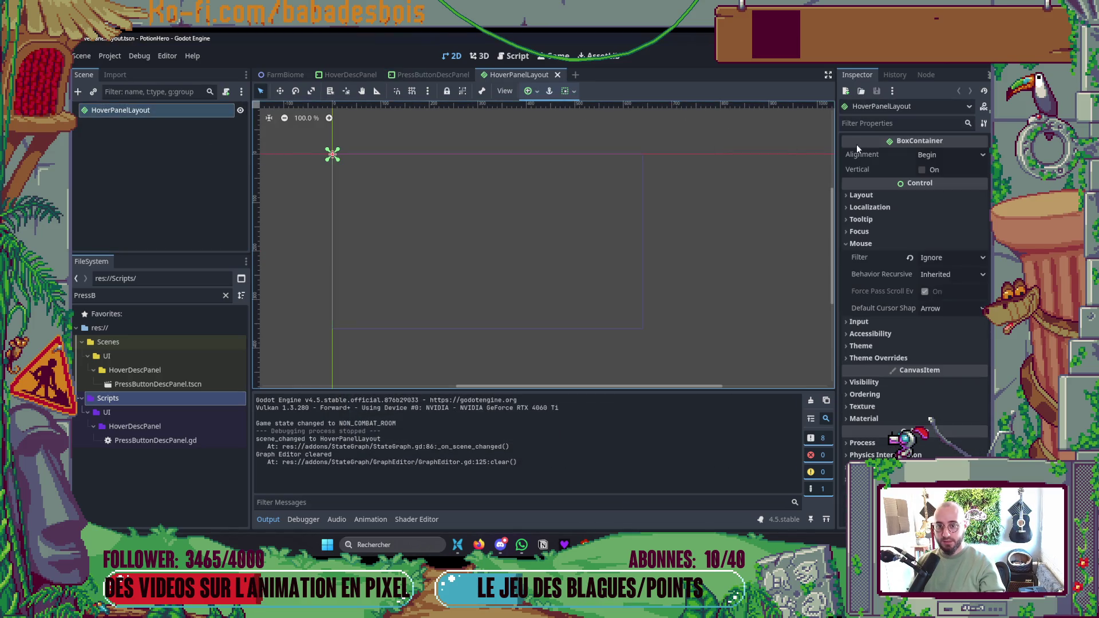
mouse_move(868, 153)
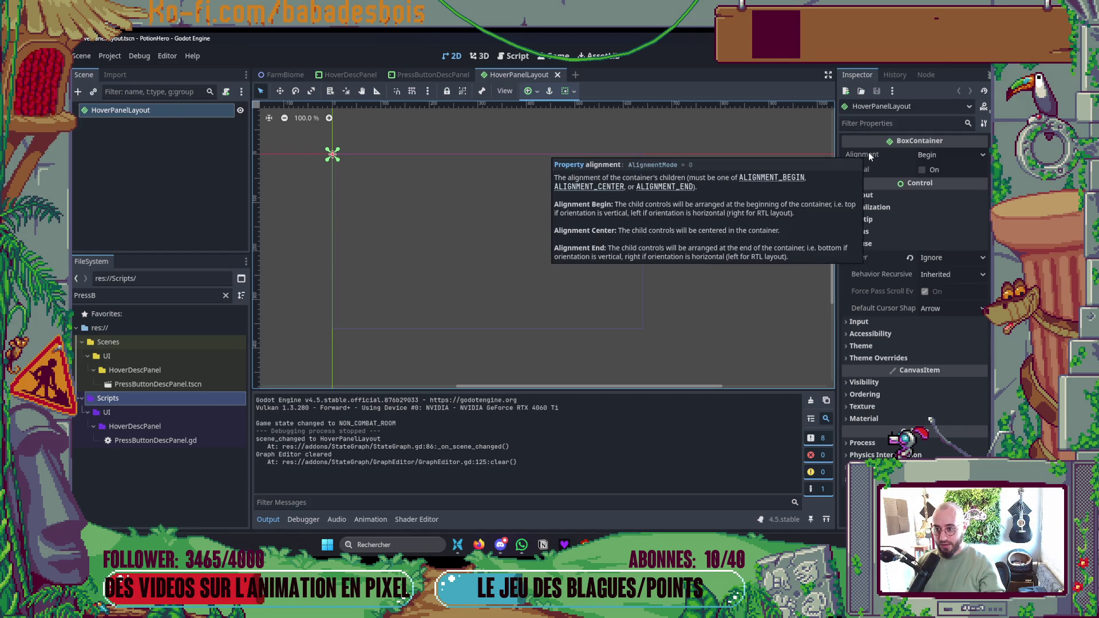
key(alt+Tab)
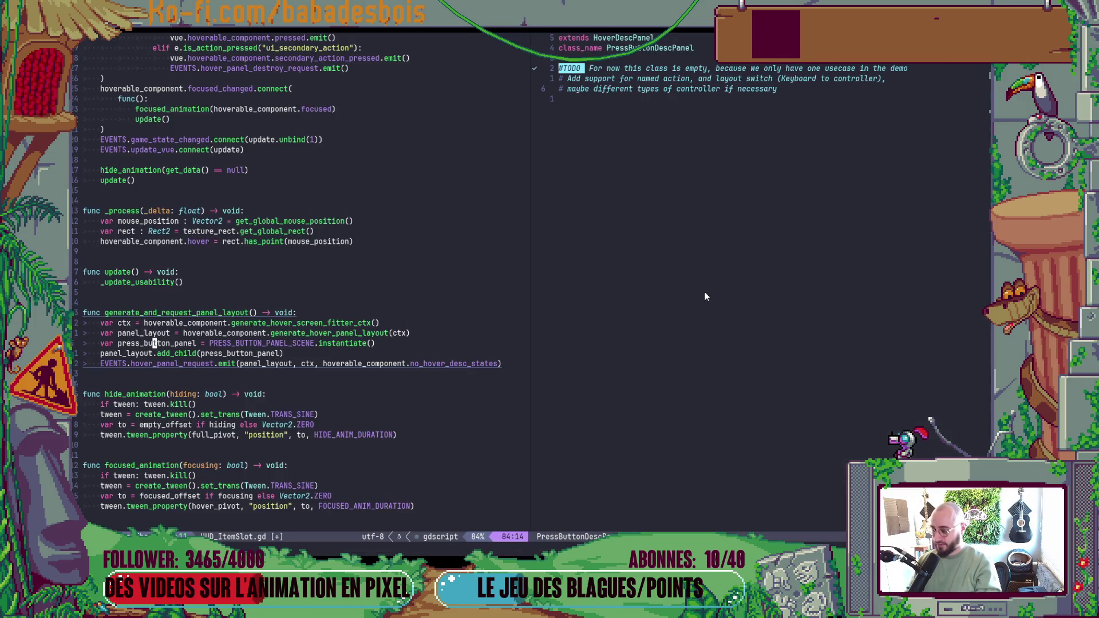
- Begin a 'panel_layout.alignment = Box' line, browsing BoxContainer ALIGNMENT_BEGIN and ALIGNMENT_CENTER completions
text(Opanel_layout.alignment.= AL)
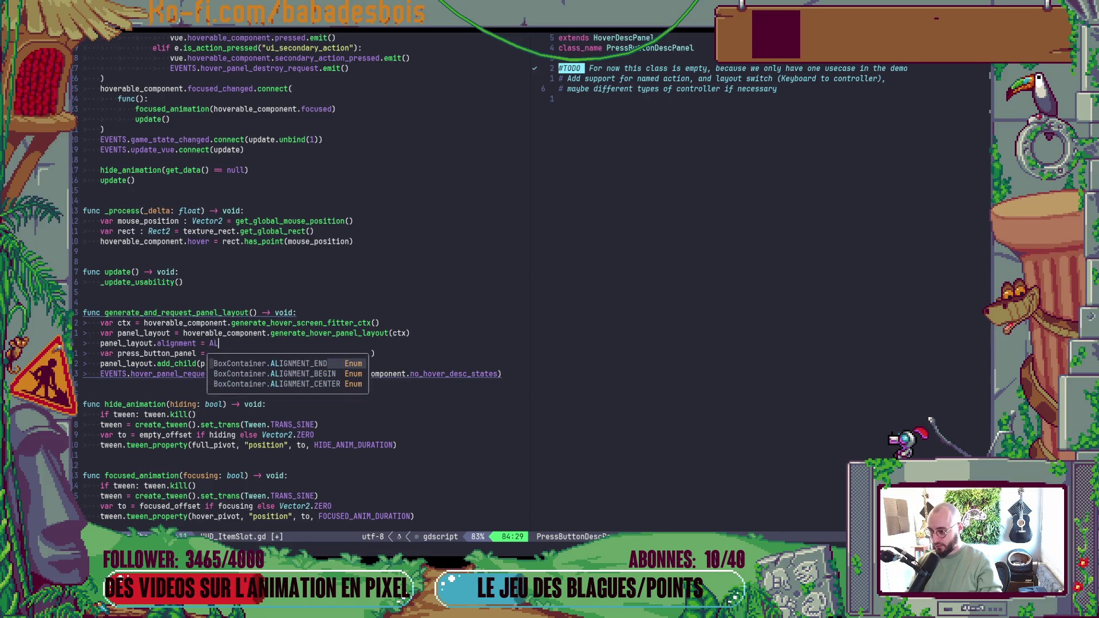
key(Escape)
key(alt+Tab)
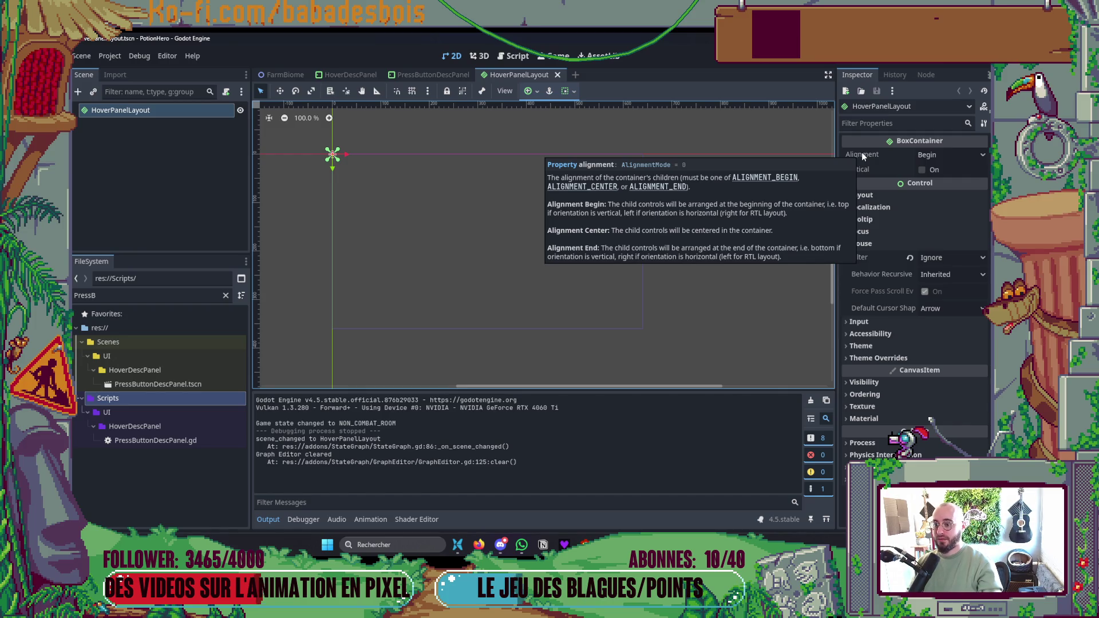
key(alt+Tab)
key(BackSpace)
key(BackSpace)
text(Box)
key(ctrl+n)
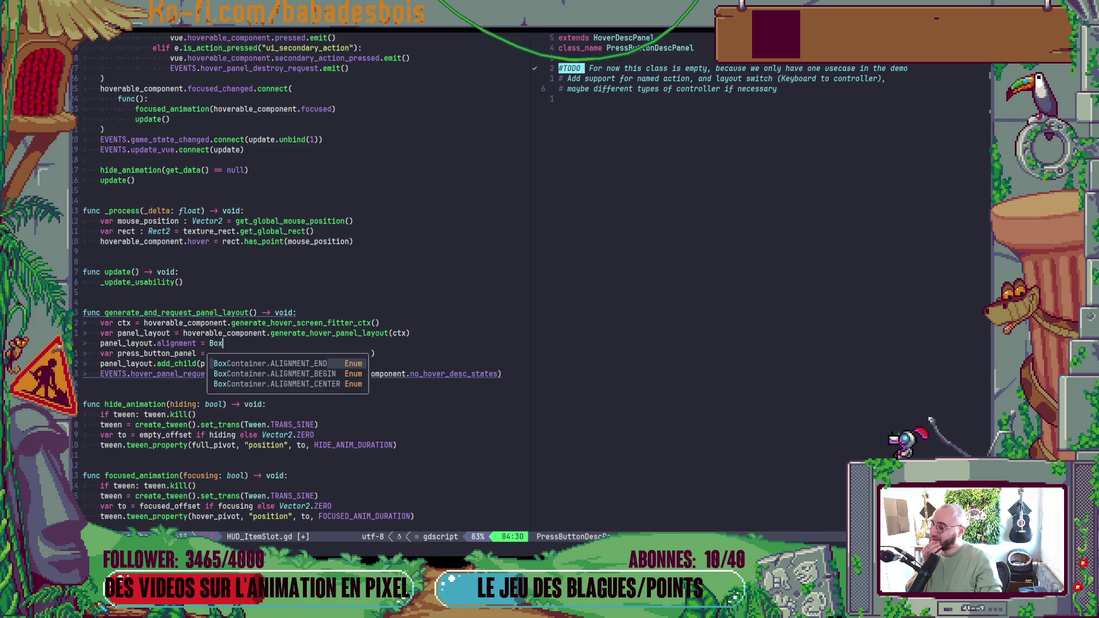
key(Tab)
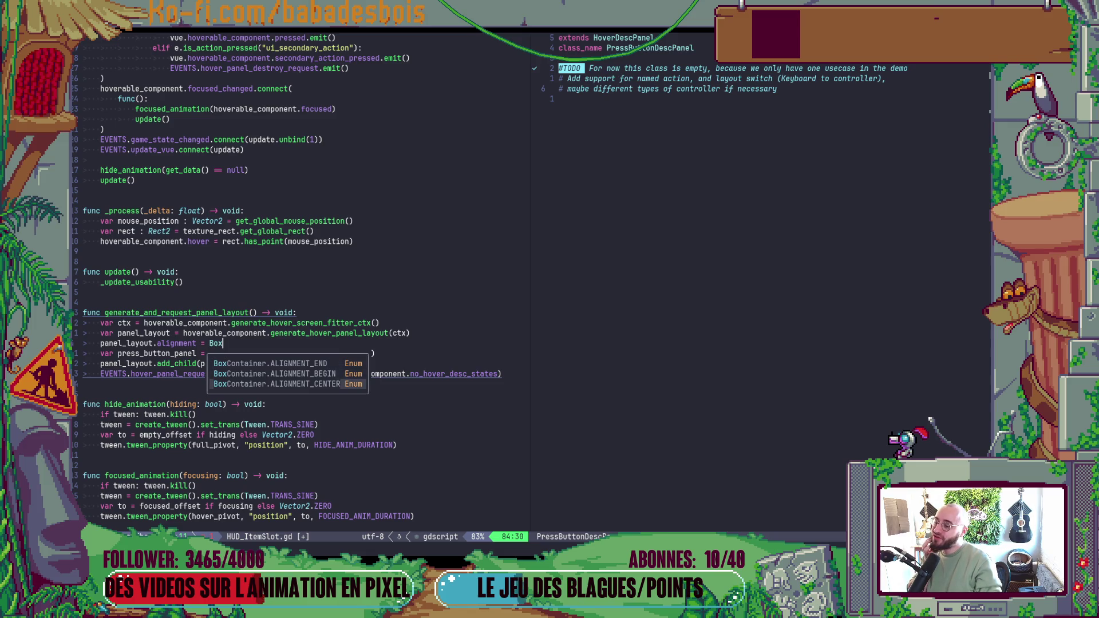
key(shift+Tab)
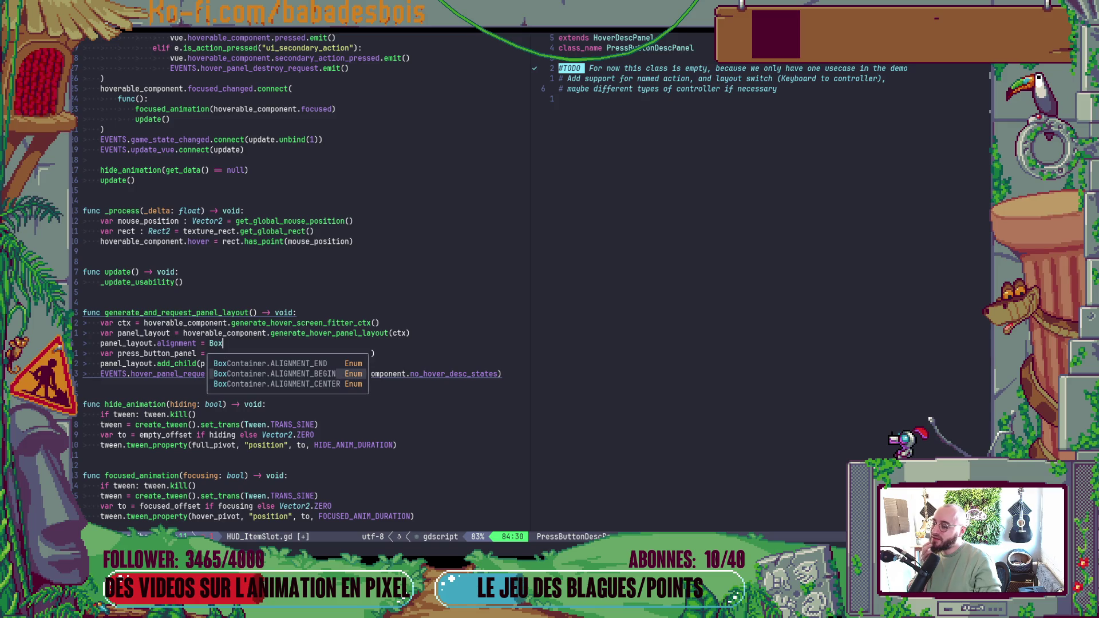
key(alt+Tab)
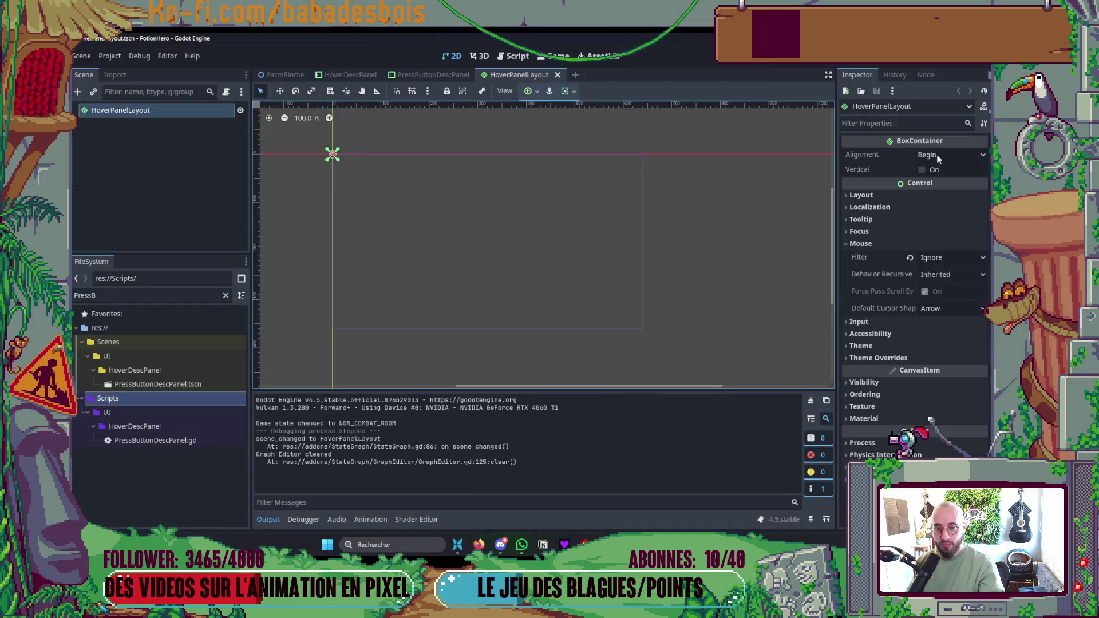
- View the Inspector's Alignment choices, keep Begin, and leave insert mode on the Neovim alignment line
click(938, 157)
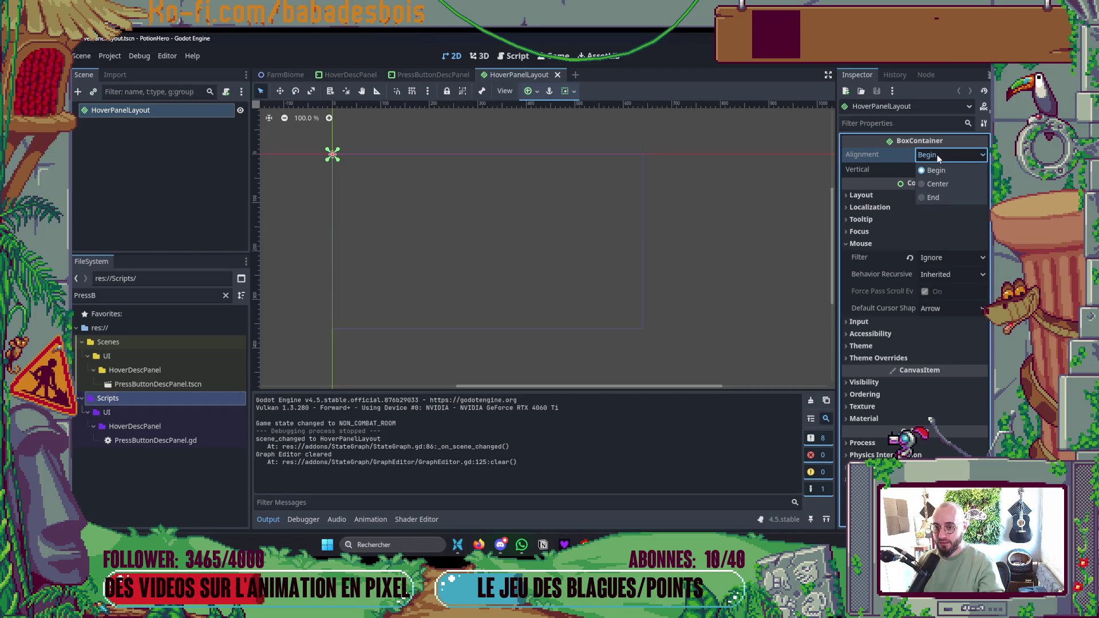
click(936, 170)
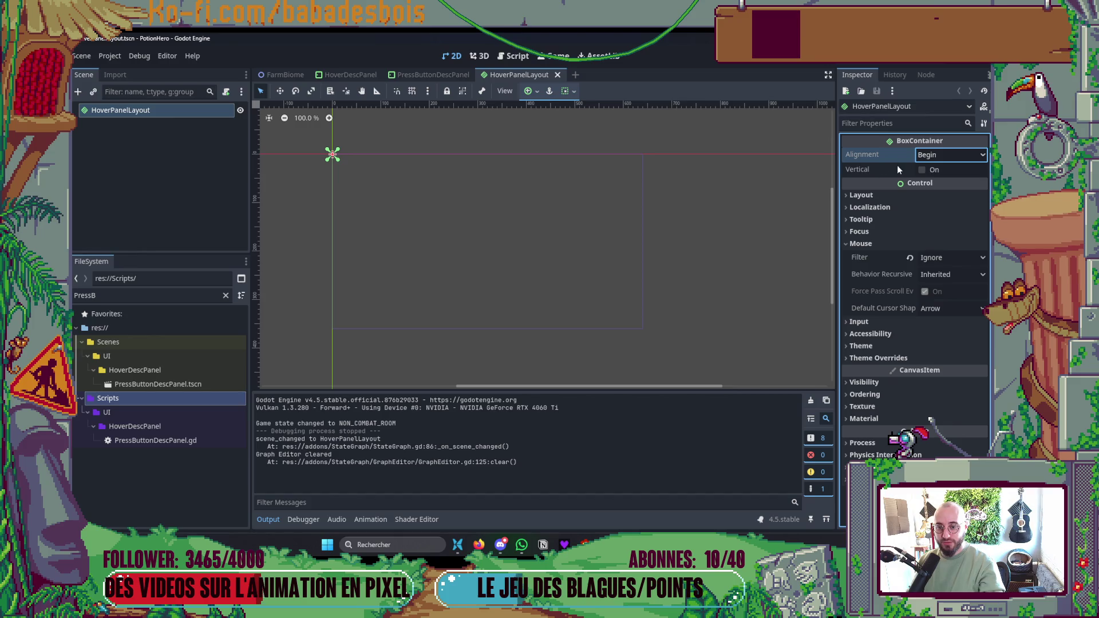
key(alt+Tab)
key(alt+Tab)
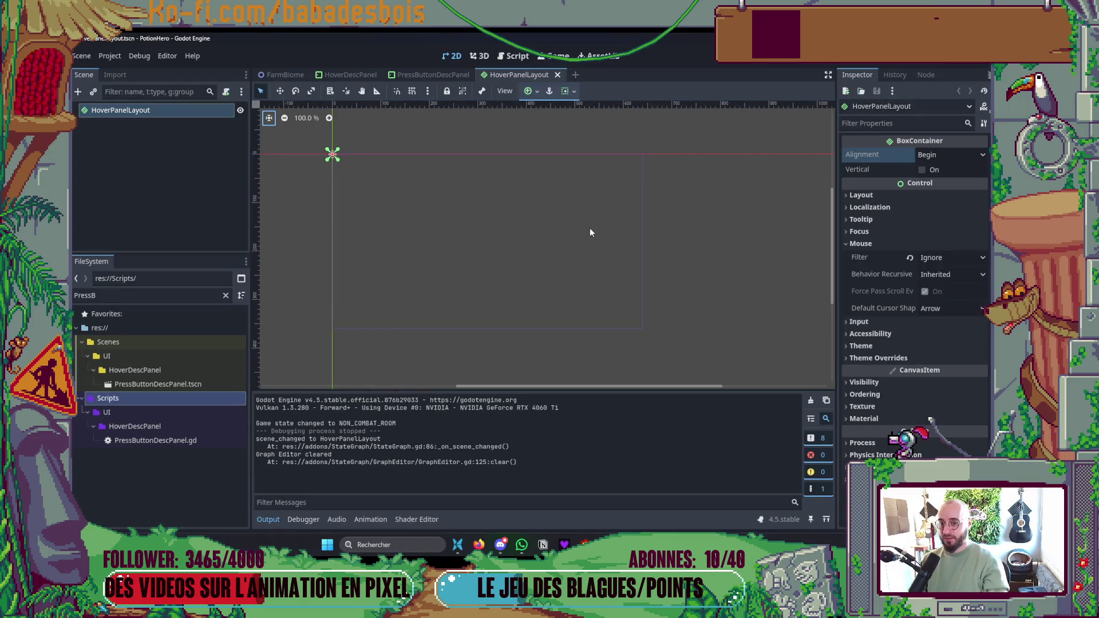
key(alt+Tab)
key(Escape)
- Change the new line in HUD_ItemSlot.gd to panel_layout.vertical = true
key(b)
key(b)
key(b)
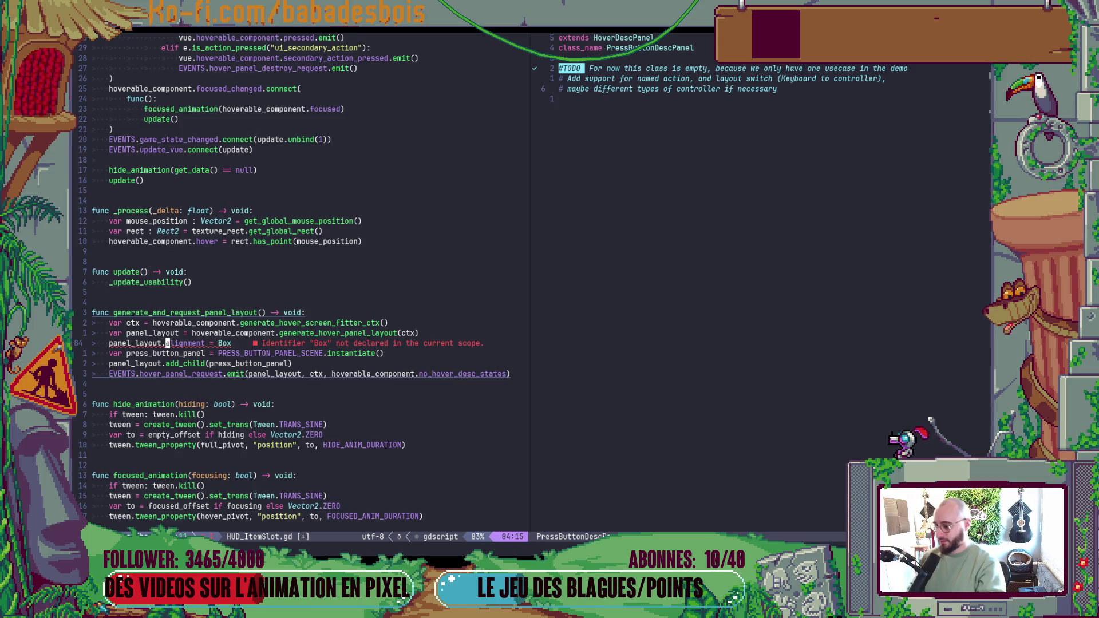
text(cwve)
key(ctrl+y)
key(End)
key(BackSpace)
key(BackSpace)
key(BackSpace)
text(tr)
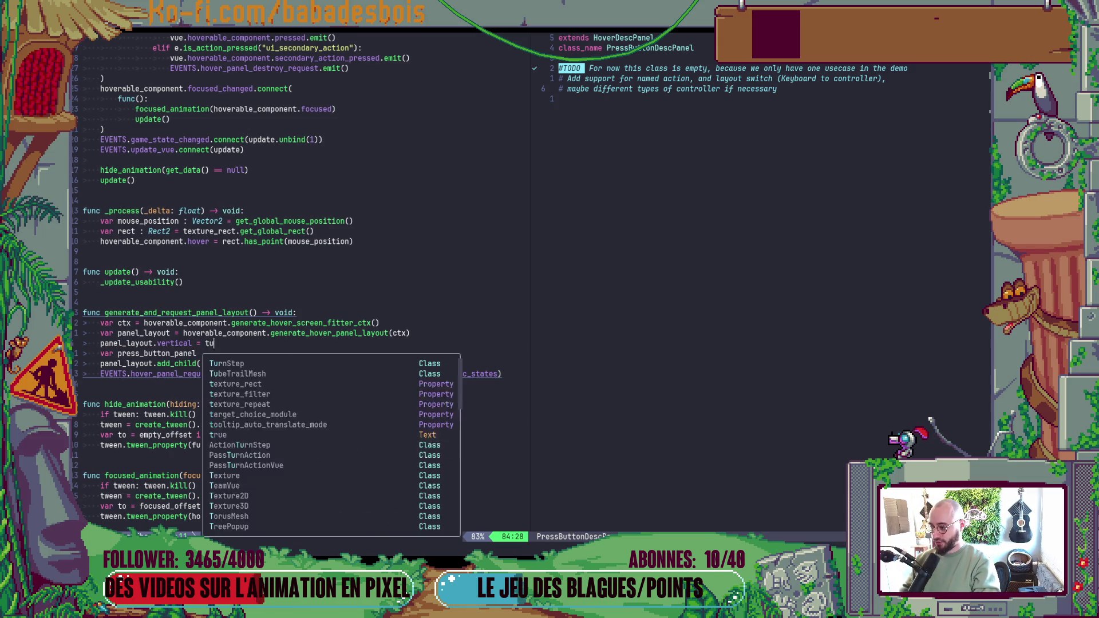
text(ue)
key(Escape)
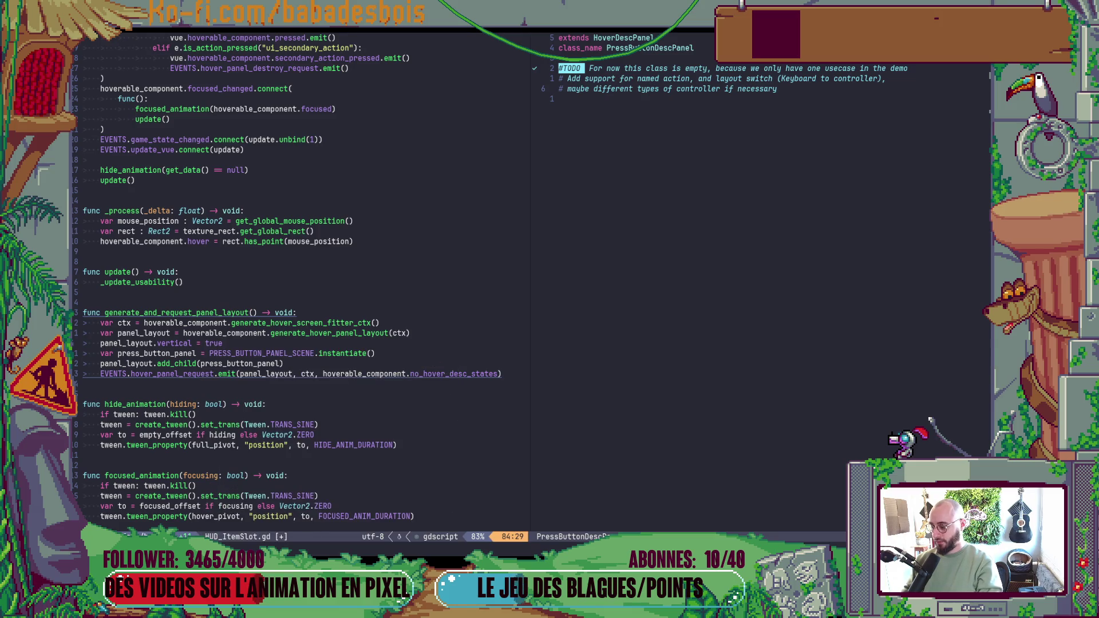
- Save the script and launch the game from Godot to test the tooltip
key(ctrl+s)
key(alt+Tab)
key(F6)
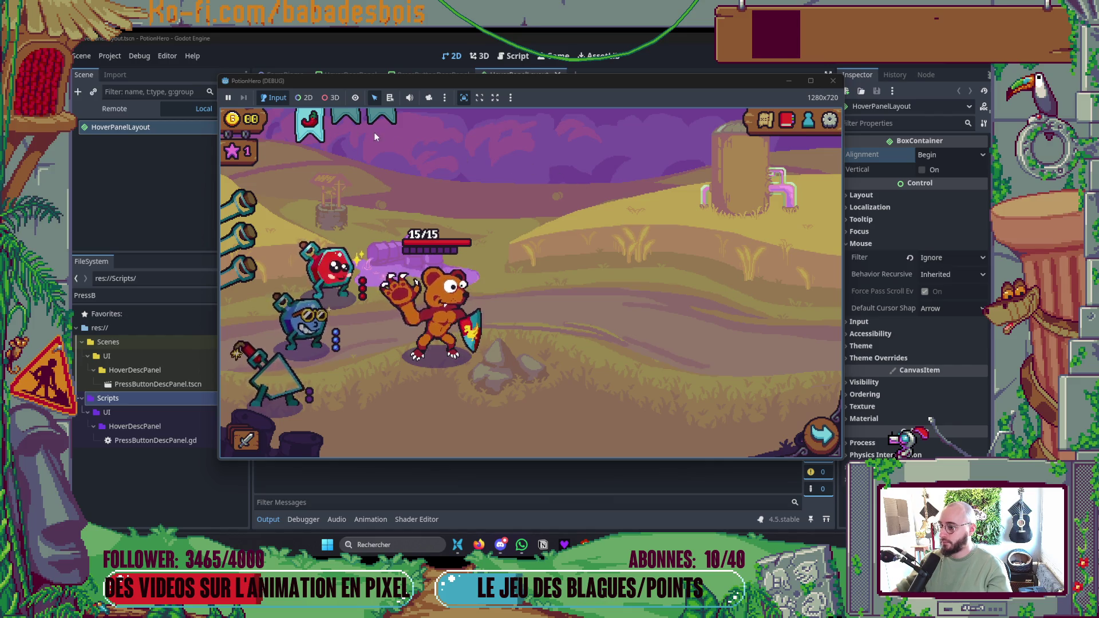
- Make get_hover_panel_layout in HoverableComponent.gd return BoxContainer.new() instead of MarginContainer.new(), then rerun the game
mouse_move(375, 133)
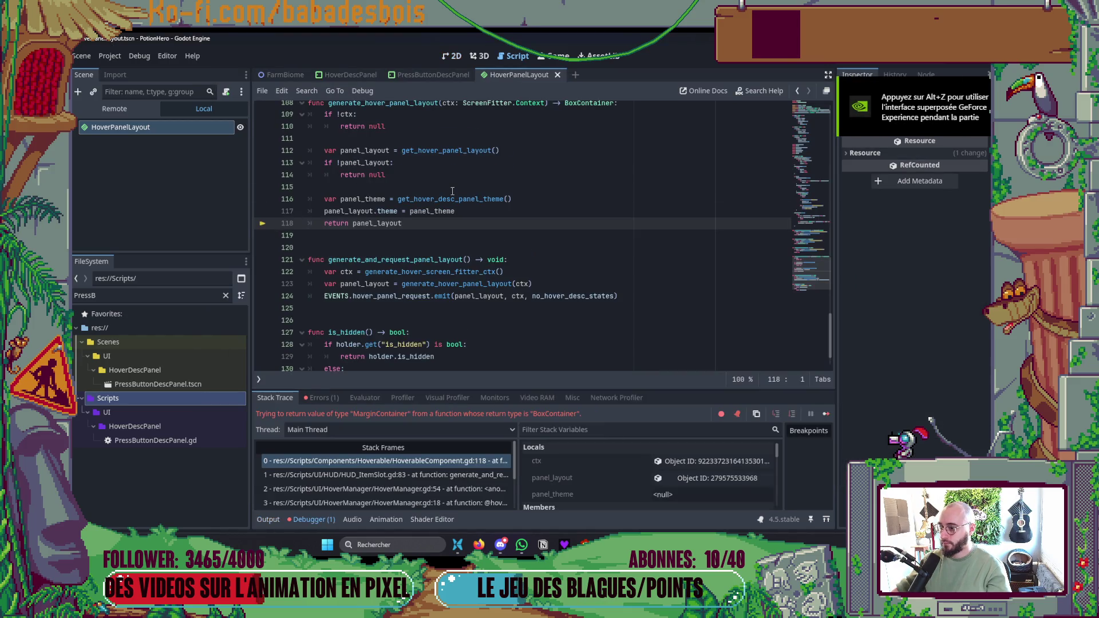
scroll(452, 192, up, 1)
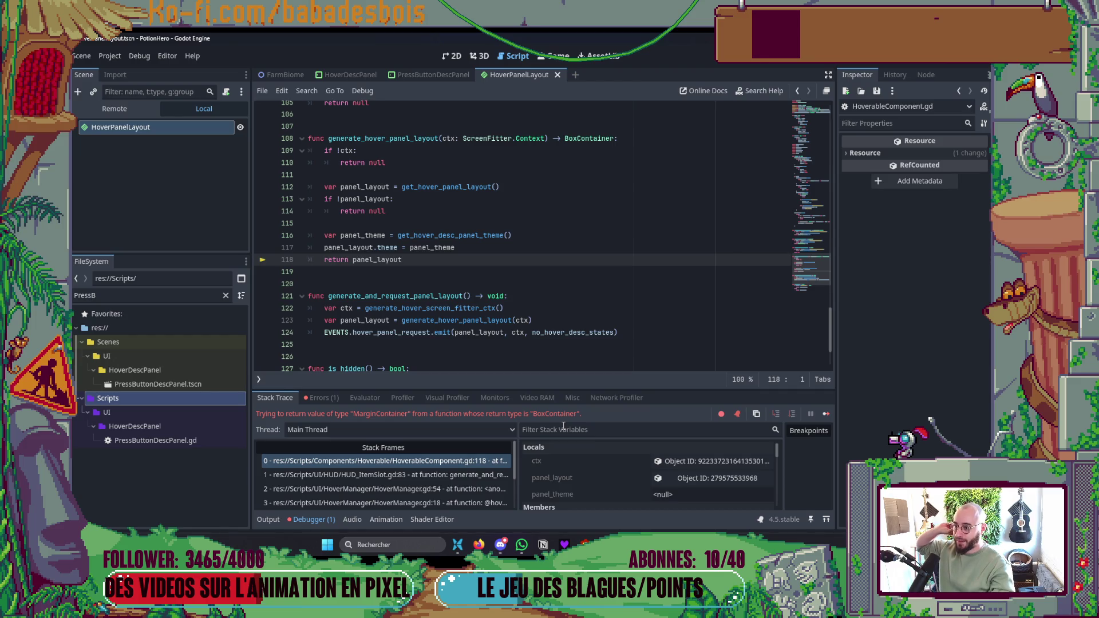
ctrl+click(452, 187)
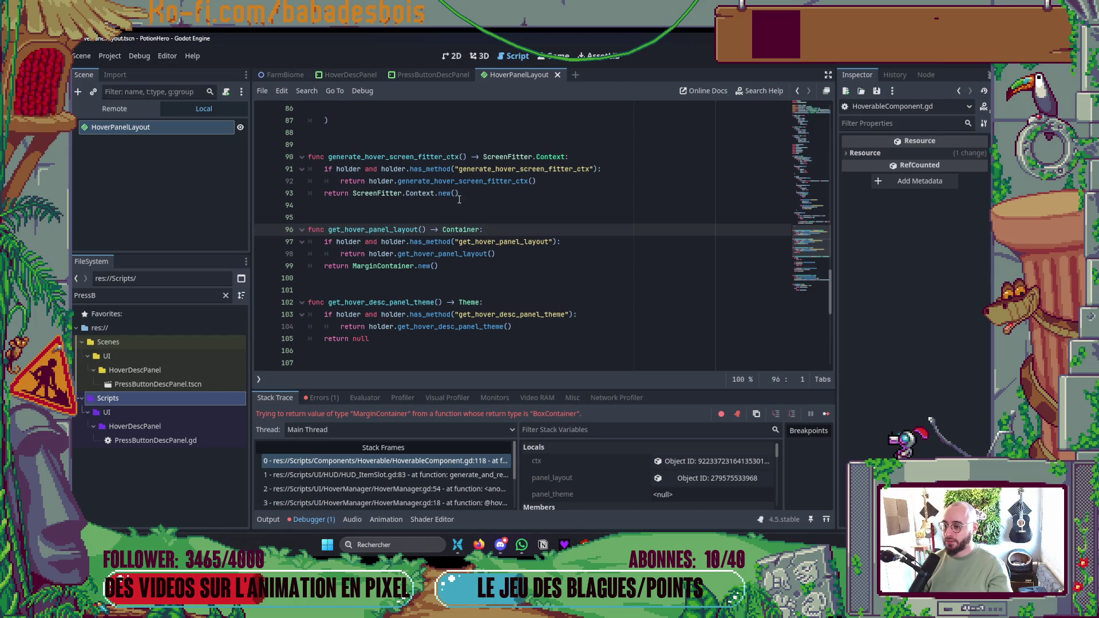
double_click(385, 265)
text(Box)
key(Return)
click(458, 328)
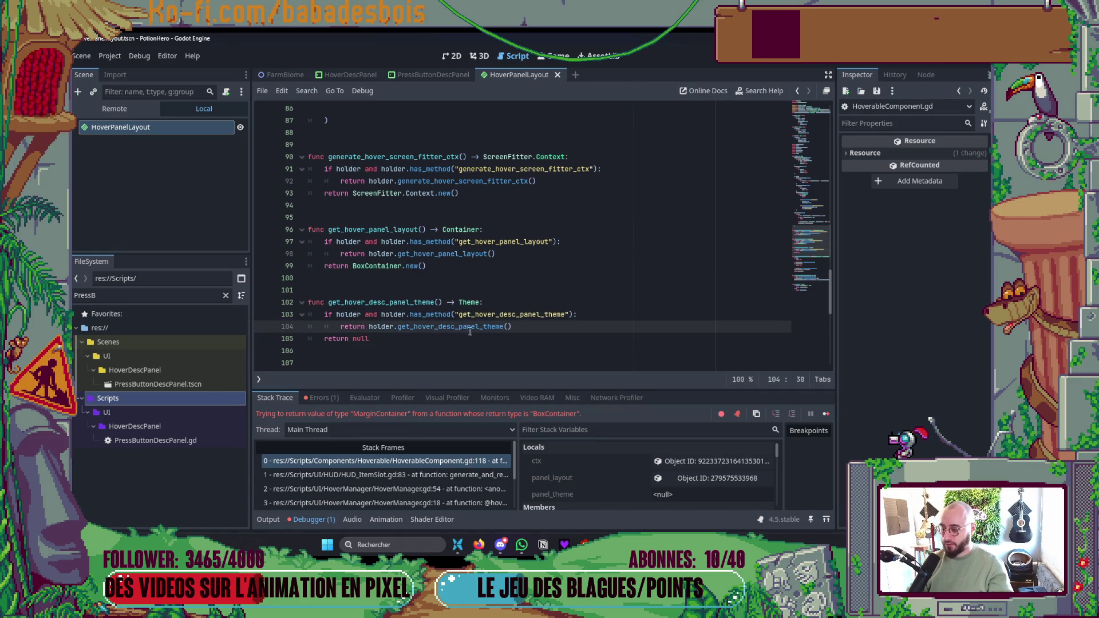
key(F5)
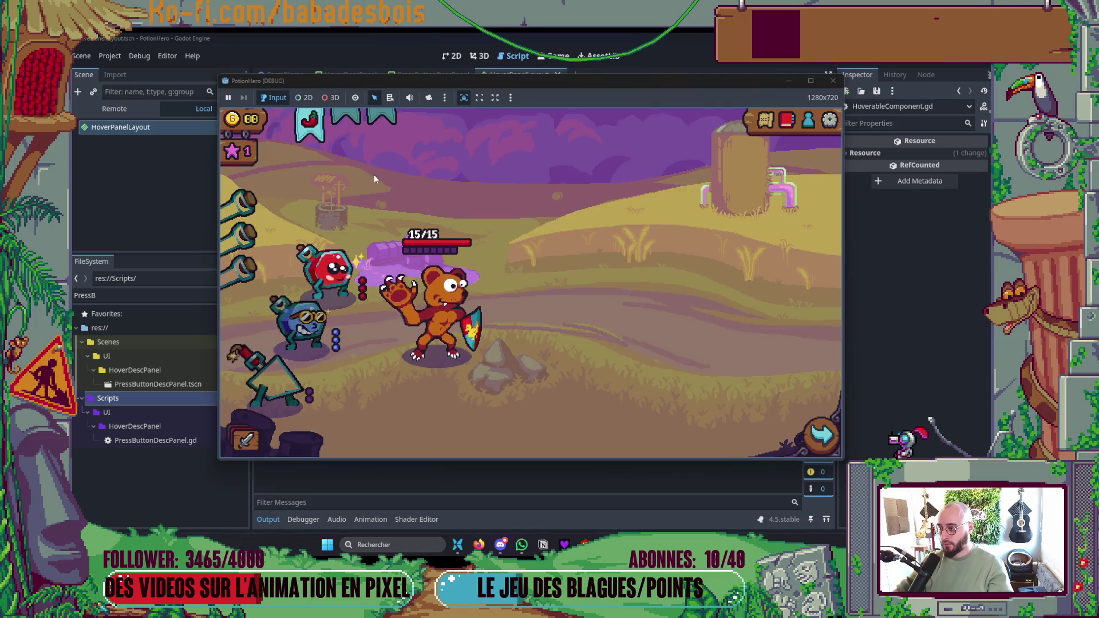
- Check the hint panel stacks under the chili card, then close the game and collapse the output log
mouse_move(319, 127)
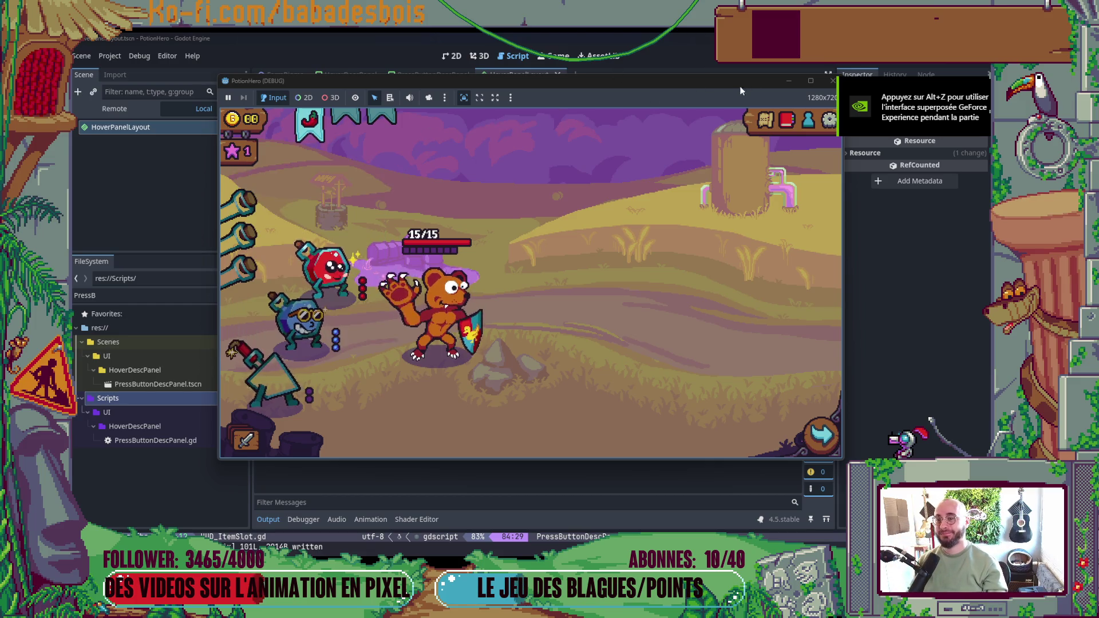
click(833, 81)
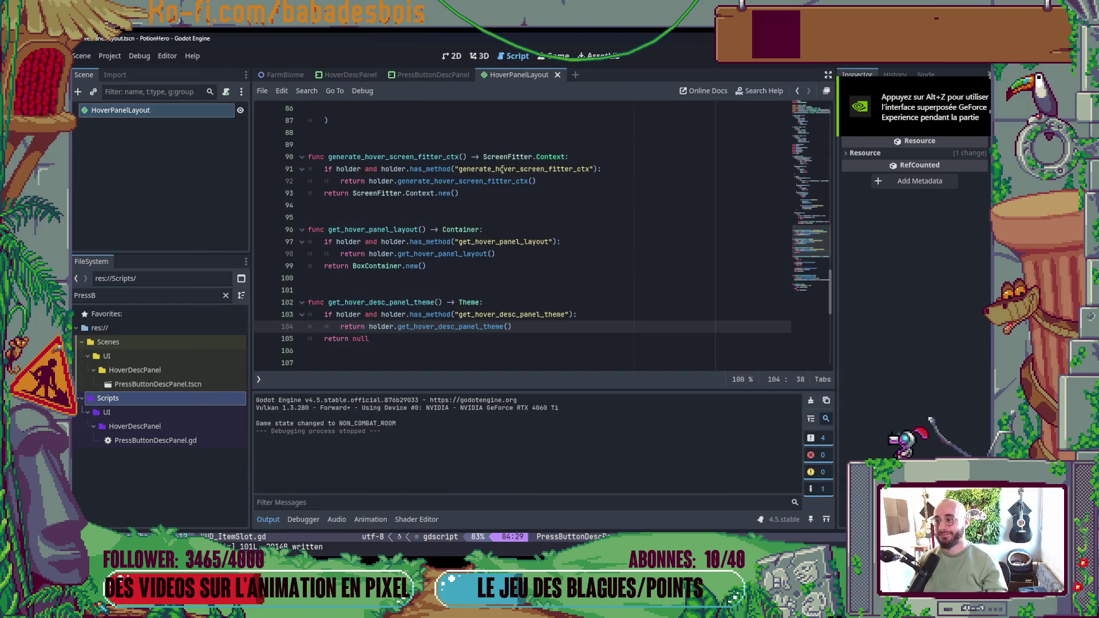
click(269, 519)
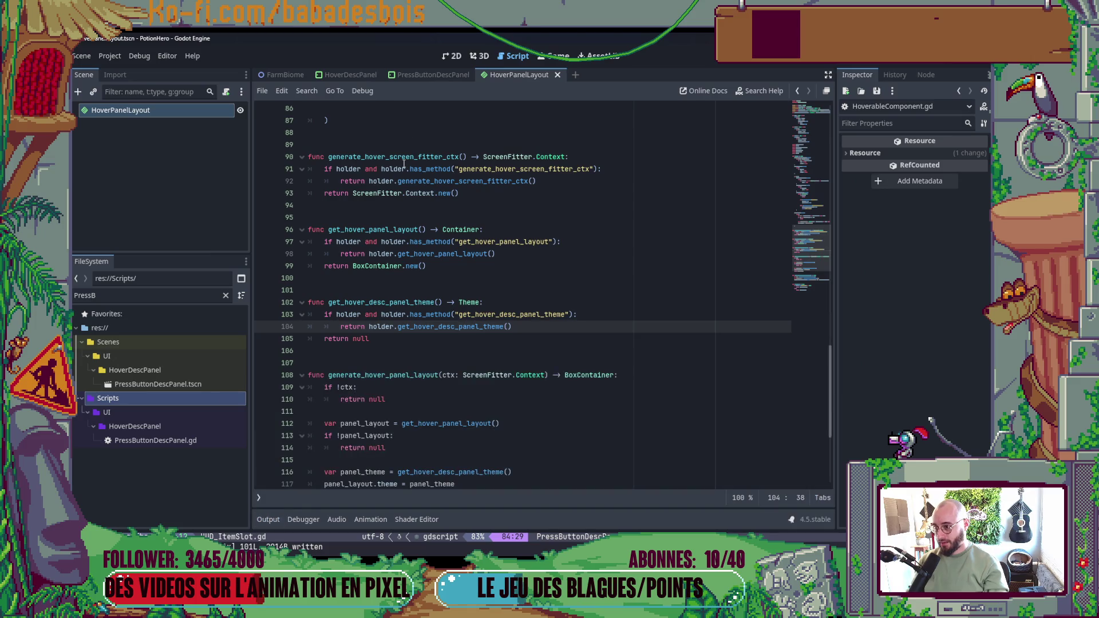
- In the PressButtonDescPanel scene, keep the MarginContainer's side margins at 34 and save the scene
click(423, 76)
click(455, 60)
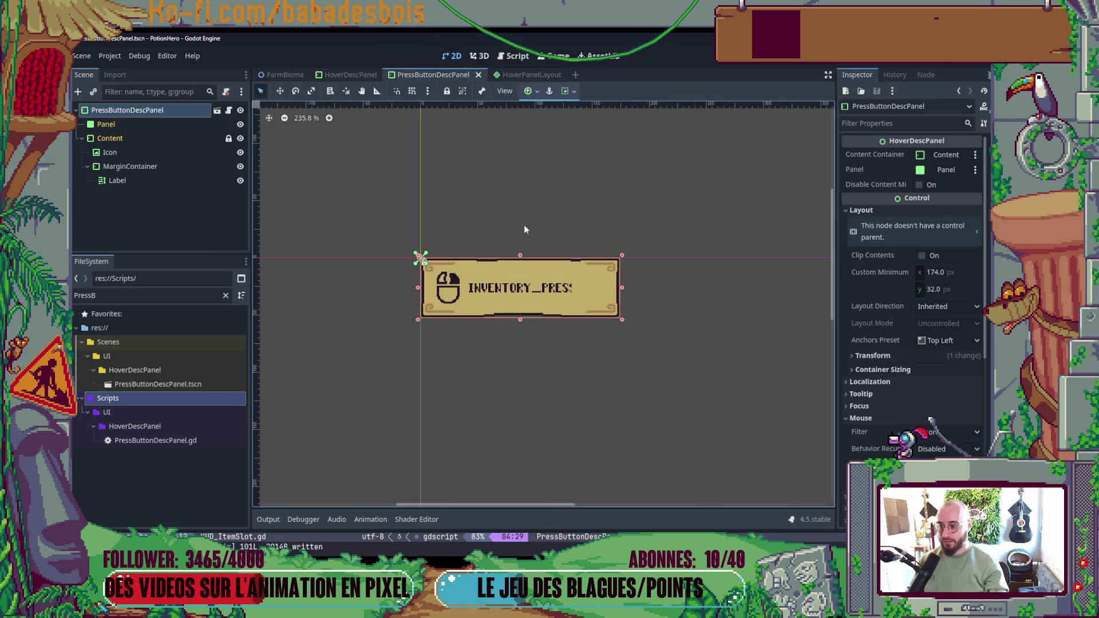
click(155, 166)
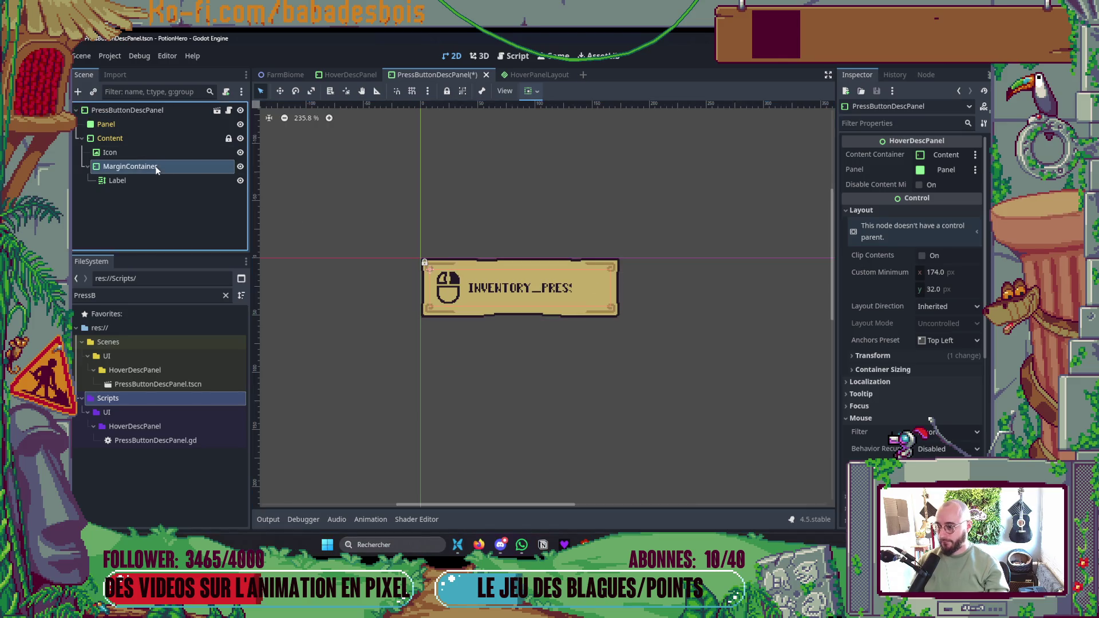
click(863, 276)
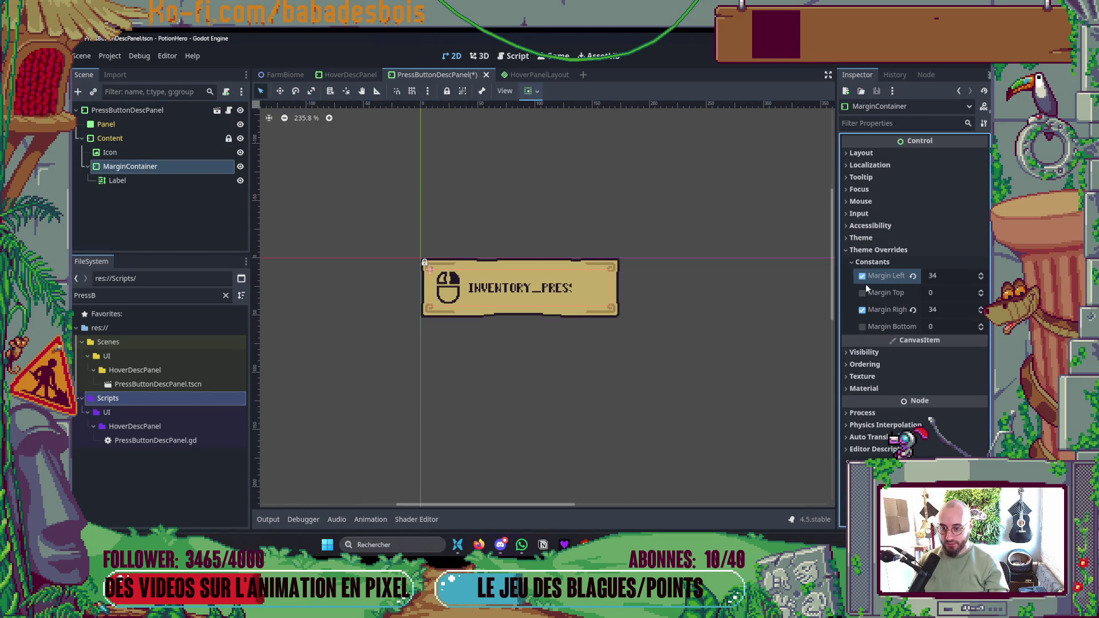
click(862, 310)
key(ctrl+z)
key(ctrl+z)
key(ctrl+s)
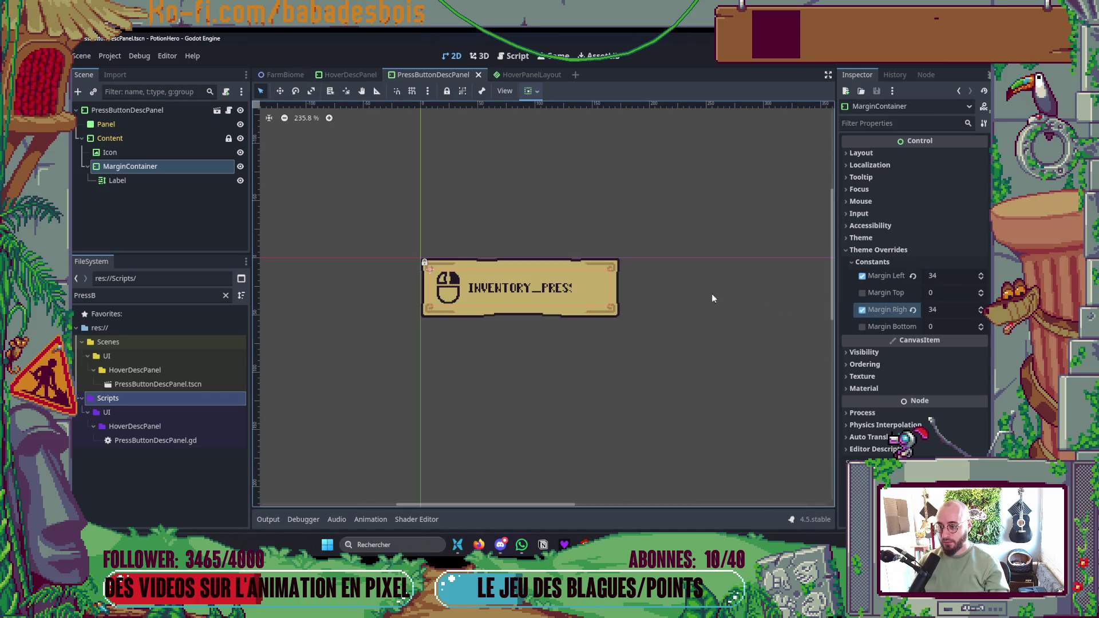
- Give the Label inside the MarginContainer a new vertical alignment and launch the game
click(157, 138)
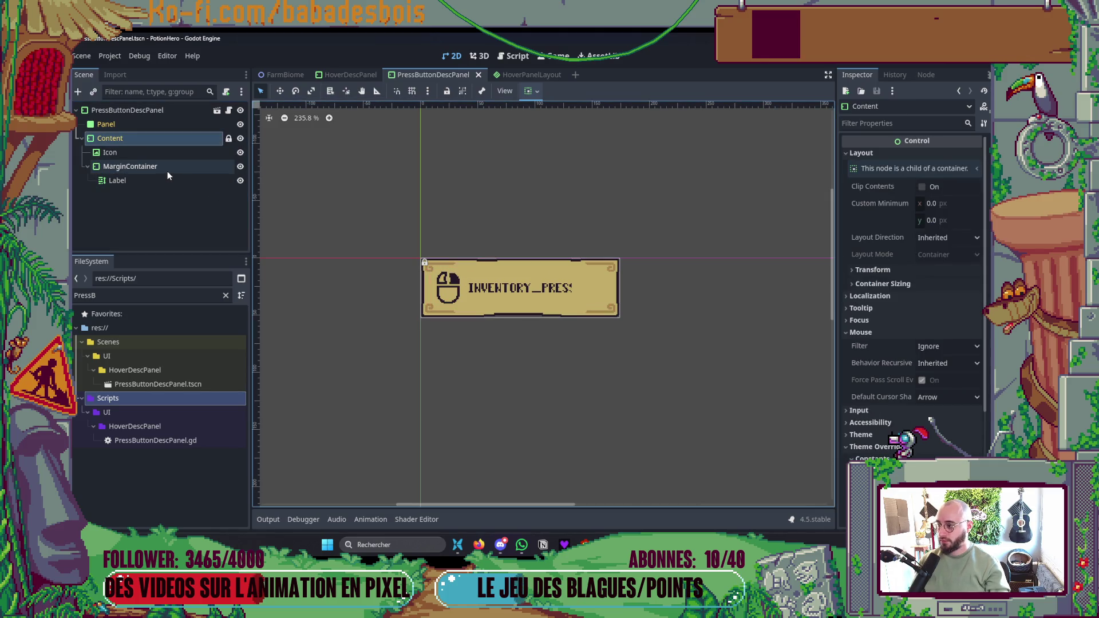
scroll(908, 342, down, 3)
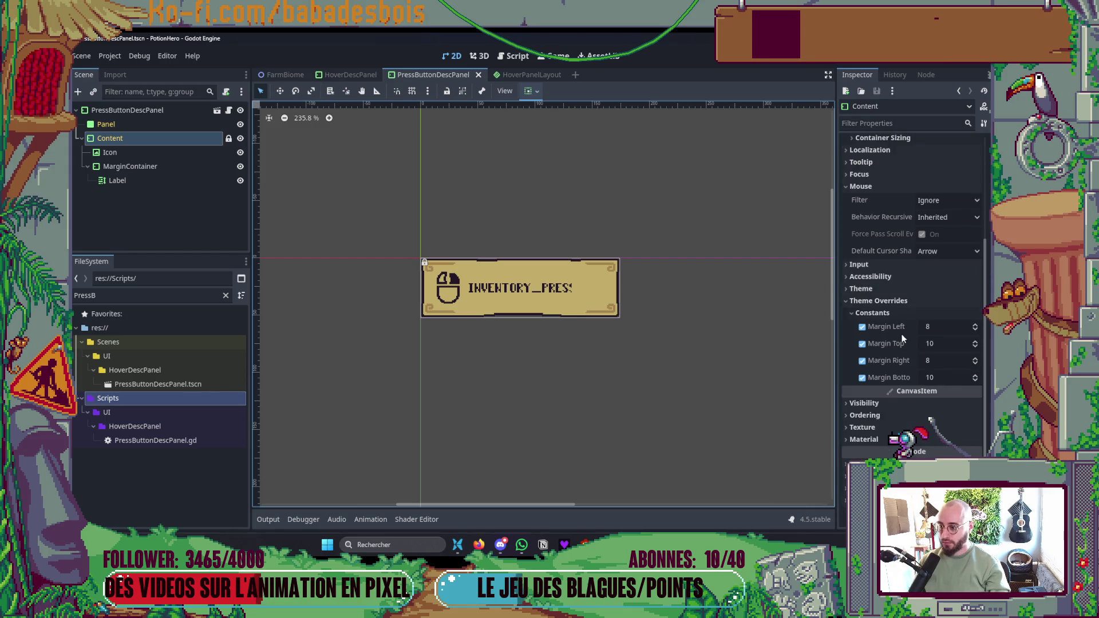
click(160, 166)
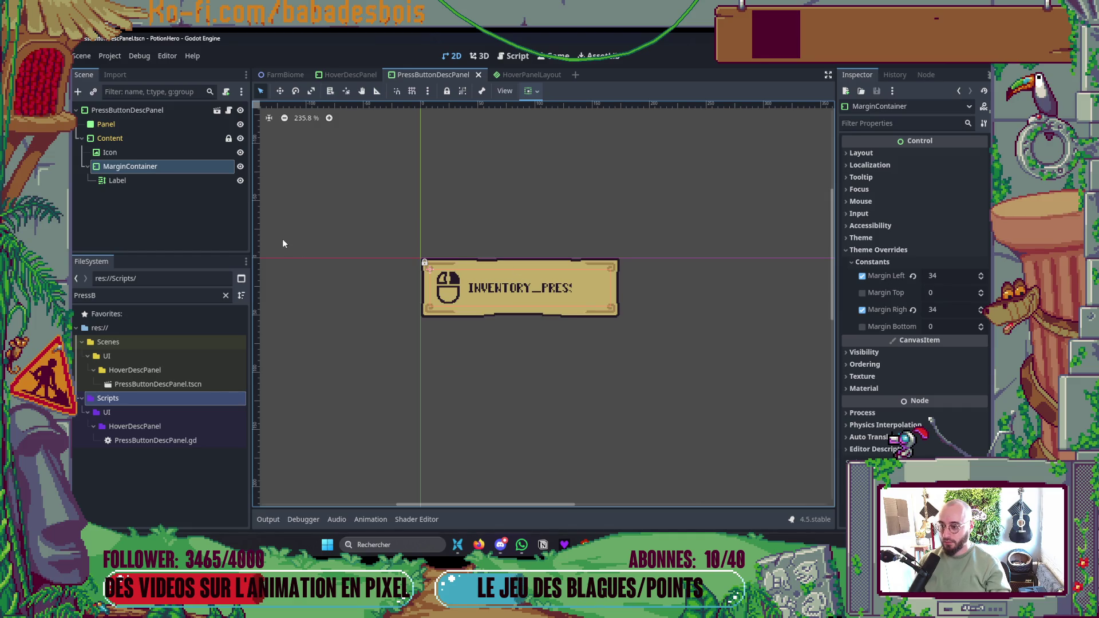
click(139, 179)
scroll(915, 307, down, 3)
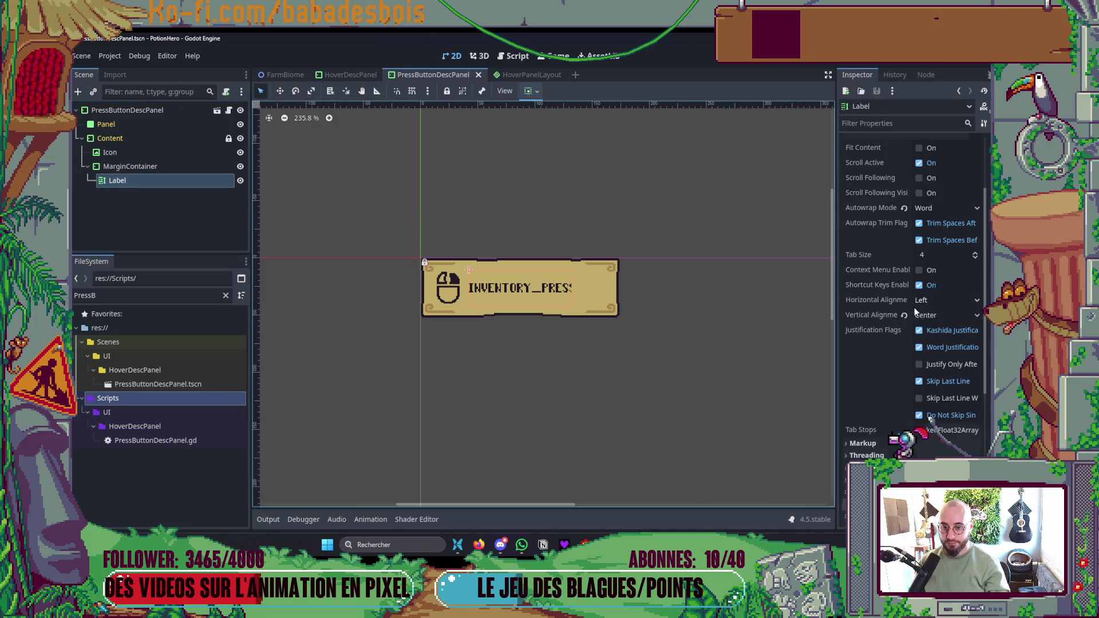
click(939, 315)
click(930, 331)
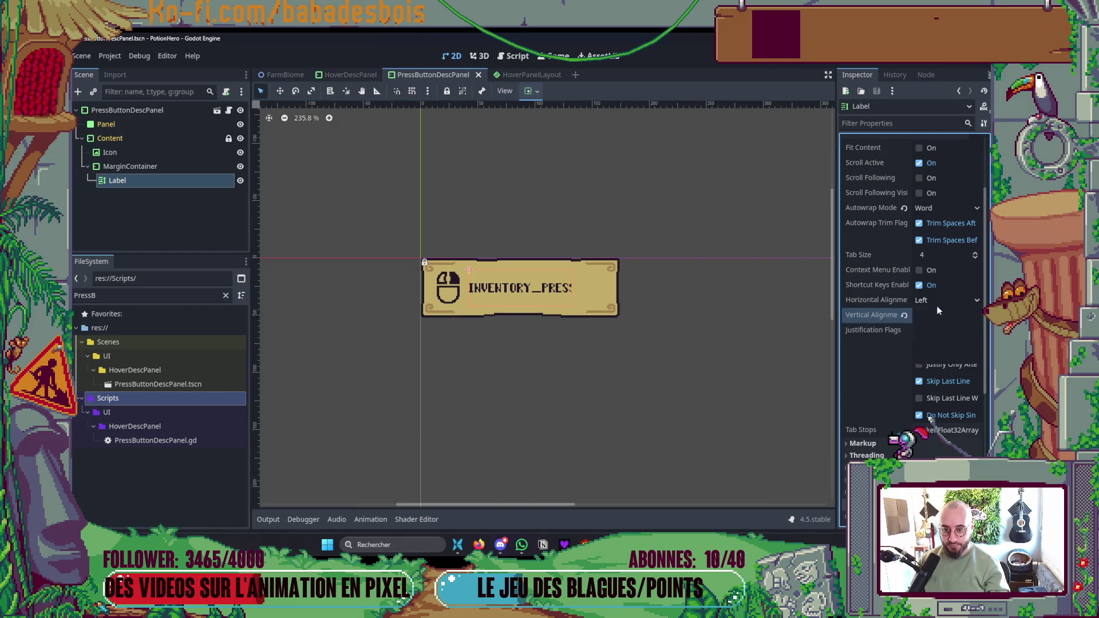
click(786, 355)
key(F6)
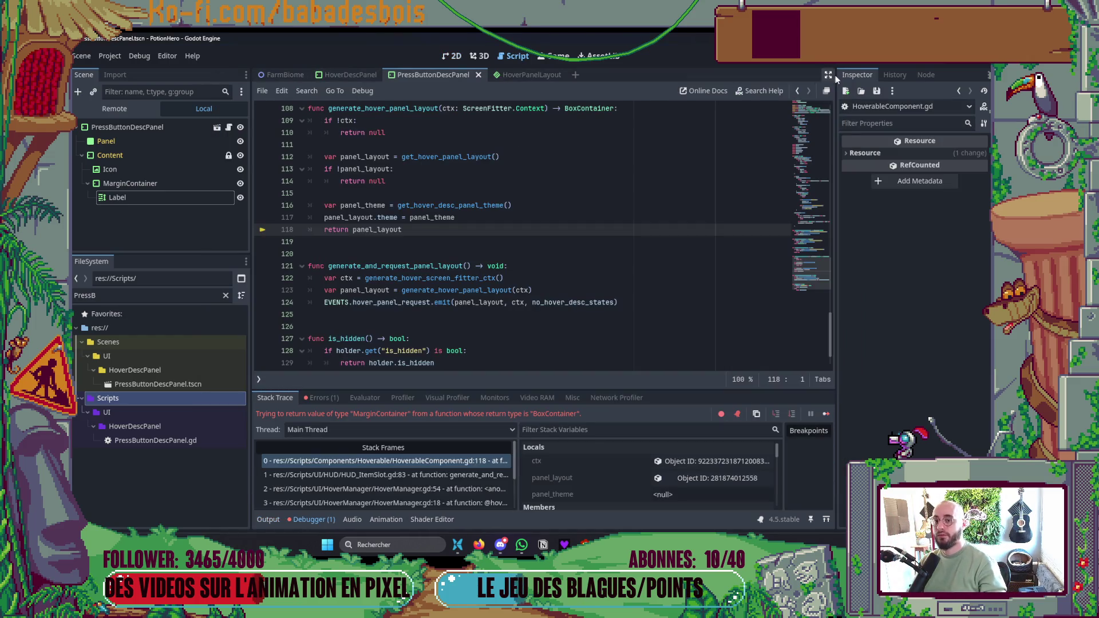
- Leave the game after the MarginContainer return-type error and return to Neovim
key(alt+Tab)
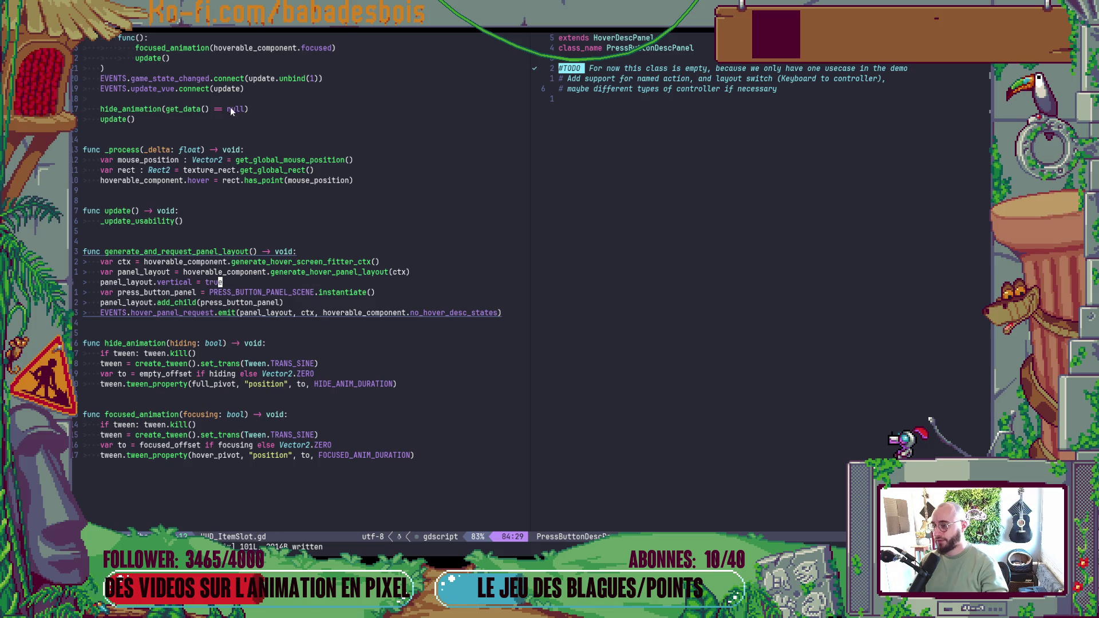
- Look over HUD_ItemSlot.gd's panel layout code, then bring up the Miro tooltip mockup in Firefox
scroll(235, 114, up, 5)
scroll(251, 119, down, 3)
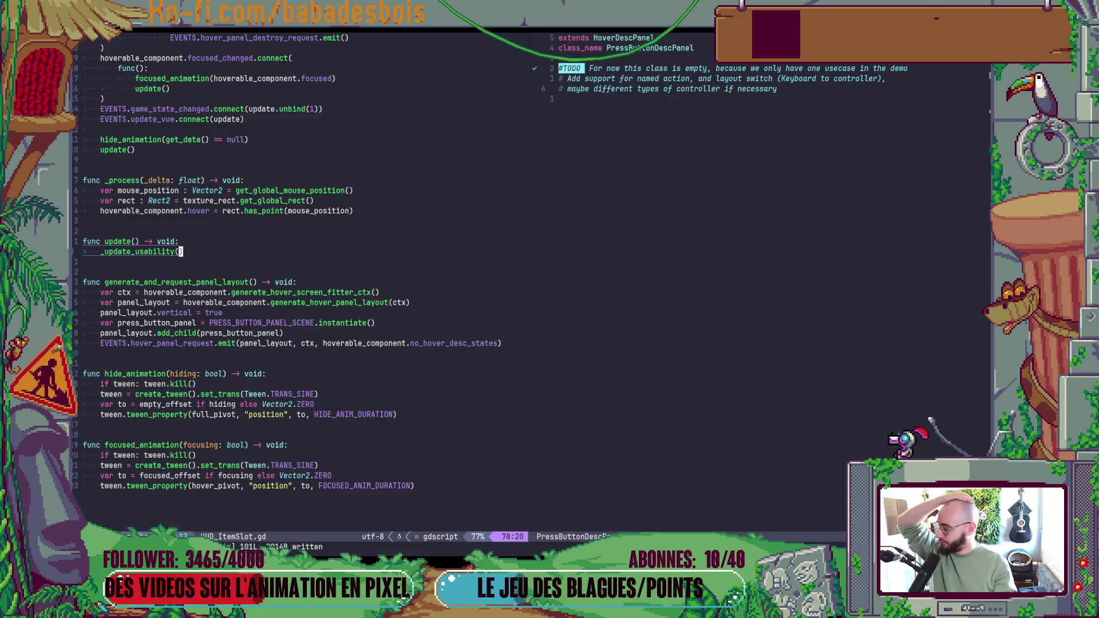
click(478, 544)
click(479, 544)
click(478, 545)
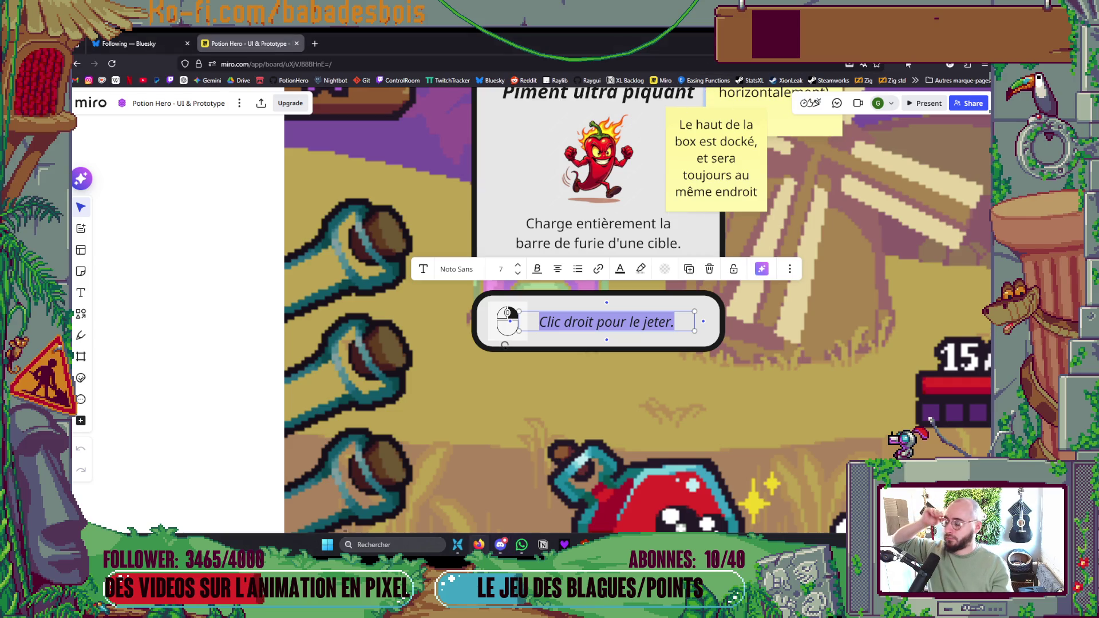
- Return to Neovim at the generate_and_request_panel_layout function in HUD_ItemSlot.gd
key(alt+Tab)
click(368, 282)
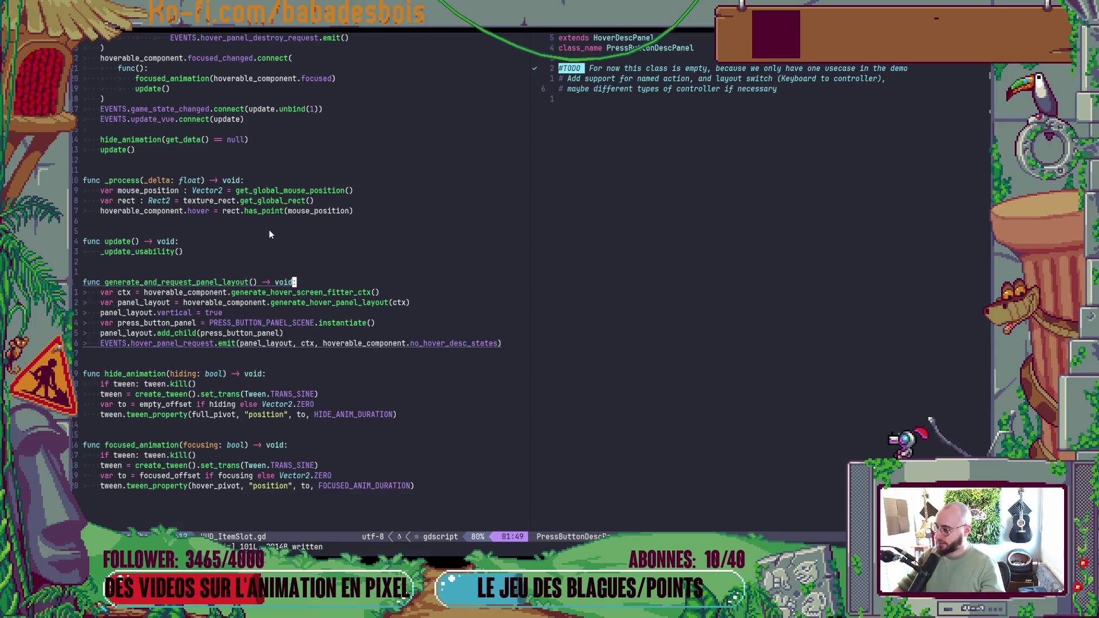
scroll(269, 232, down, 3)
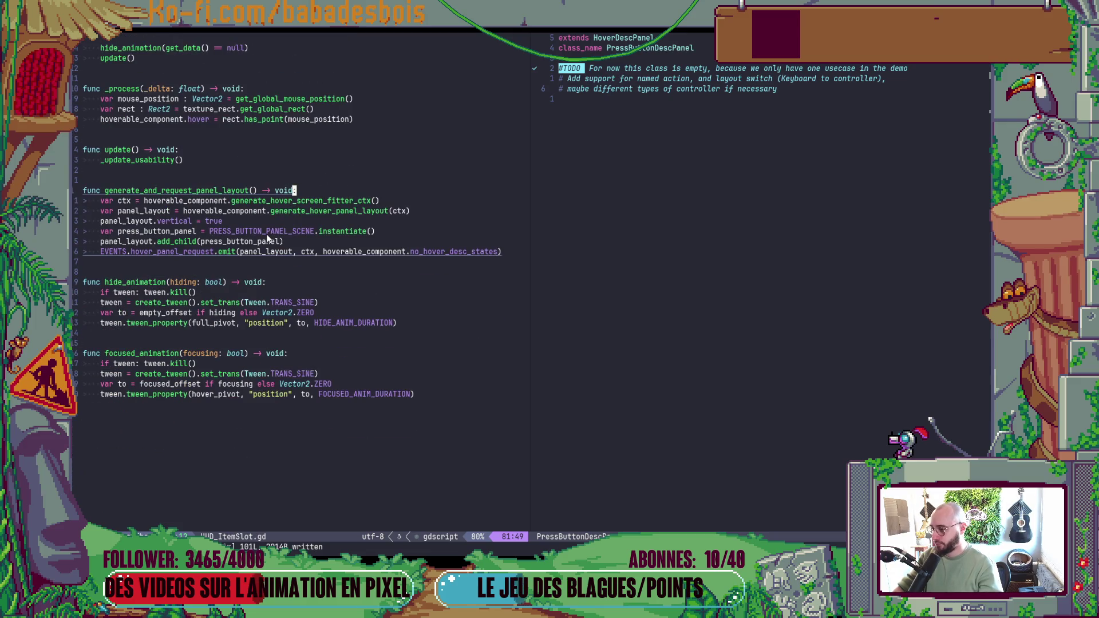
scroll(267, 237, up, 3)
scroll(260, 228, up, 5)
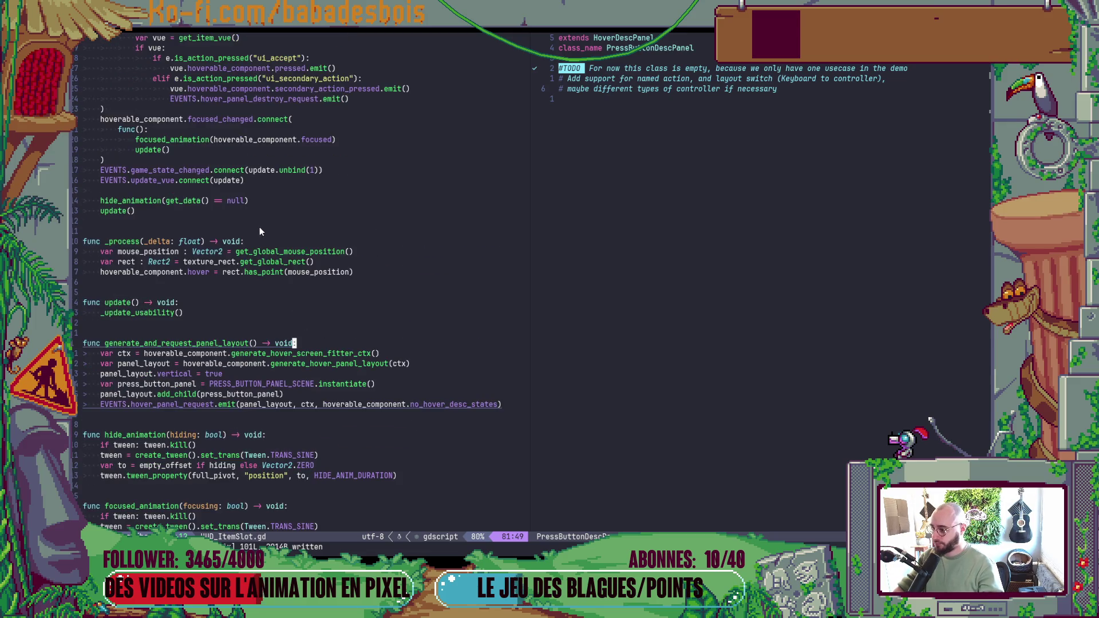
scroll(258, 230, down, 3)
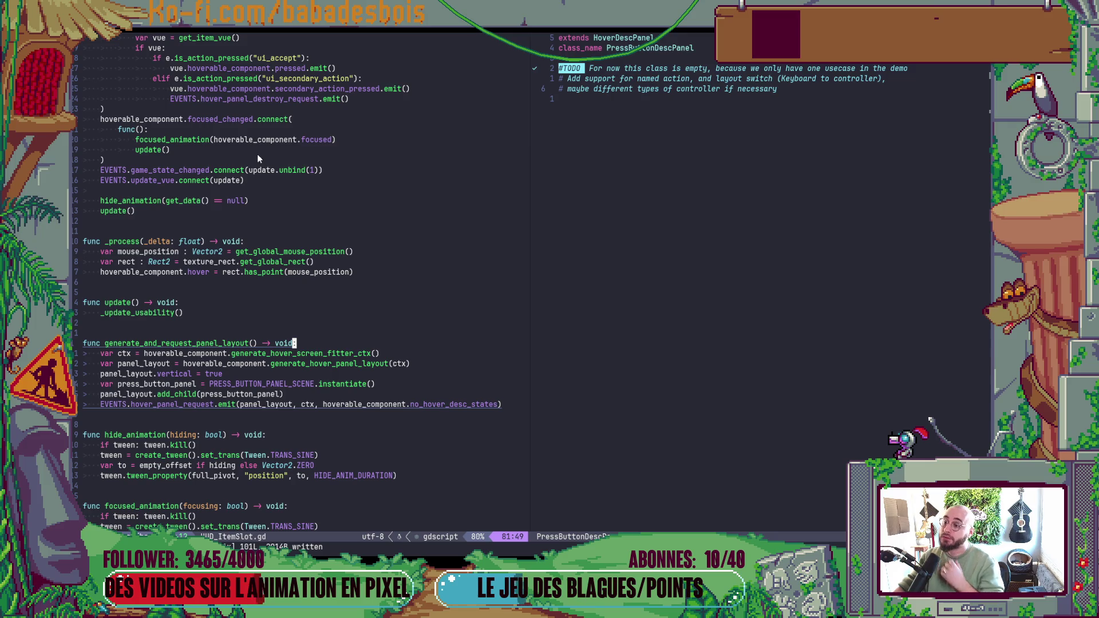
key(alt+Tab)
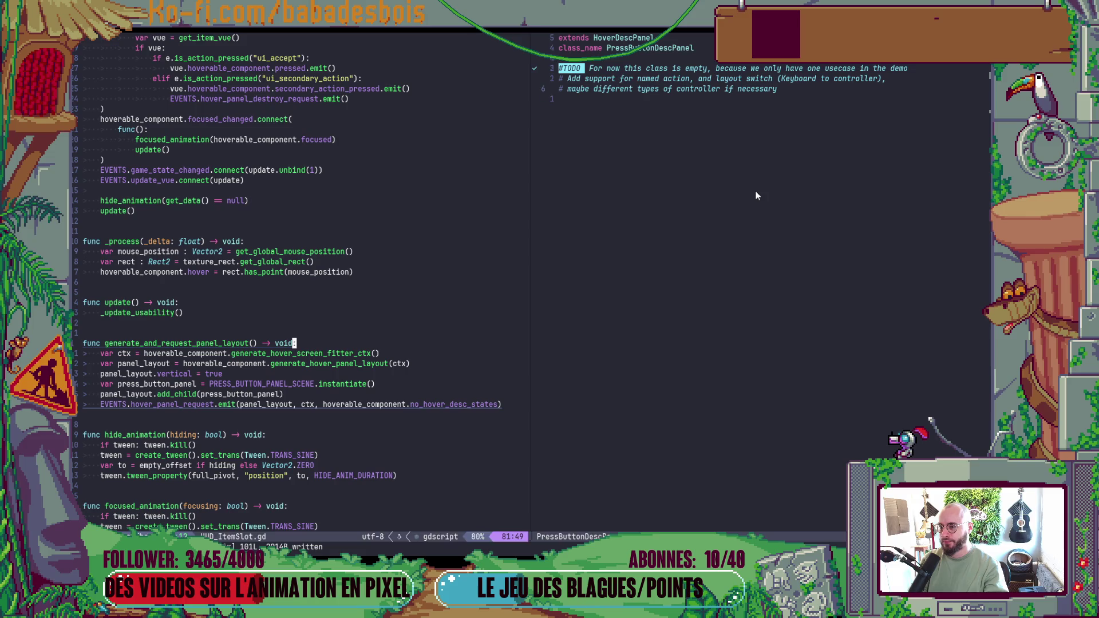
click(755, 196)
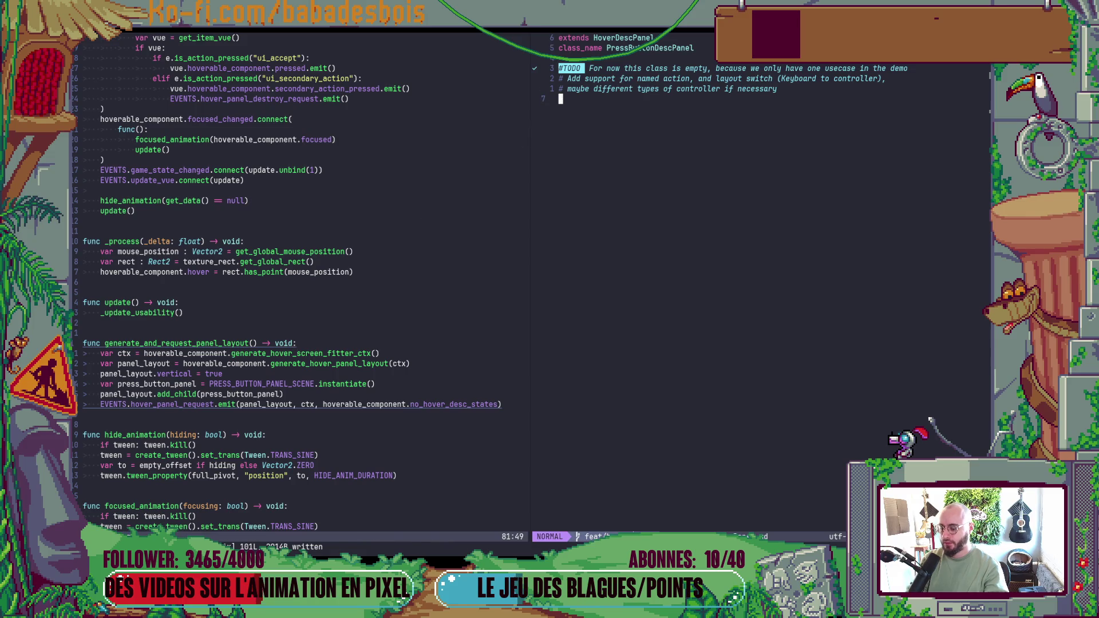
click(639, 38)
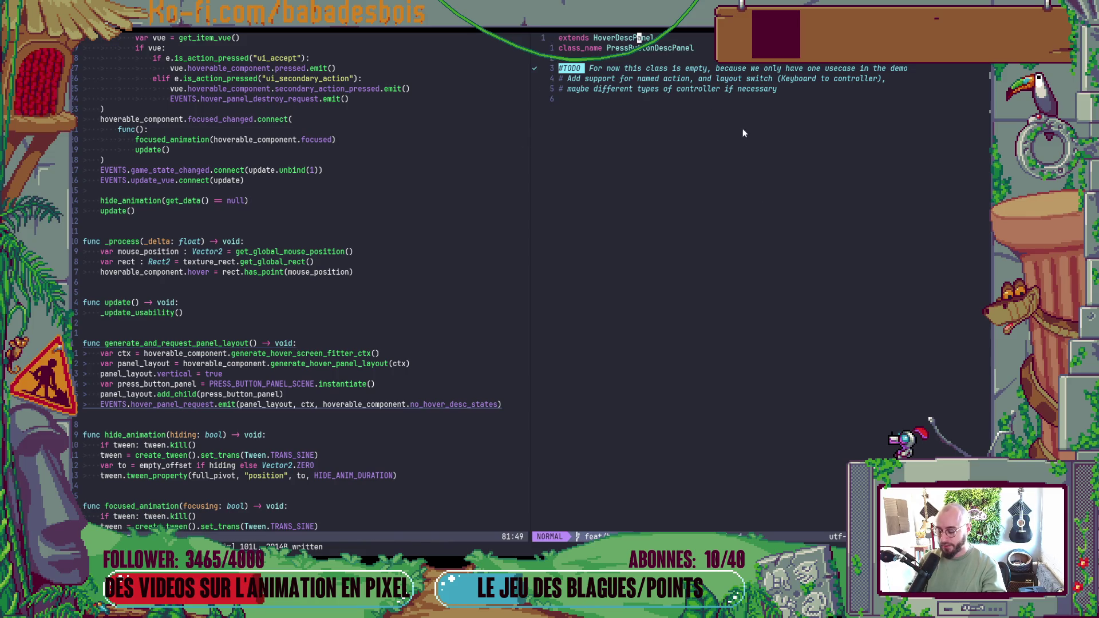
- Jump to the HoverDescPanel definition and find its TITLE_BACKGROUND_MARGIN constant
key(g)
key(d)
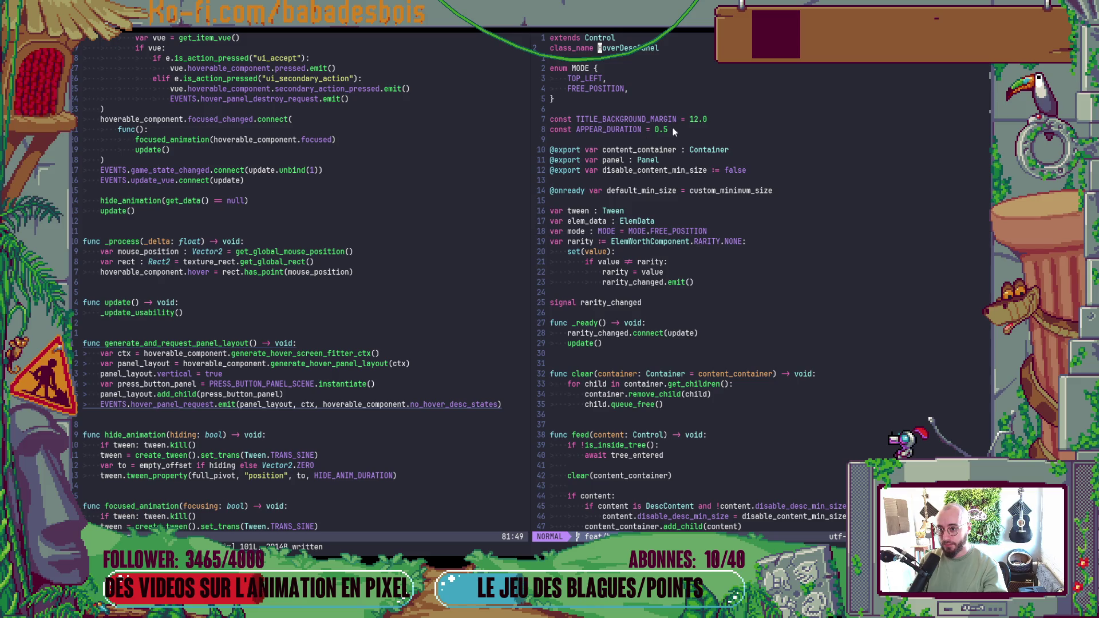
double_click(641, 121)
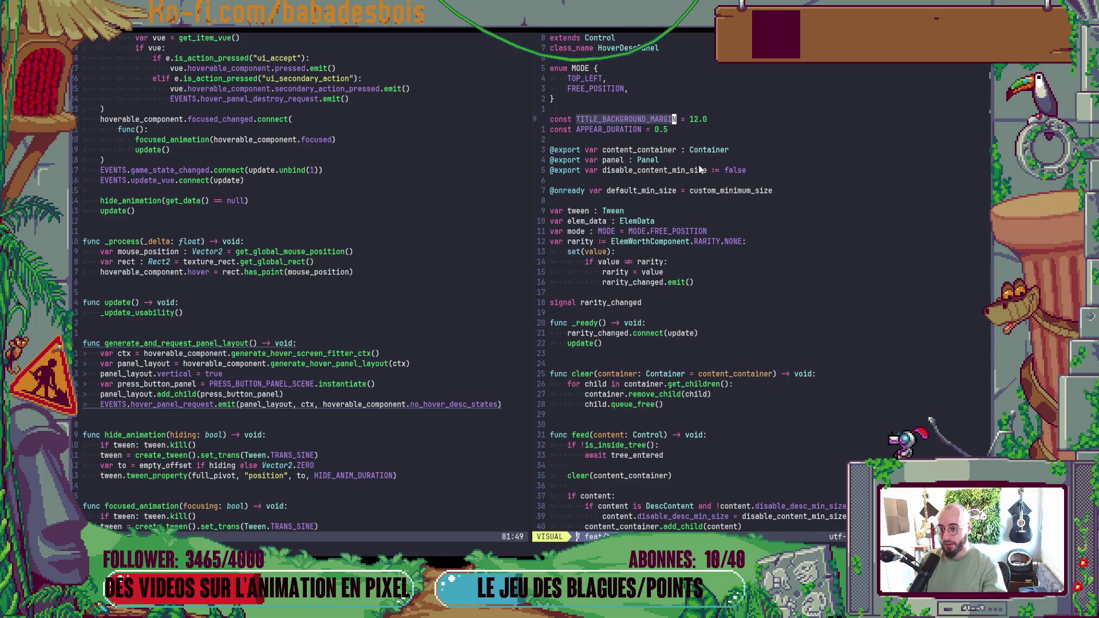
scroll(704, 168, down, 13)
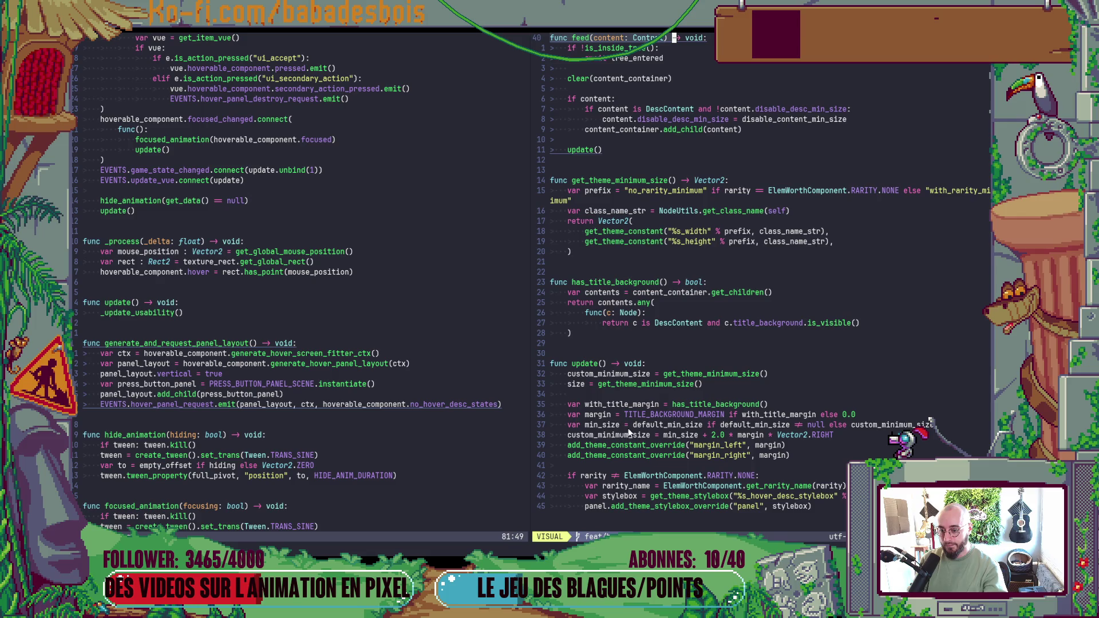
scroll(684, 425, down, 1)
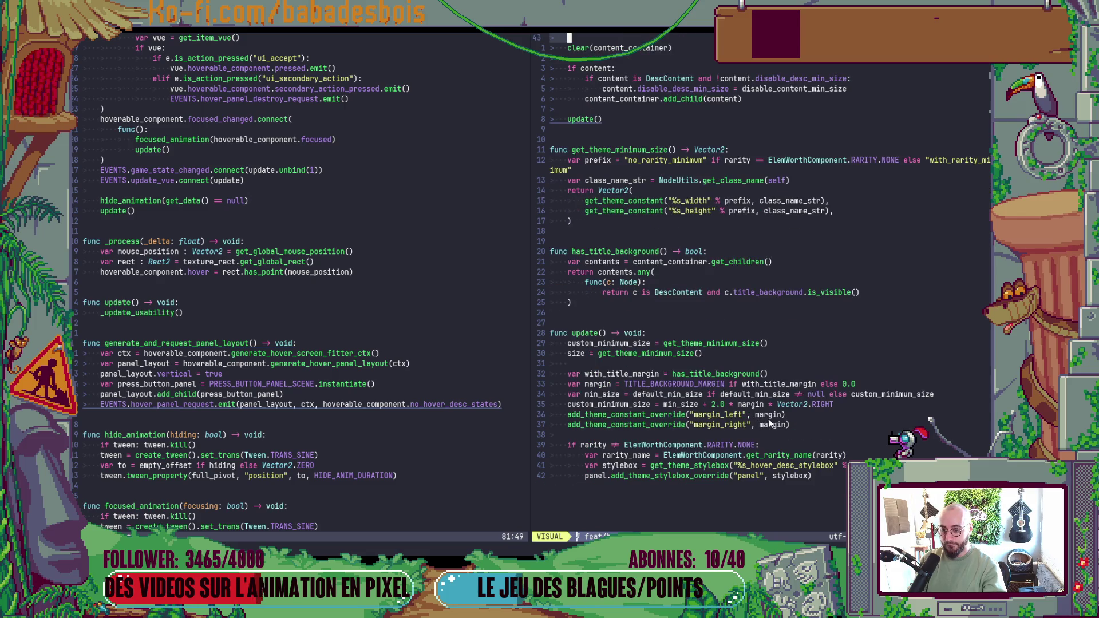
- Study update()'s left and right margin lines, then add an empty line below PRESS_BUTTON_PANEL_SCENE.instantiate()
click(740, 408)
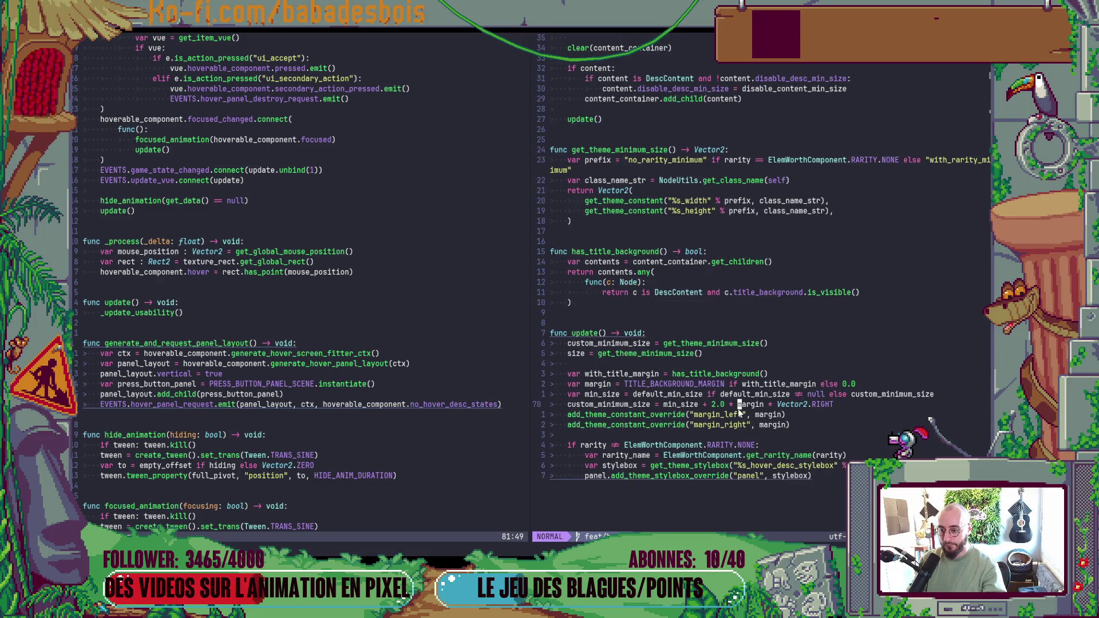
scroll(758, 365, up, 12)
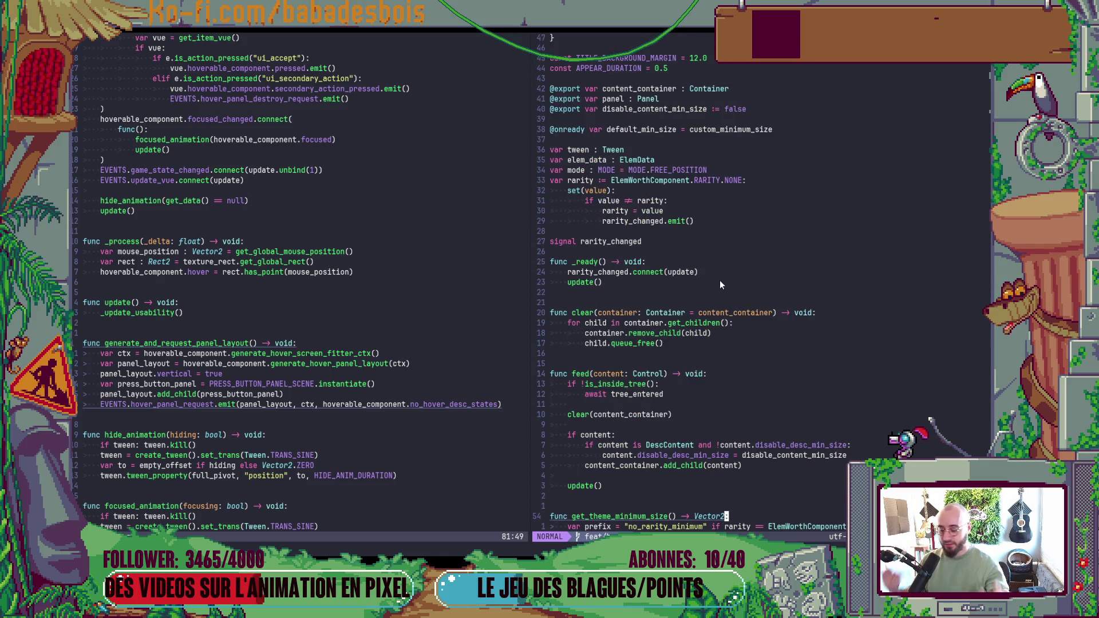
scroll(719, 281, up, 2)
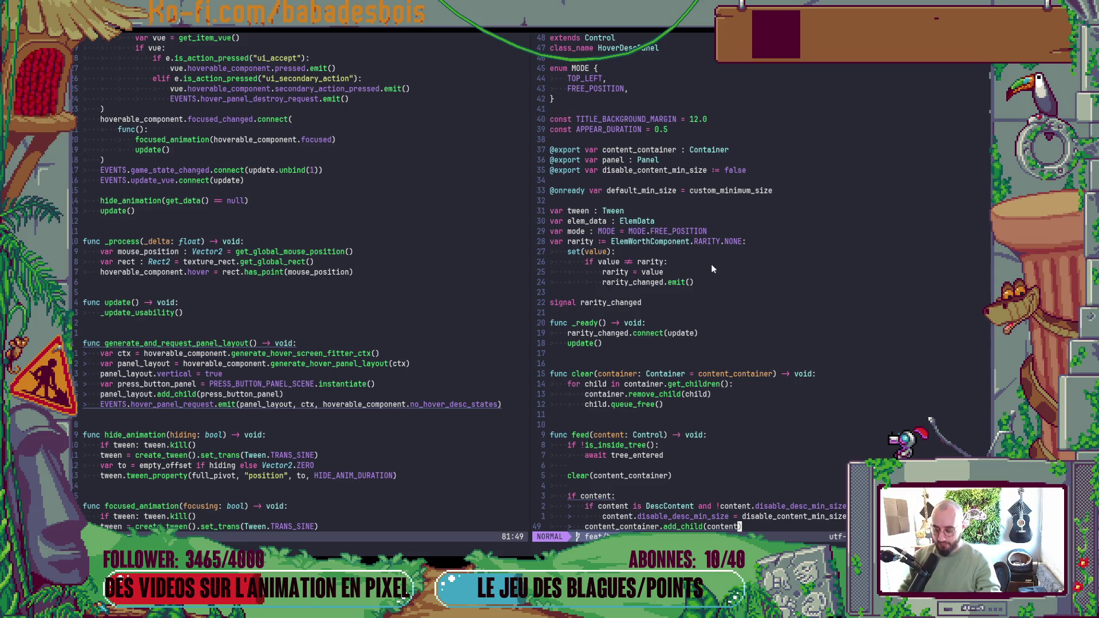
scroll(711, 263, down, 14)
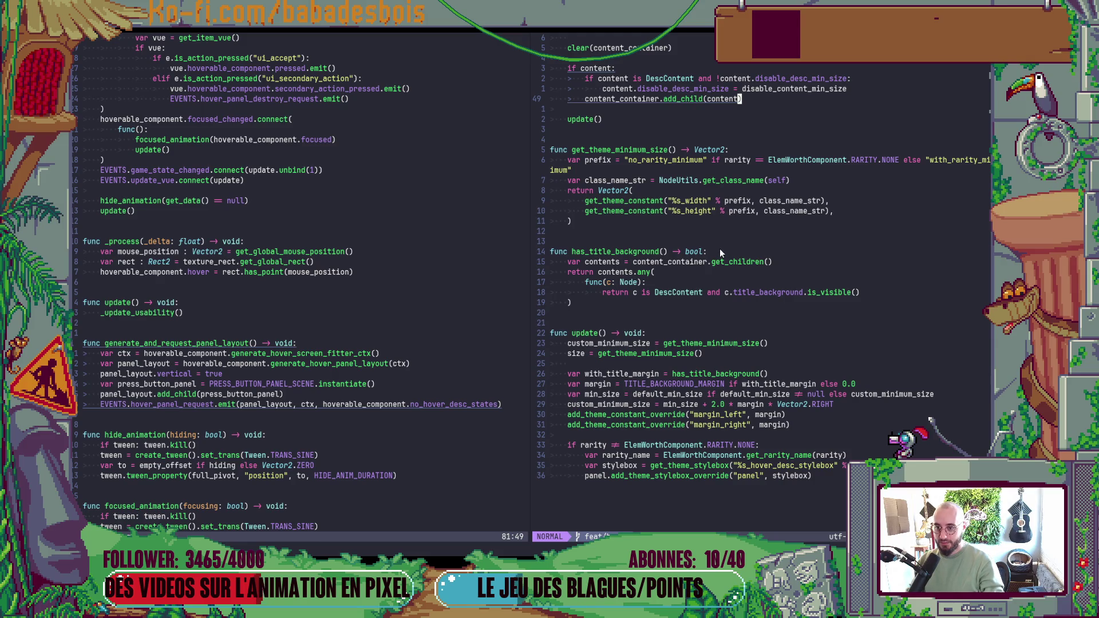
click(713, 359)
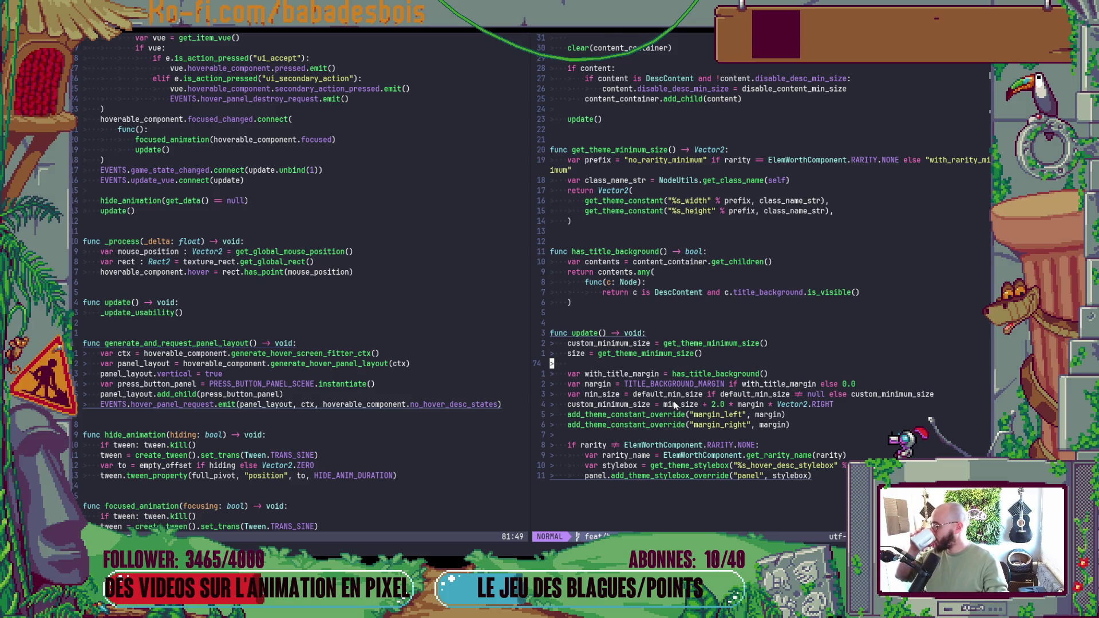
click(229, 384)
key(o)
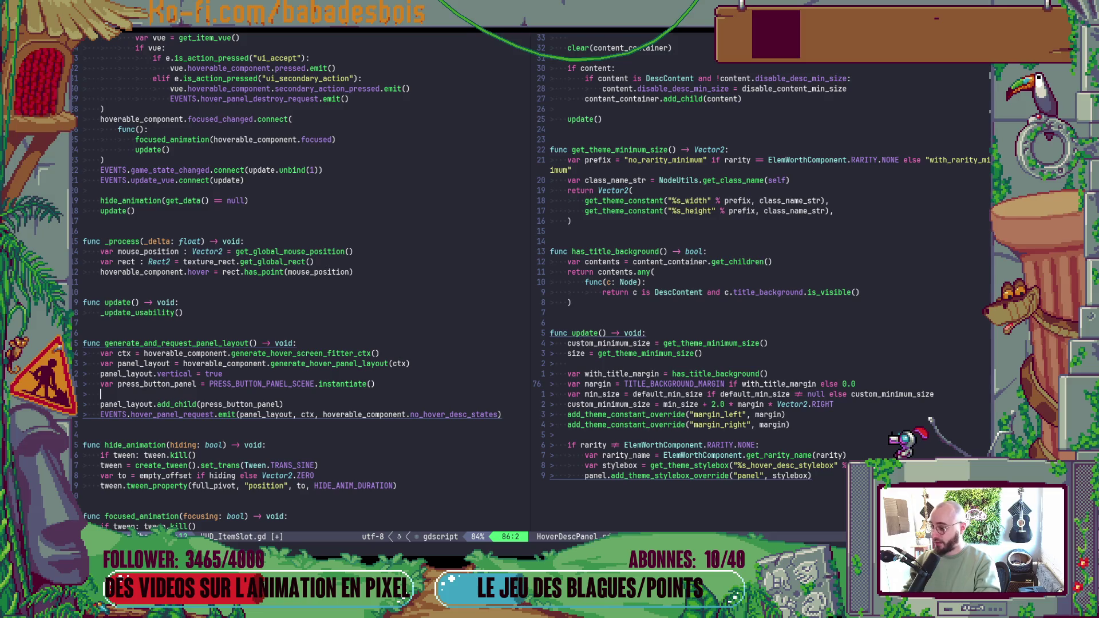
- Undo the stray new line in HUD_ItemSlot.gd
text(o)
key(Escape)
key(u)
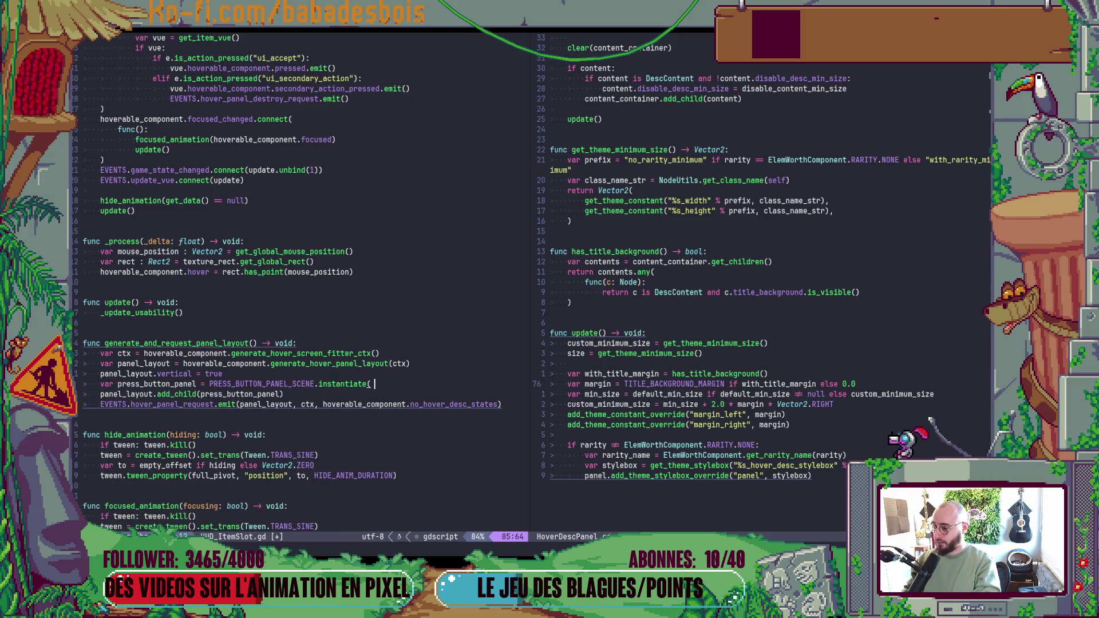
key(j)
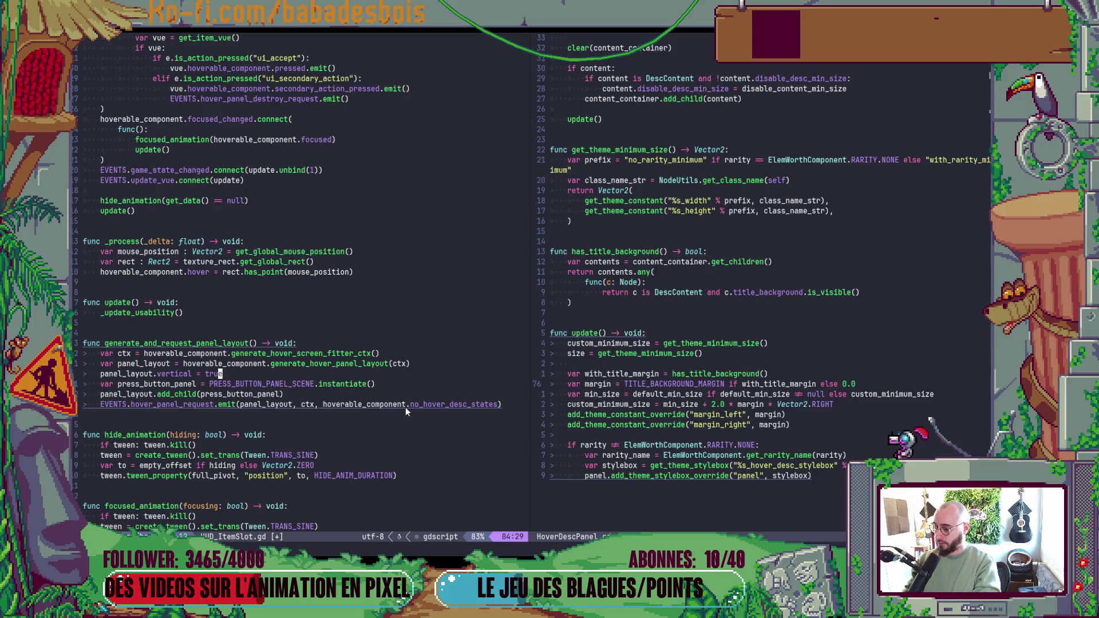
key(alt+Tab)
key(alt+Tab)
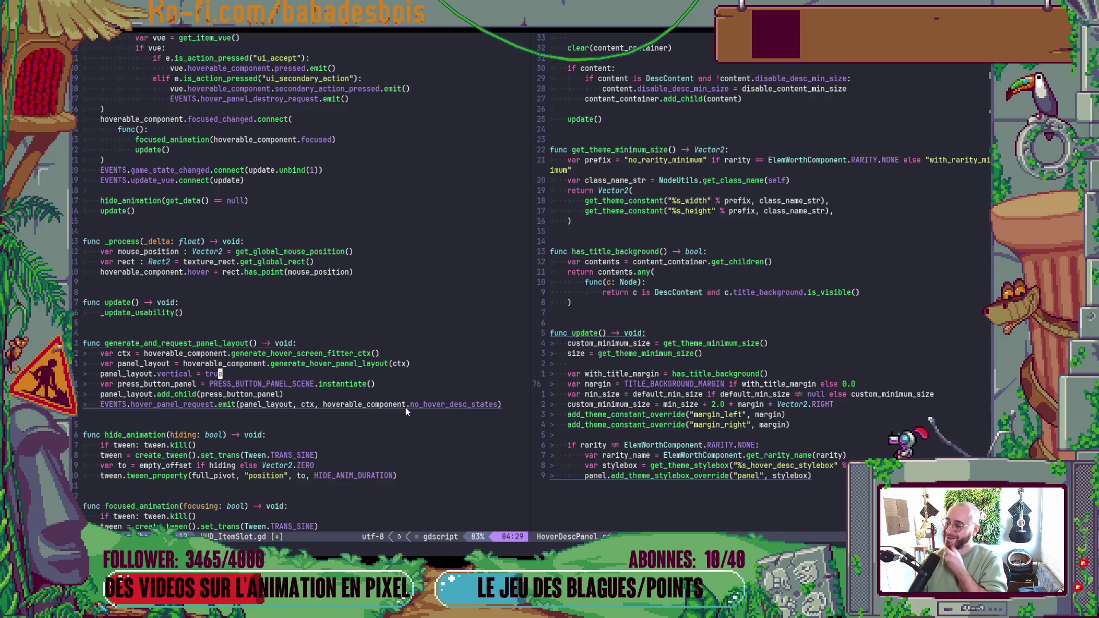
- Declare var margin_container = MarginContainer.new() above the press_button_panel line
text(j)
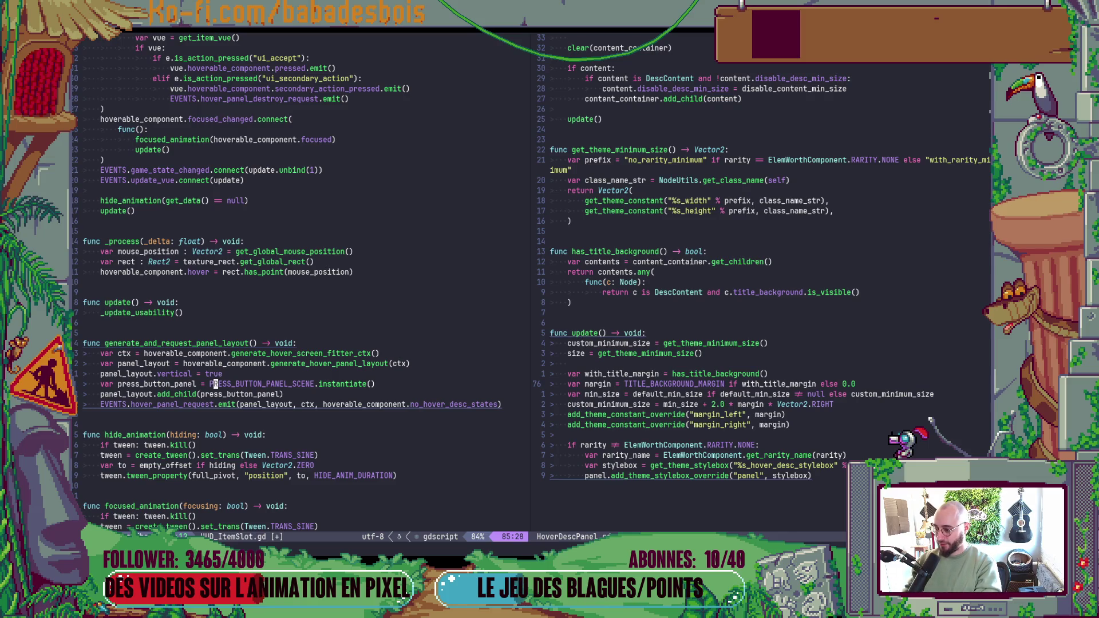
text(Ovar margi)
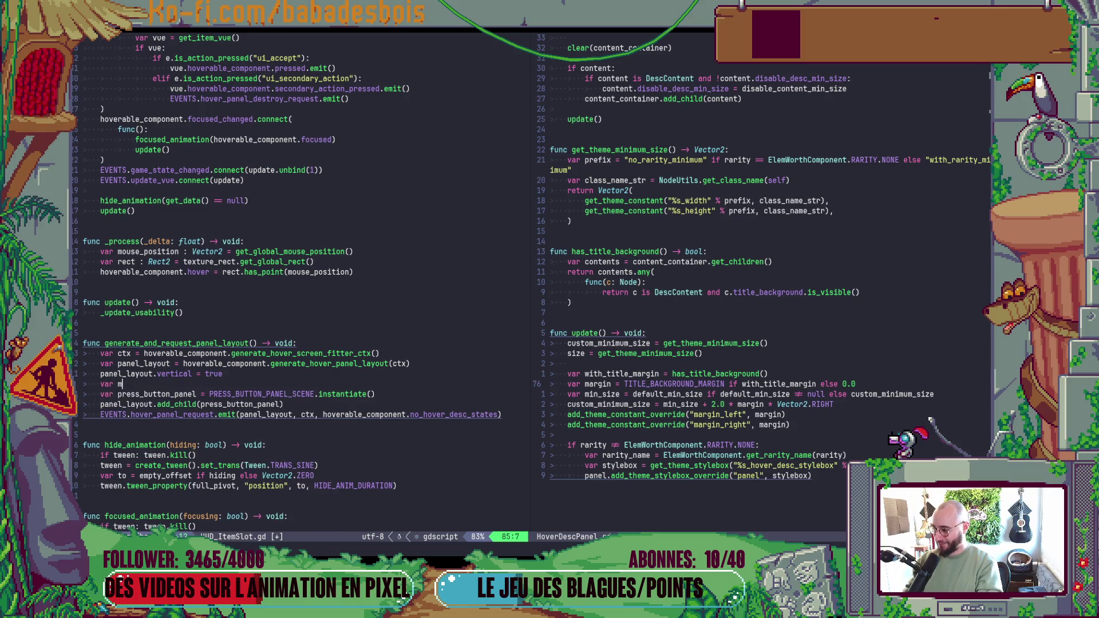
text(n_co)
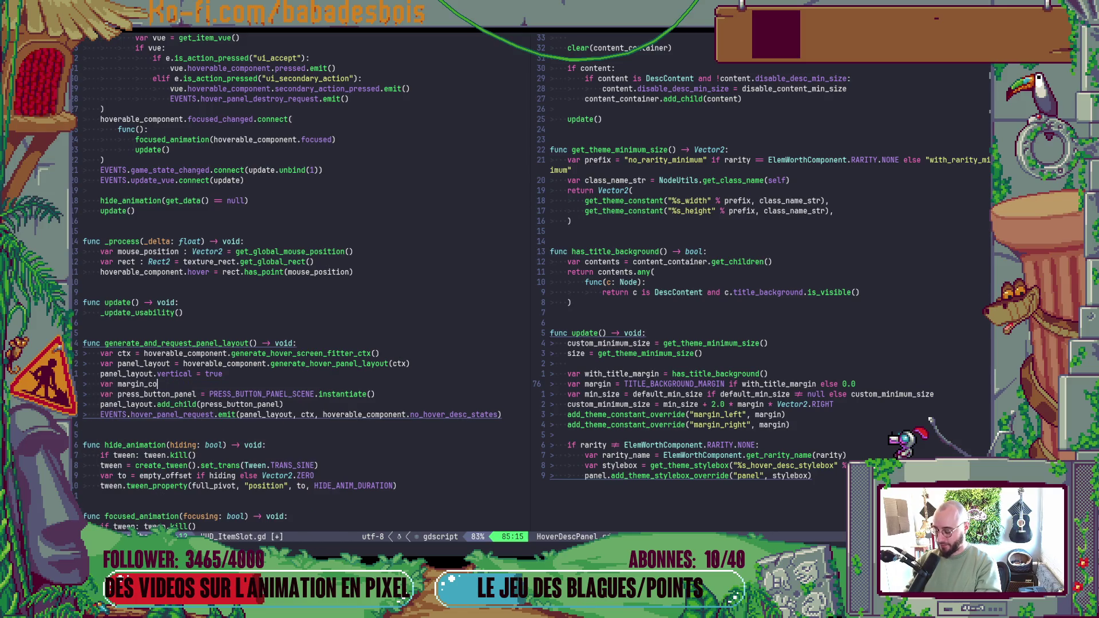
text(ntainer = Mar)
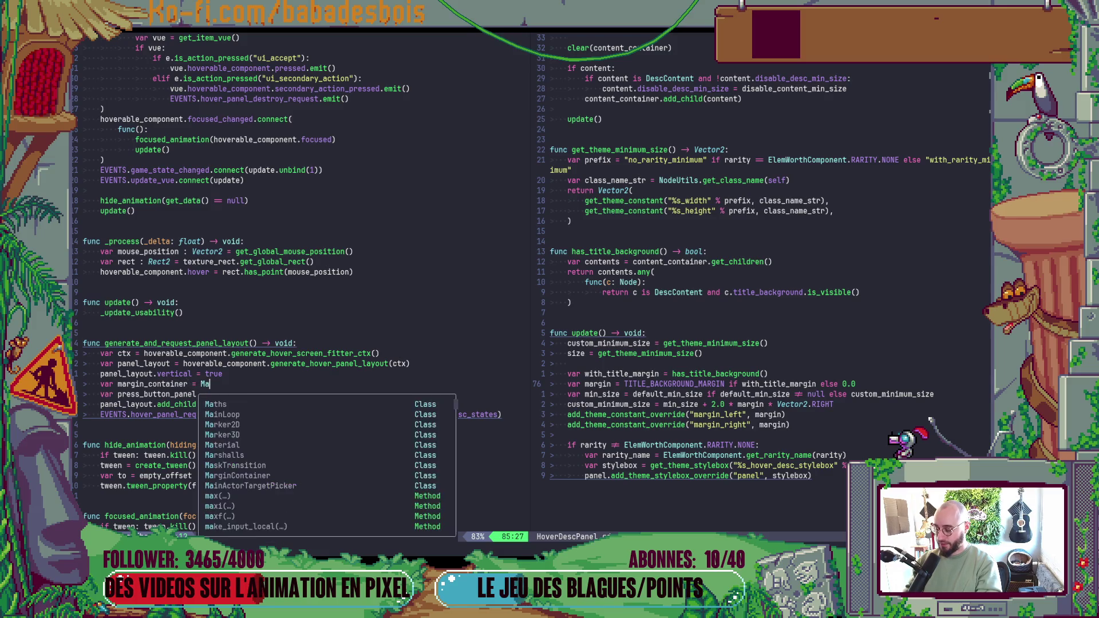
key(Tab)
key(Tab)
key(Tab)
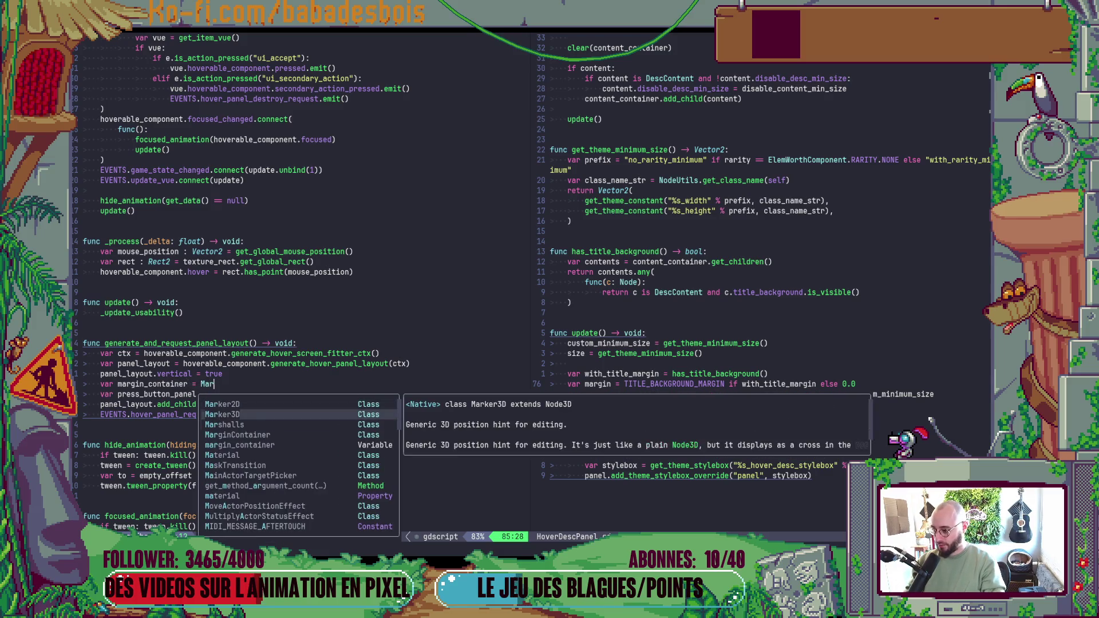
key(Return)
text(.ne)
key(Tab)
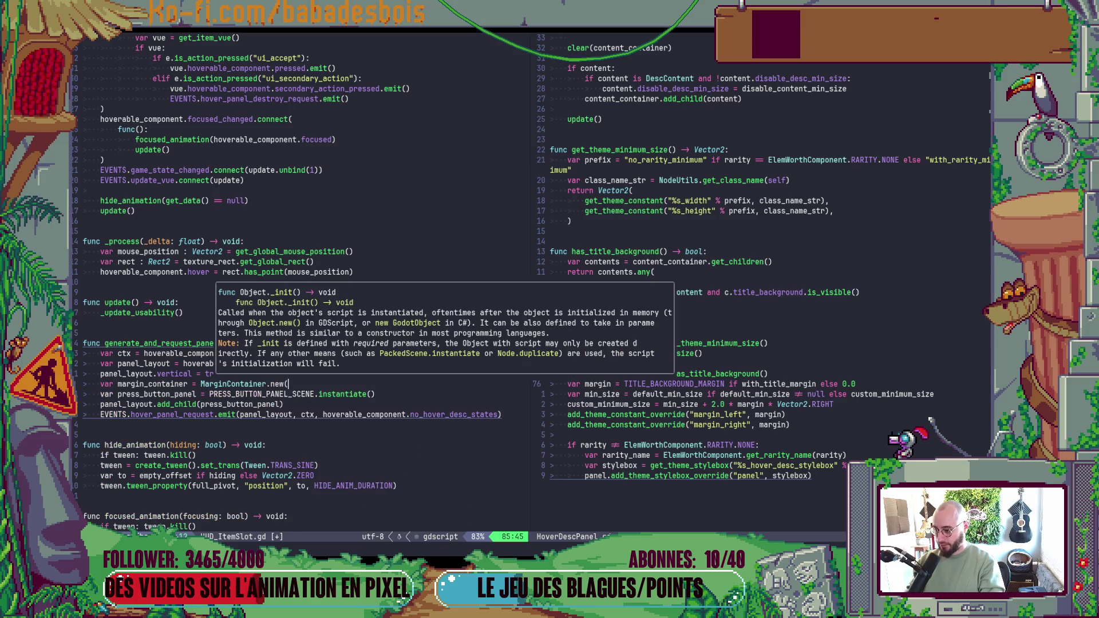
key(Return)
key(Return)
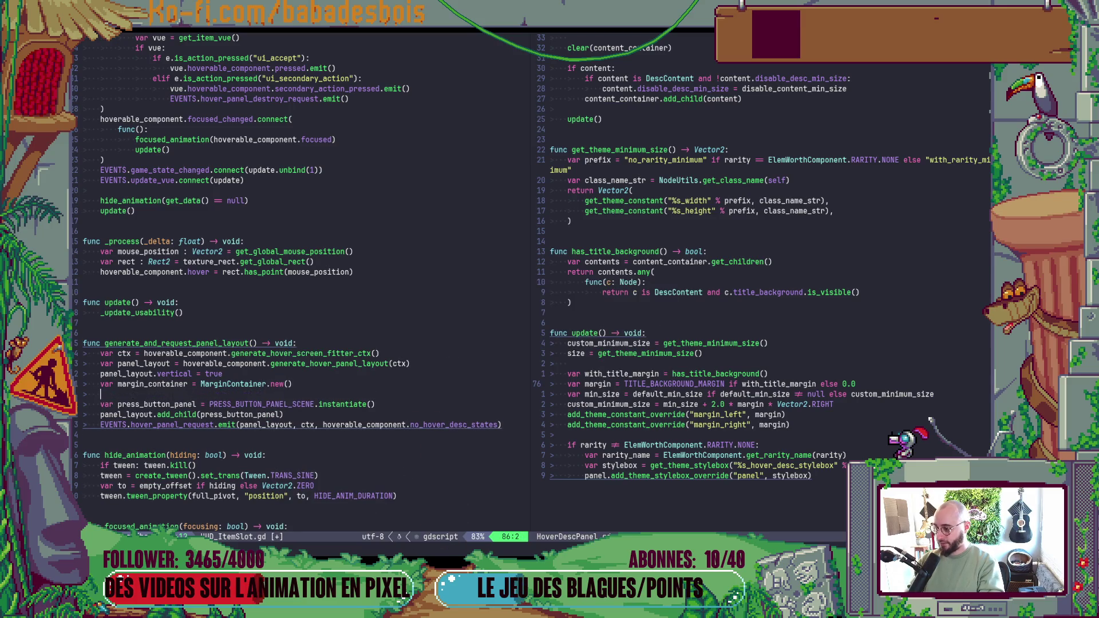
- Copy HoverDescPanel's margin_left and margin_right override lines into HUD_ItemSlot.gd under margin_container
key(Escape)
key(ctrl+w)
key(l)
key(j)
key(j)
key(j)
key(shift+v)
key(j)
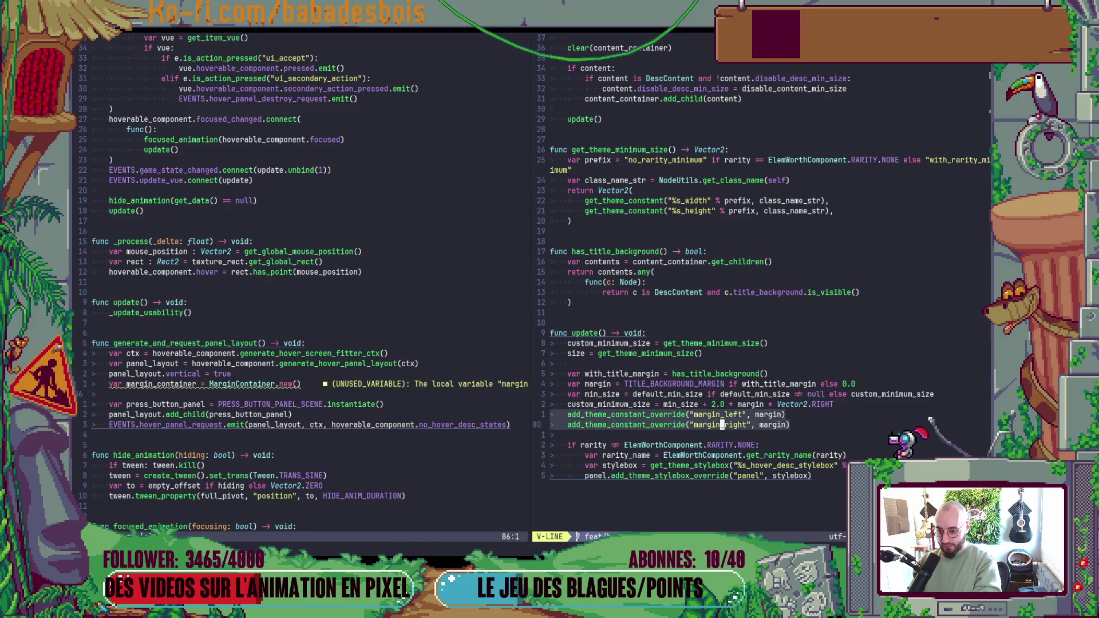
key(y)
key(ctrl+w)
key(h)
key(p)
key(k)
key(d)
key(d)
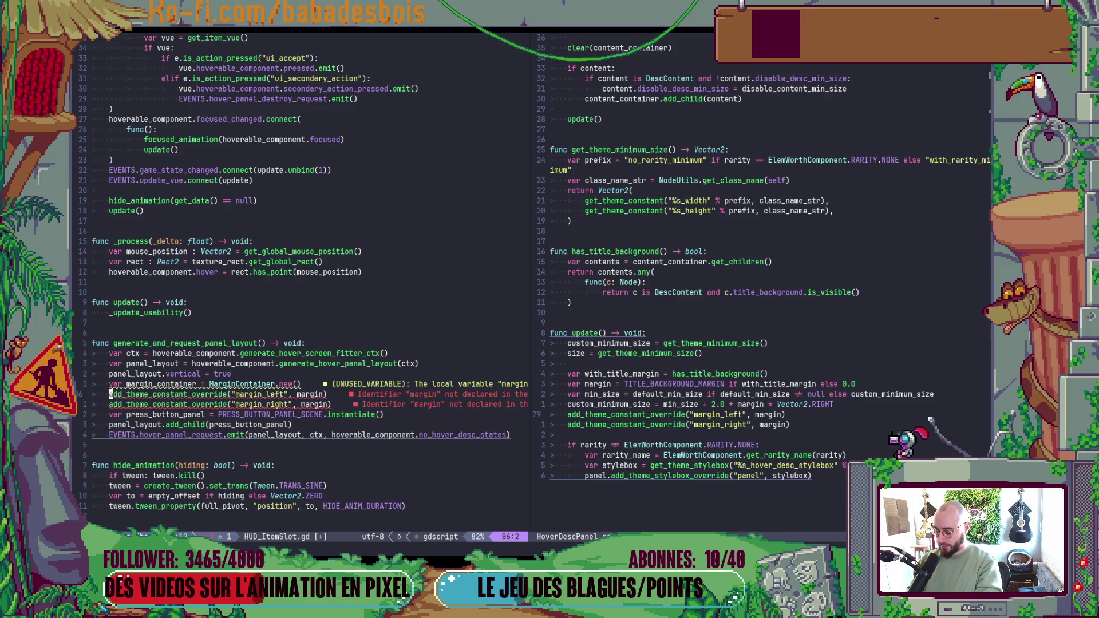
- Prefix the pasted override lines with margin_container. and save the script
text(jkimargin)
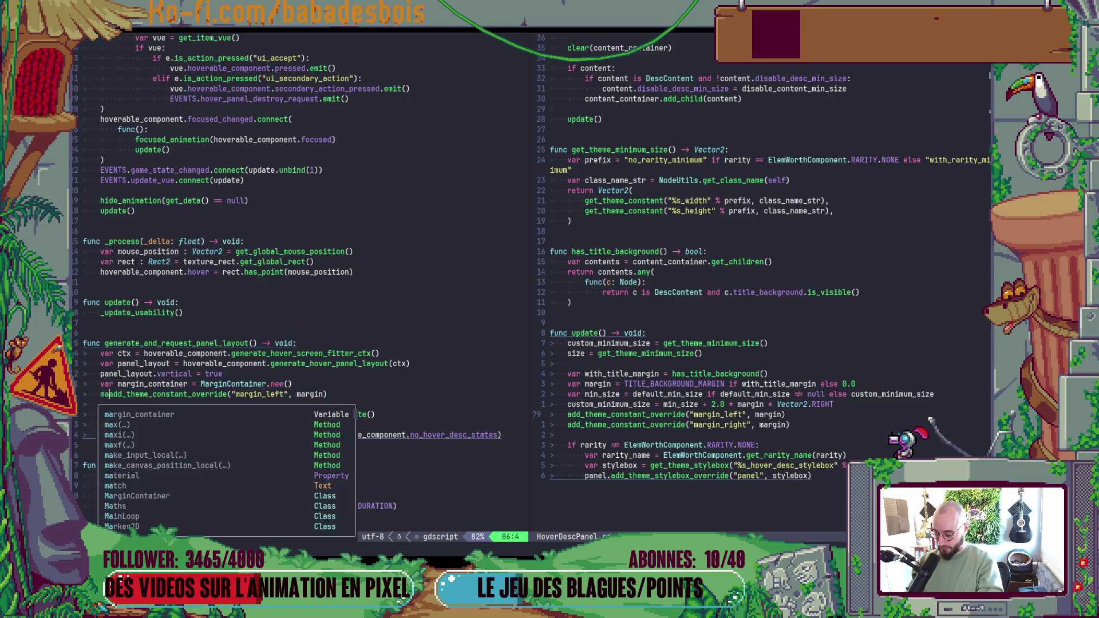
key(Tab)
text(.)
key(Escape)
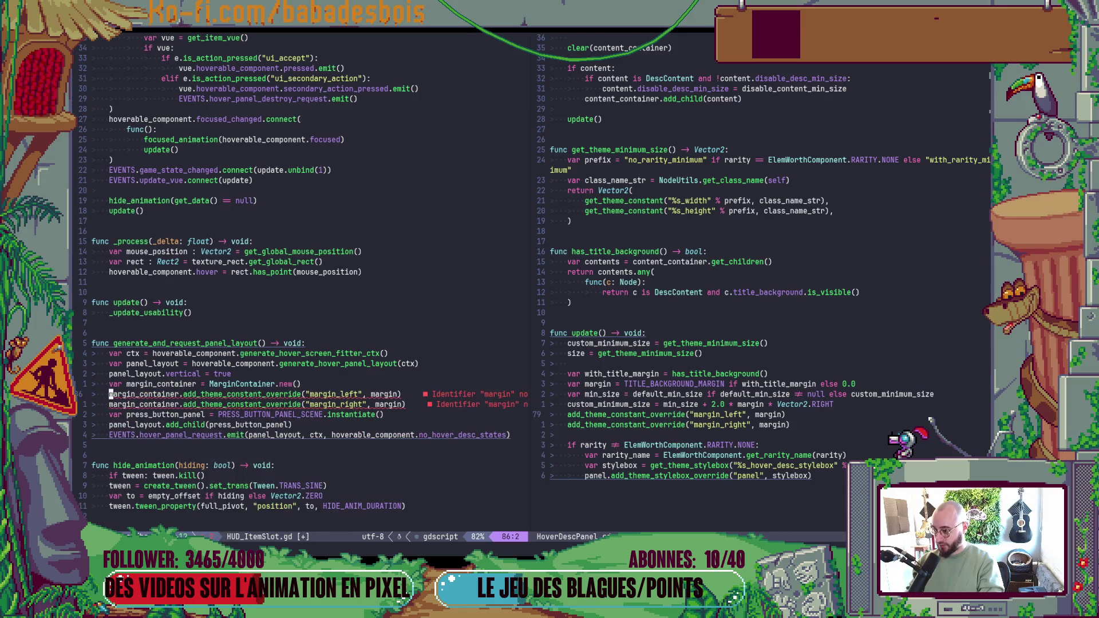
text(:w)
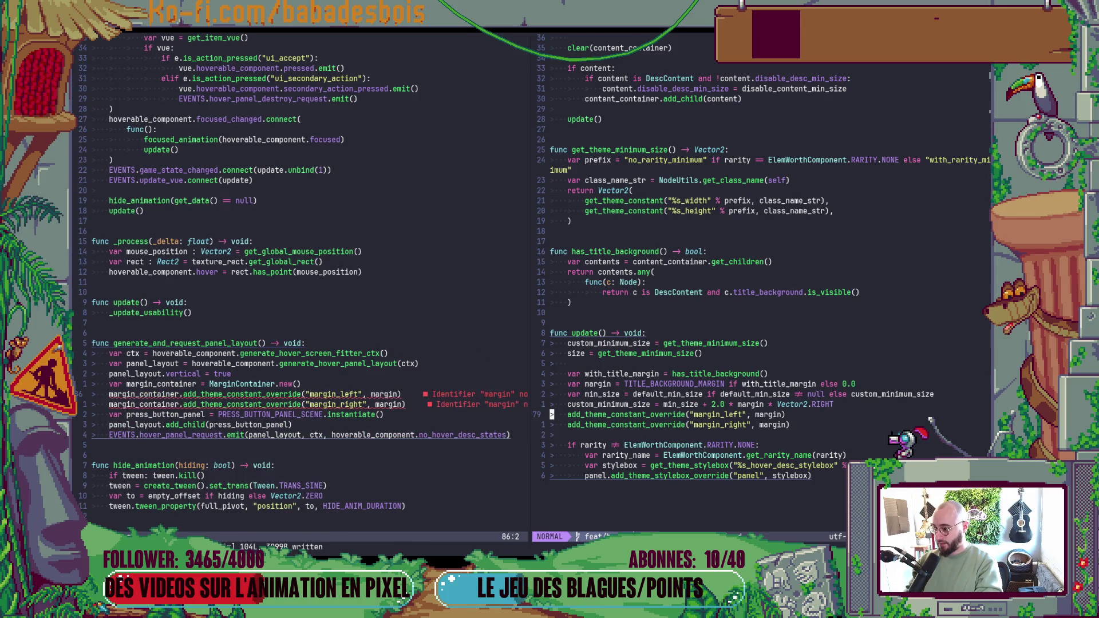
key(Return)
- Add var margin = HoverDescPanel.TITLE_BACKGROUND_MARGIN above the overrides and save
text(Ovar mar)
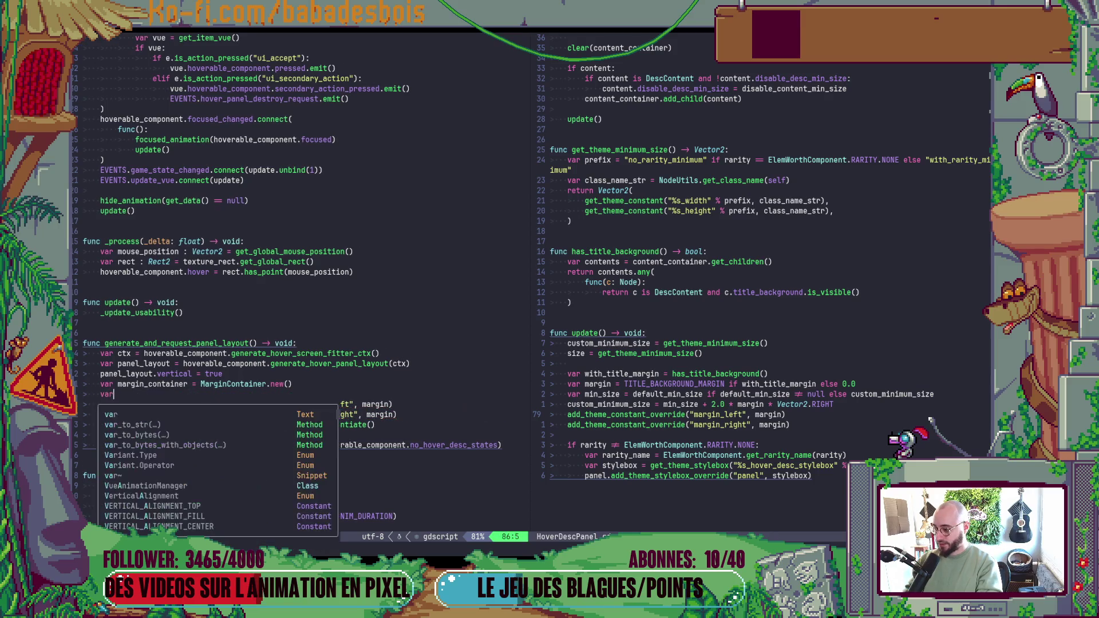
text(gin = )
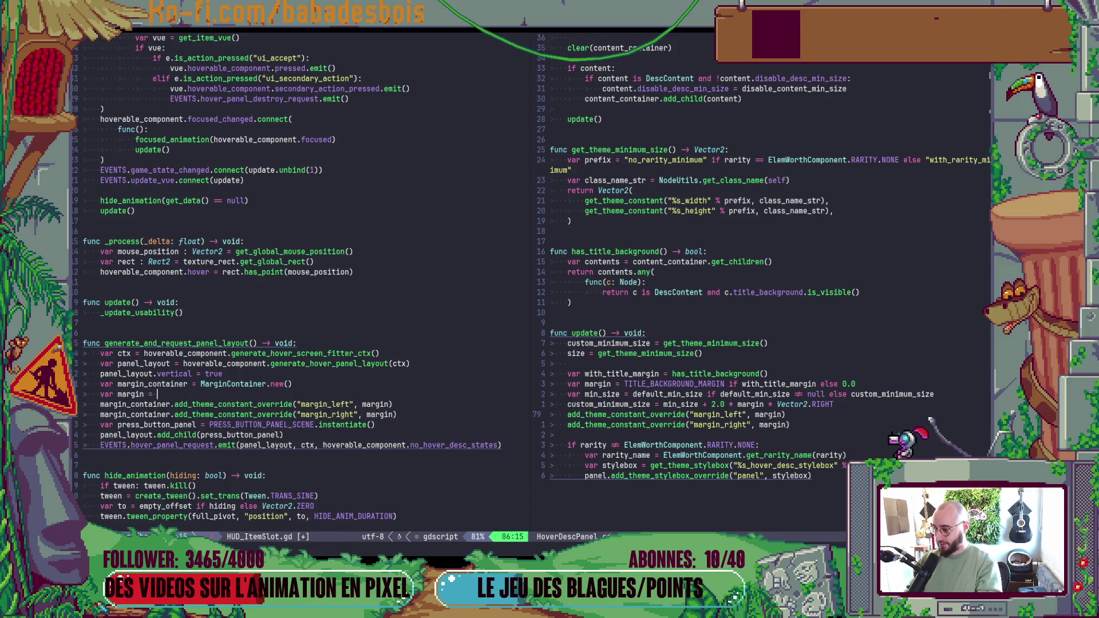
text(Hvo)
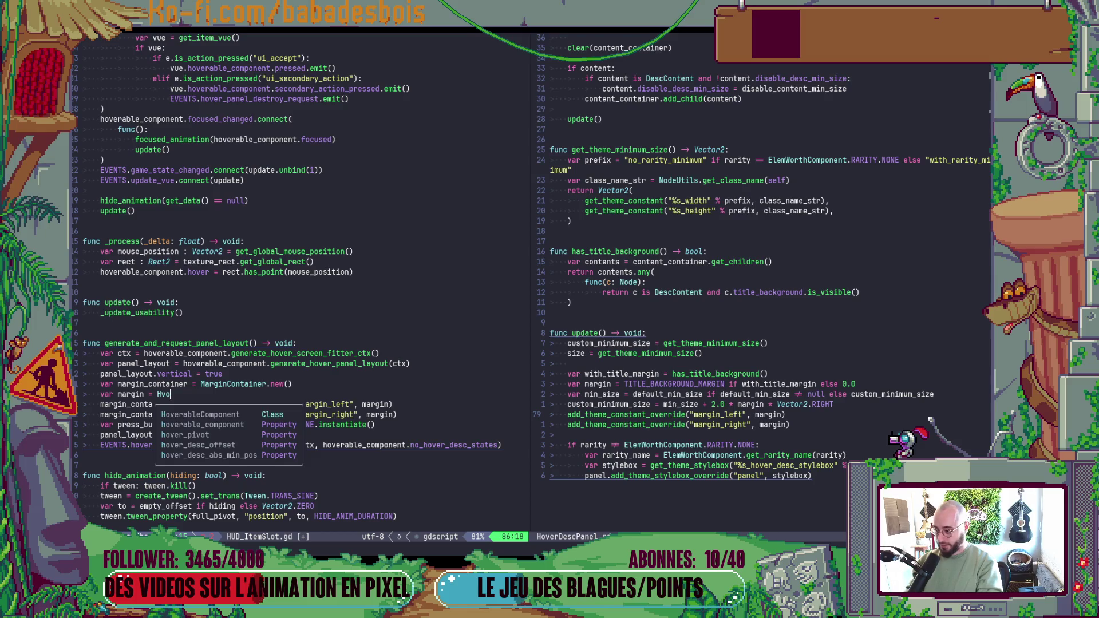
key(Tab)
key(Tab)
key(Tab)
key(BackSpace)
key(BackSpace)
text(o)
key(Tab)
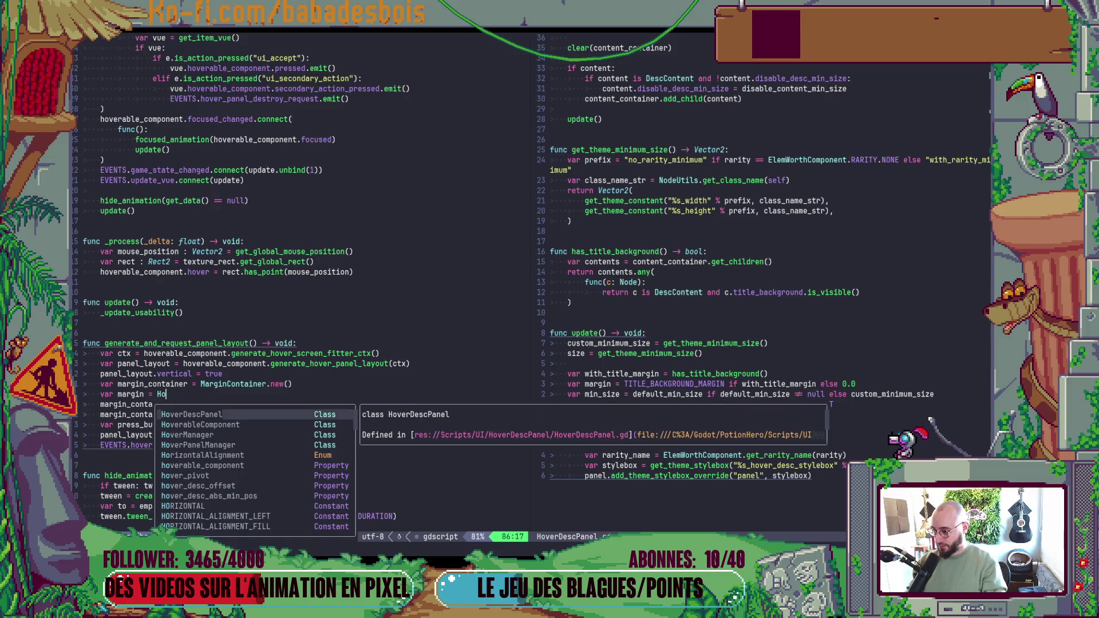
text(.TIT)
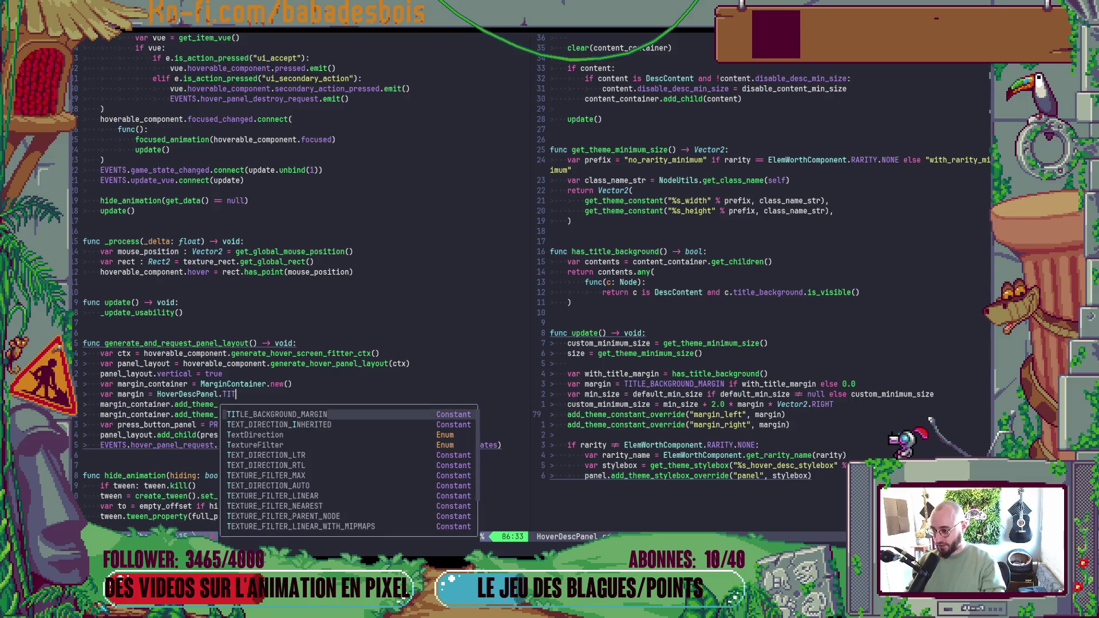
key(Tab)
key(Escape)
key(ctrl+s)
key(j)
key(j)
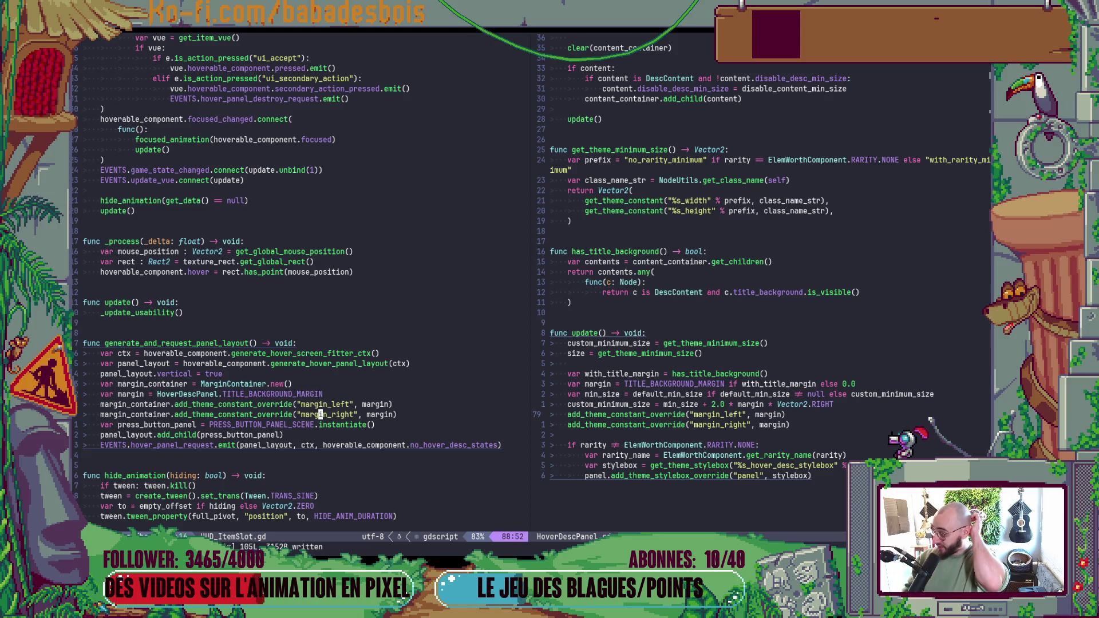
key(j)
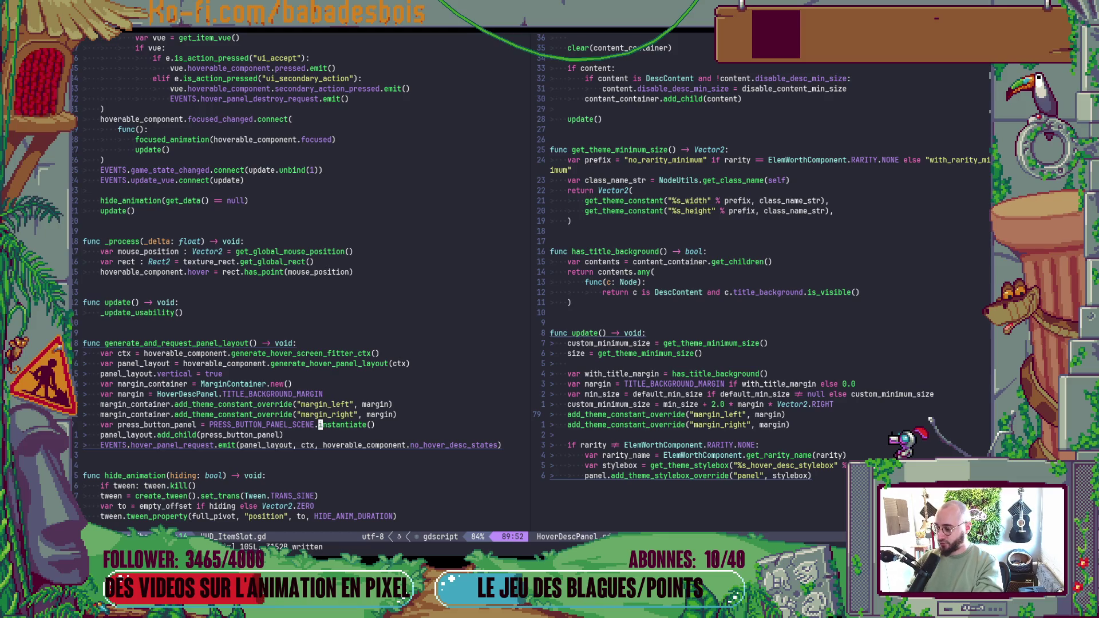
- Change the add_child line so press_button_panel is added to margin_container instead of panel_layout
key(j)
key(asciicircum)
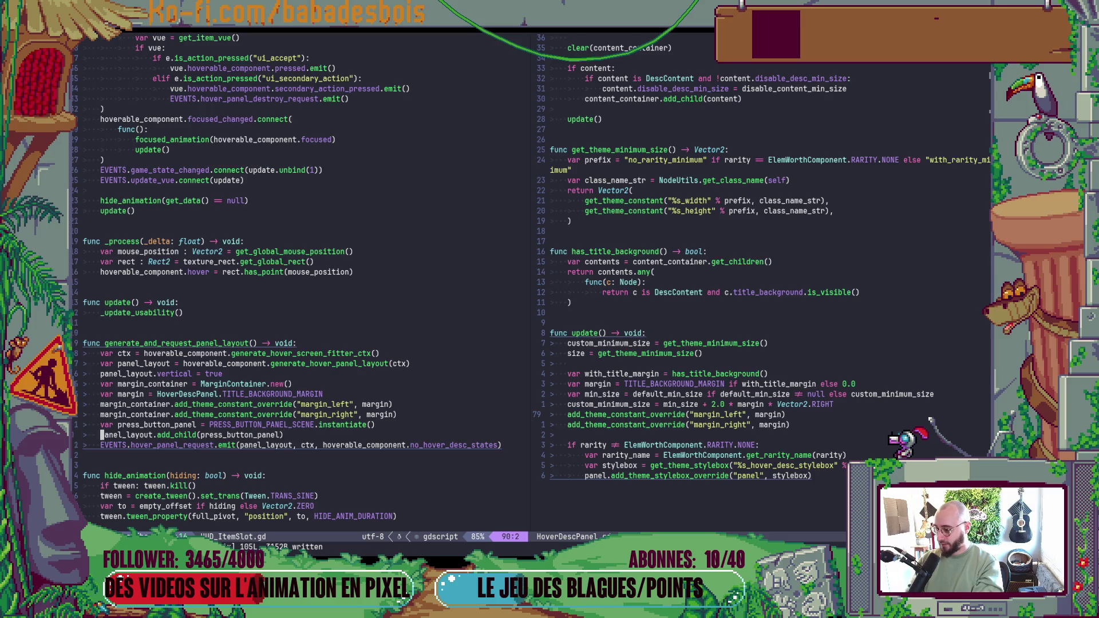
key(c)
key(w)
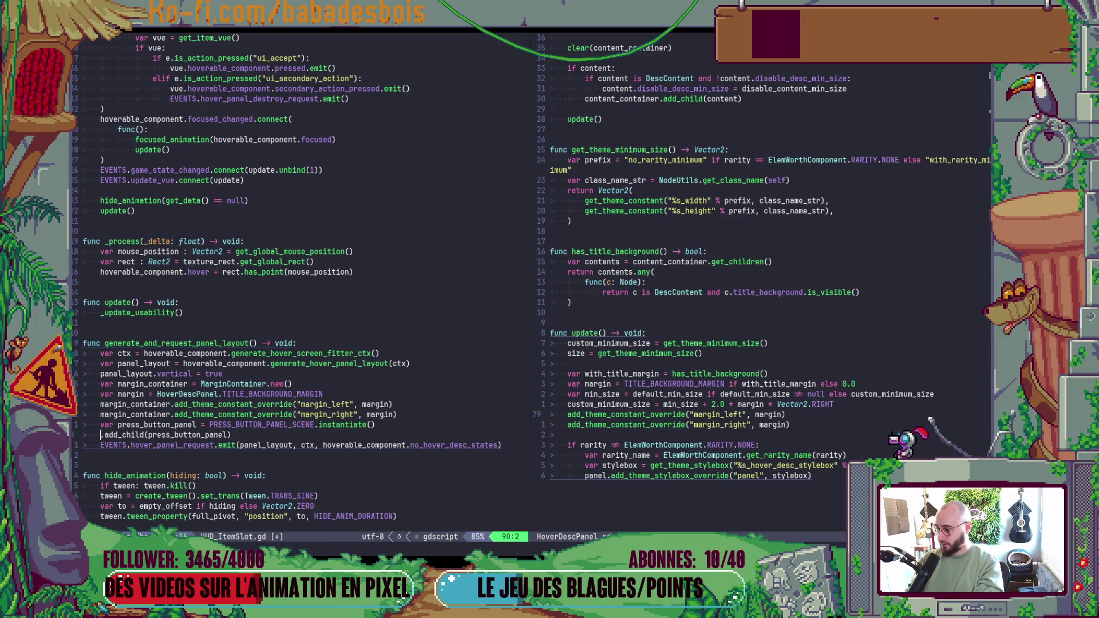
text(margin_container)
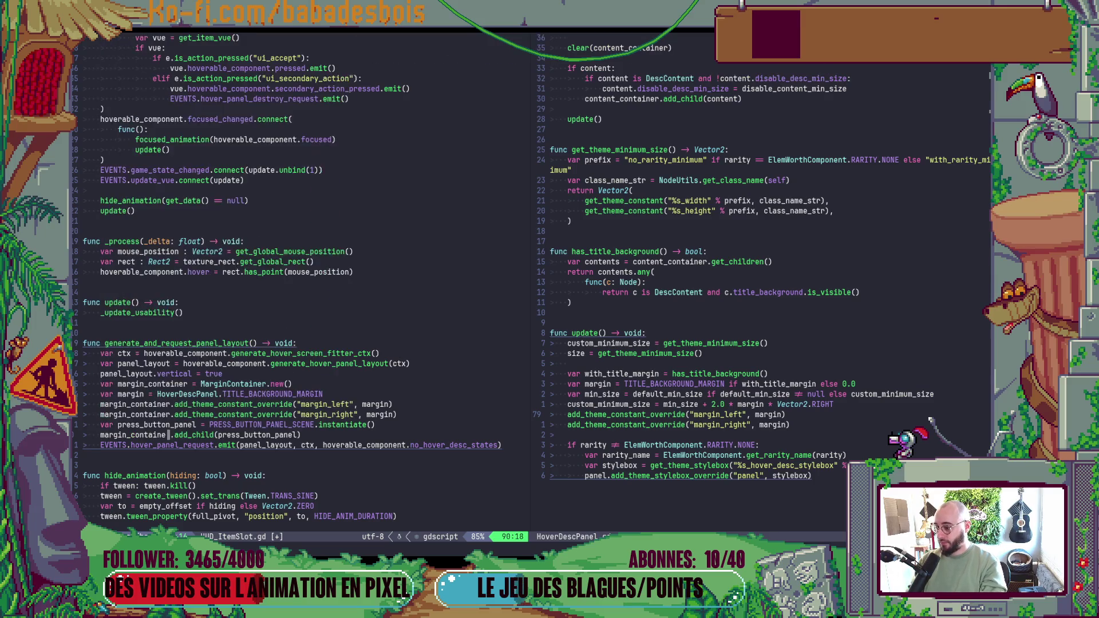
key(Escape)
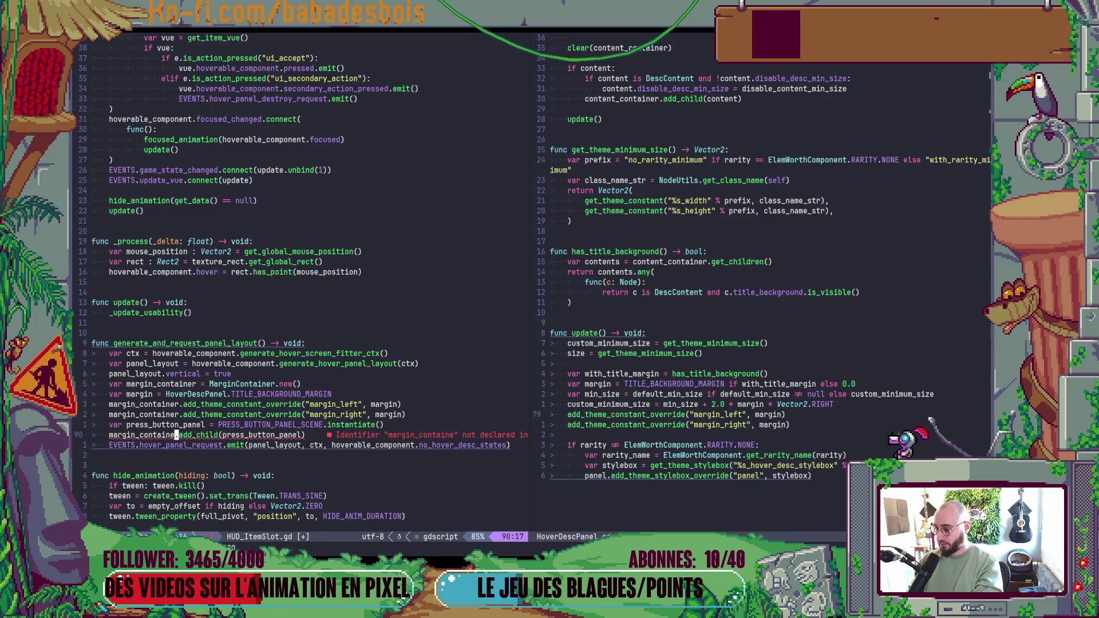
key(i)
key(Return)
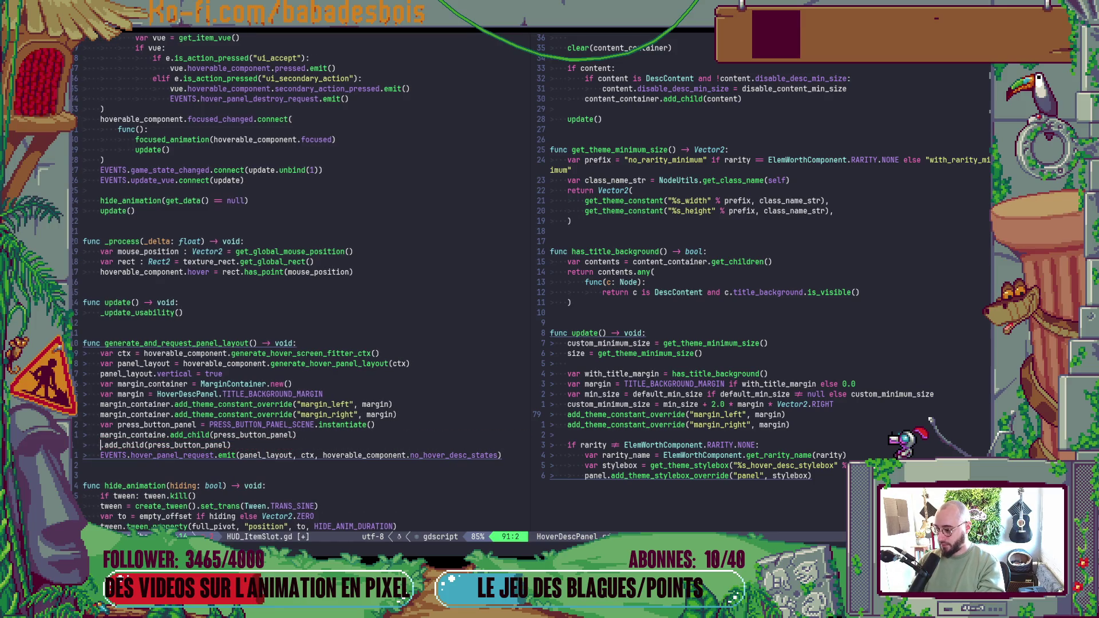
key(Escape)
key(k)
text(e)
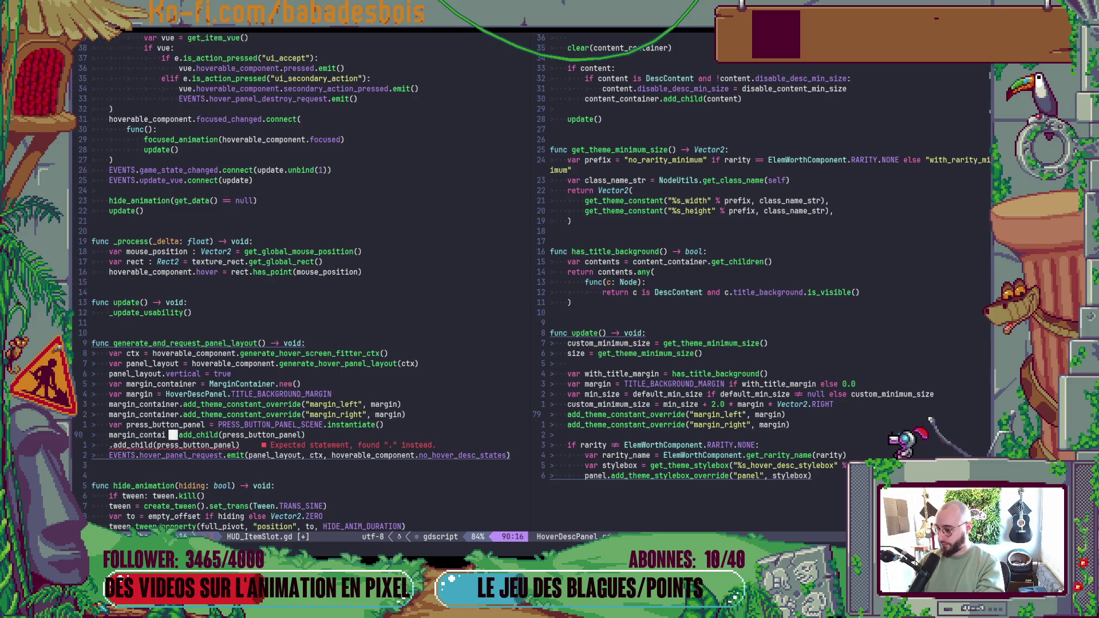
text(ar)
key(Escape)
- Write the next line as 'panel_layout.add_child(margin_container)'
key(j)
key(asciicircum)
key(i)
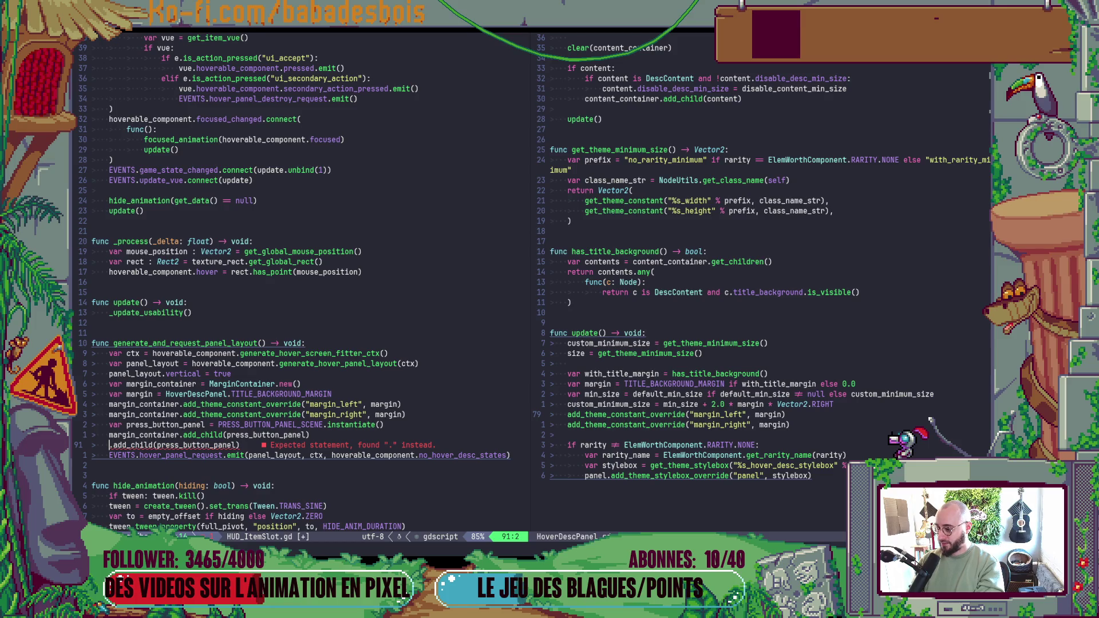
text(panel_layout)
key(Escape)
key(dollar)
key(c)
key(i)
key(parenleft)
text(ma)
key(Return)
key(Escape)
- Save HUD_ItemSlot.gd with :w and return to the other windows
text(:w)
key(Return)
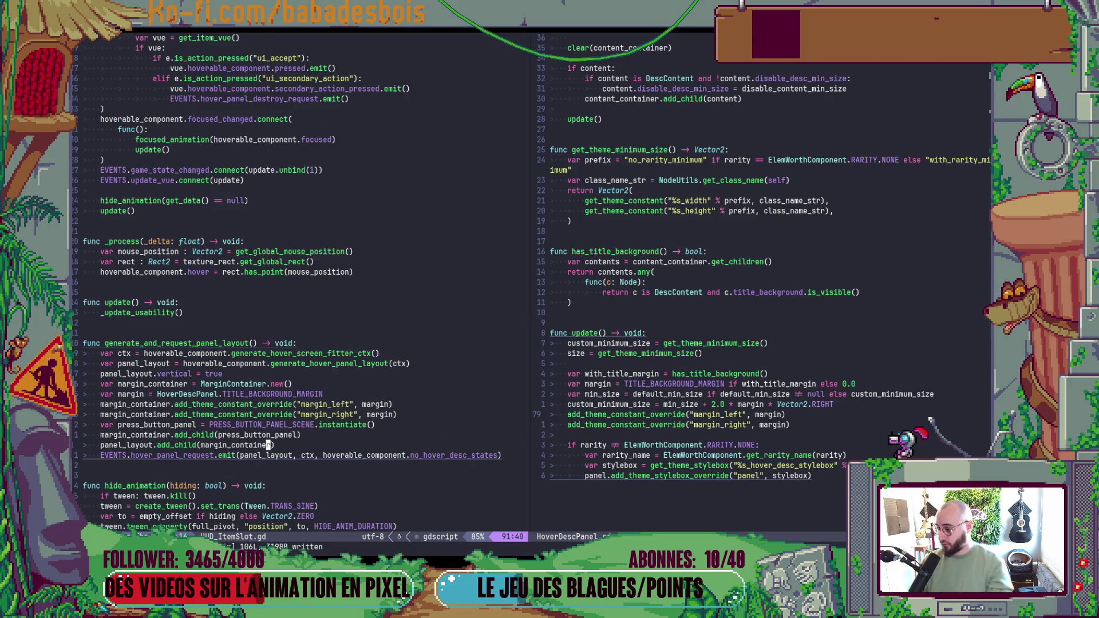
key(alt+Tab)
key(alt+Tab)
key(alt+Tab)
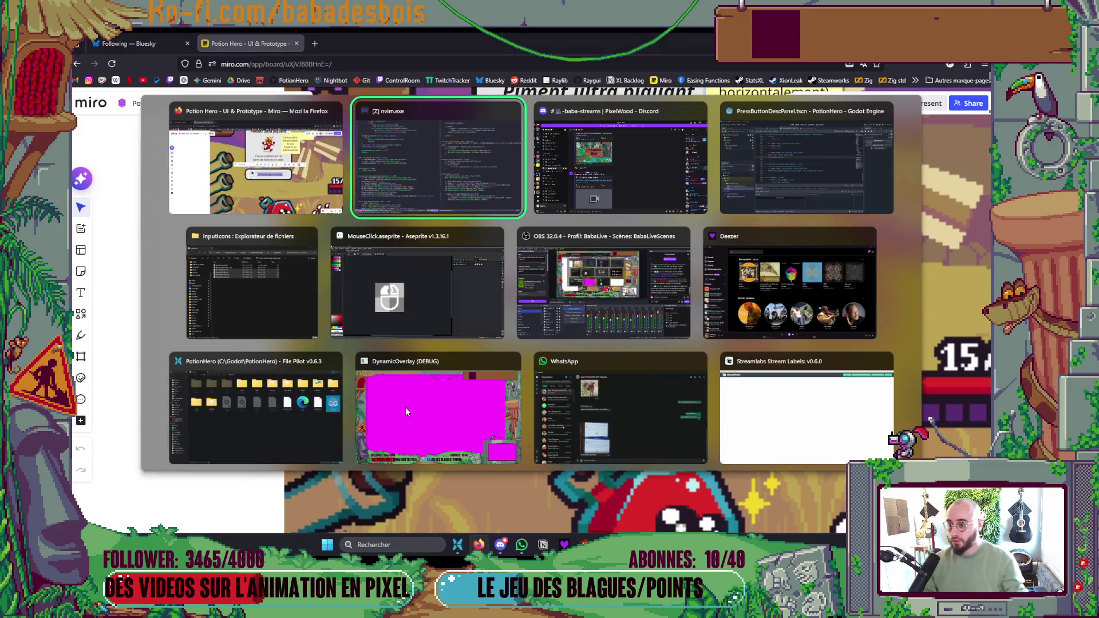
key(alt+Tab)
- Run PotionHero with F5 and show the chili slot's tooltip with its 'Clic droit pour le jeter.' hint
key(F5)
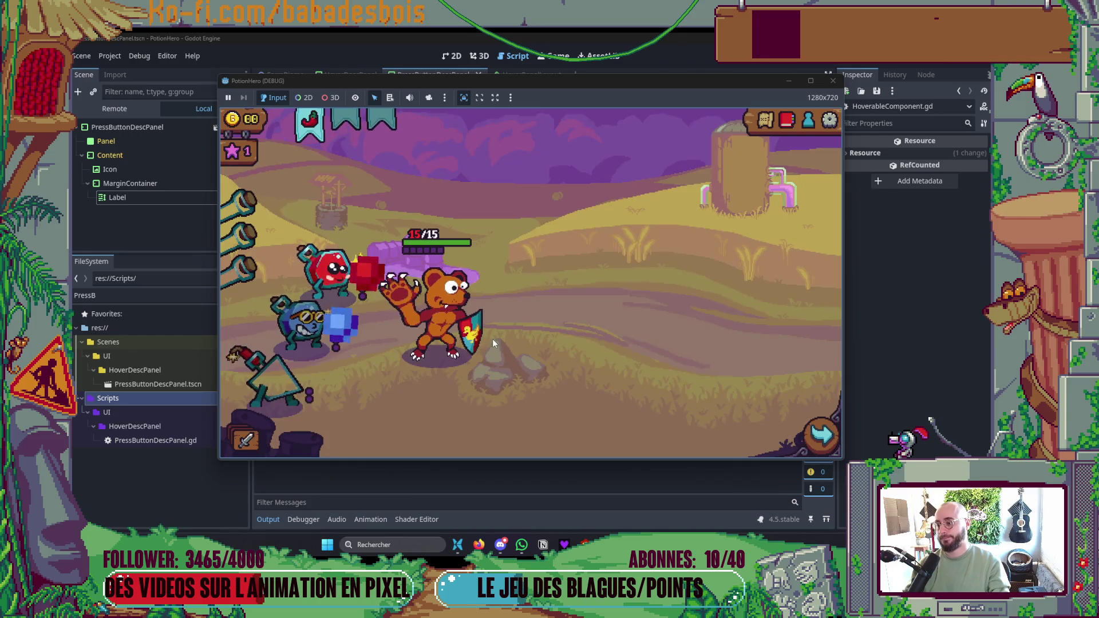
mouse_move(312, 129)
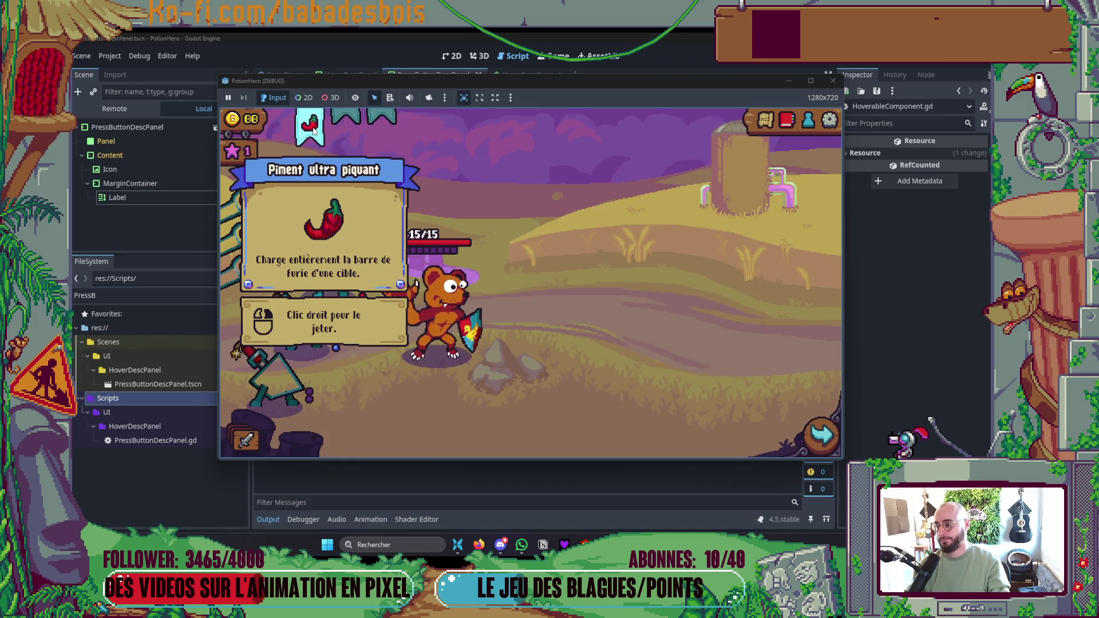
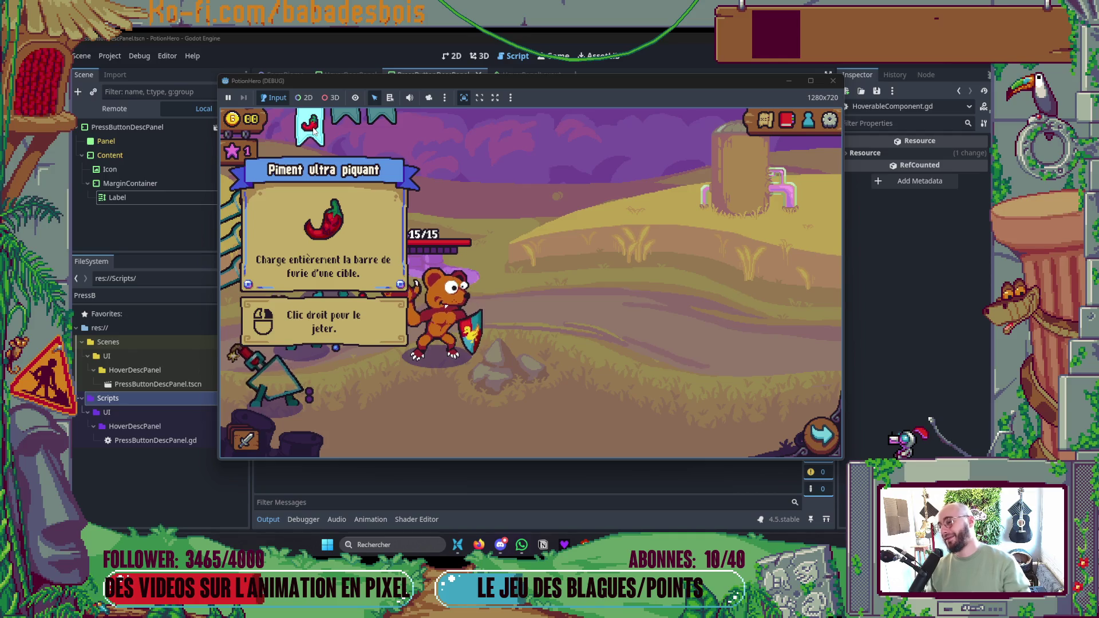
- Stop the PotionHero test run and view the PressButtonDescPanel scene in the 2D editor
click(833, 81)
key(super)
click(710, 197)
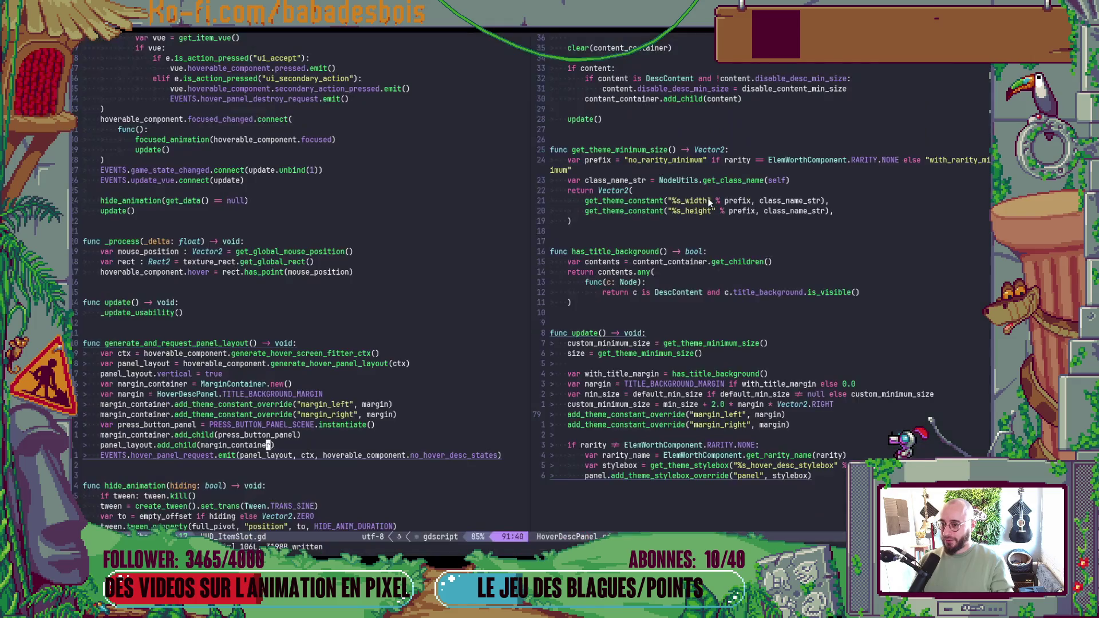
key(alt+Tab)
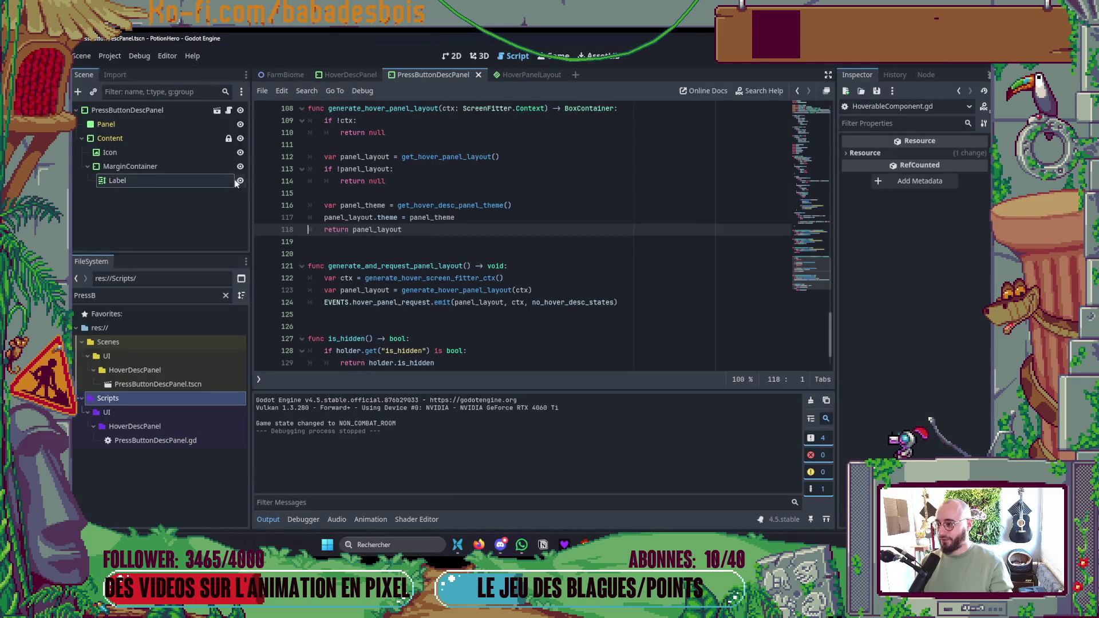
click(455, 57)
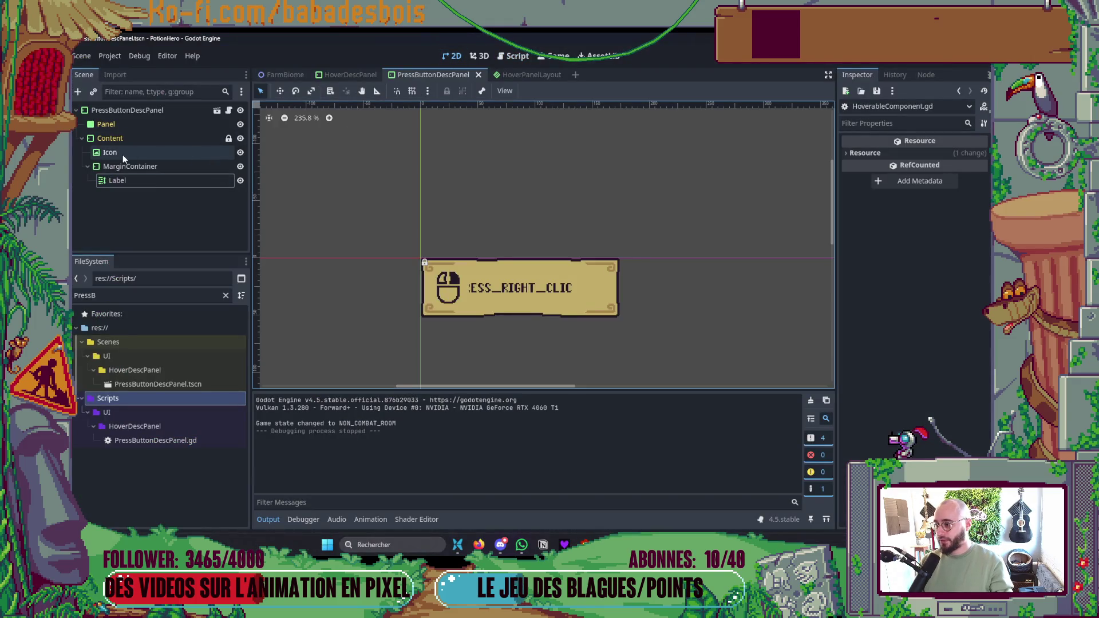
- Add an HBoxContainer as a child of the Content node
click(115, 138)
right_click(135, 139)
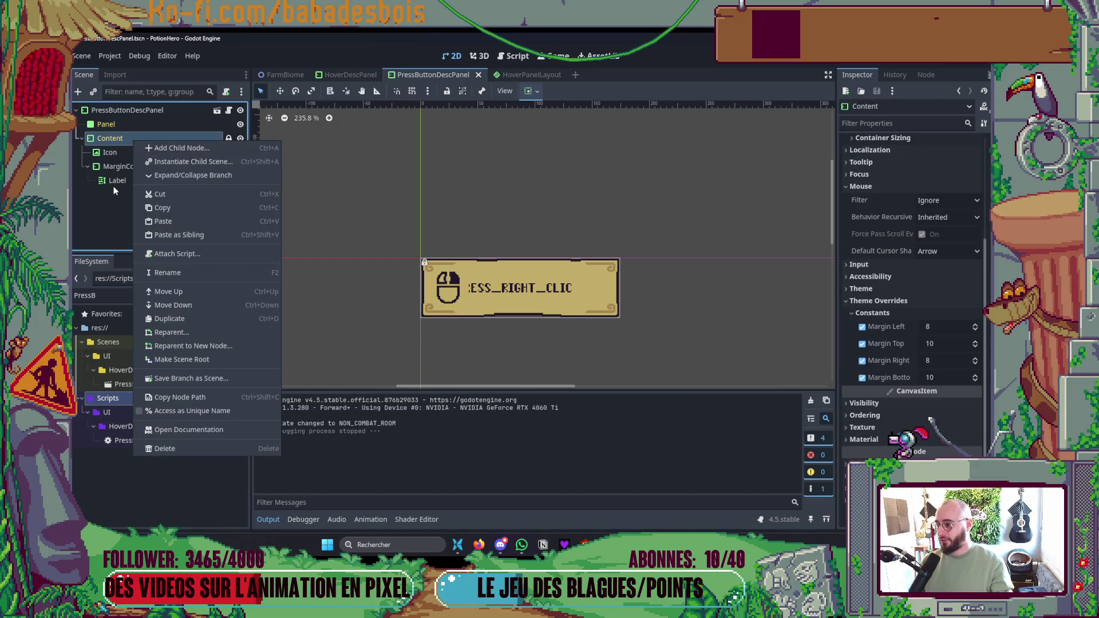
click(114, 186)
click(135, 166)
click(140, 137)
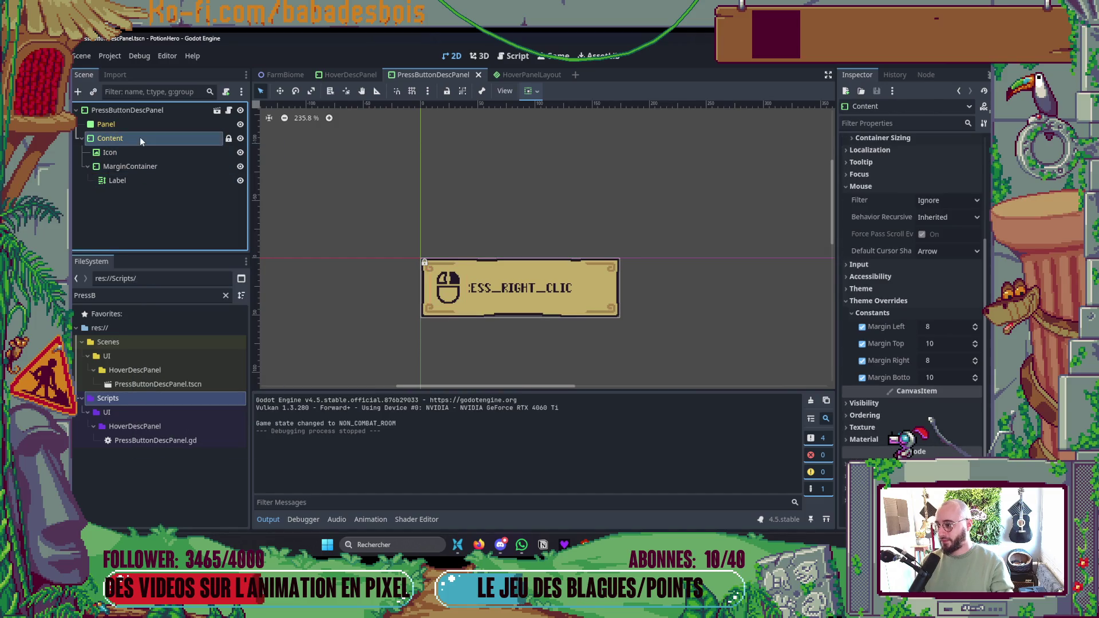
right_click(139, 137)
click(177, 146)
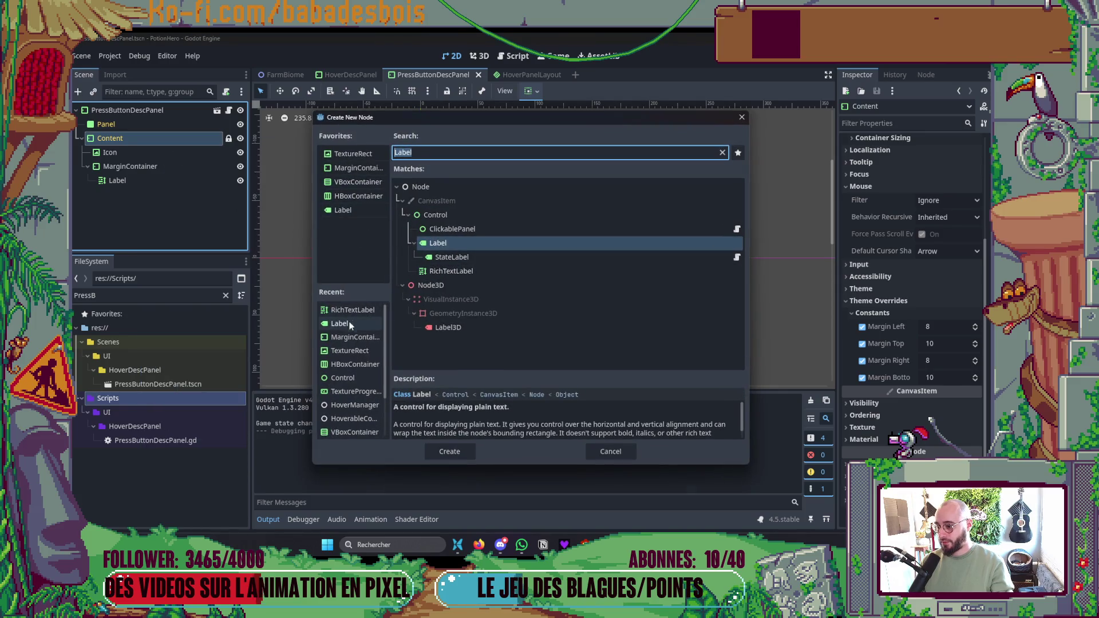
double_click(349, 360)
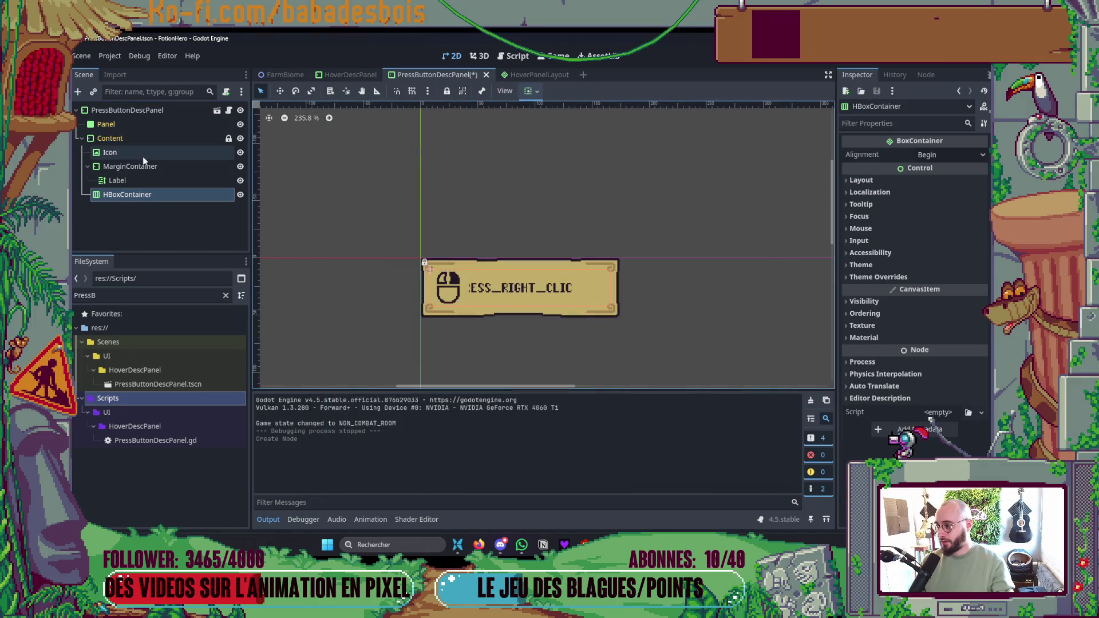
- Move Icon into the HBoxContainer, set Label to Fill and Expand, and save the scene
click(144, 154)
mouse_move(147, 156)
mouse_down()
mouse_move(132, 195)
mouse_move(147, 171)
mouse_move(151, 194)
mouse_up()
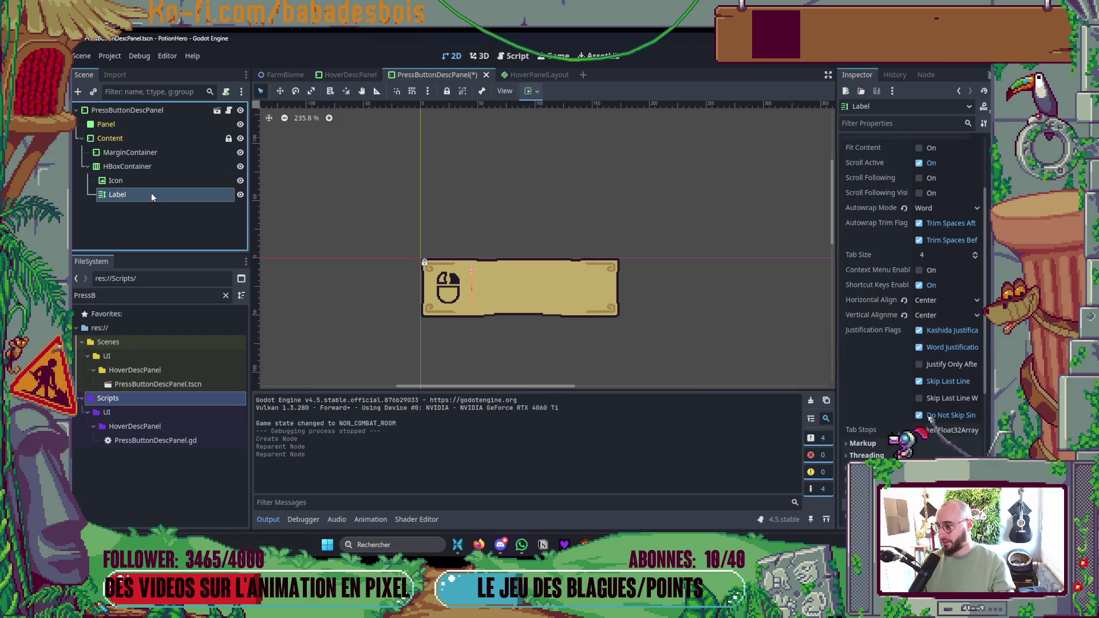
click(533, 91)
click(588, 127)
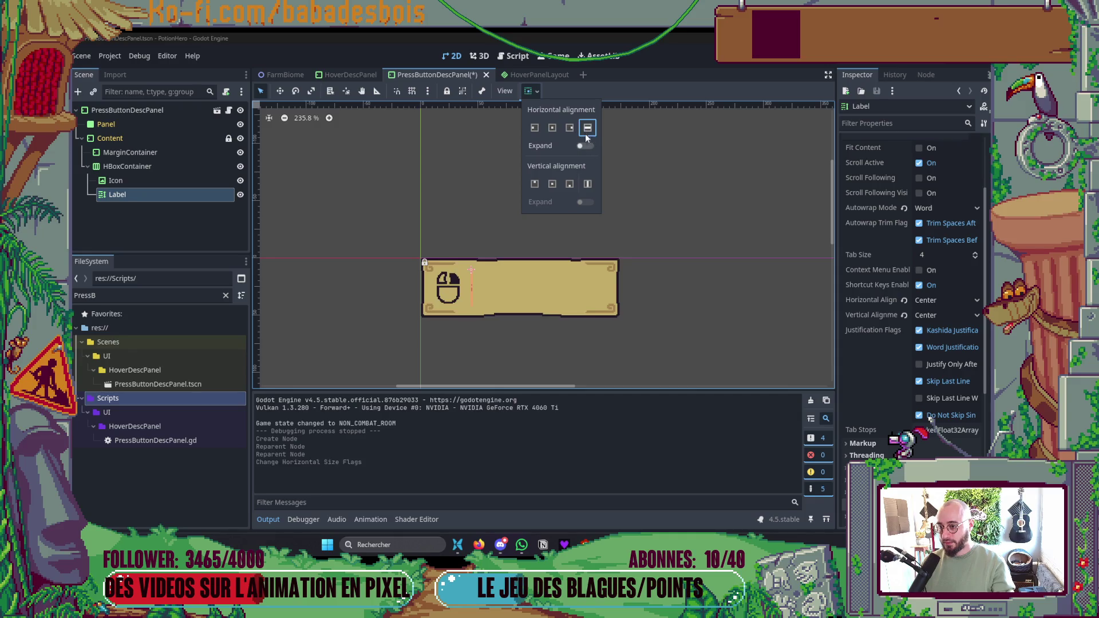
click(584, 146)
key(ctrl+s)
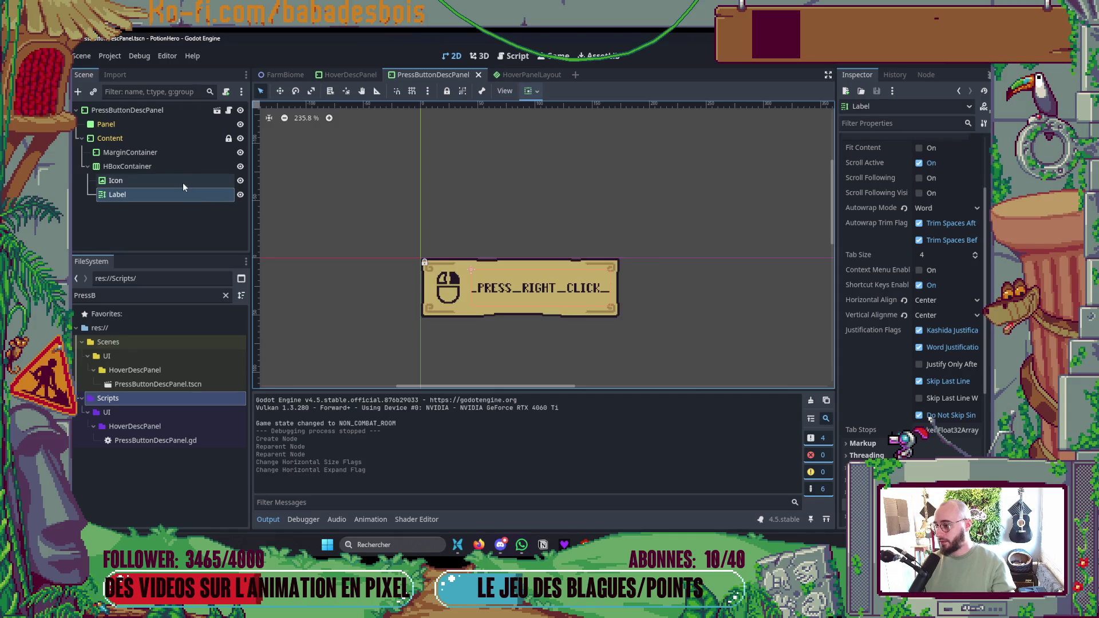
- Delete the now-empty MarginContainer and run the game with F5
click(179, 166)
click(174, 150)
click(167, 165)
click(174, 152)
click(152, 167)
click(144, 154)
key(Delete)
key(Return)
click(138, 143)
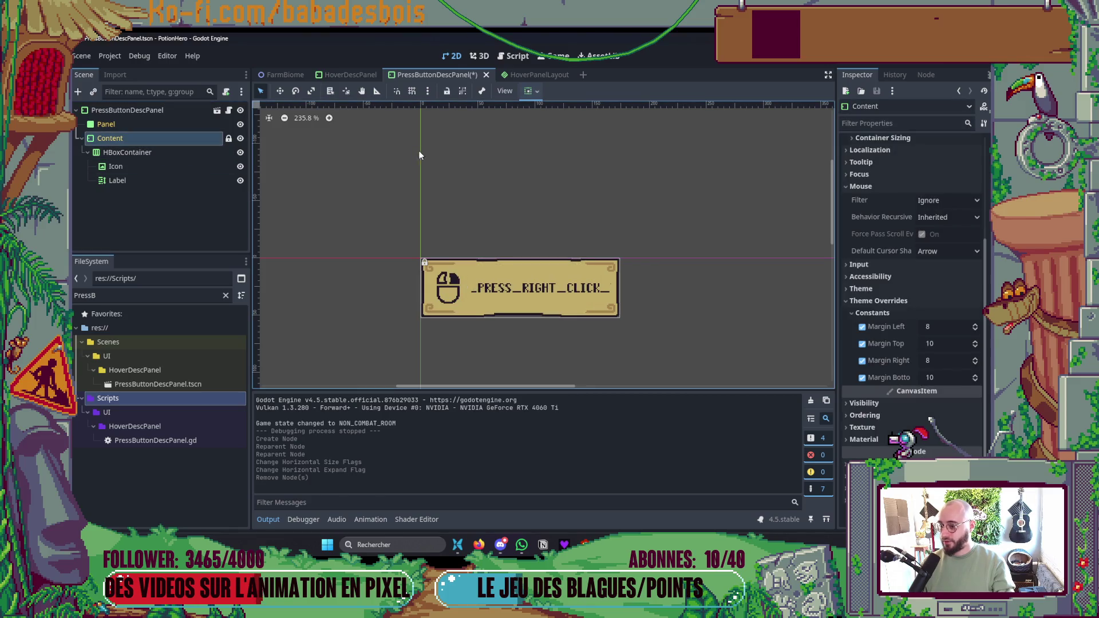
key(F5)
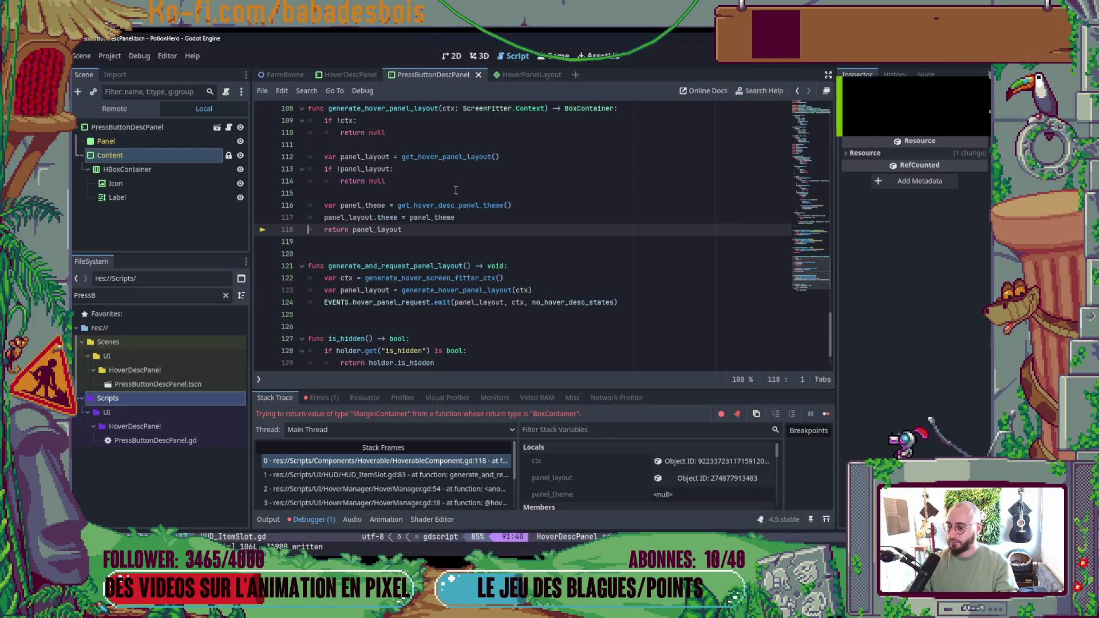
- Inspect the get_hover_panel_layout return line behind the BoxContainer return-type error
scroll(537, 279, up, 3)
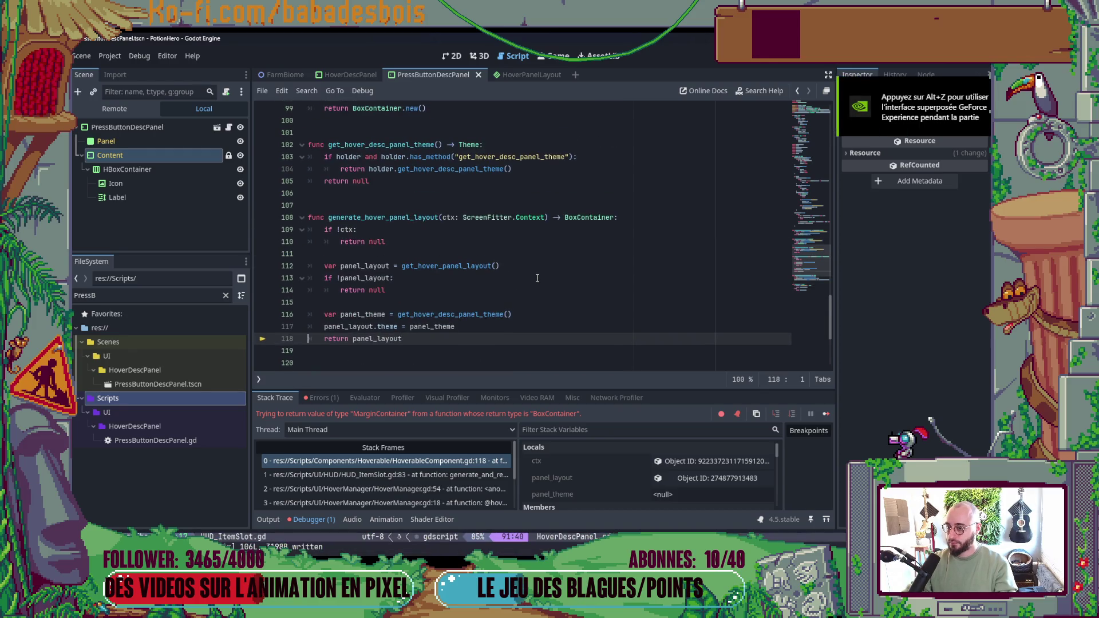
scroll(537, 279, up, 2)
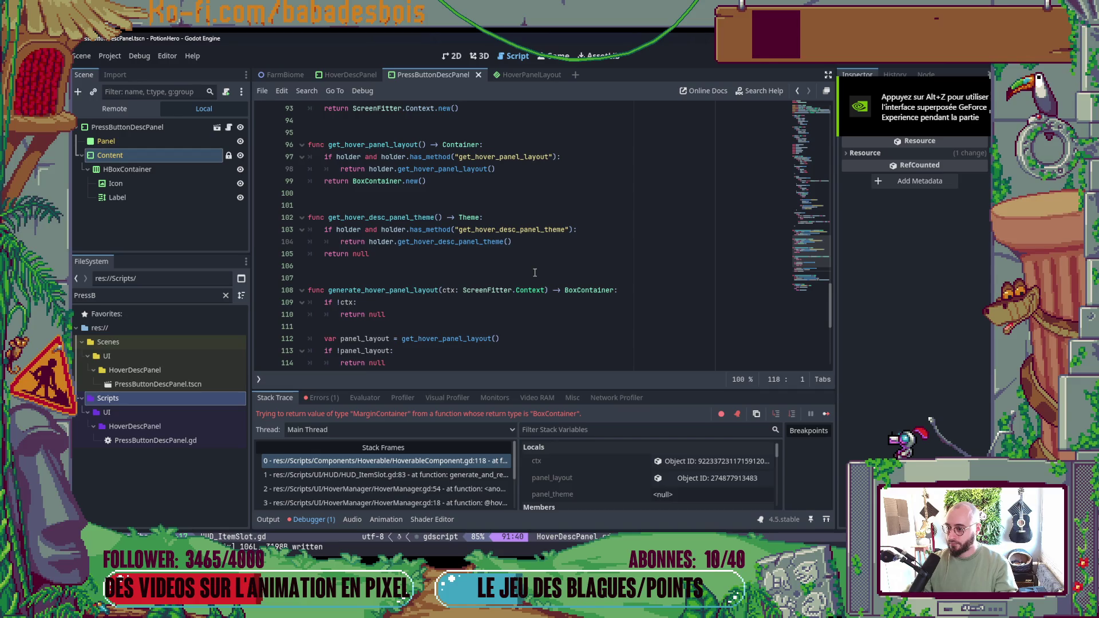
click(435, 169)
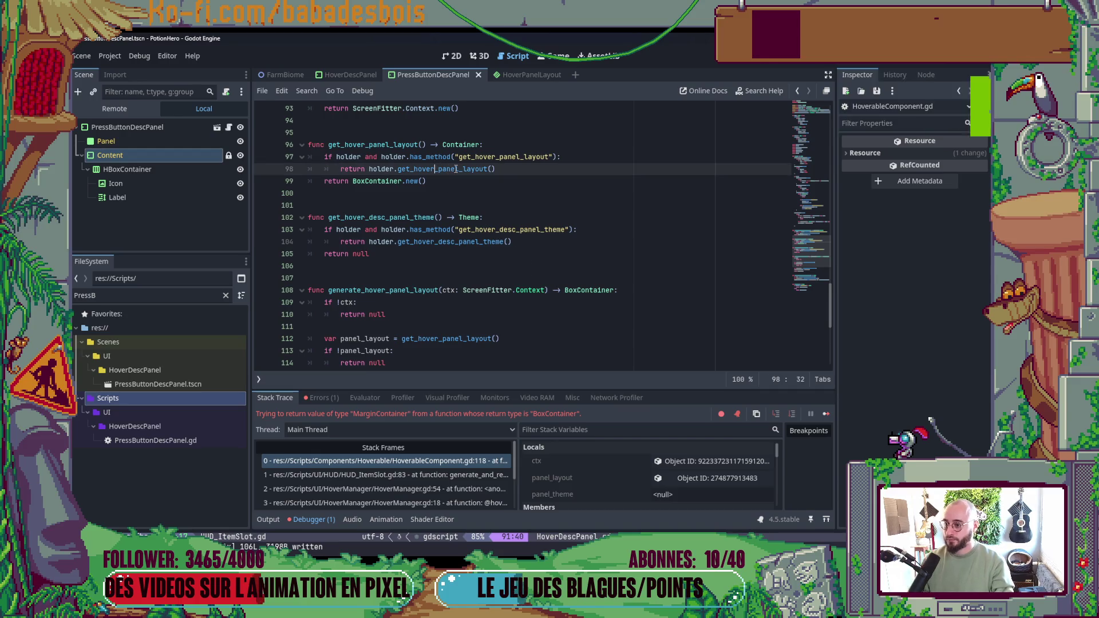
scroll(494, 199, up, 3)
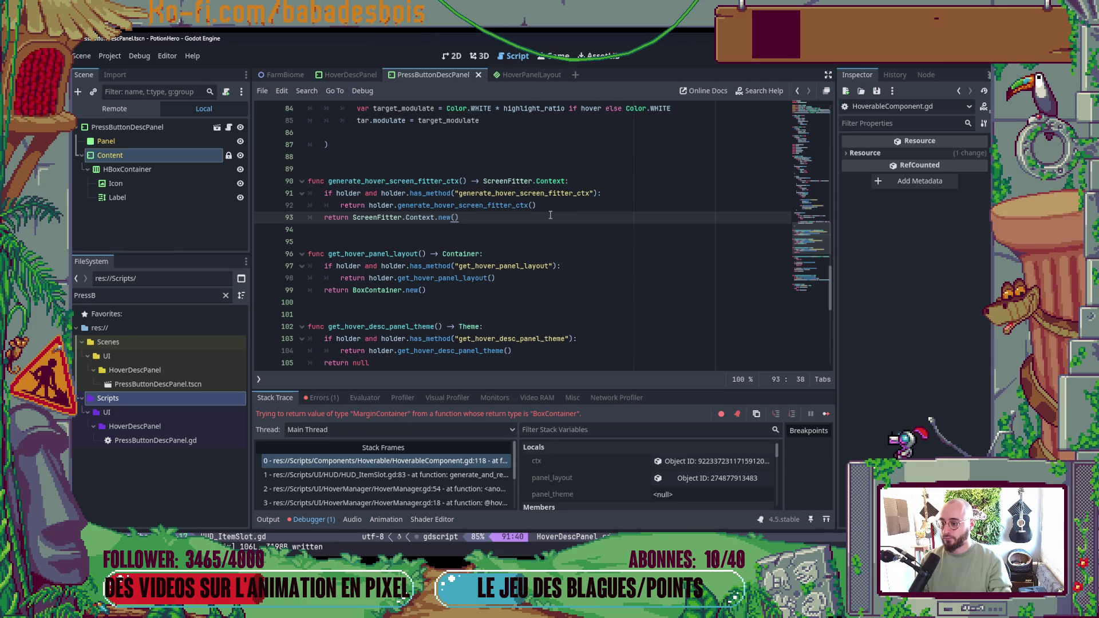
- In Neovim, search the project files for 'HUD_P'
key(alt+Tab)
key(space)
text(f)
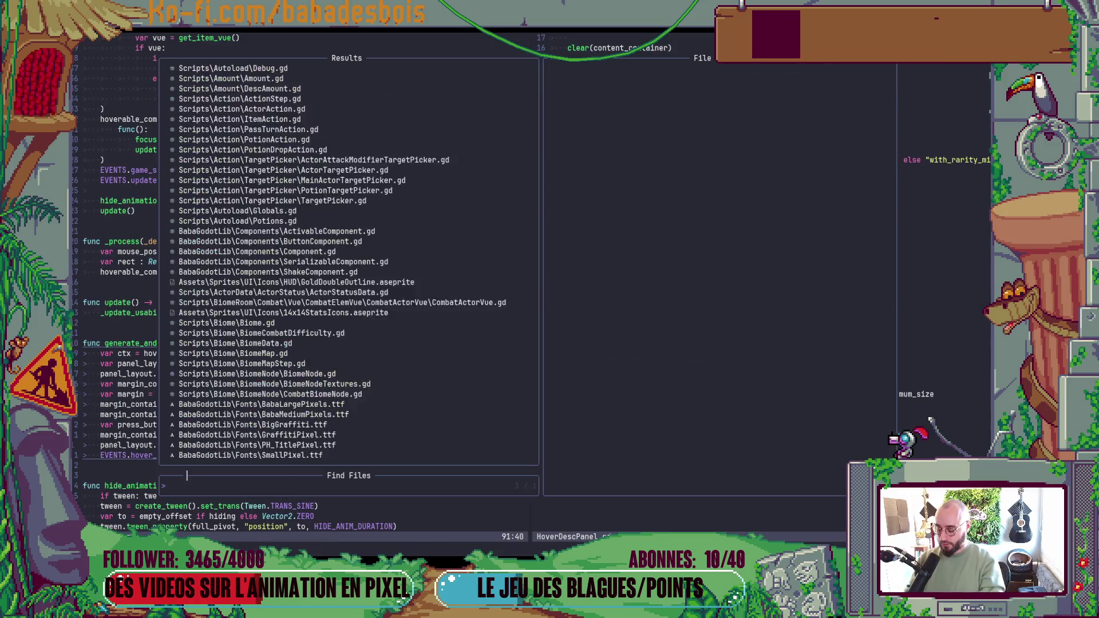
text(HUD)
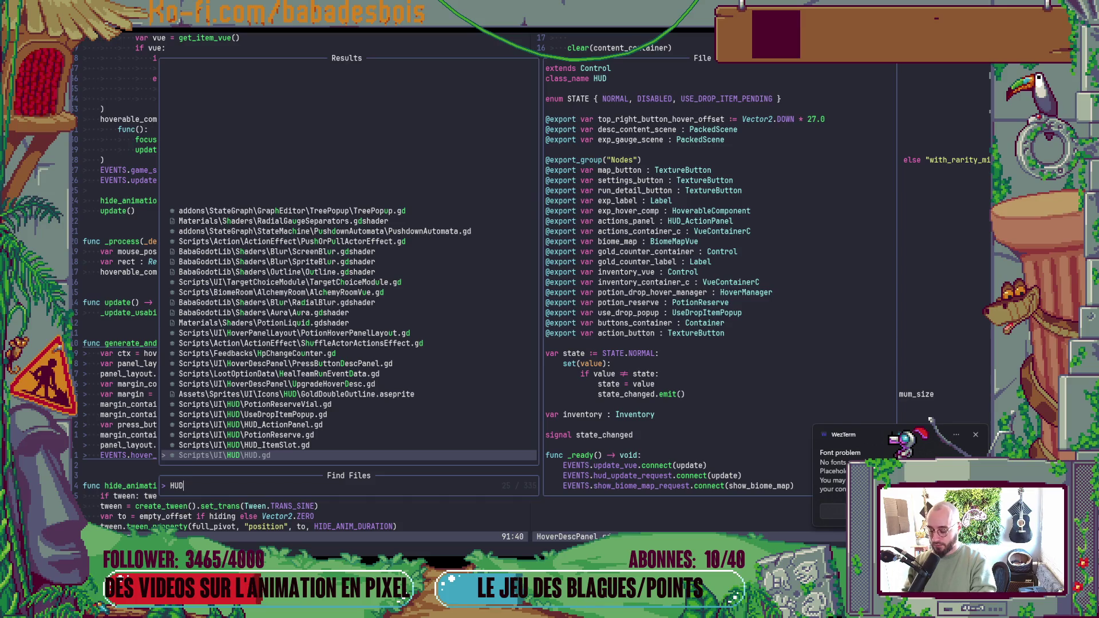
text(_P)
- Open HUD_ActionPanel.gd, skim it, and return to the previous file
key(Return)
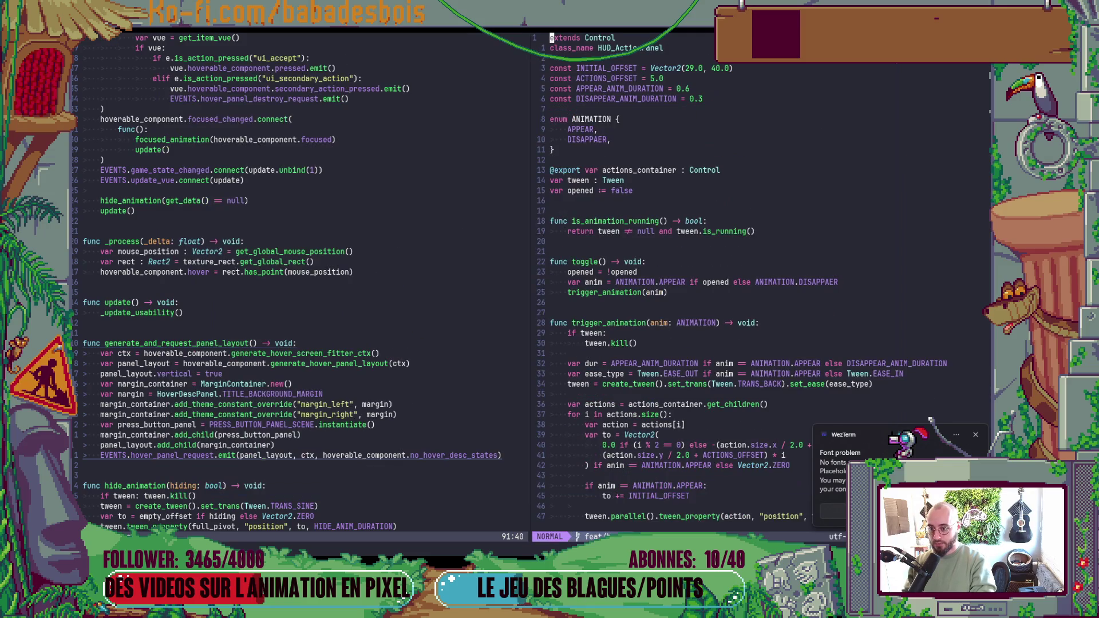
key(shift+g)
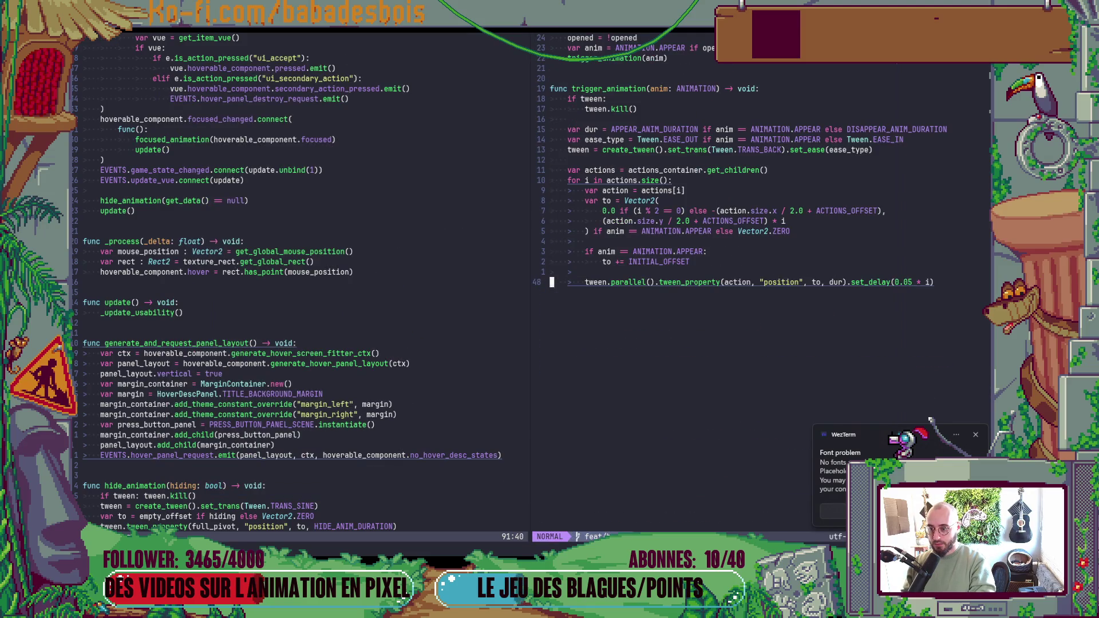
key(ctrl+u)
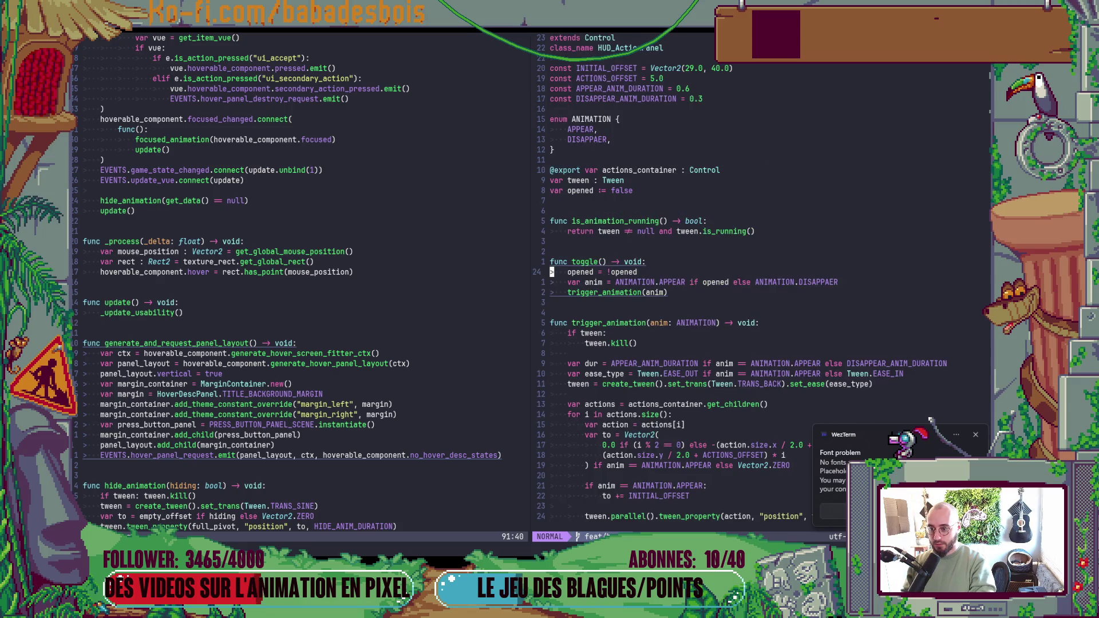
key(ctrl+6)
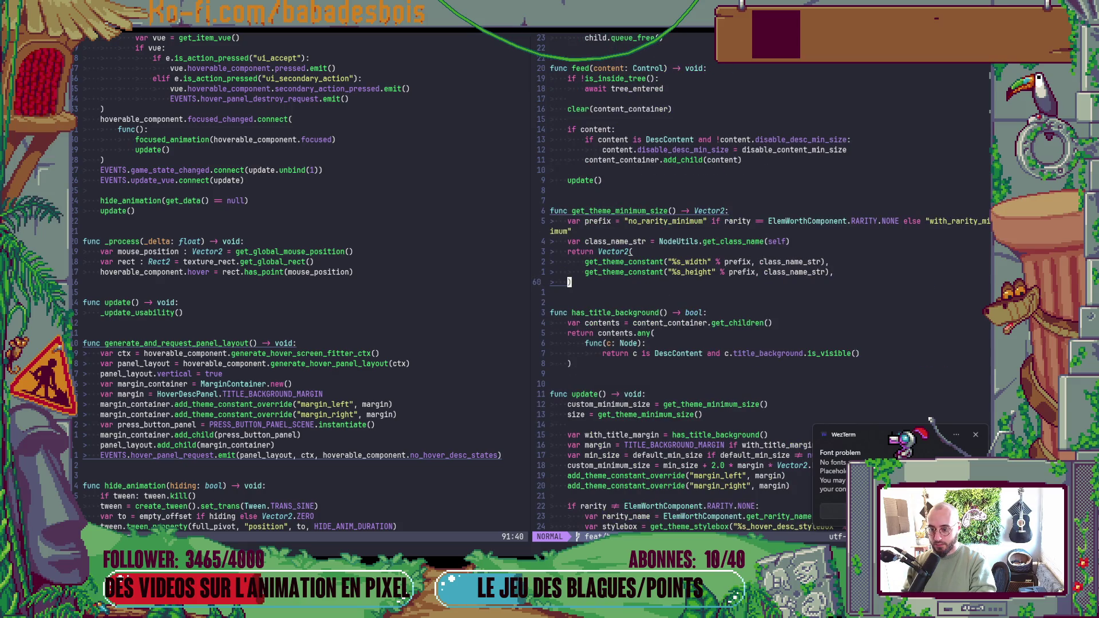
key(alt+Tab)
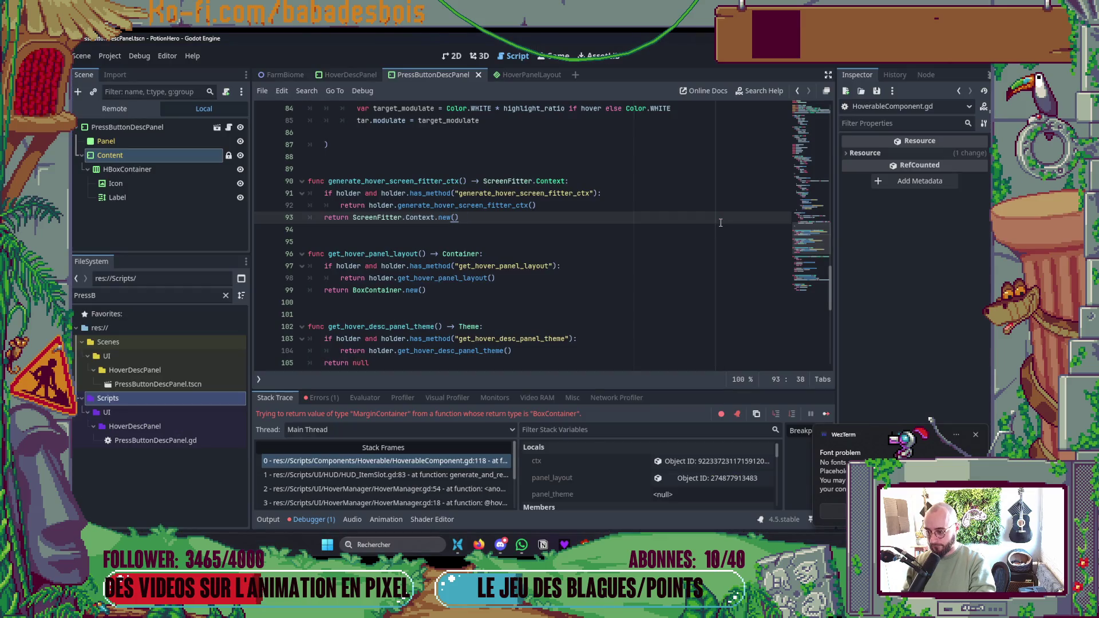
key(alt+Tab)
- Open HoverableComponent.gd via 'Hovera' and go to the get_hover_panel_layout return line
key(space)
key(f)
key(f)
text(Hov)
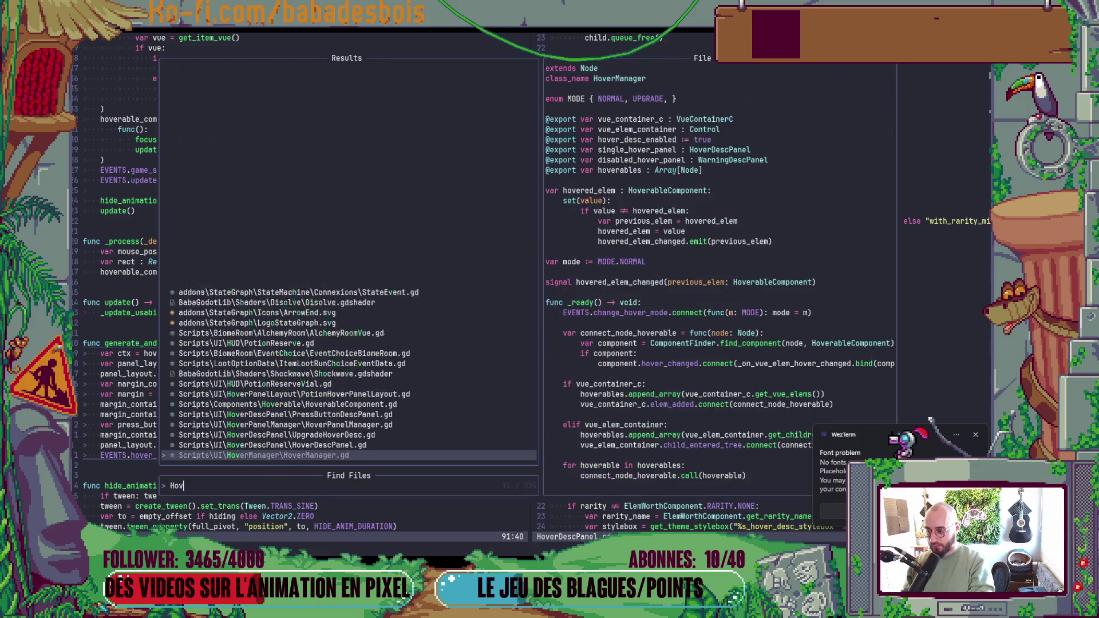
text(era)
key(Return)
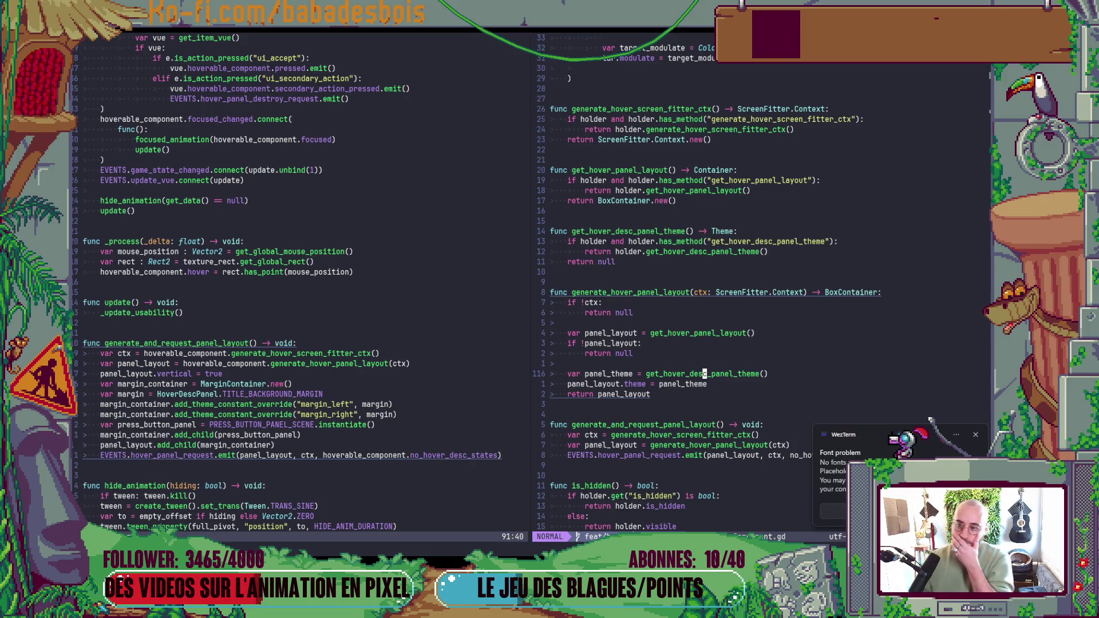
click(702, 192)
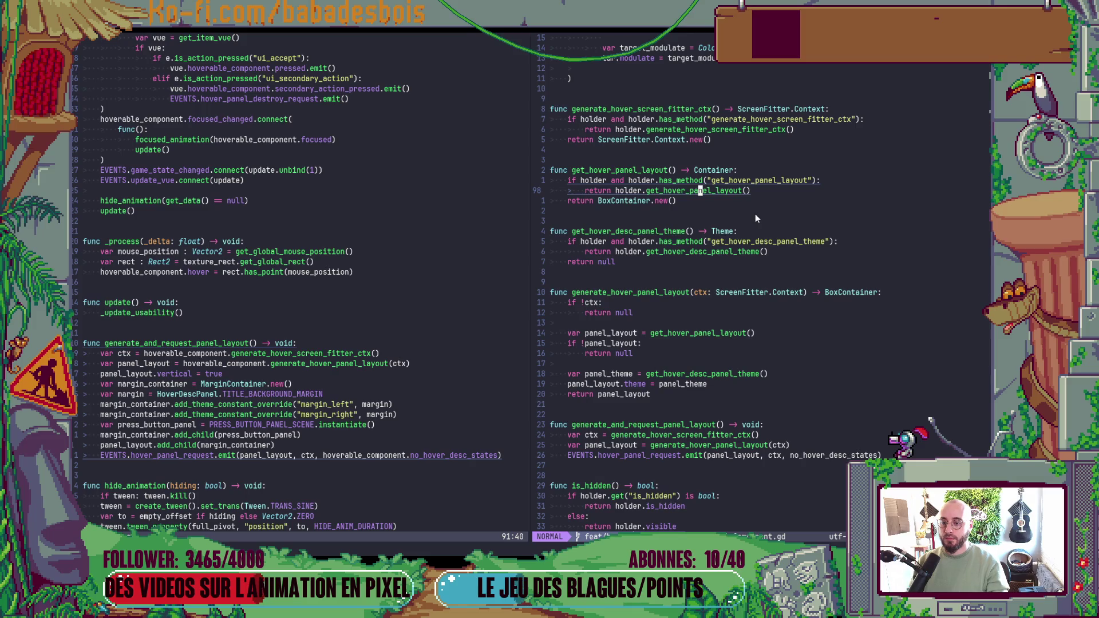
key(space)
- Open ElemData.gd and jump to its generate_hover_panel_layout definition
key(f)
key(f)
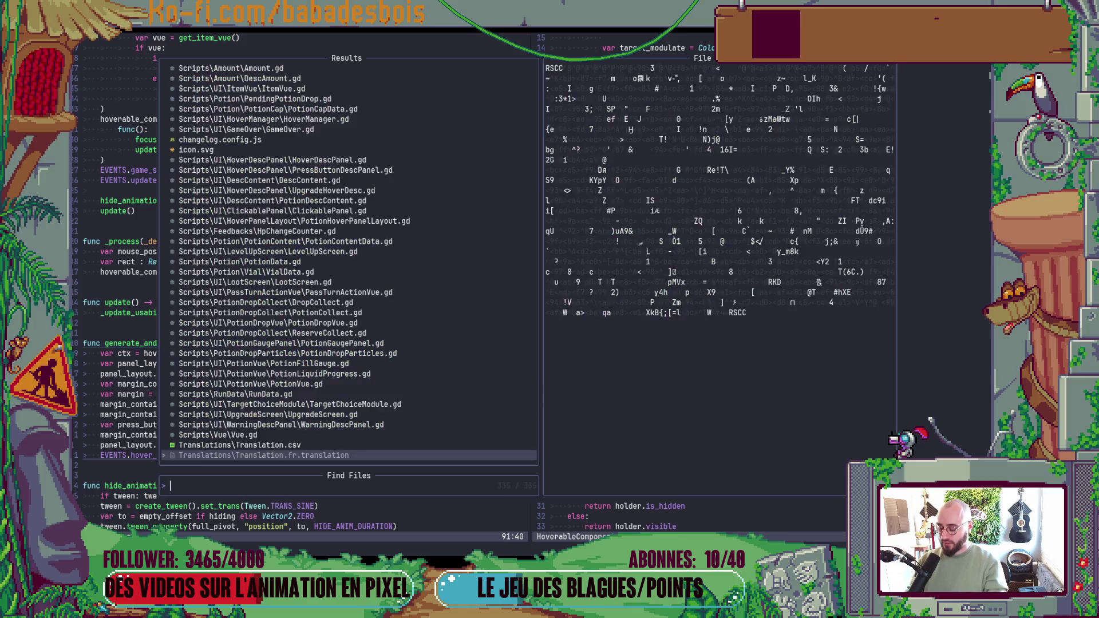
text(ElemDat)
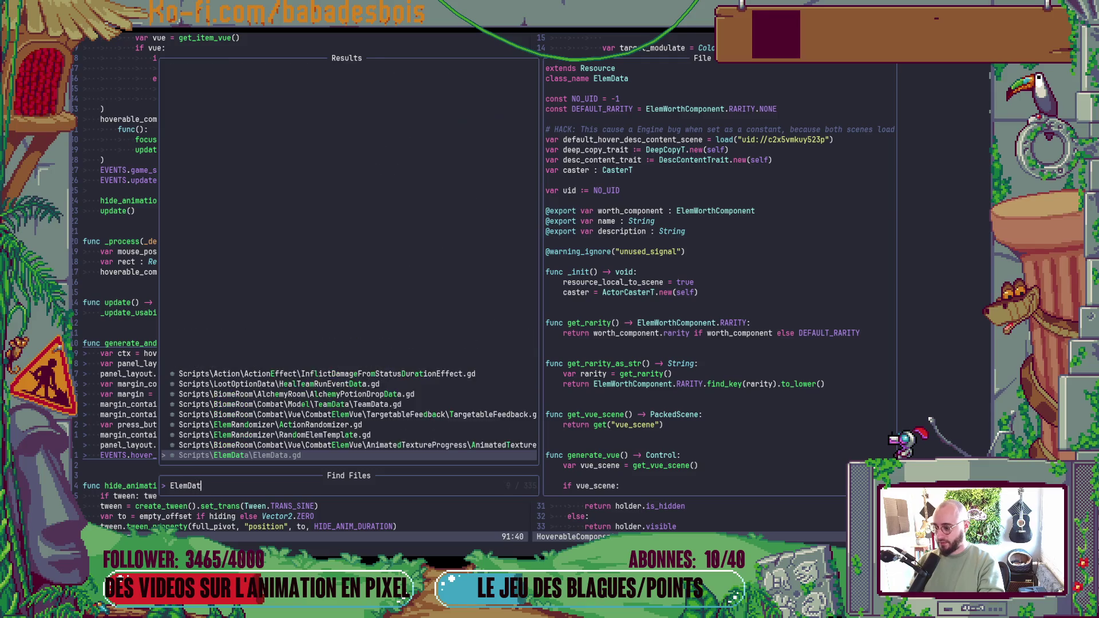
key(Return)
key(space)
key(s)
key(s)
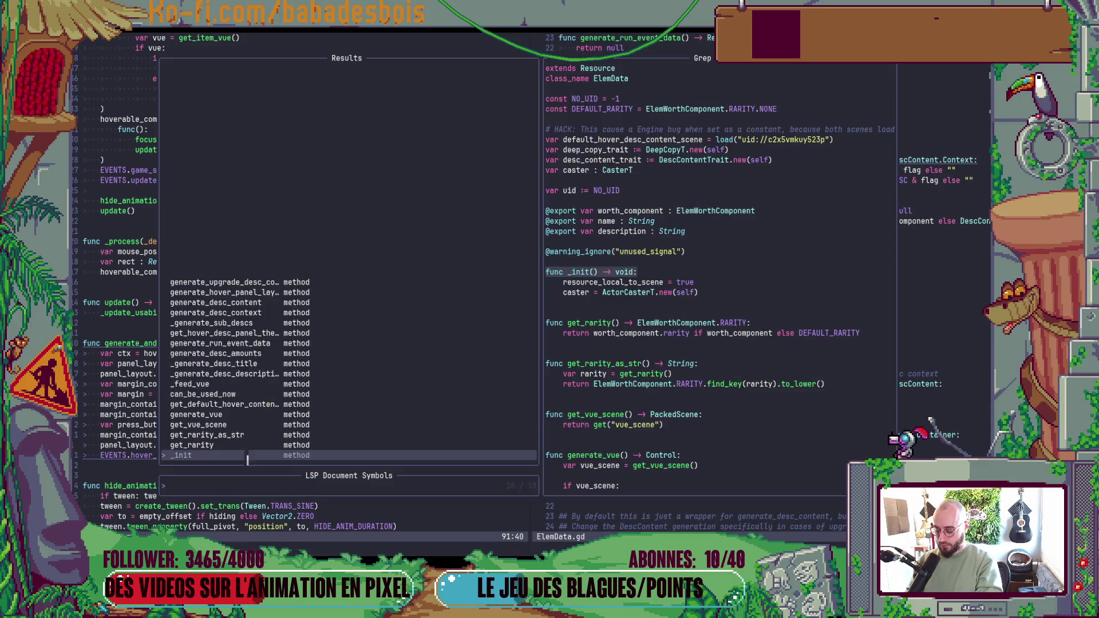
text(get_hover)
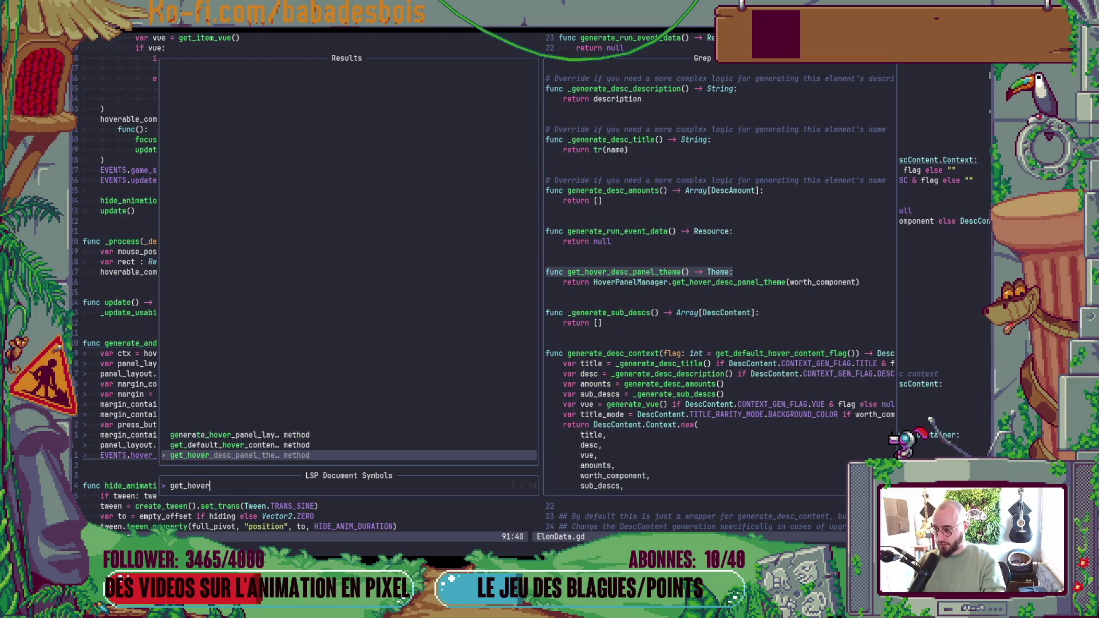
key(Up)
key(Up)
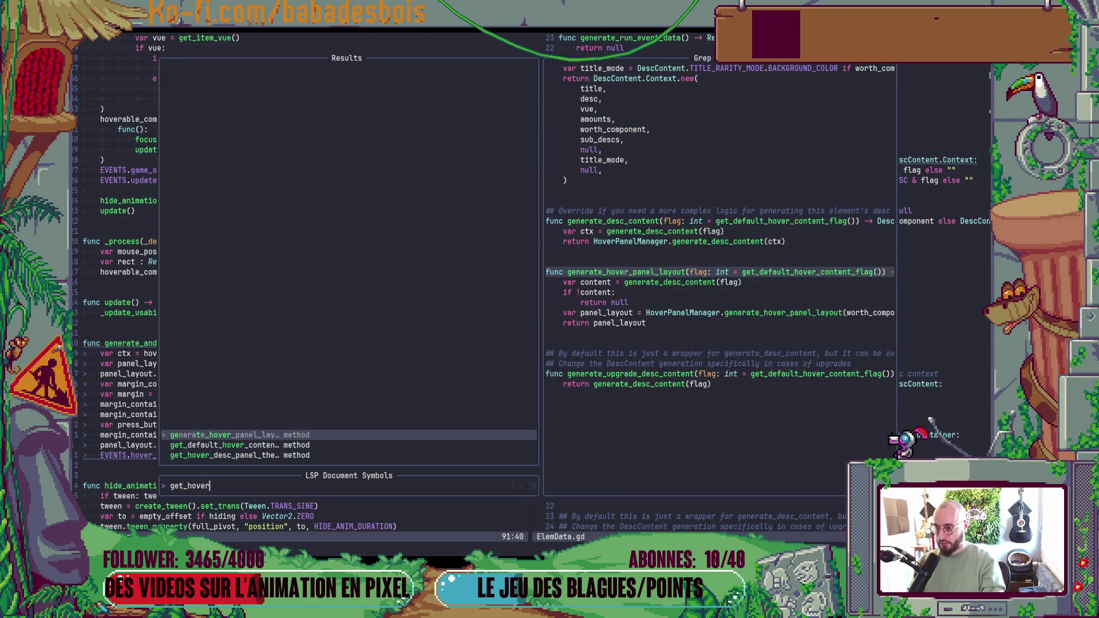
key(Return)
- Change ElemData.gd's return type to BoxContainer and save with :w
key(j)
key(j)
key(j)
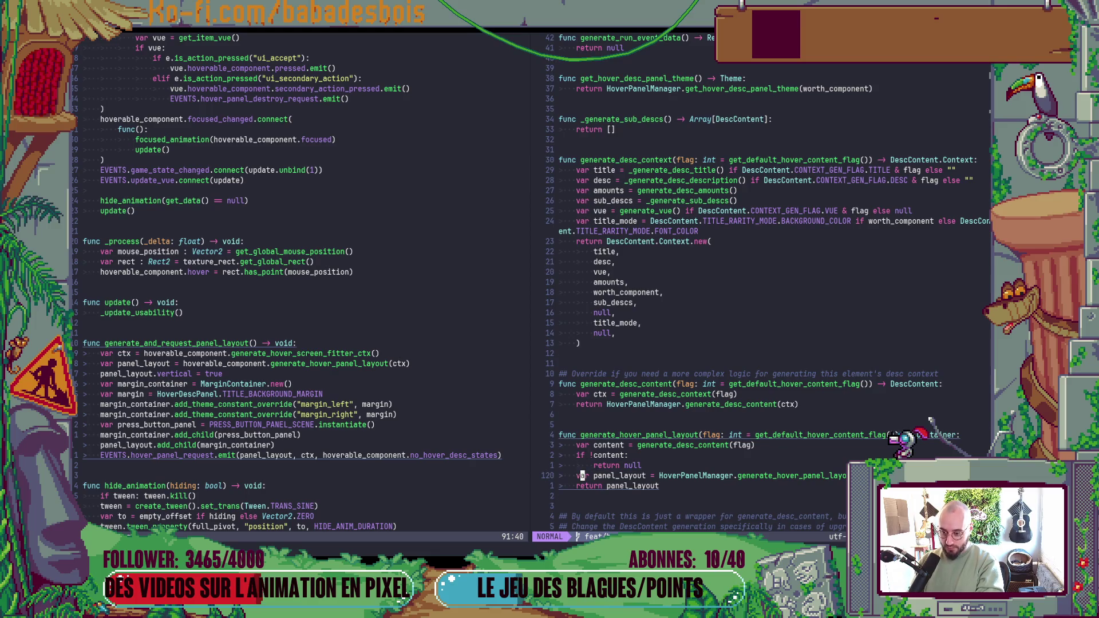
key(k)
key(k)
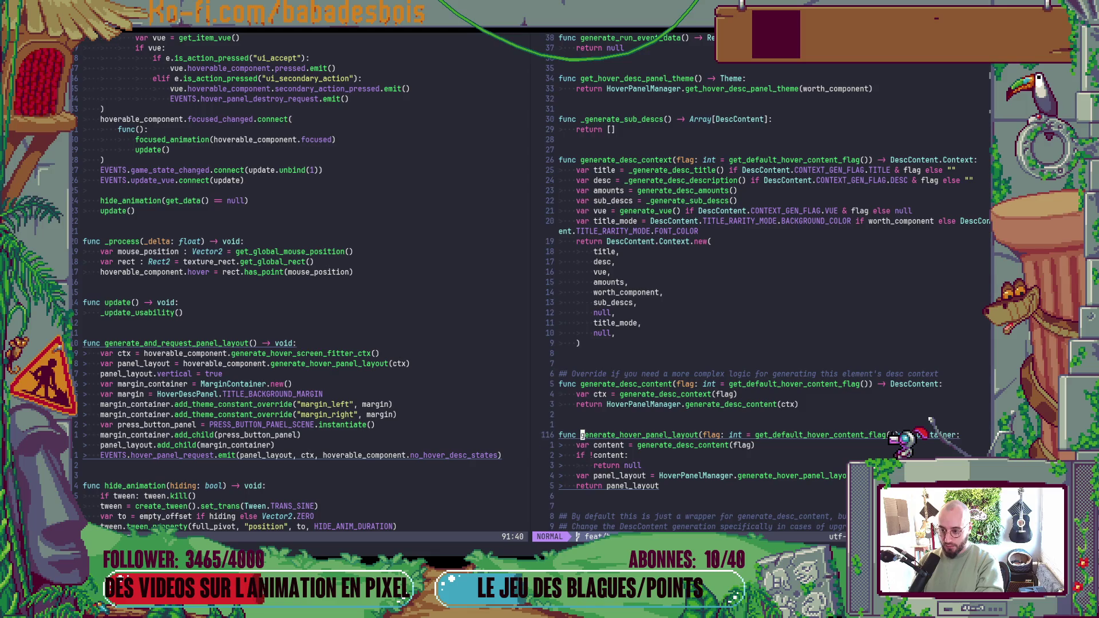
key(A)
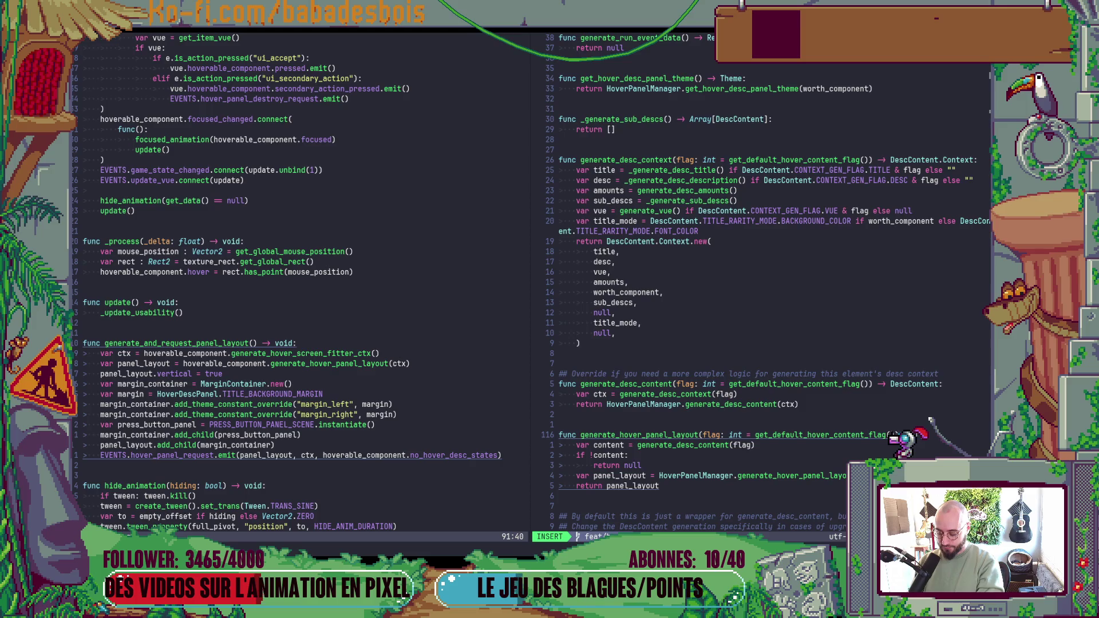
text(box)
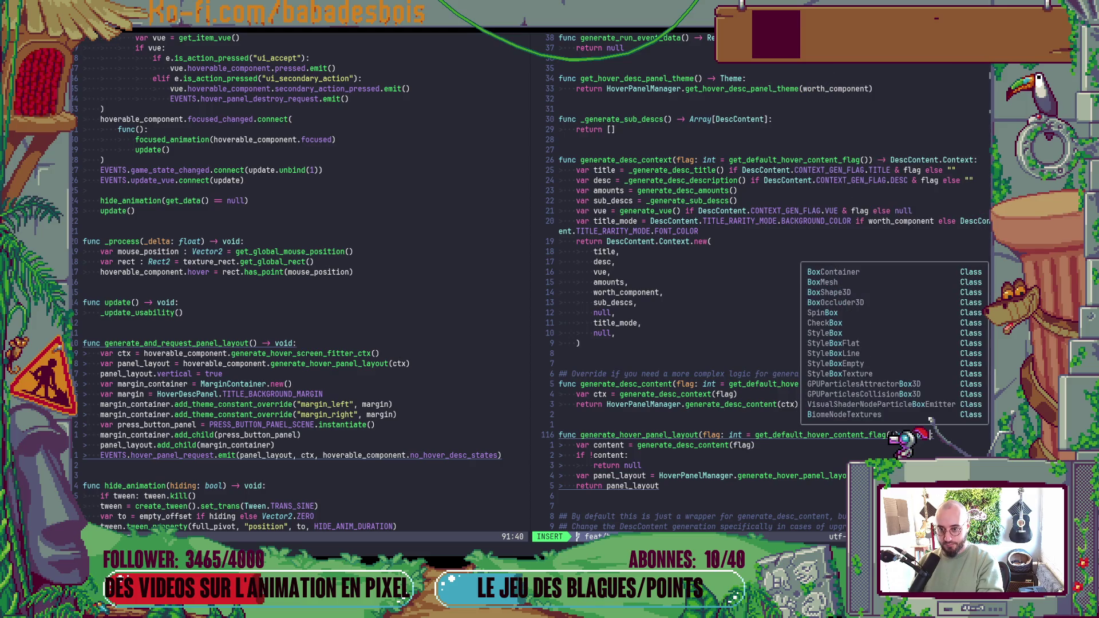
key(Return)
key(Escape)
text(:w)
key(Return)
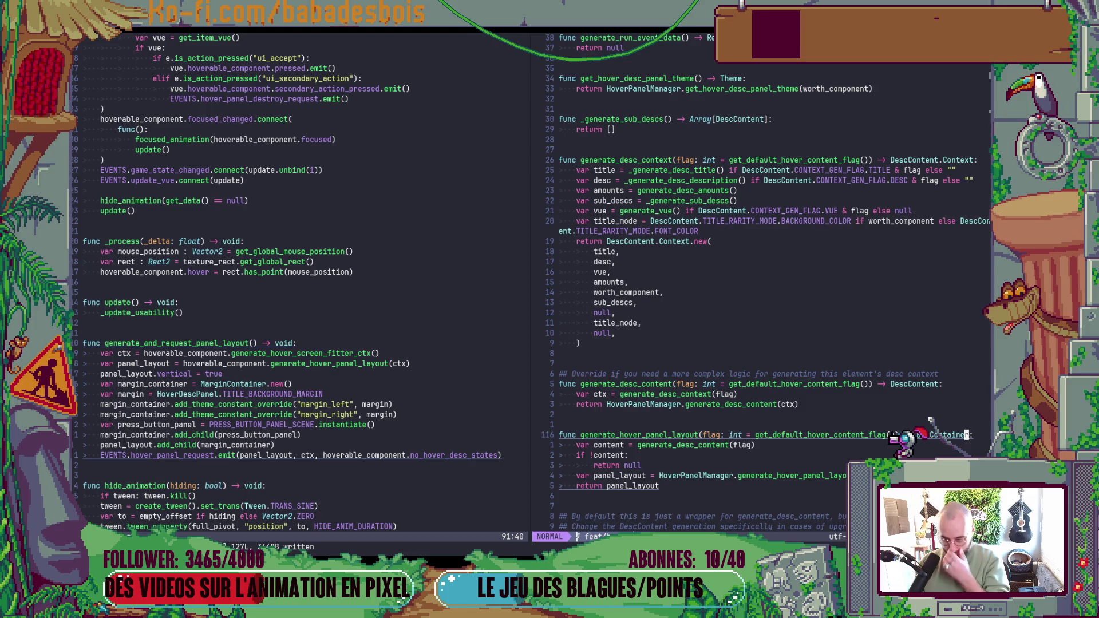
- In HoverPanelManager.gd, change generate_hover_panel_layout's return type from Container to BoxContainer and save
key(h)
key(h)
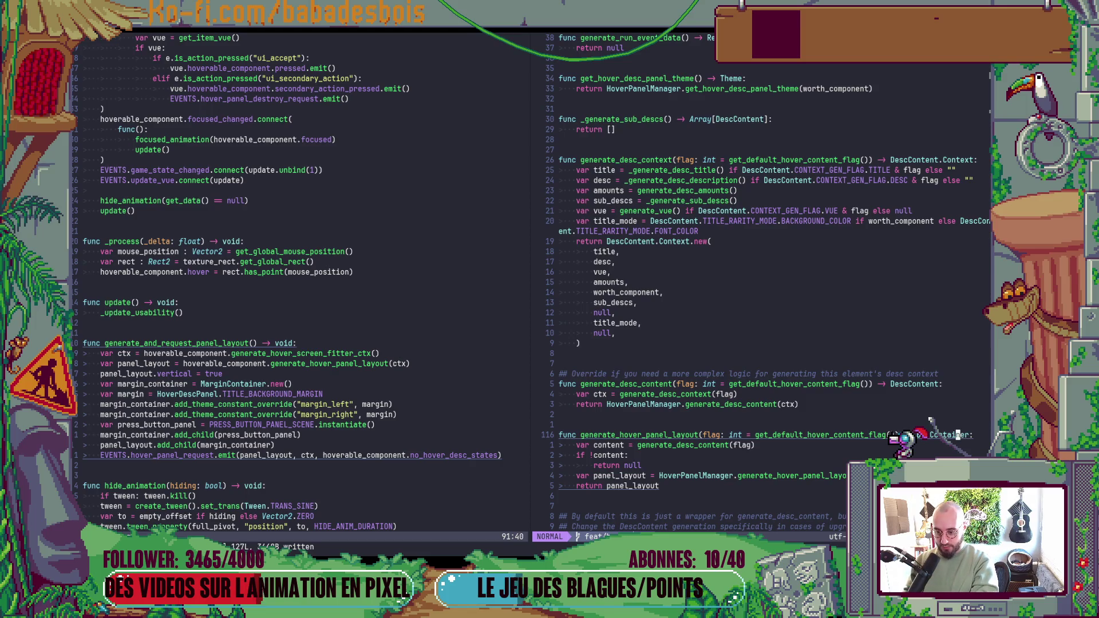
key(j)
key(j)
key(j)
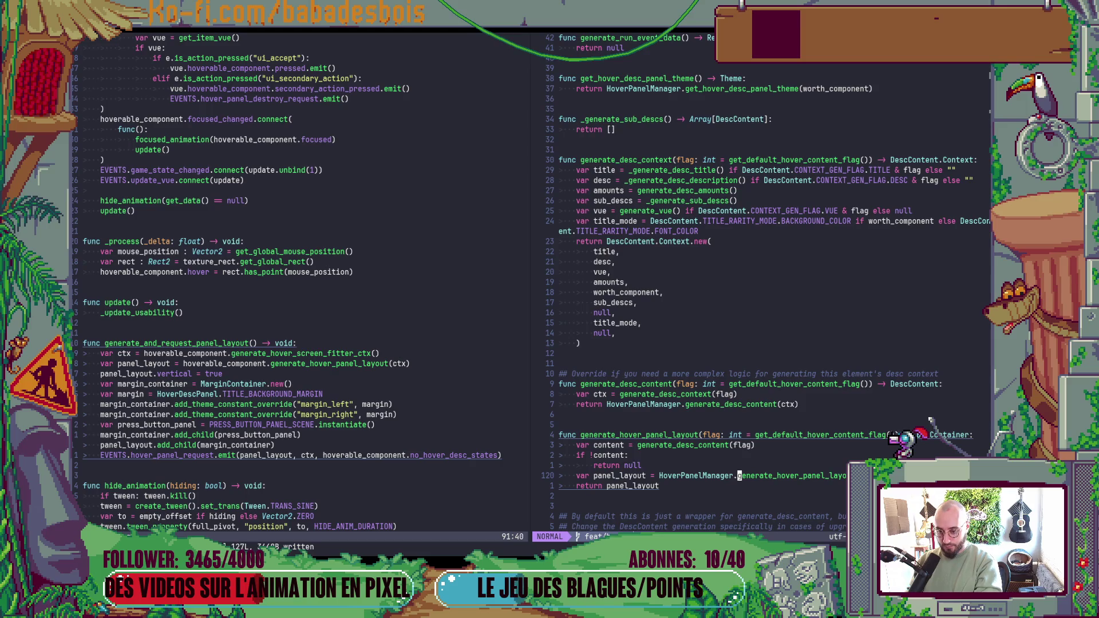
key(g)
key(d)
key(j)
key(j)
key(j)
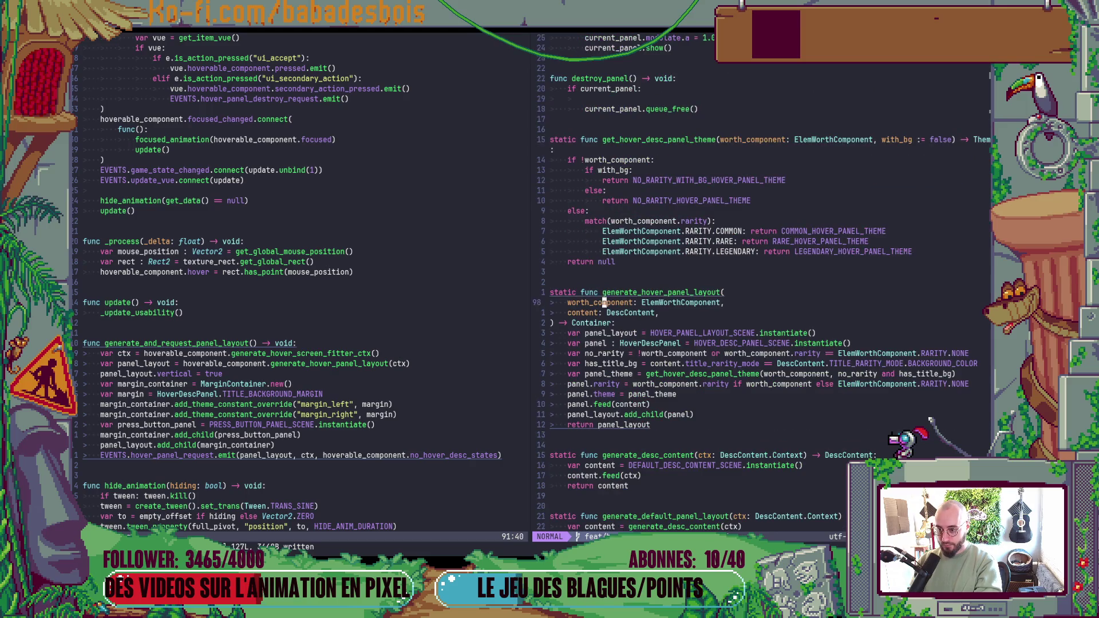
text(cwBoxContainer)
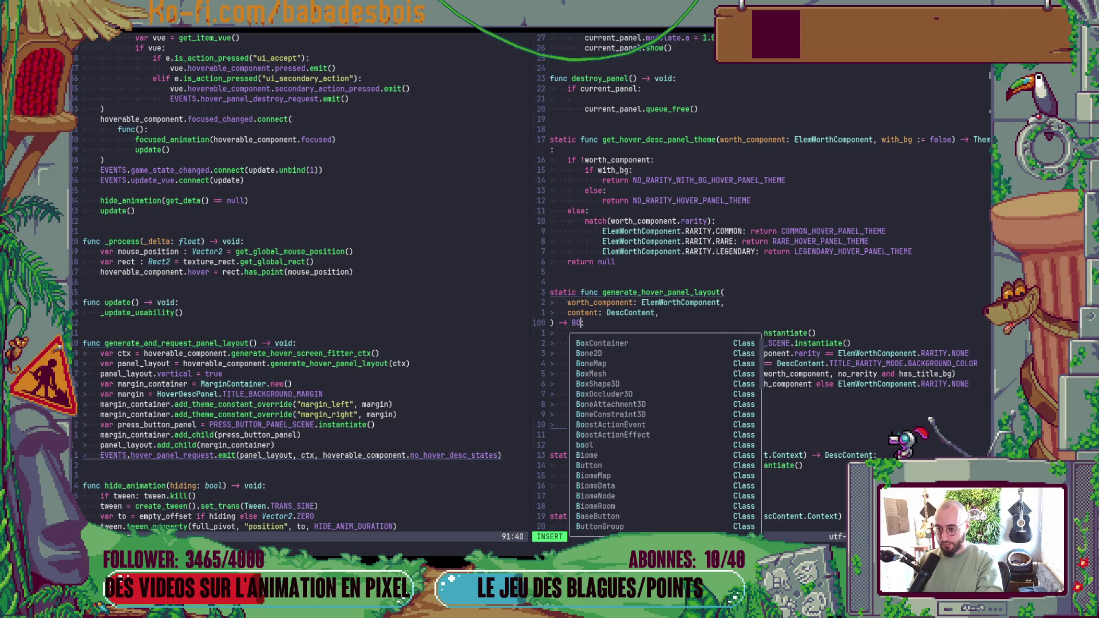
key(Escape)
text(:w)
key(Return)
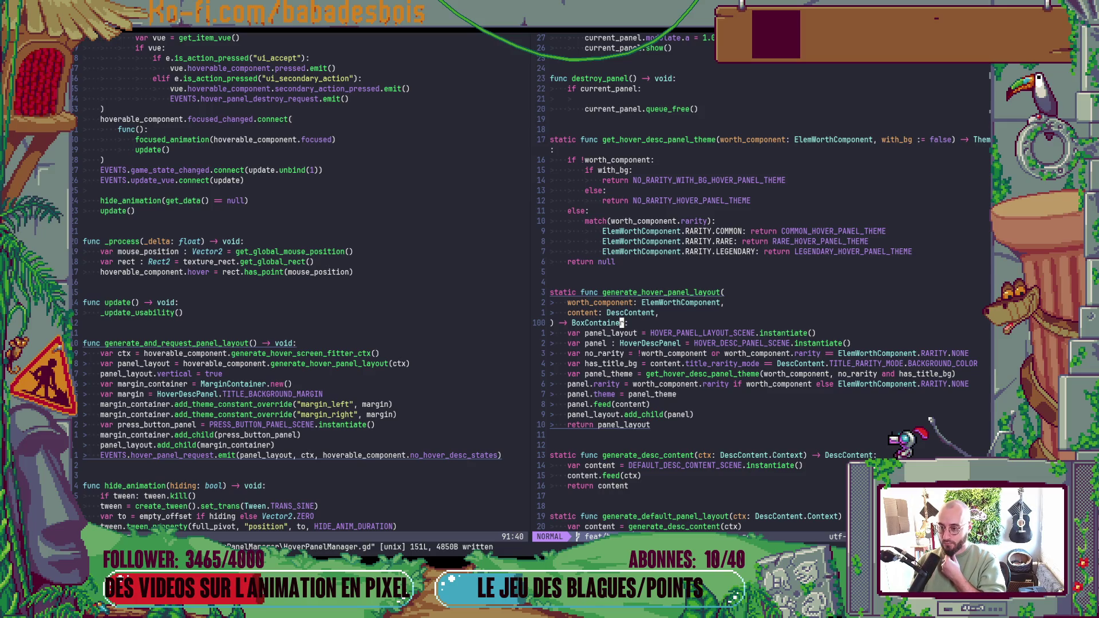
key(alt+Tab)
key(alt+Tab)
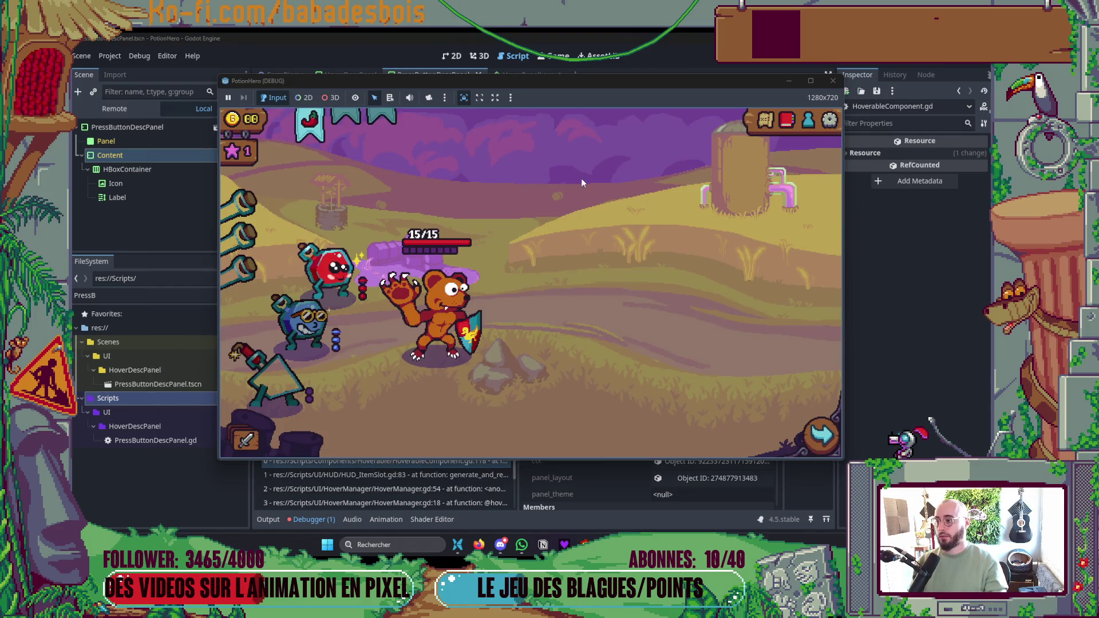
- Relaunch the game and trace the return-type error from HUD_ItemSlot.gd to HoverableComponent.gd
click(830, 81)
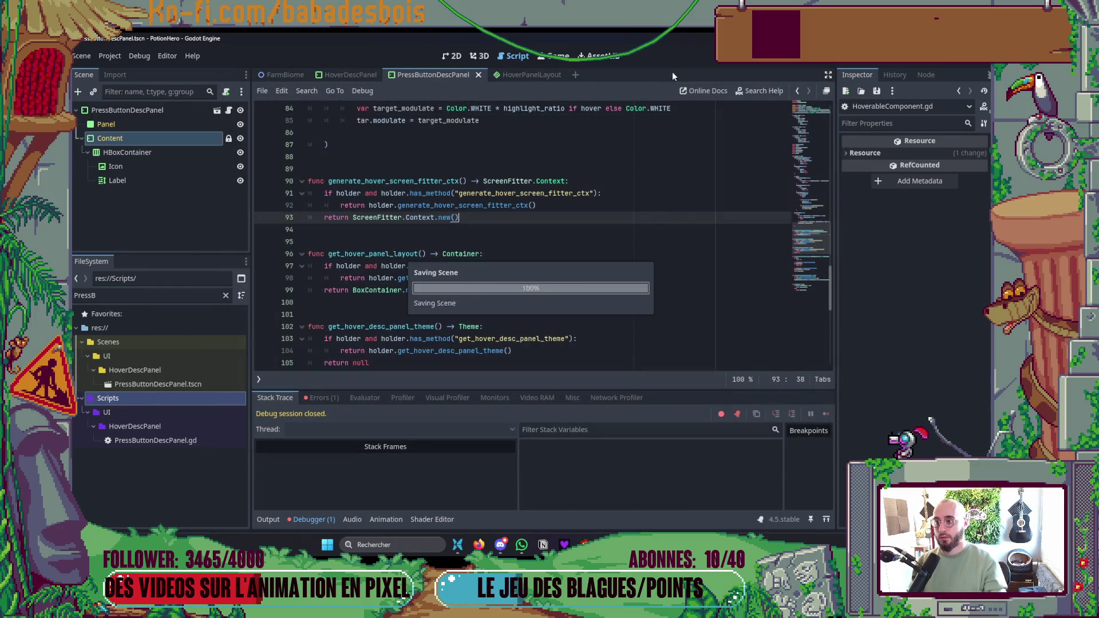
key(F5)
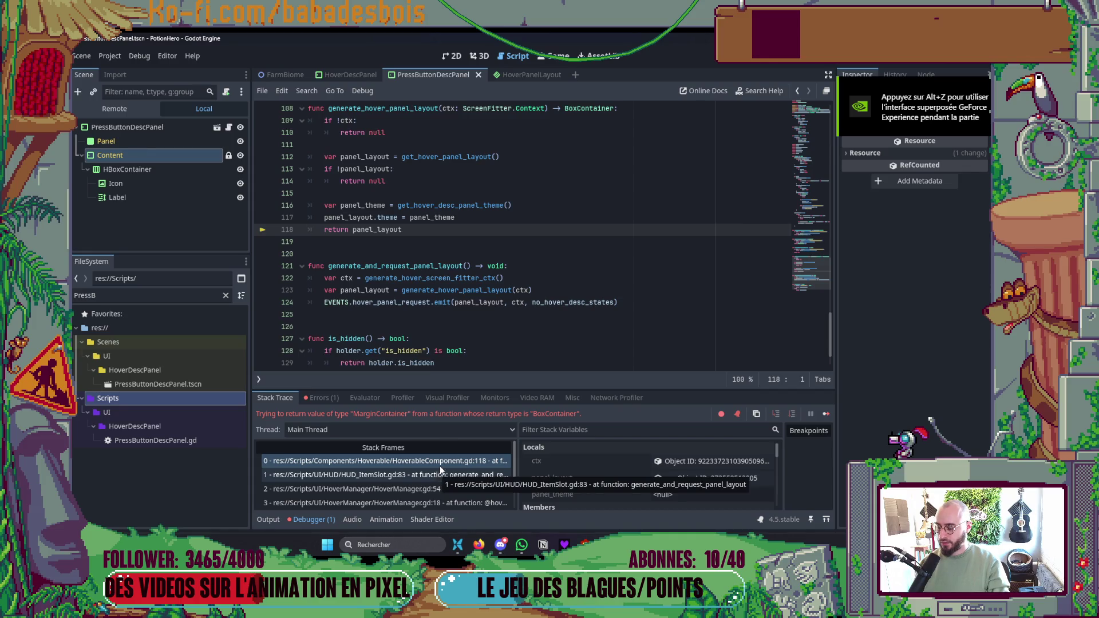
scroll(471, 299, up, 2)
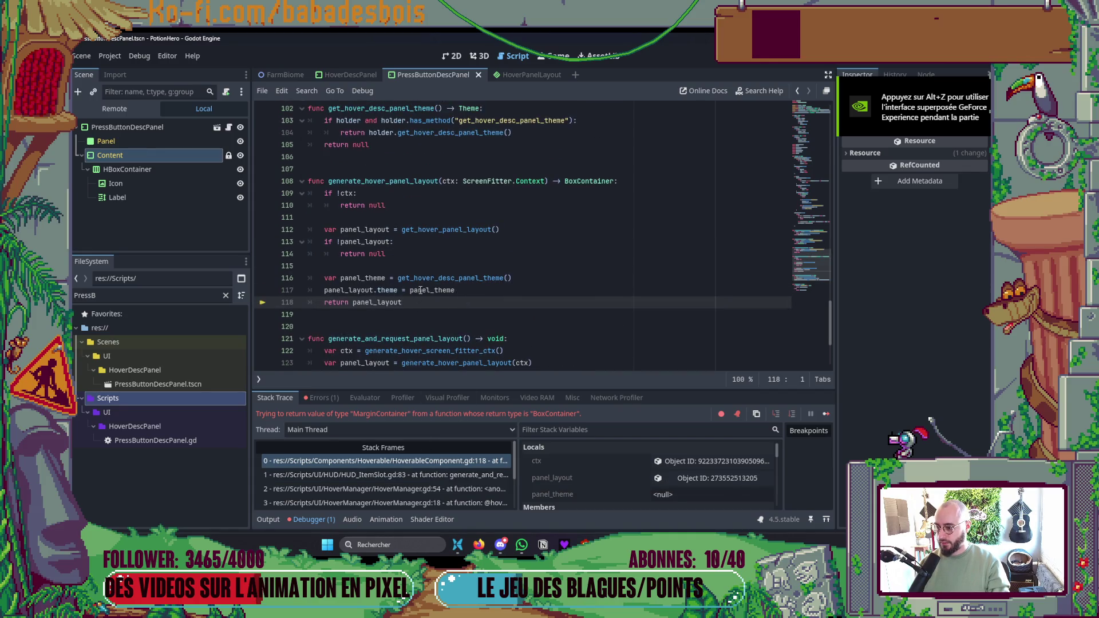
click(393, 476)
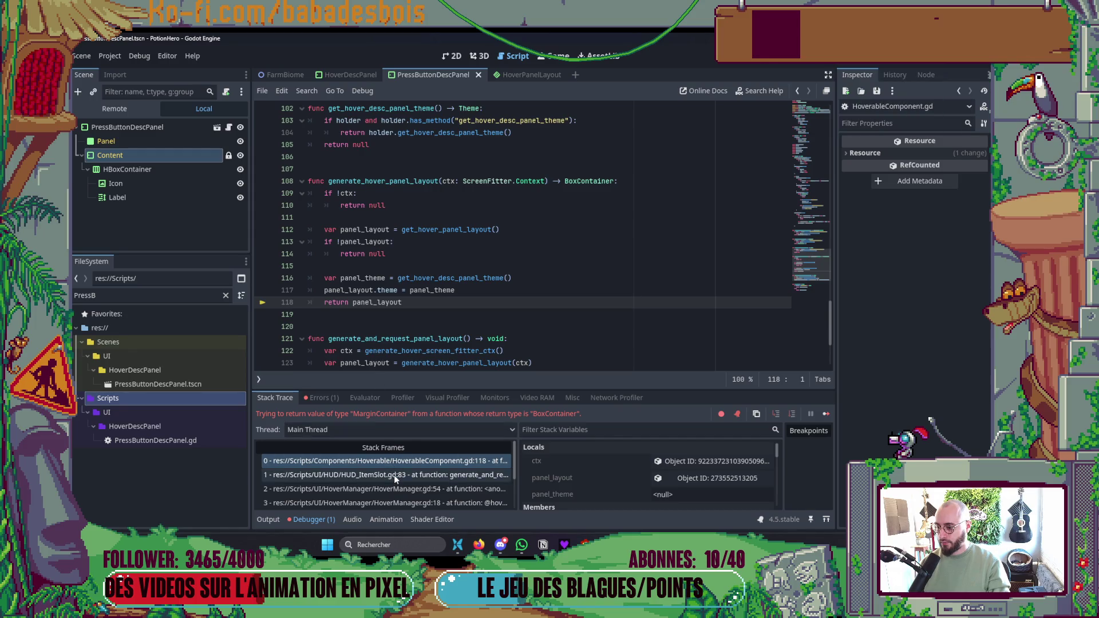
scroll(432, 344, down, 2)
scroll(431, 344, up, 2)
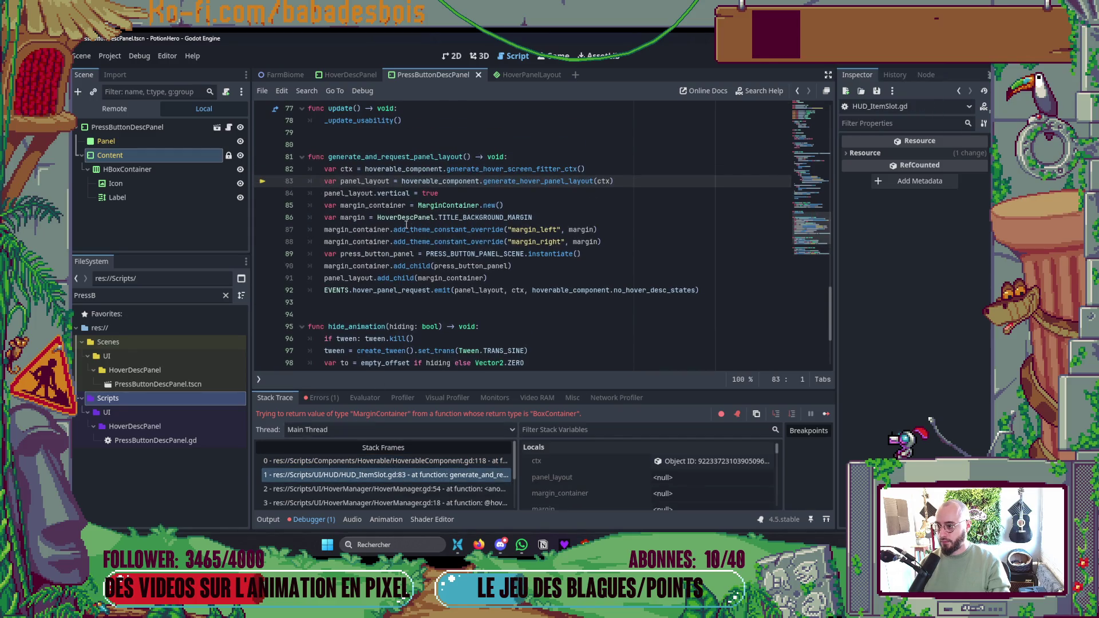
click(427, 461)
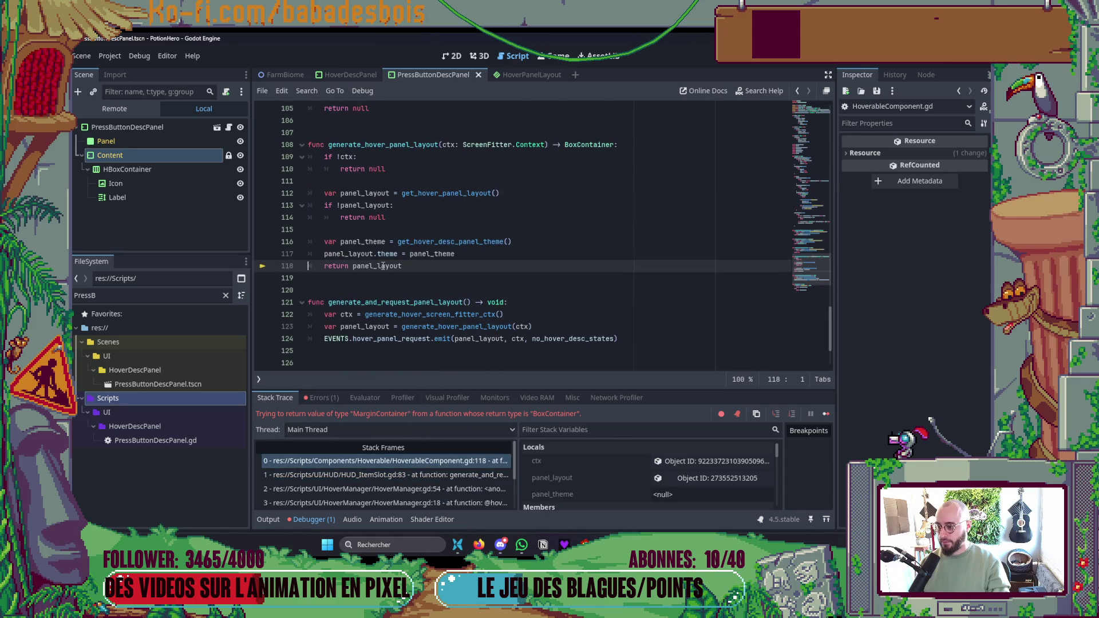
- Set a breakpoint on line 112 of HoverableComponent.gd and relaunch the game
mouse_move(380, 265)
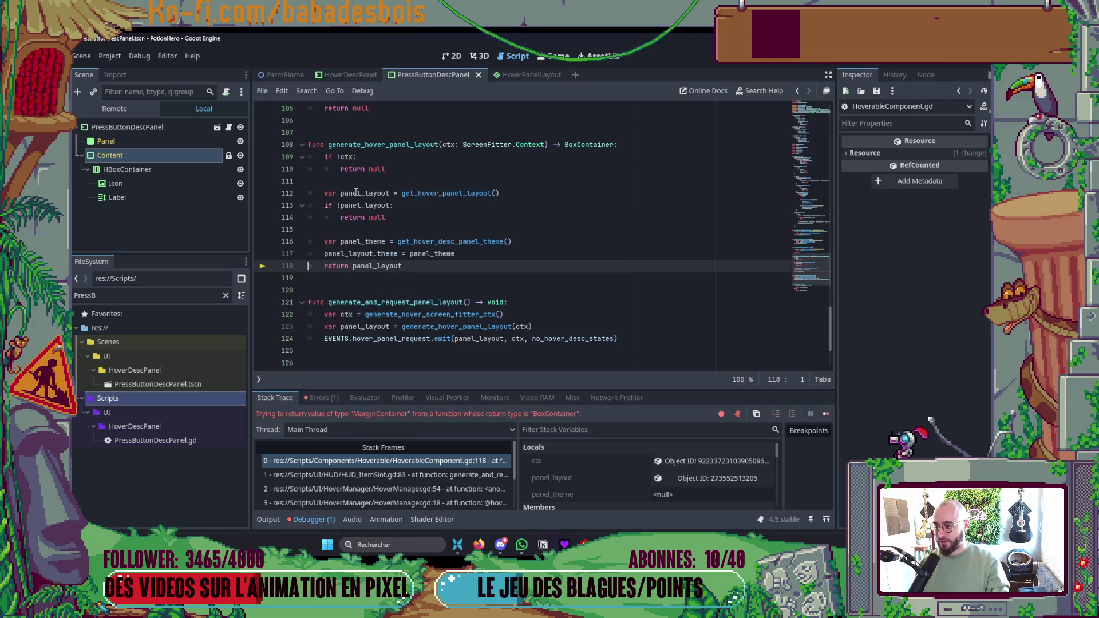
click(263, 194)
key(F5)
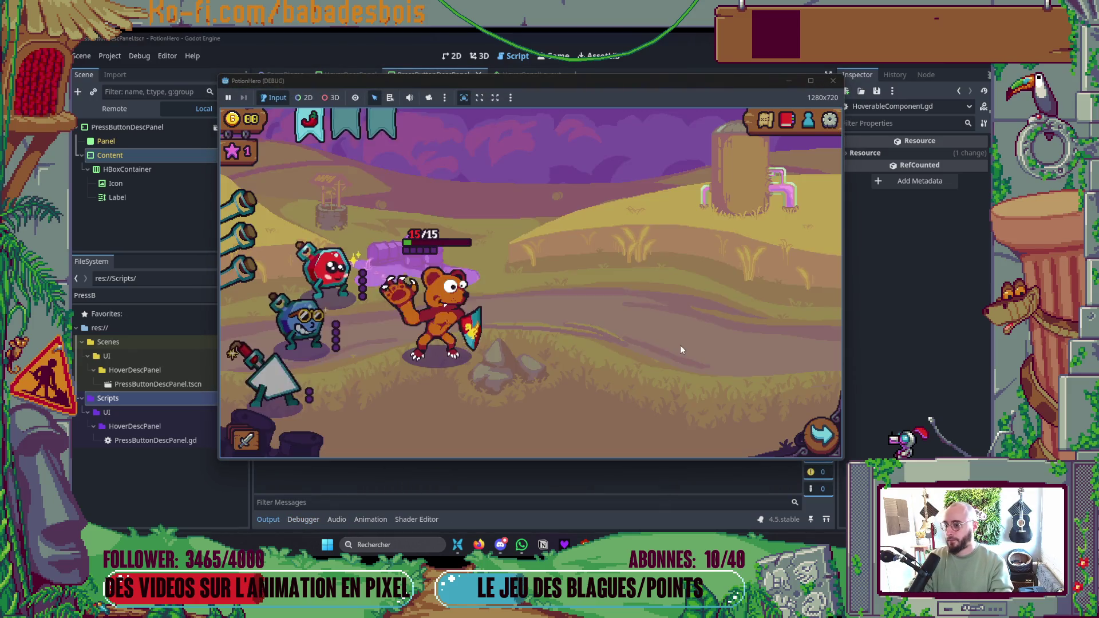
- Step through the debugger into ElemVue's get_hover_panel_layout
mouse_move(421, 127)
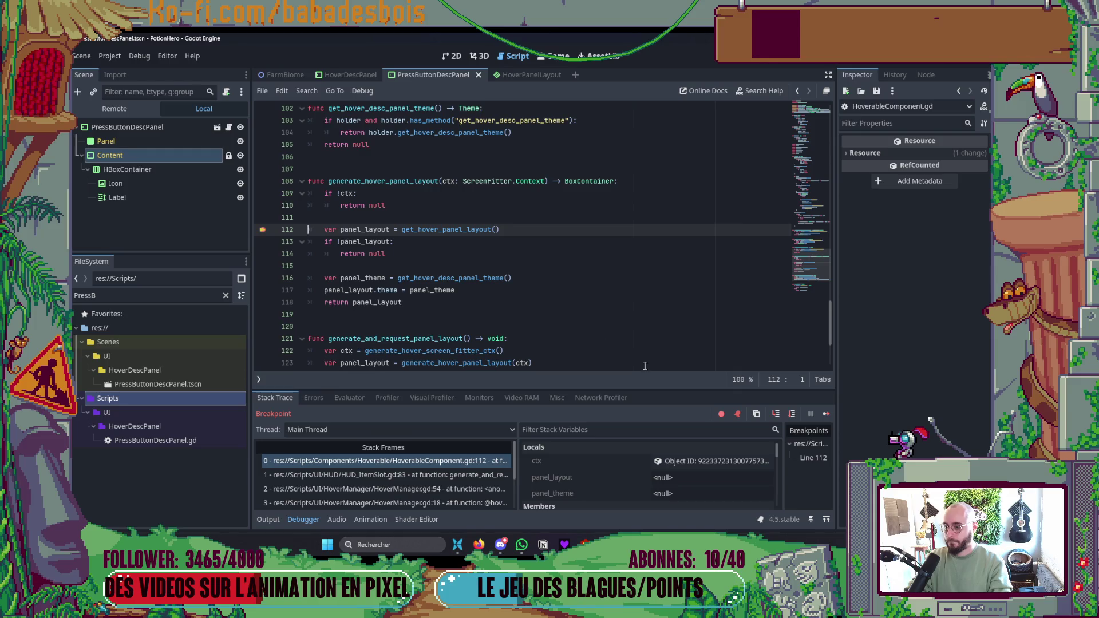
click(776, 413)
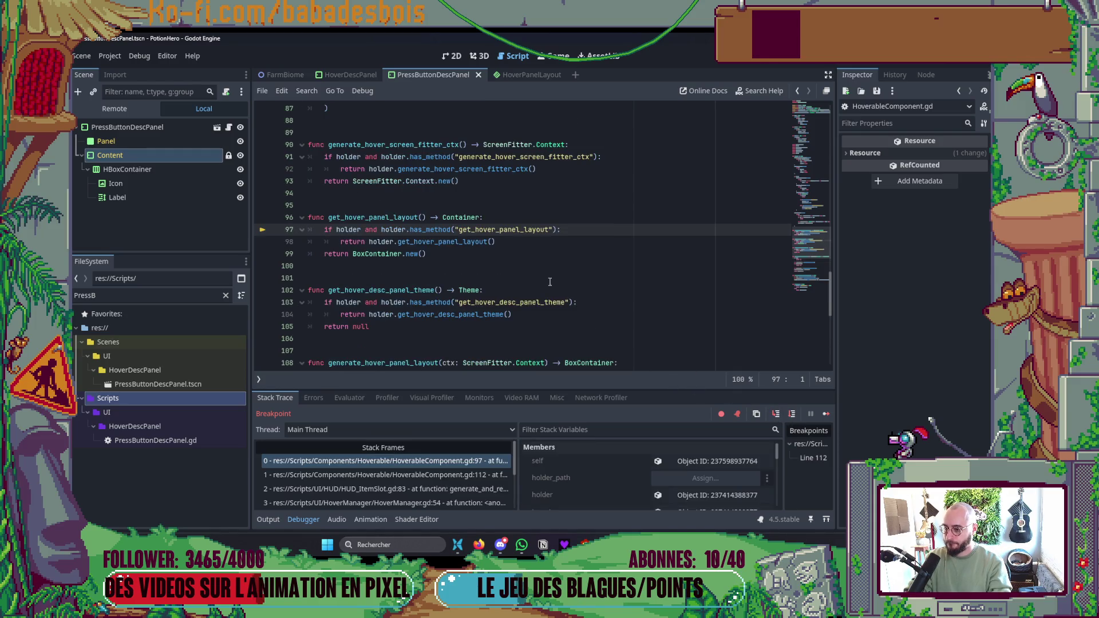
click(776, 414)
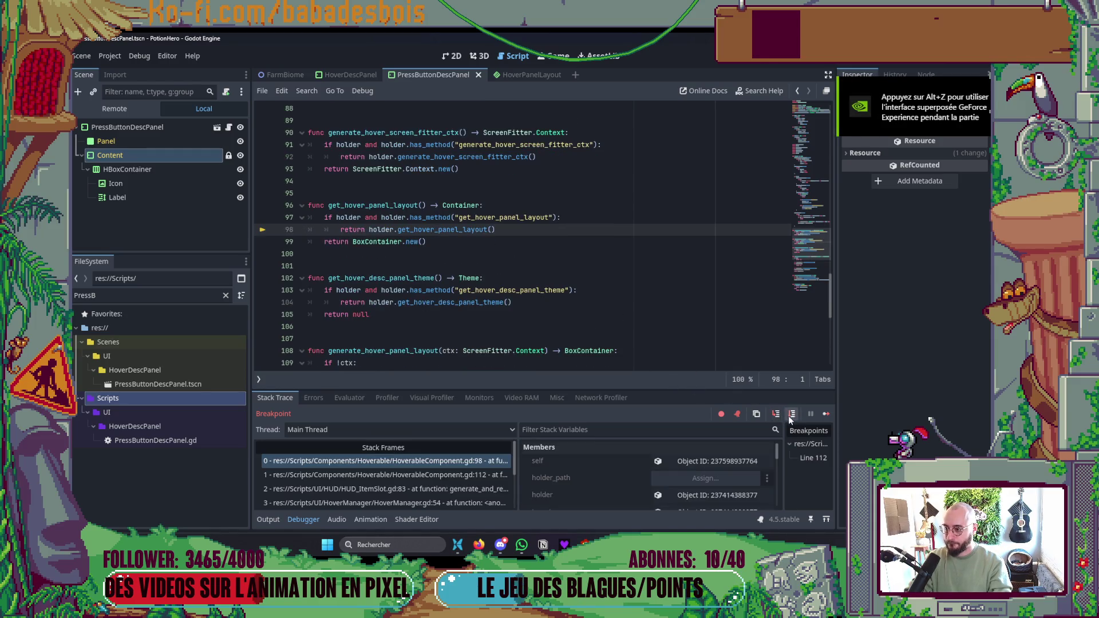
click(776, 414)
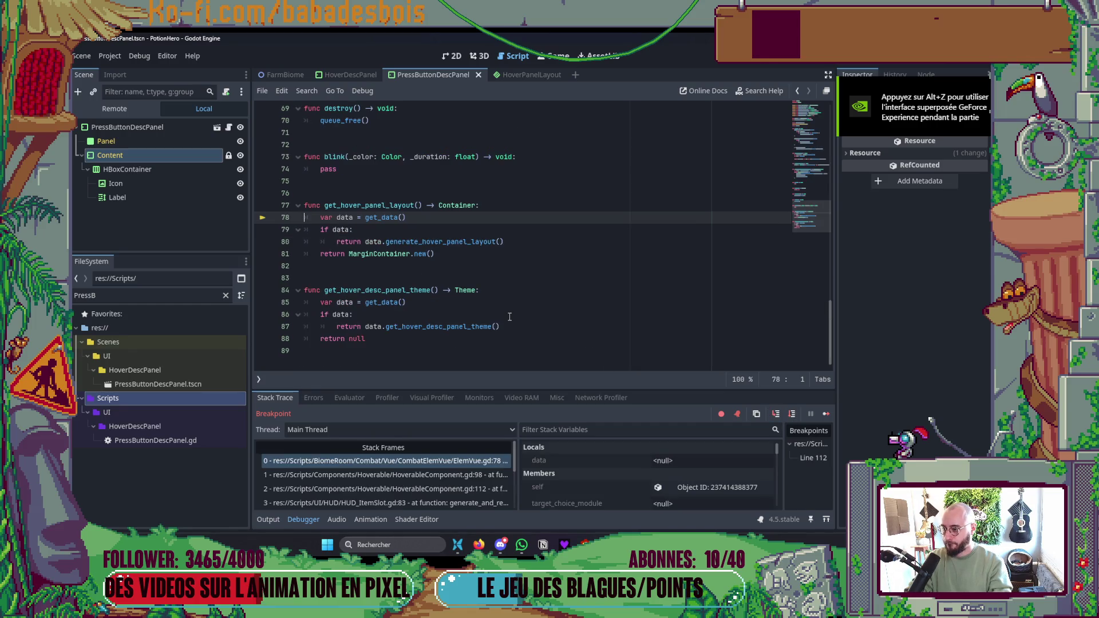
- Replace MarginContainer with BoxContainer on lines 81 and 77 of ElemVue
double_click(394, 254)
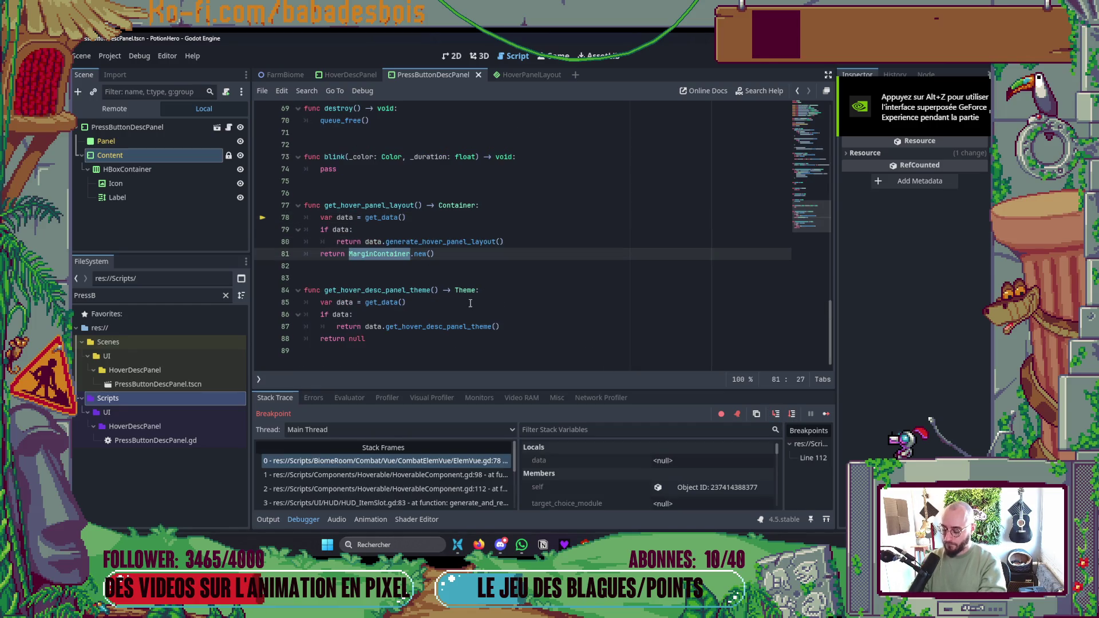
text(Box)
key(Return)
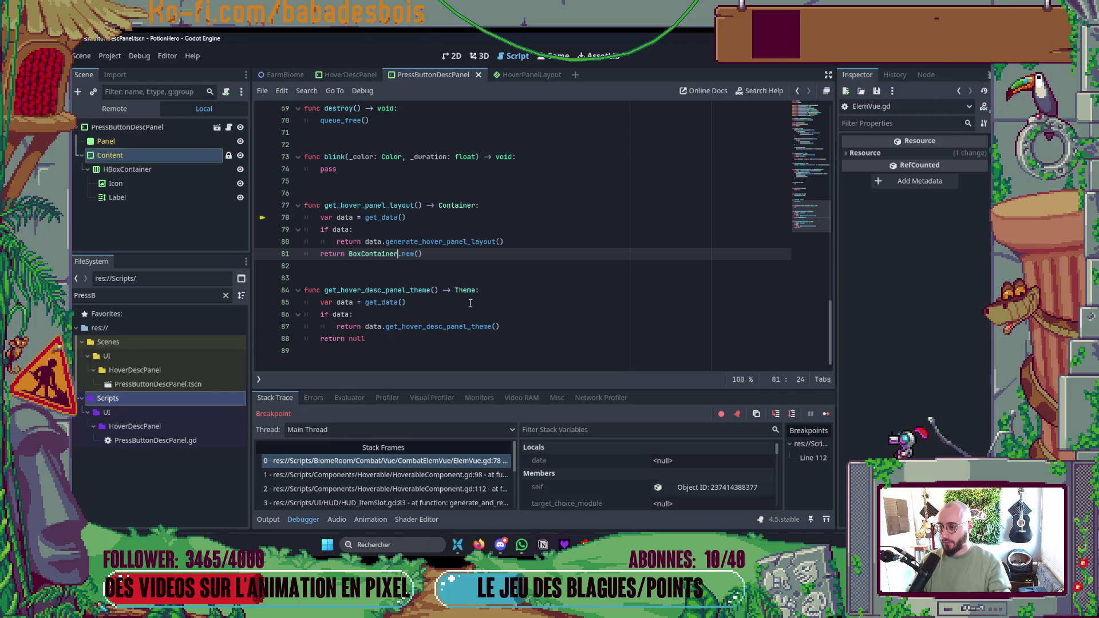
click(435, 205)
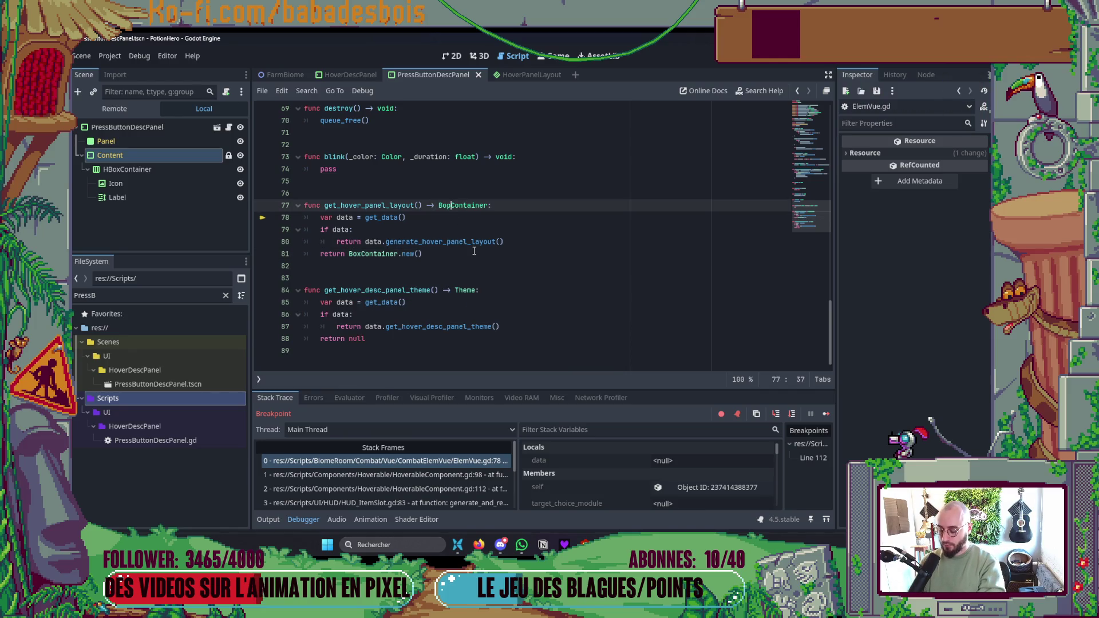
text(x)
key(BackSpace)
key(BackSpace)
text(x)
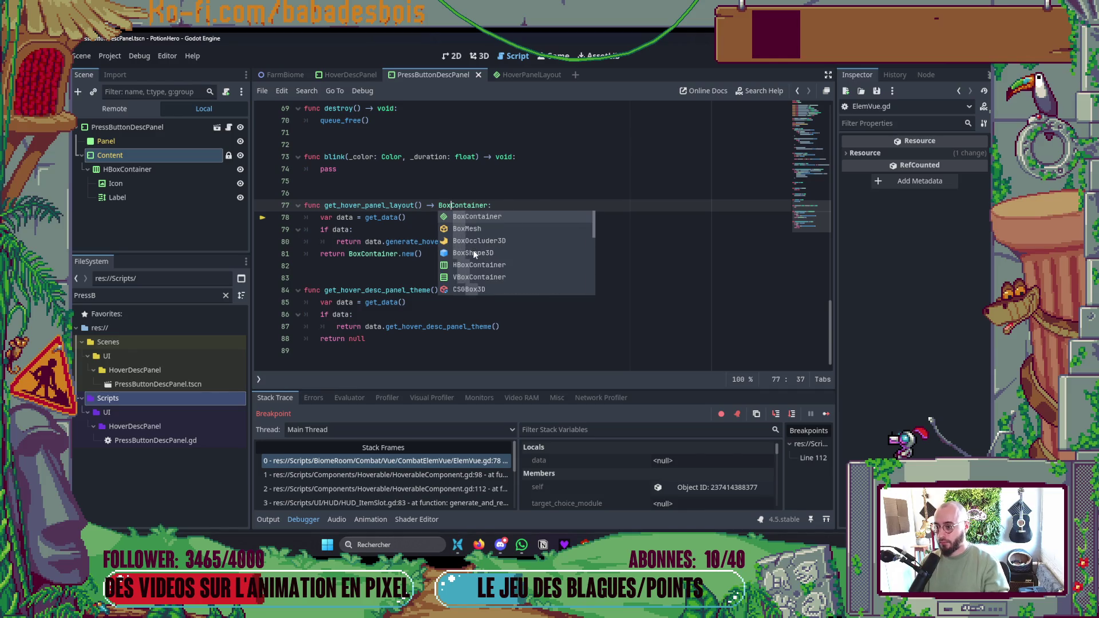
click(531, 182)
scroll(580, 198, up, 10)
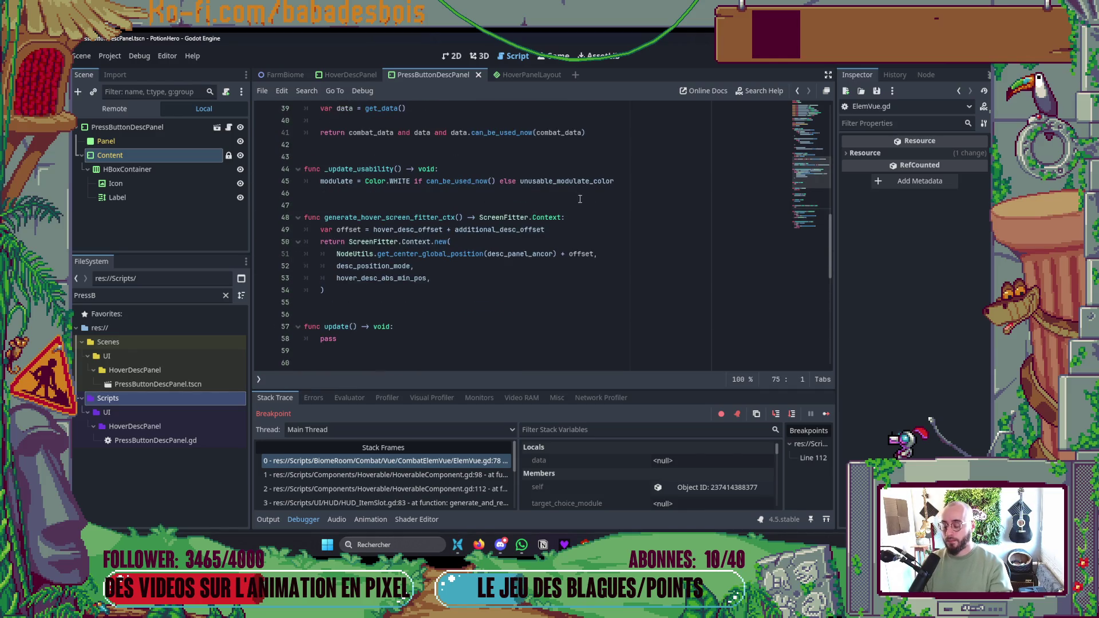
- Rerun the game, remove the line 112 breakpoint, resume, and hover the chili item
click(868, 60)
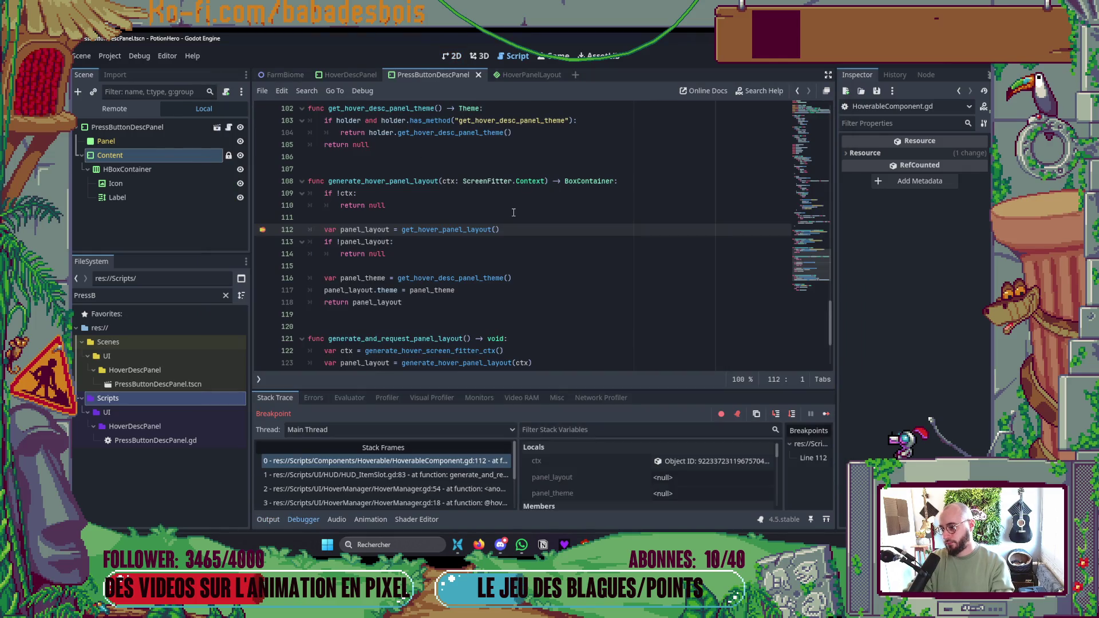
click(264, 230)
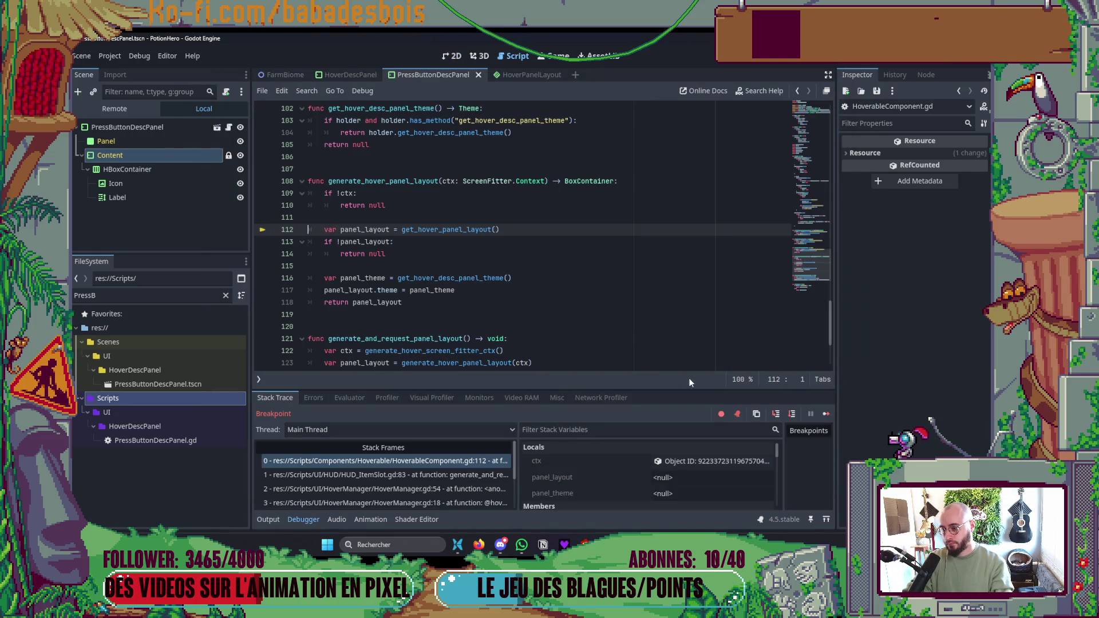
click(826, 413)
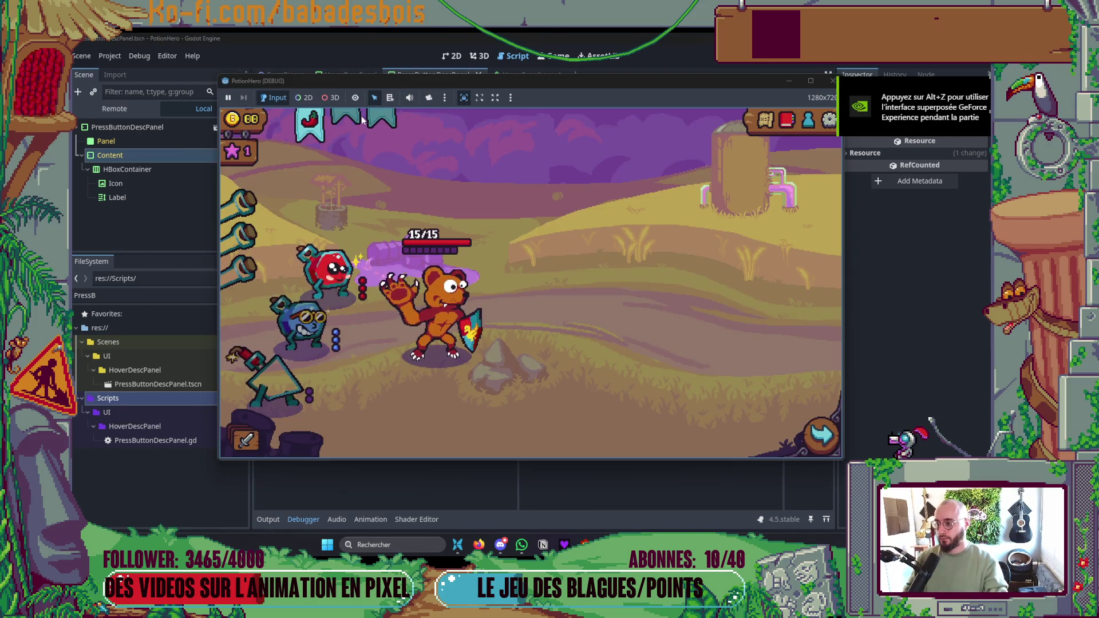
mouse_move(331, 118)
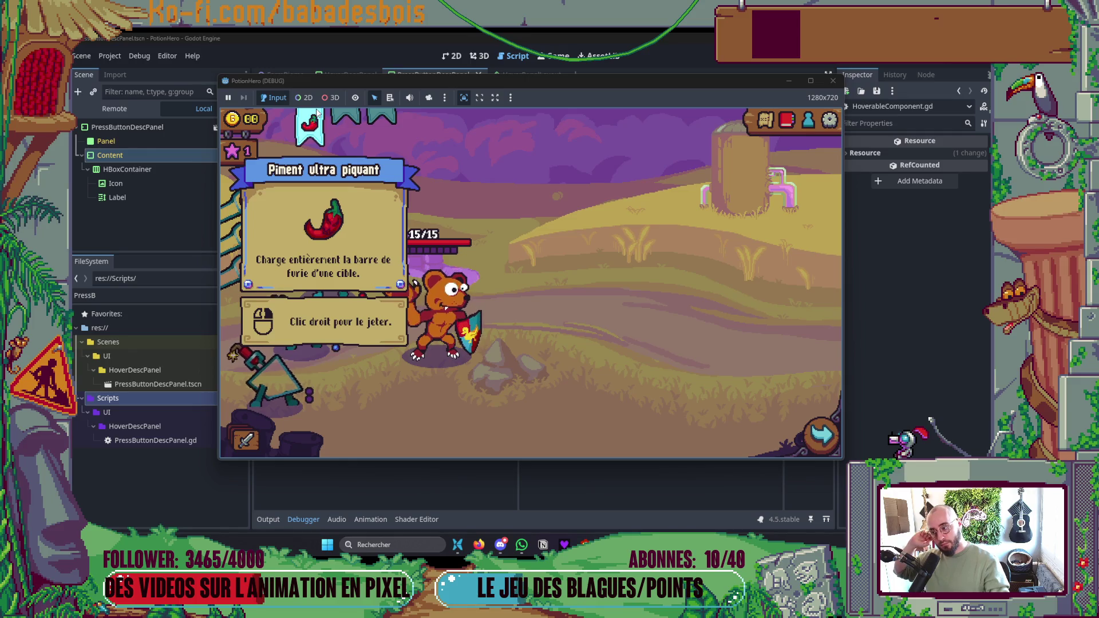
- Relaunch the game to check the panel, then stop it
key(alt+Tab)
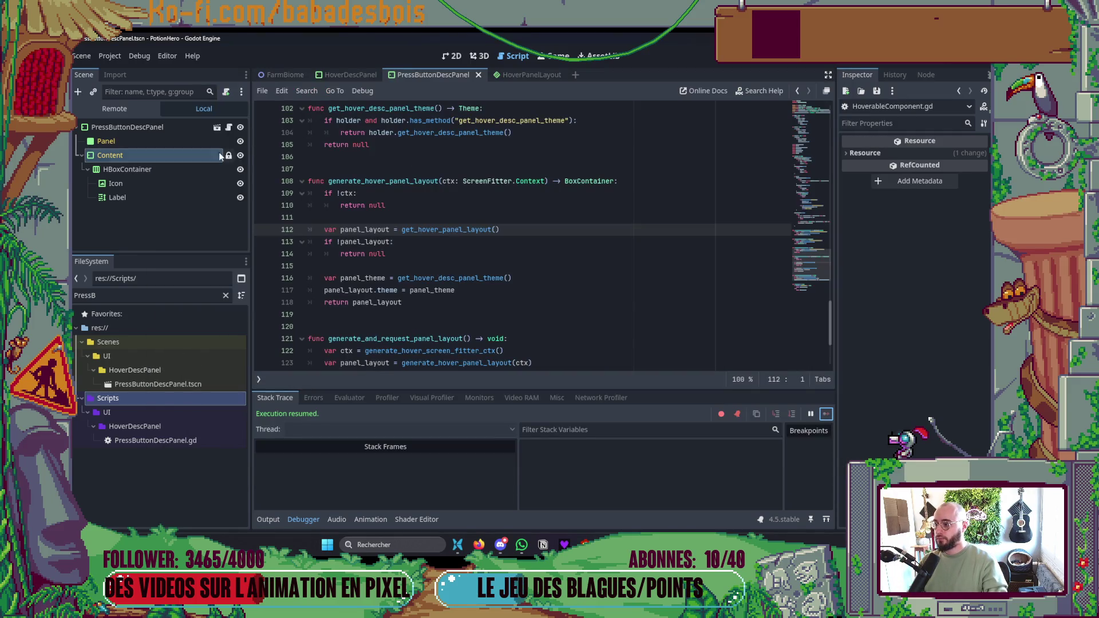
key(F5)
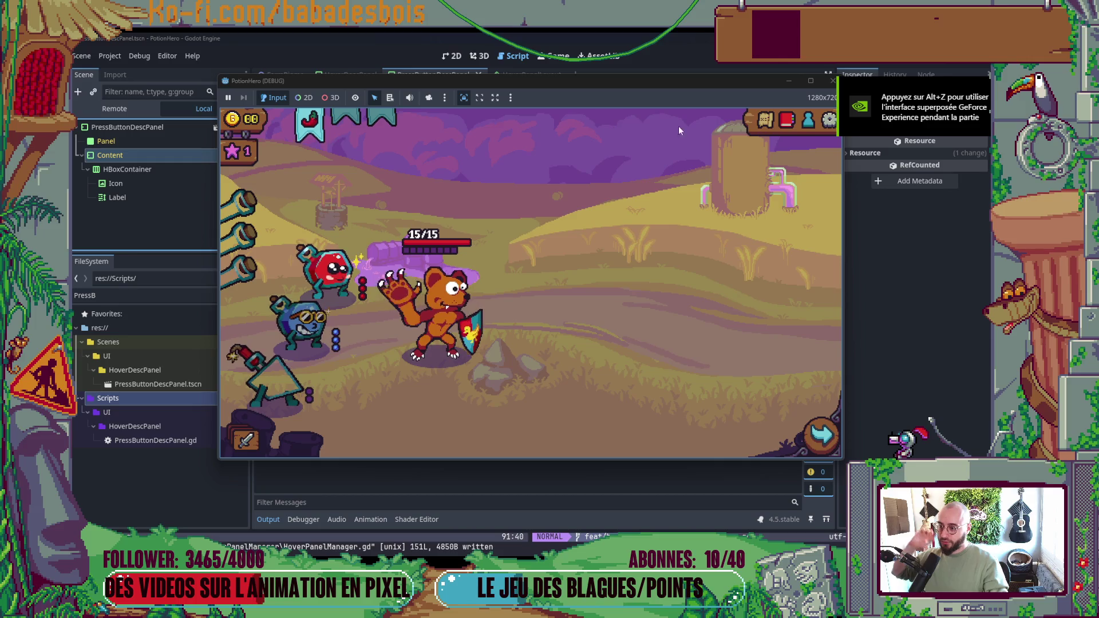
click(833, 80)
- Set PressButtonDescPanel's Custom Minimum Size x to 150, show Icon, and run with F5
click(181, 111)
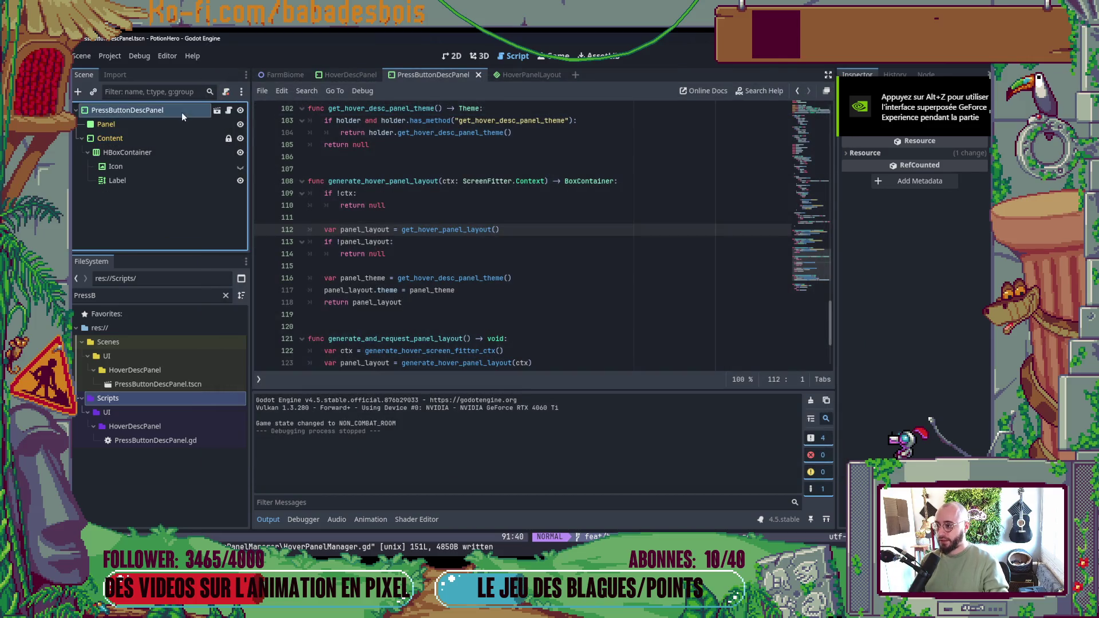
click(455, 57)
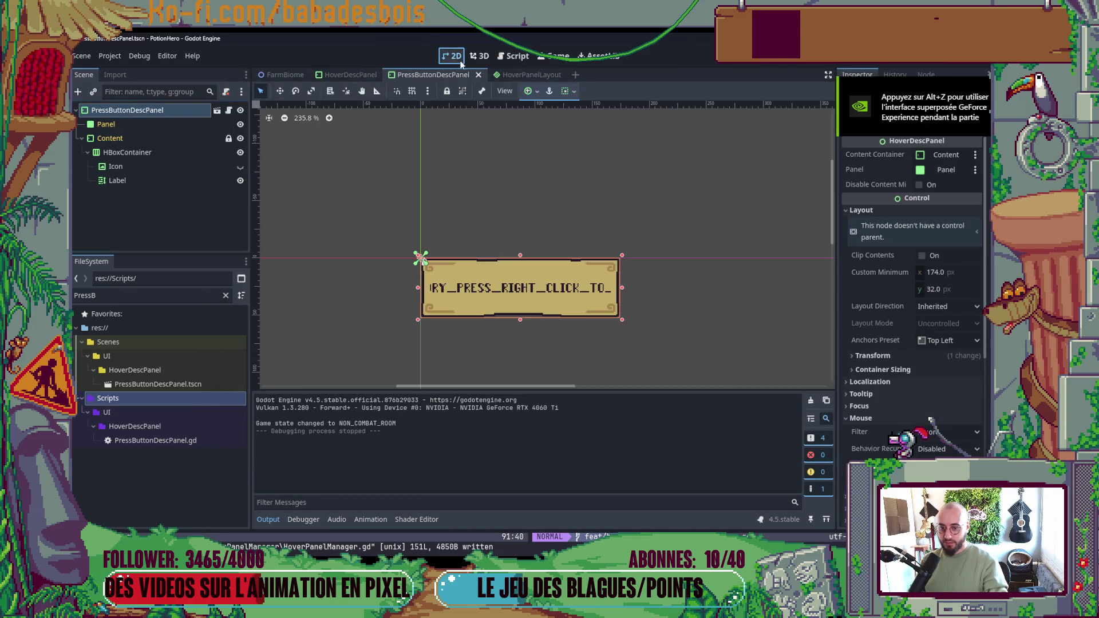
click(936, 273)
text(15)
key(Return)
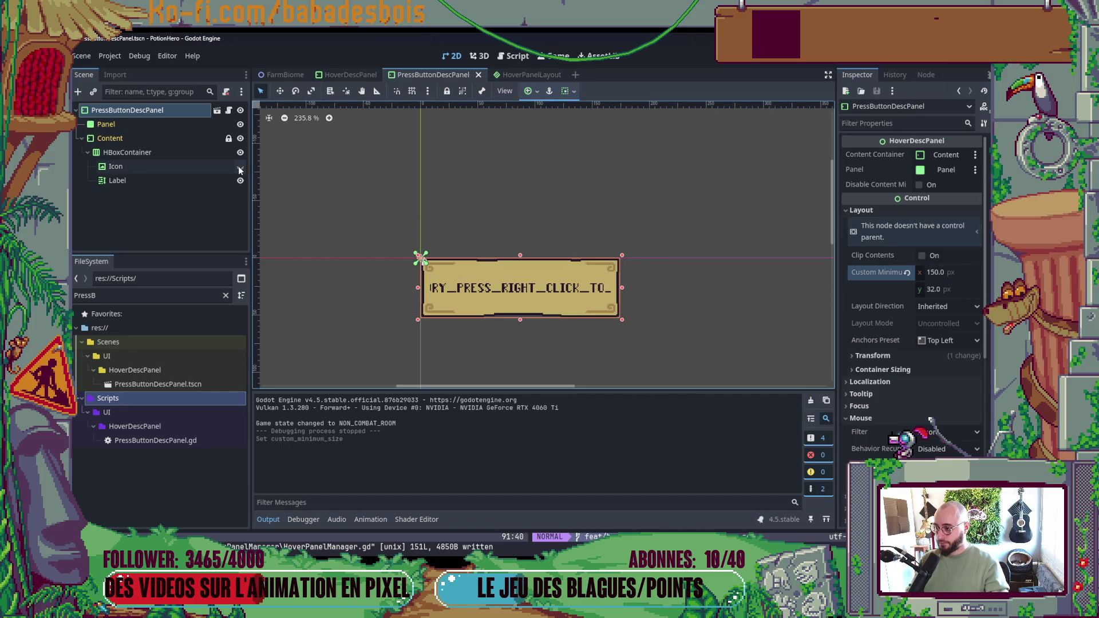
click(240, 166)
key(F5)
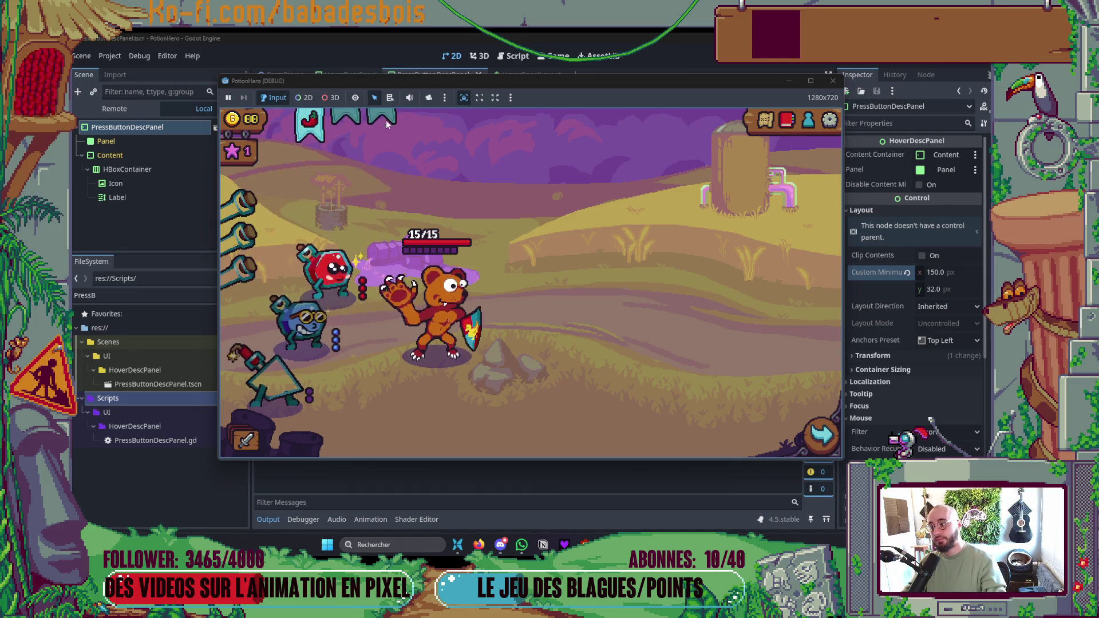
- Stop the game and focus the left Neovim split
click(833, 80)
key(alt+Tab)
scroll(362, 276, down, 6)
scroll(362, 271, up, 5)
scroll(351, 279, up, 1)
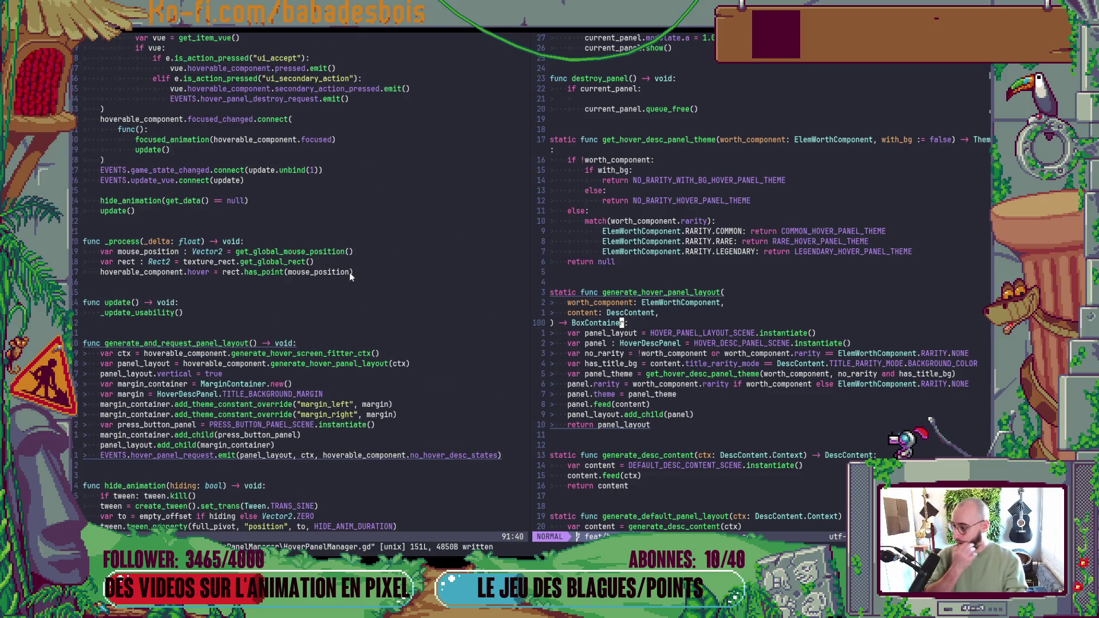
click(343, 286)
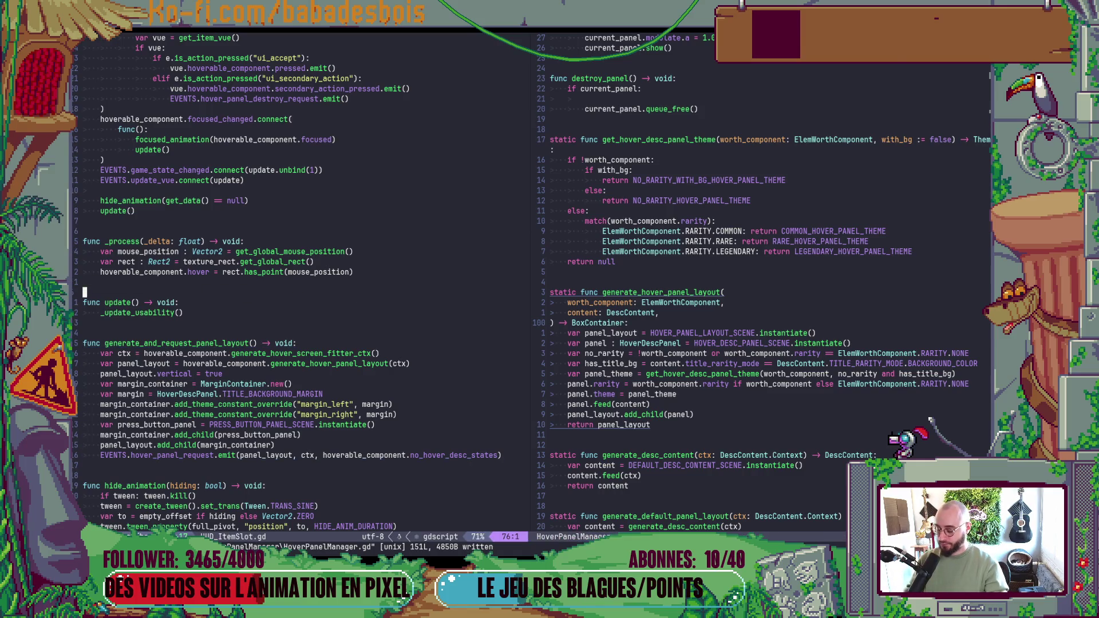
- Open HUD_ItemSlot.gd and select its generate_and_request_panel_layout function body
key(space)
text(f)
text(HuD)
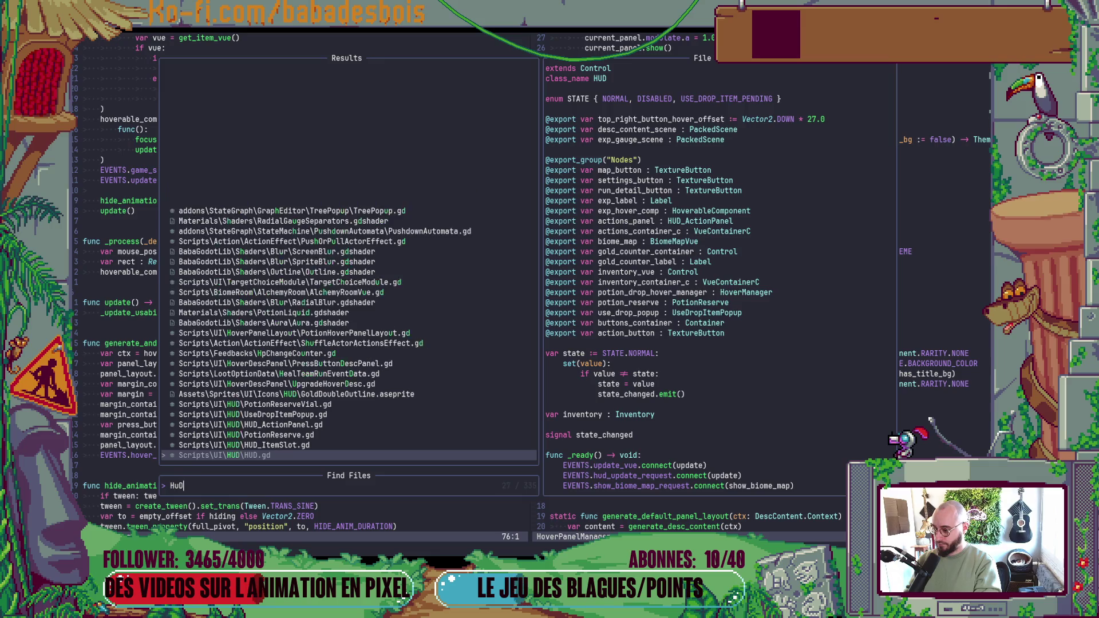
key(Up)
key(Return)
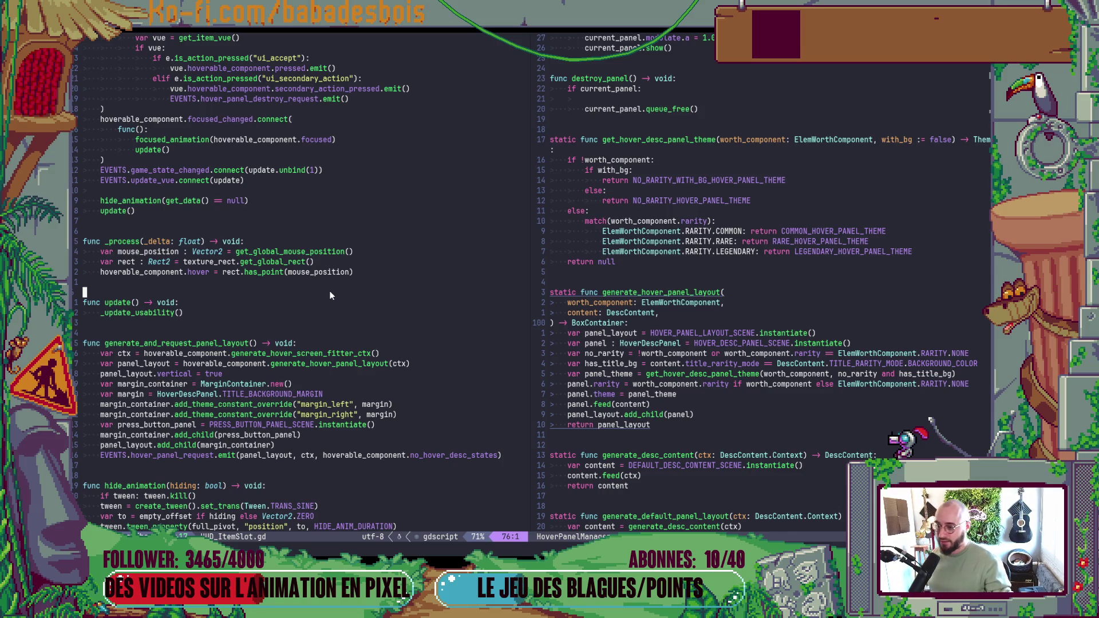
scroll(276, 353, down, 2)
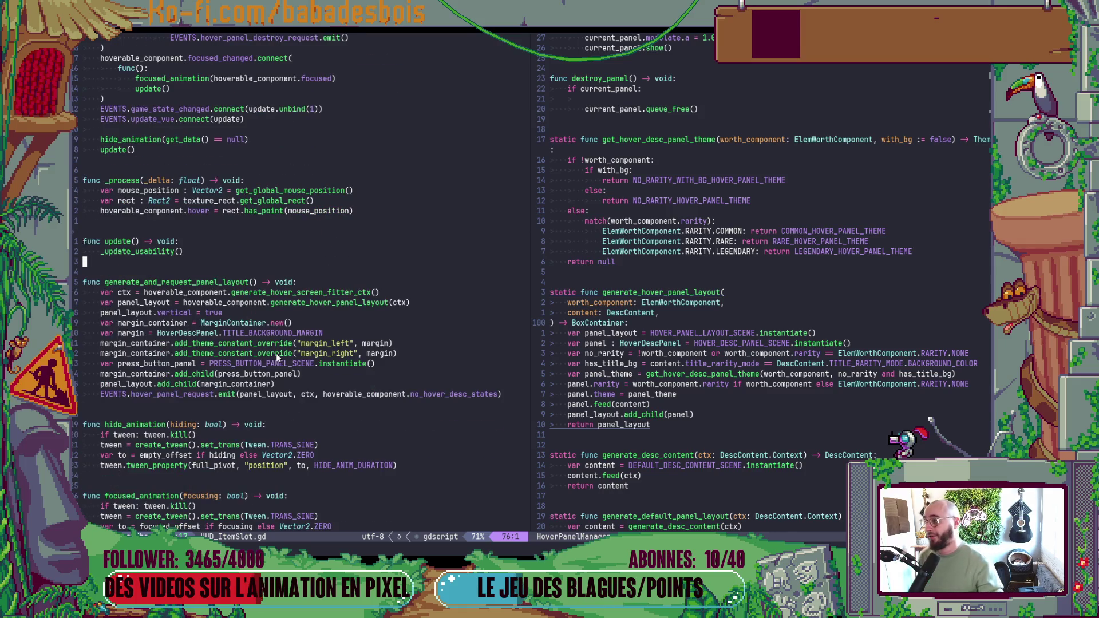
scroll(274, 357, down, 4)
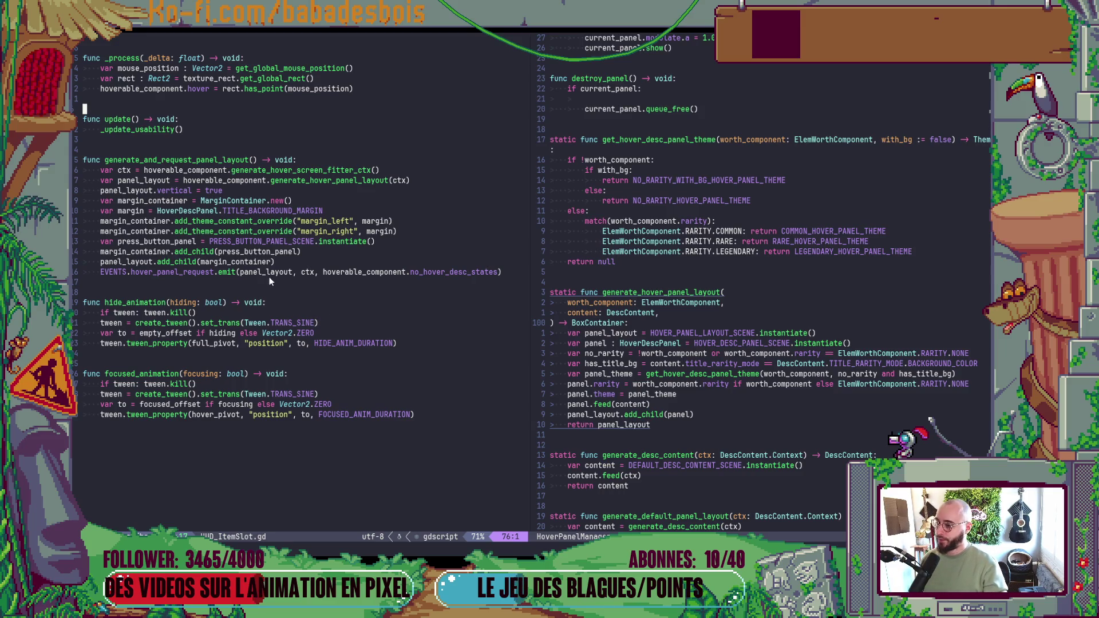
scroll(251, 332, up, 1)
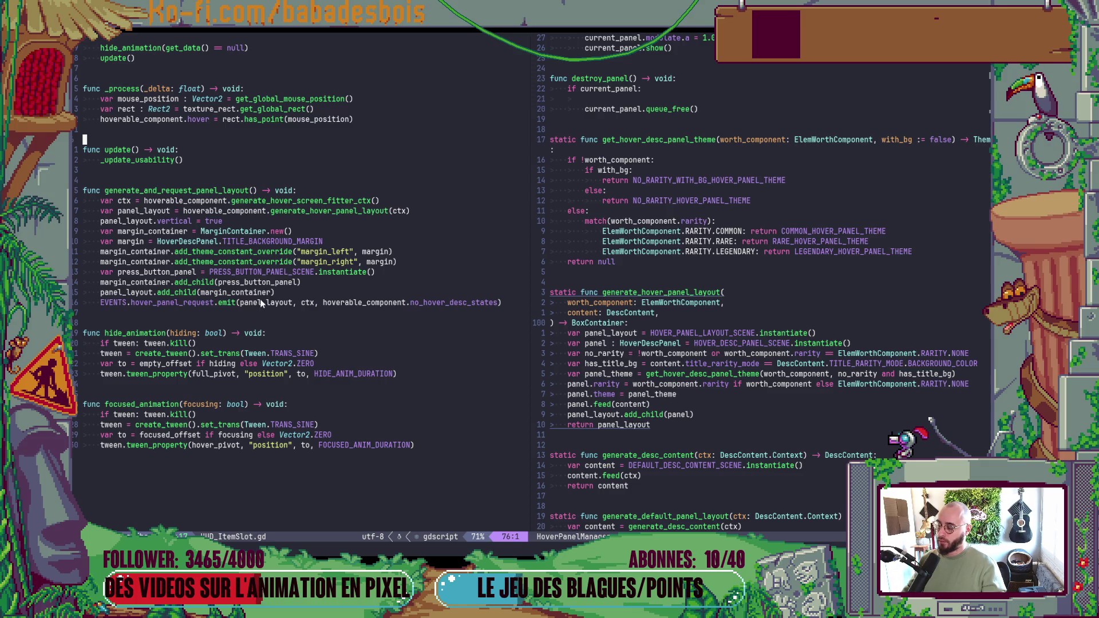
drag(261, 191, 269, 309)
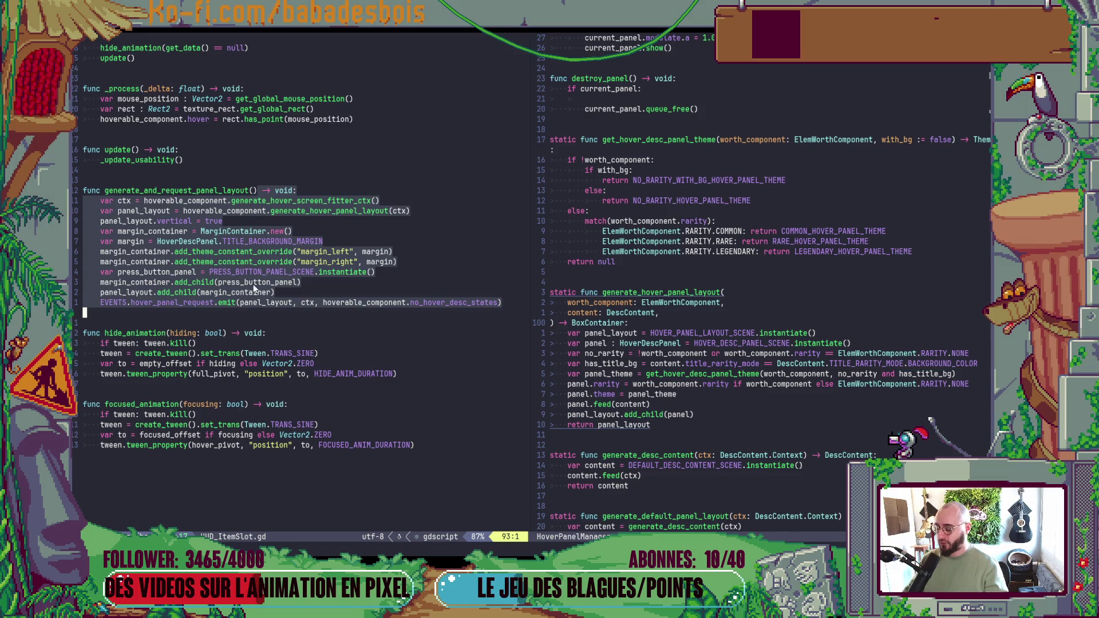
key(alt+Tab)
key(alt+Tab)
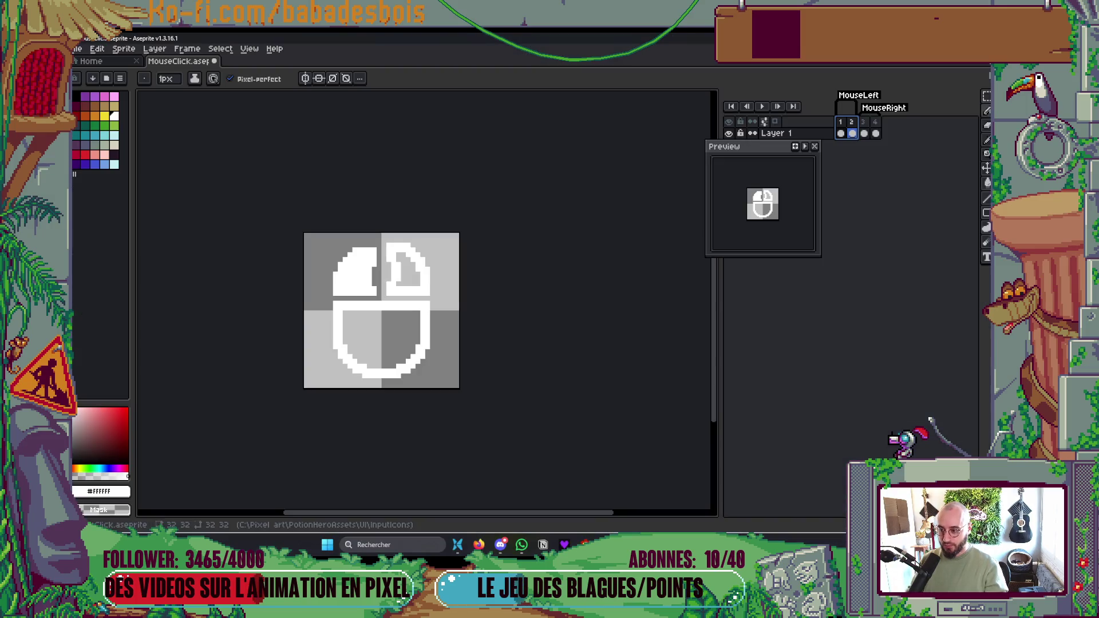
- On the MouseLeft frame, move the top half with both buttons down two pixels
key(Right)
scroll(448, 385, up, 1)
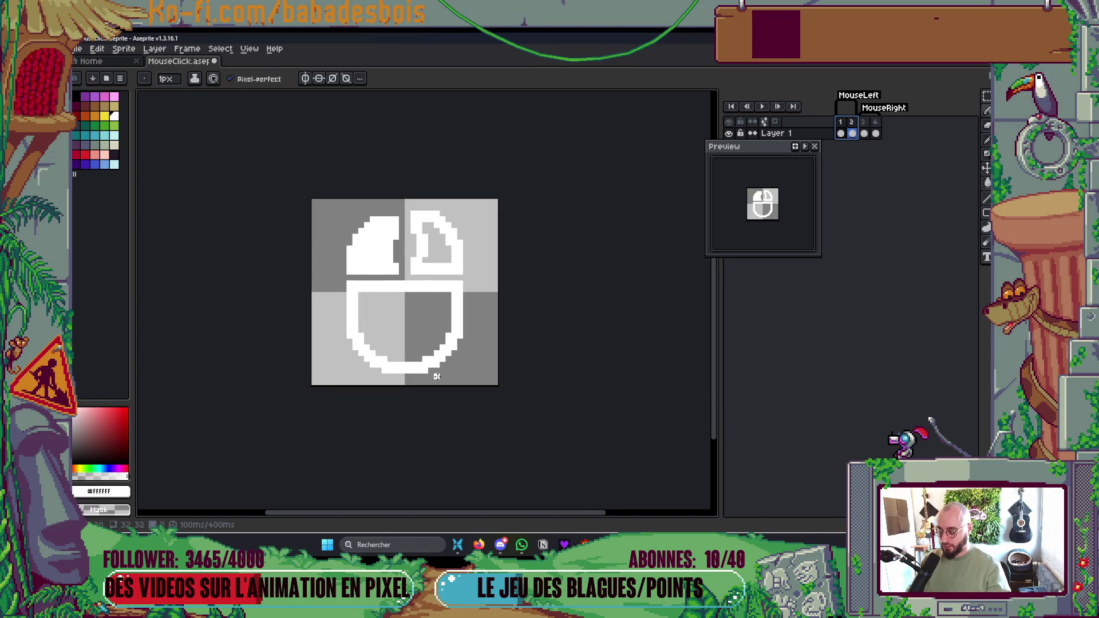
scroll(405, 320, up, 1)
key(m)
drag(302, 158, 516, 289)
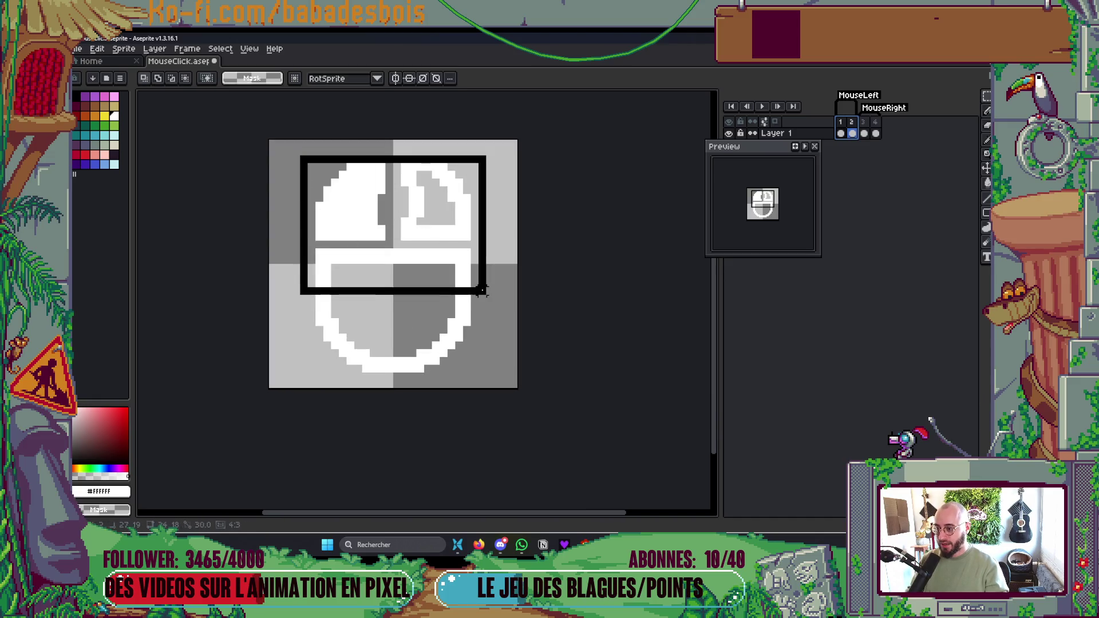
key(ctrl+d)
key(Left)
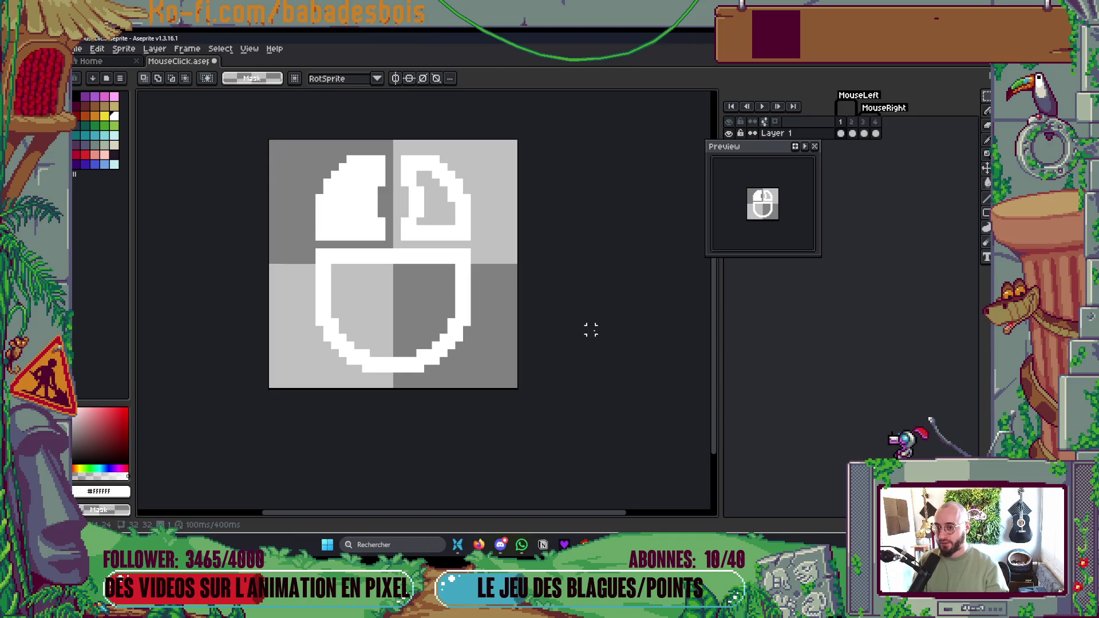
drag(297, 146, 487, 305)
key(Down)
key(Down)
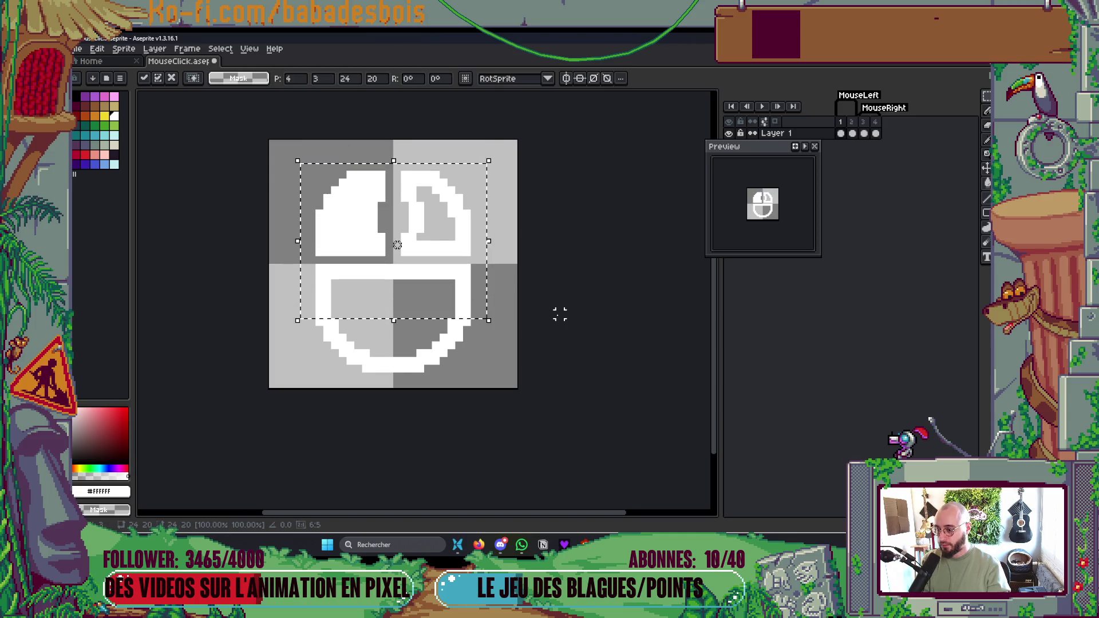
key(ctrl+d)
mouse_move(366, 166)
mouse_down()
mouse_move(515, 368)
mouse_move(559, 368)
mouse_up()
key(ctrl+d)
- Erase the stray white and outline pixels and recolour the staircase outline pixels grey
scroll(396, 269, up, 2)
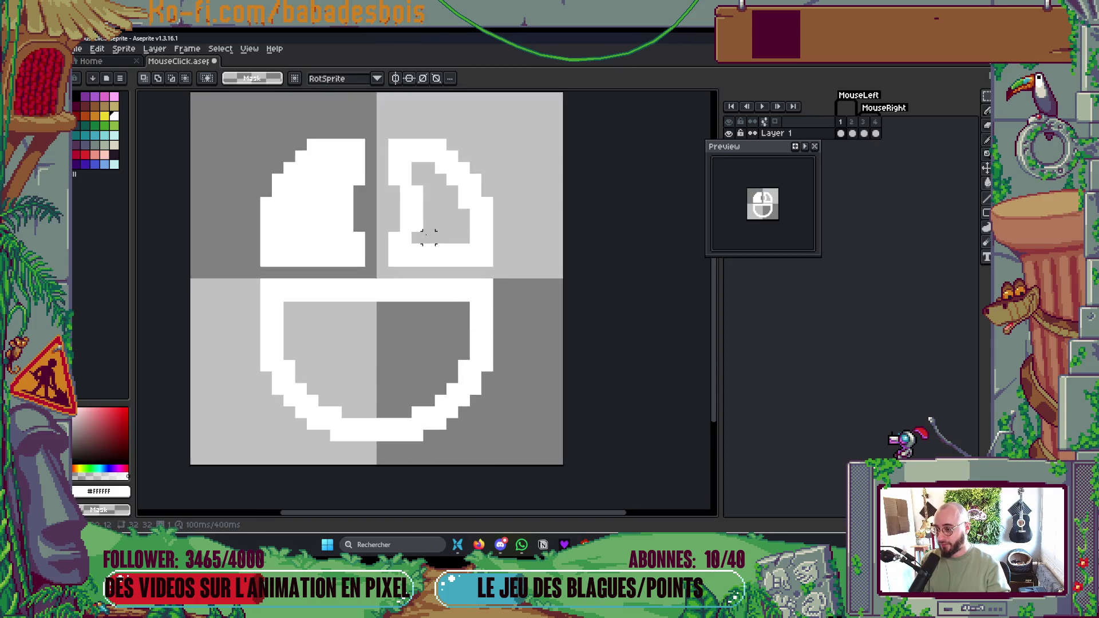
key(e)
mouse_move(413, 247)
mouse_down()
mouse_move(399, 131)
mouse_move(432, 131)
mouse_move(457, 152)
mouse_move(492, 215)
mouse_move(491, 243)
mouse_move(468, 156)
mouse_move(450, 134)
mouse_move(493, 240)
mouse_move(409, 256)
mouse_move(400, 235)
mouse_up()
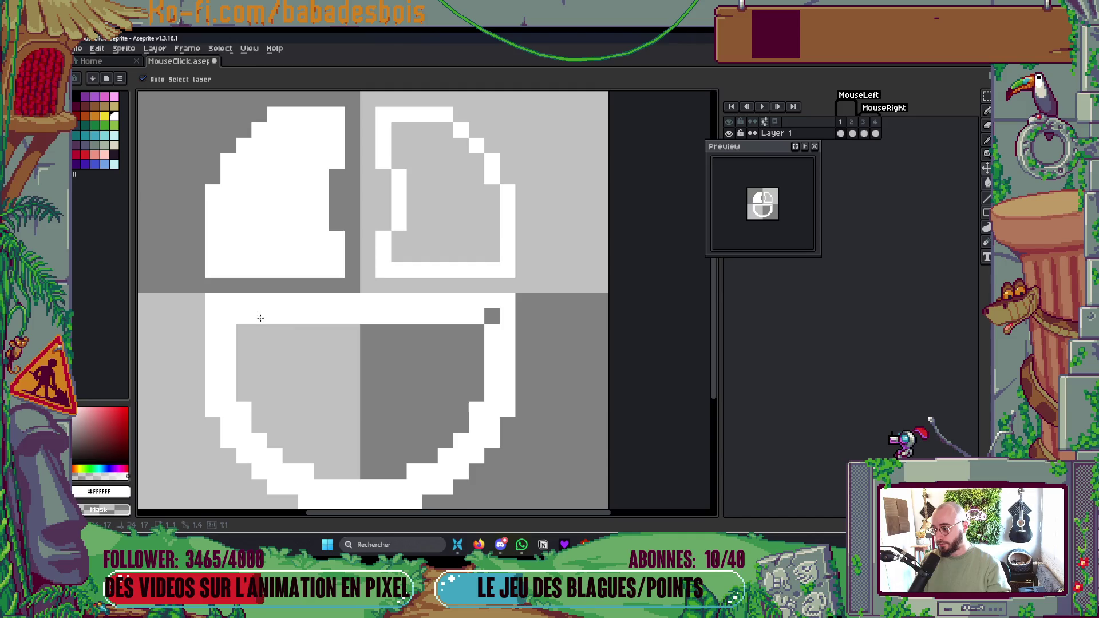
mouse_move(227, 316)
mouse_down()
mouse_move(492, 317)
mouse_move(493, 395)
mouse_move(435, 465)
mouse_move(269, 443)
mouse_move(172, 363)
mouse_move(176, 372)
mouse_move(262, 377)
mouse_up()
scroll(395, 454, down, 3)
scroll(396, 426, up, 5)
click(418, 445)
mouse_move(332, 395)
mouse_down()
mouse_move(284, 371)
mouse_move(241, 312)
mouse_move(237, 213)
mouse_up()
drag(632, 332, 564, 423)
scroll(601, 363, down, 10)
scroll(600, 360, up, 3)
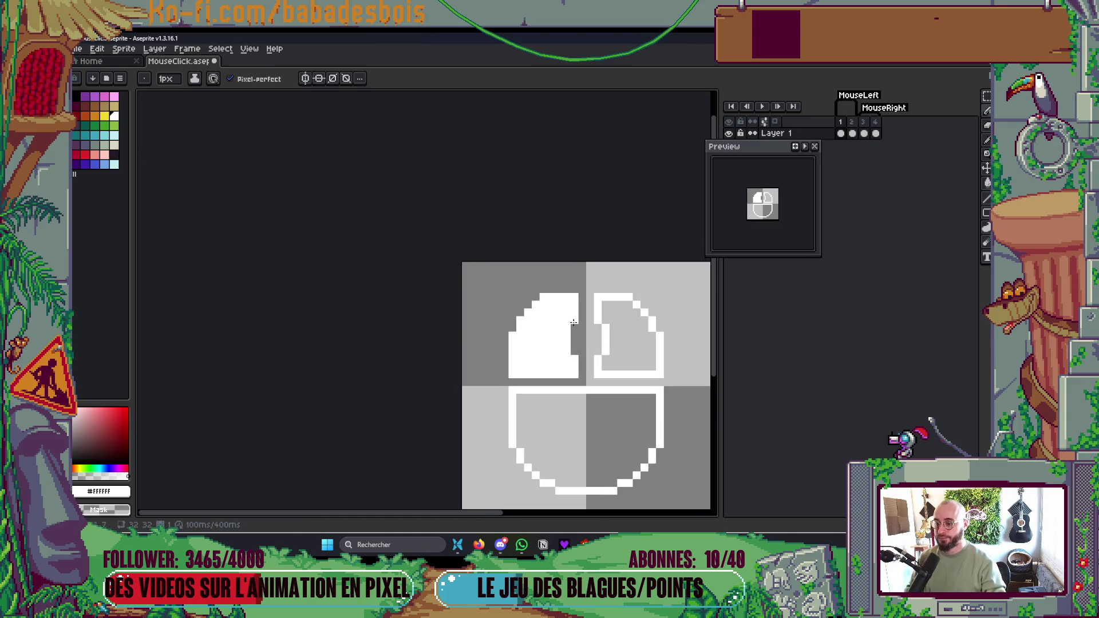
- Shift the mouse's left half one pixel right and its right half one pixel left
scroll(563, 299, up, 2)
scroll(563, 298, down, 5)
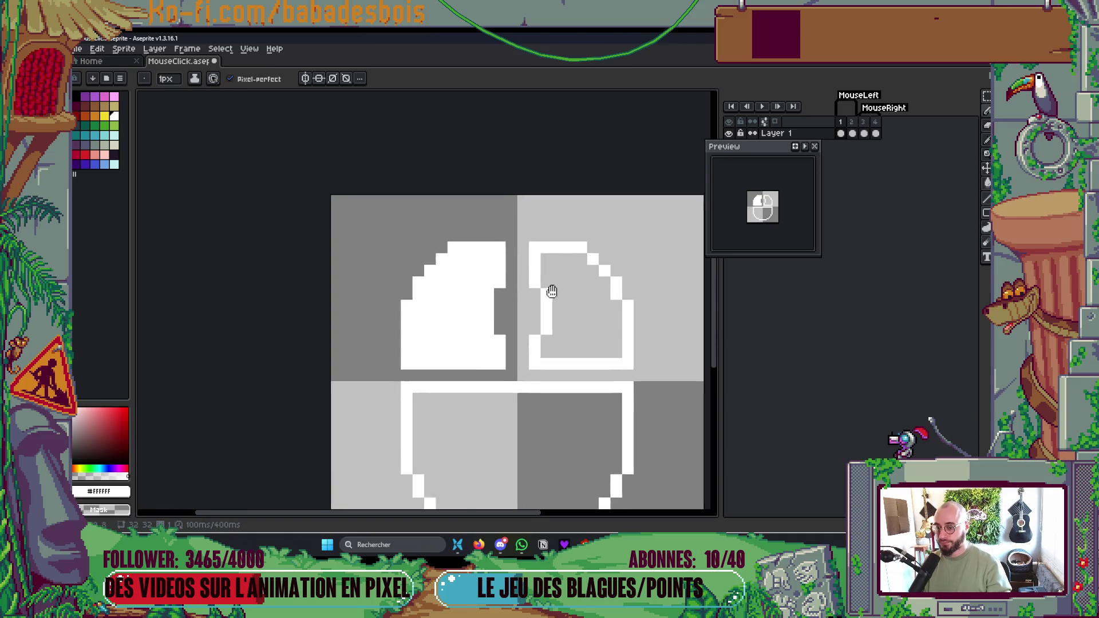
scroll(549, 290, right, 2)
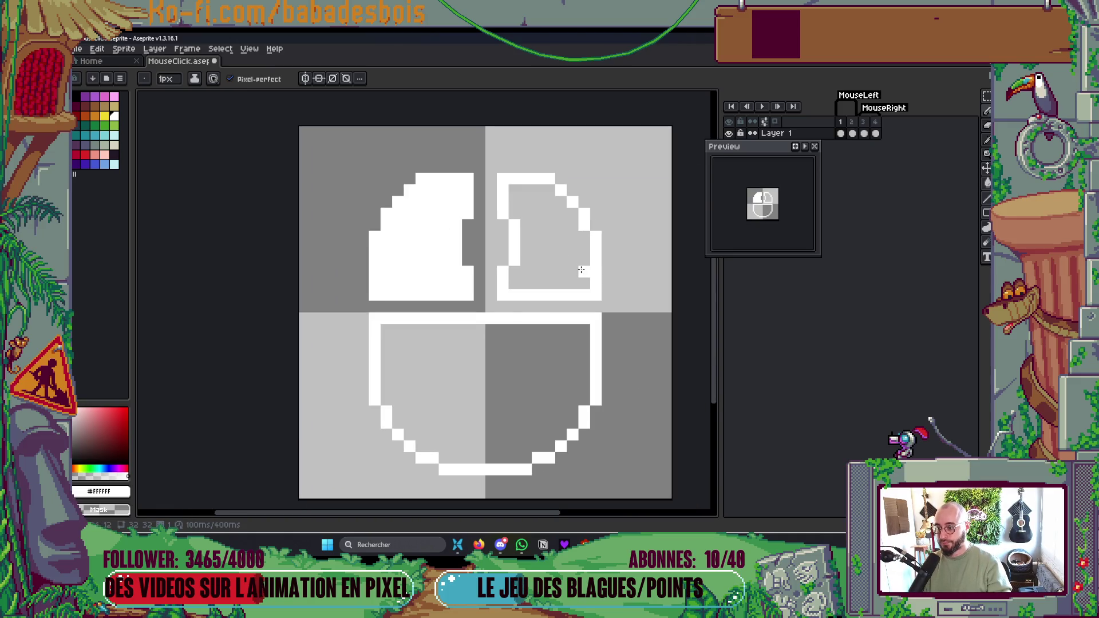
key(m)
mouse_move(338, 154)
mouse_down()
mouse_move(436, 403)
mouse_move(427, 452)
mouse_move(405, 483)
mouse_move(432, 481)
mouse_up()
drag(432, 435, 454, 490)
key(Right)
key(ctrl+d)
mouse_move(534, 165)
mouse_down()
mouse_move(646, 358)
mouse_move(664, 458)
mouse_up()
drag(492, 308, 541, 416)
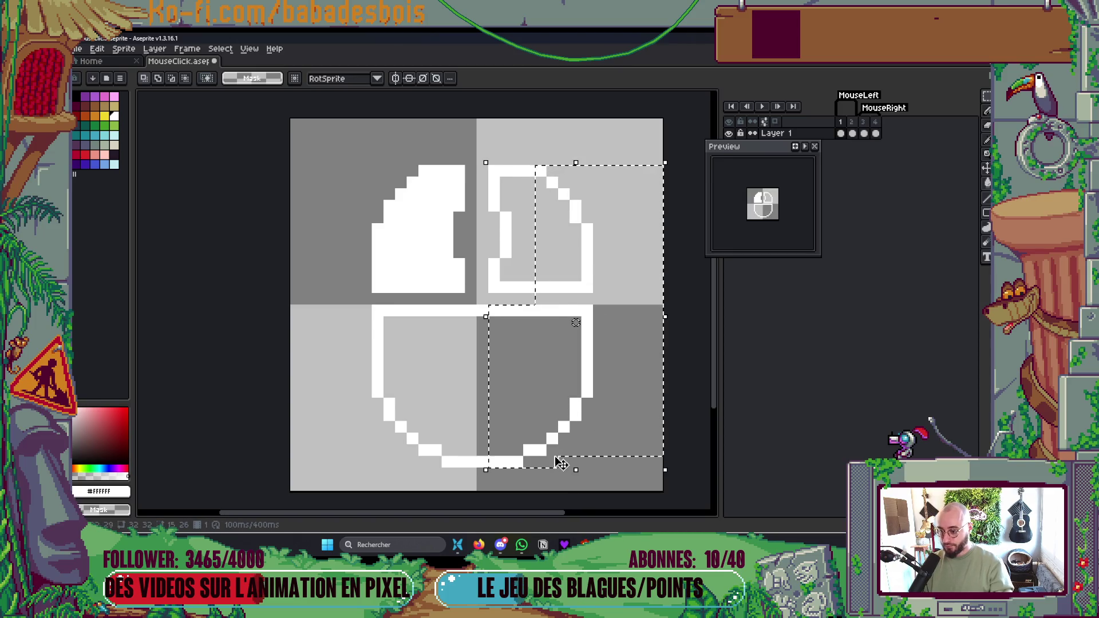
key(Left)
key(ctrl+d)
- Preview the neighbouring animation frames, then clear the selection around the buttons and check the sprite
key(period)
key(comma)
key(period)
key(comma)
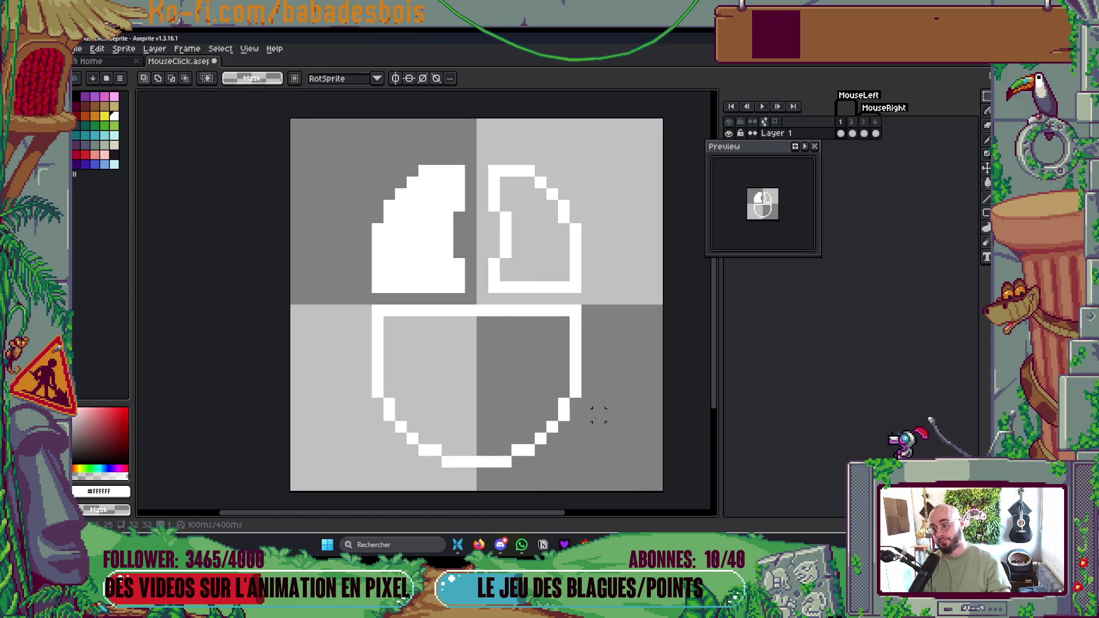
mouse_move(339, 167)
mouse_down()
mouse_move(380, 208)
mouse_move(603, 256)
mouse_move(620, 226)
mouse_move(622, 250)
mouse_up()
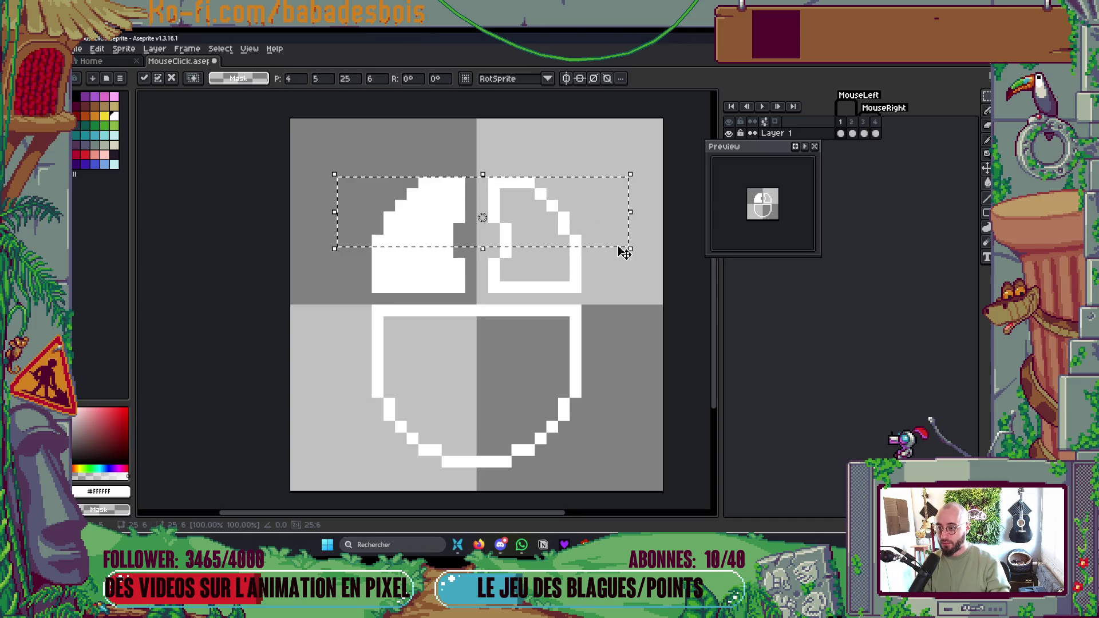
click(634, 298)
scroll(634, 298, down, 8)
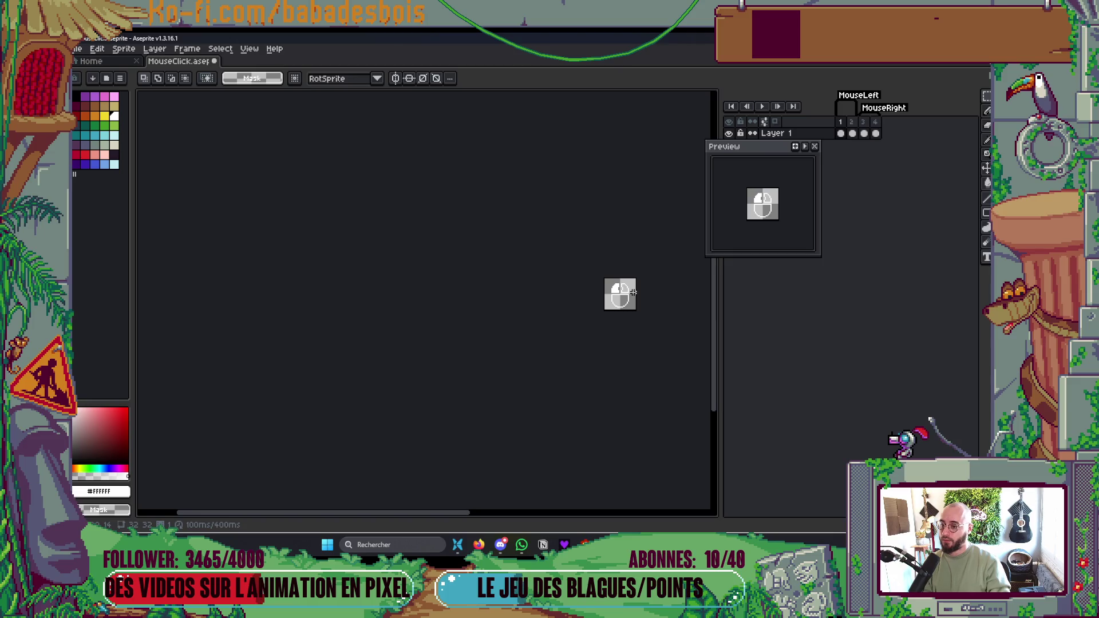
scroll(634, 292, up, 5)
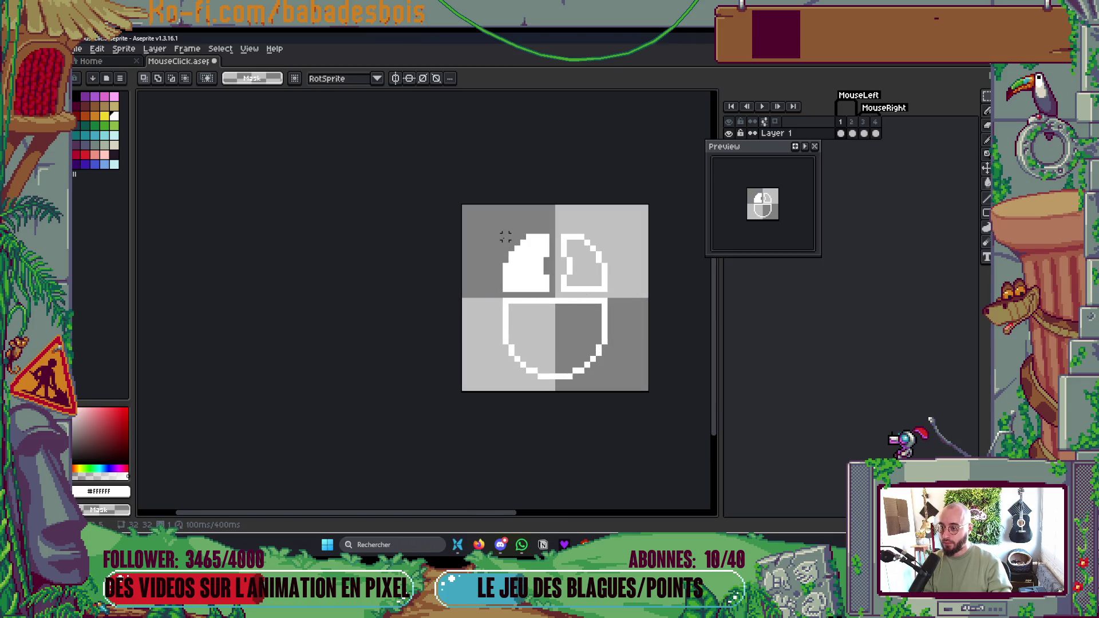
scroll(558, 309, up, 2)
scroll(558, 309, down, 3)
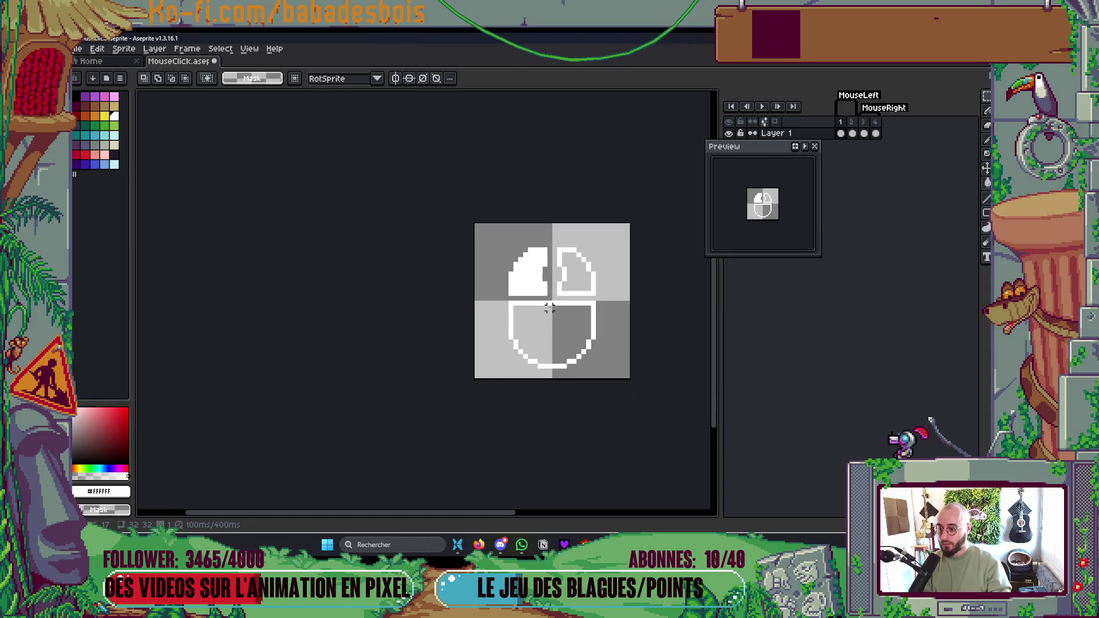
scroll(522, 272, up, 2)
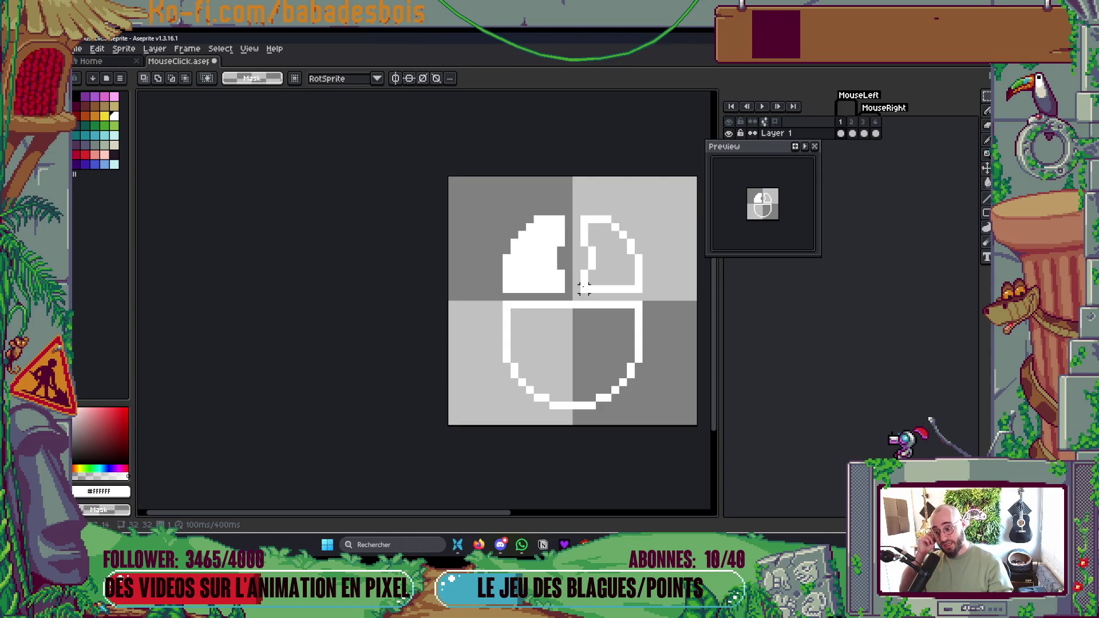
- Nudge the right half of the mouse icon one pixel left
drag(599, 305, 553, 311)
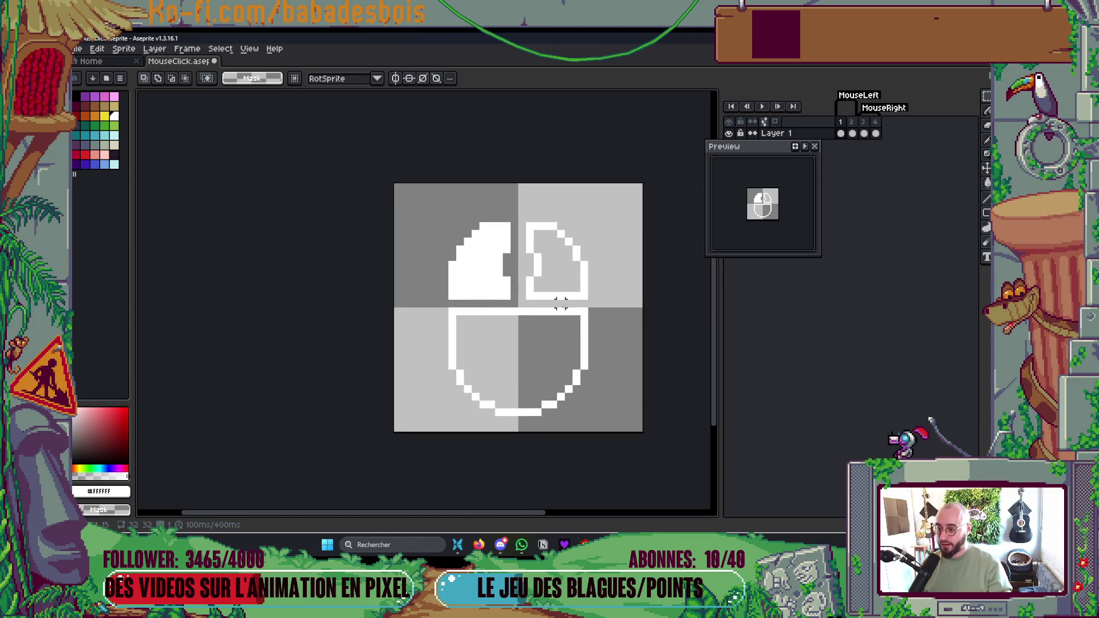
drag(522, 225, 635, 426)
key(Left)
key(ctrl+d)
drag(643, 389, 631, 384)
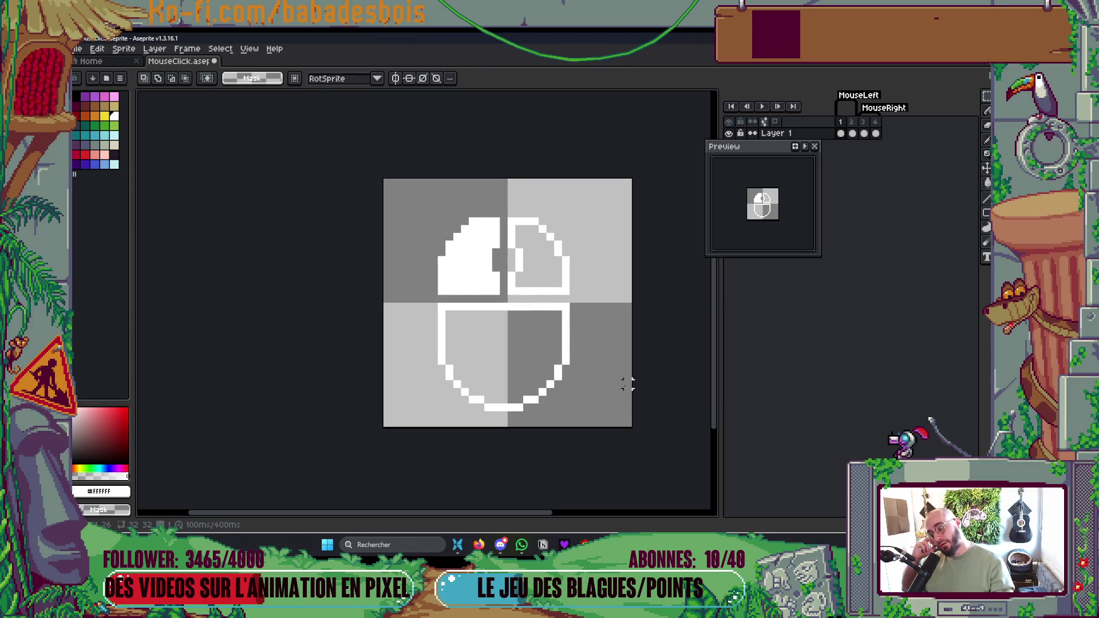
- Select the top button area for a transform, then drop the selection
mouse_move(419, 221)
mouse_down()
mouse_move(563, 263)
mouse_move(604, 288)
mouse_up()
key(ctrl+t)
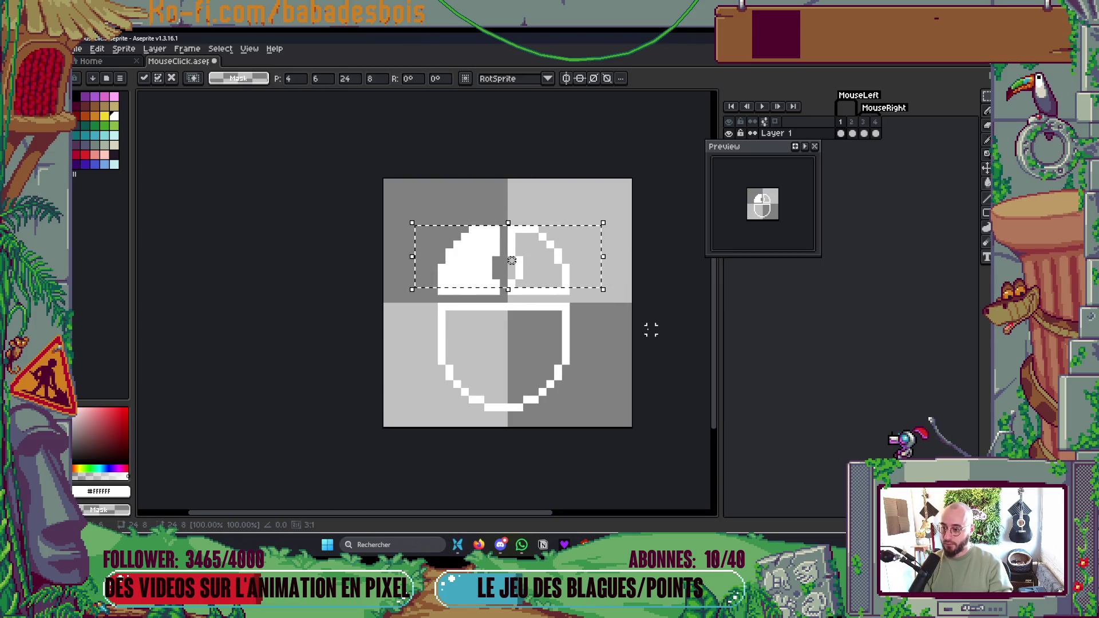
click(643, 328)
mouse_move(439, 205)
mouse_down()
mouse_move(555, 226)
mouse_move(582, 253)
mouse_up()
click(620, 259)
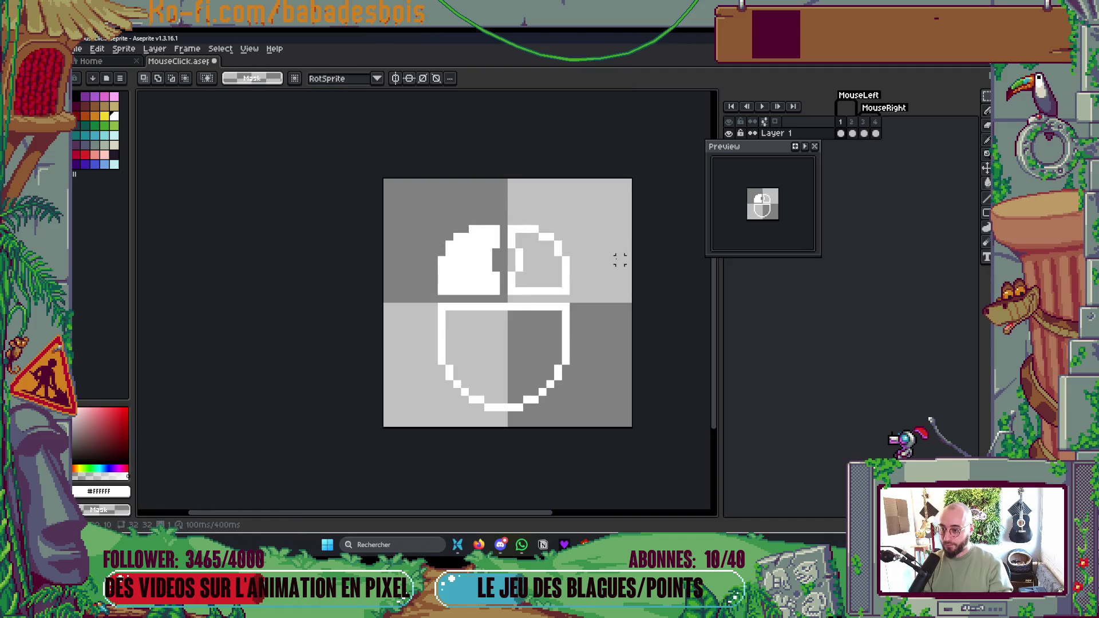
- Shift the left button area one pixel right
drag(381, 200, 495, 421)
key(ctrl+d)
mouse_move(408, 227)
mouse_down()
mouse_move(479, 359)
mouse_move(479, 417)
mouse_move(467, 418)
mouse_move(479, 420)
mouse_up()
key(Right)
key(ctrl+d)
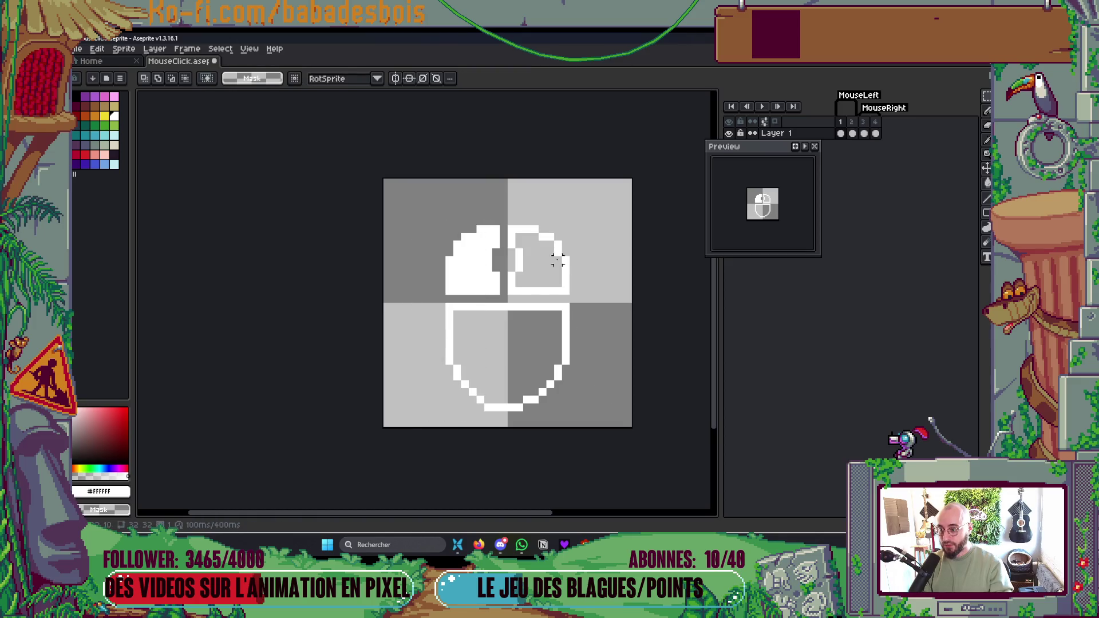
- Move the right half one more pixel left and clear the selection
mouse_move(529, 216)
mouse_down()
mouse_move(613, 336)
mouse_move(626, 406)
mouse_up()
key(Left)
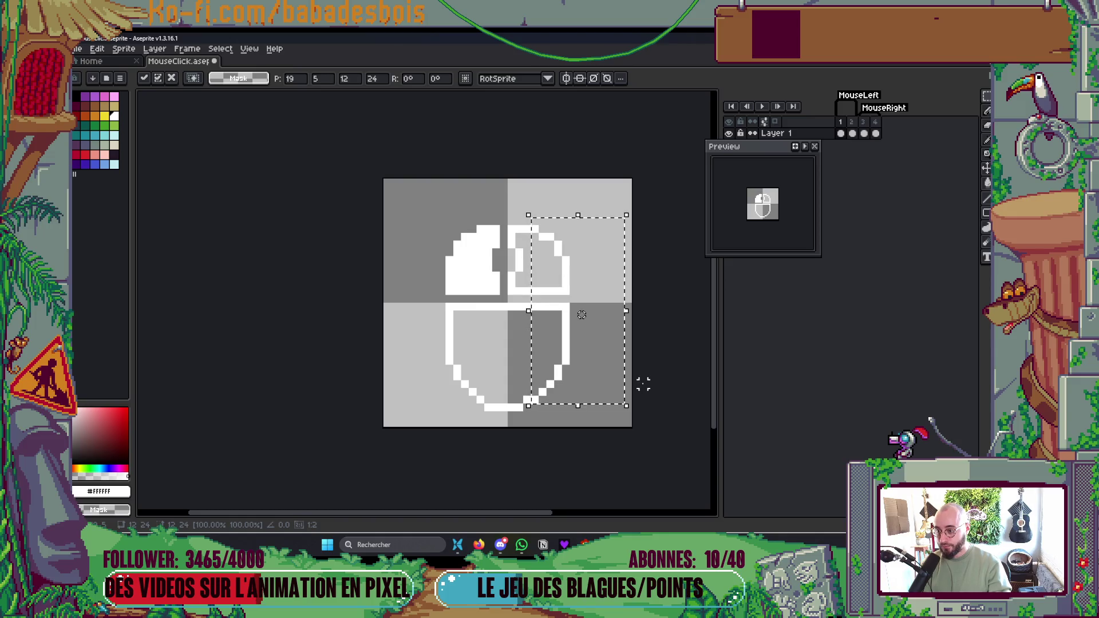
key(ctrl+d)
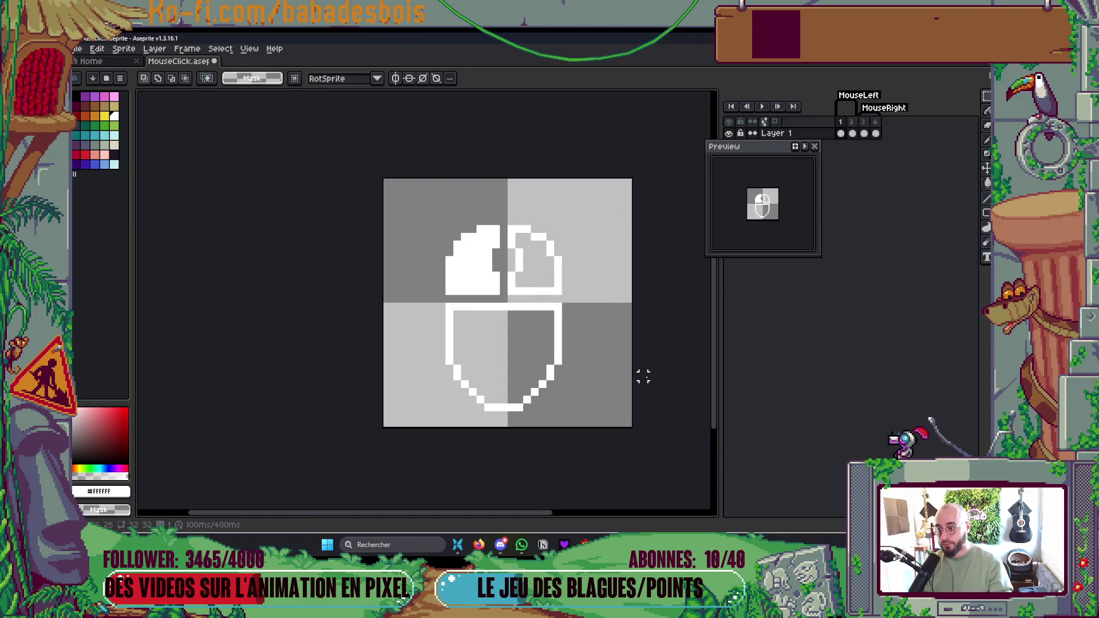
drag(418, 204, 582, 326)
key(ctrl+d)
scroll(617, 351, down, 1)
scroll(617, 350, down, 3)
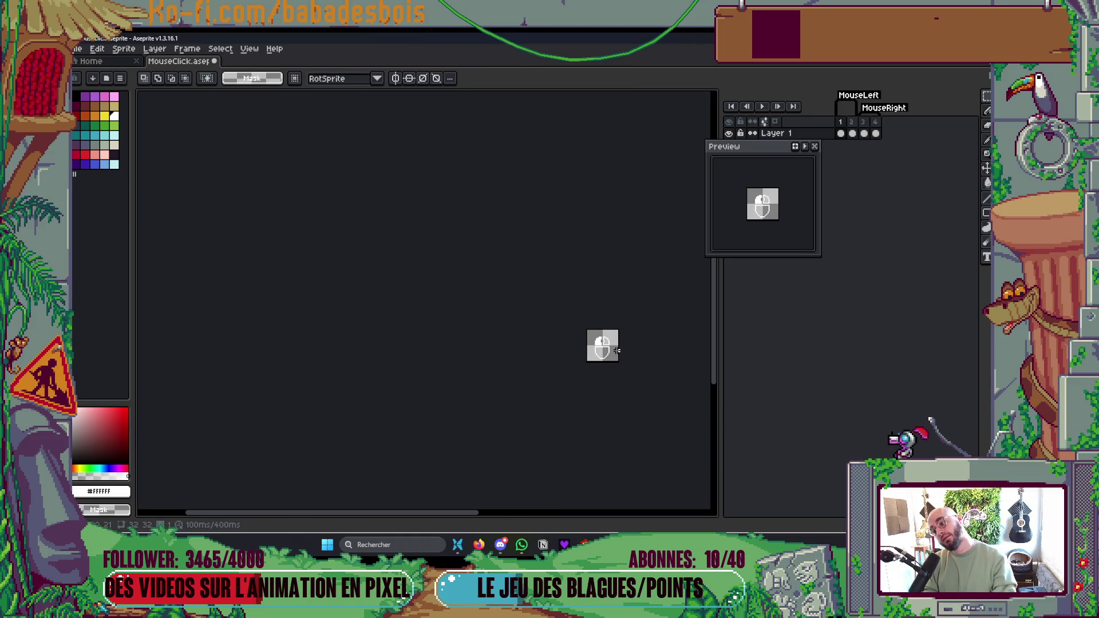
scroll(614, 346, up, 3)
scroll(613, 344, up, 2)
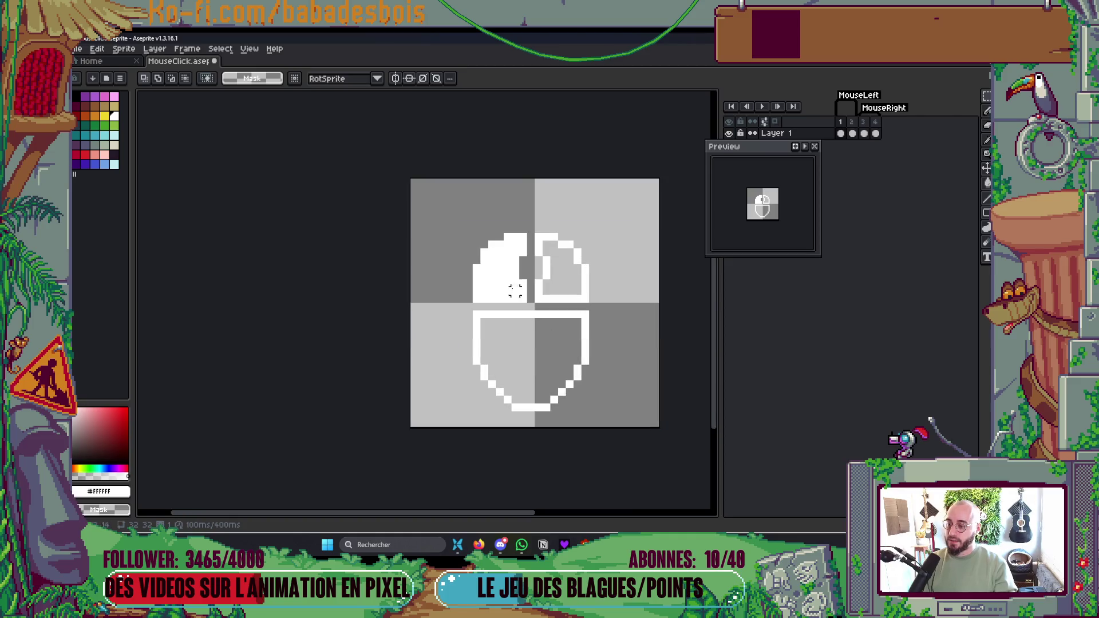
- Place the mouse at the canvas's top-left on frames 1 and 2, and add a white left-button pixel
mouse_move(474, 235)
mouse_down()
mouse_move(564, 338)
mouse_move(592, 408)
mouse_move(510, 327)
mouse_up()
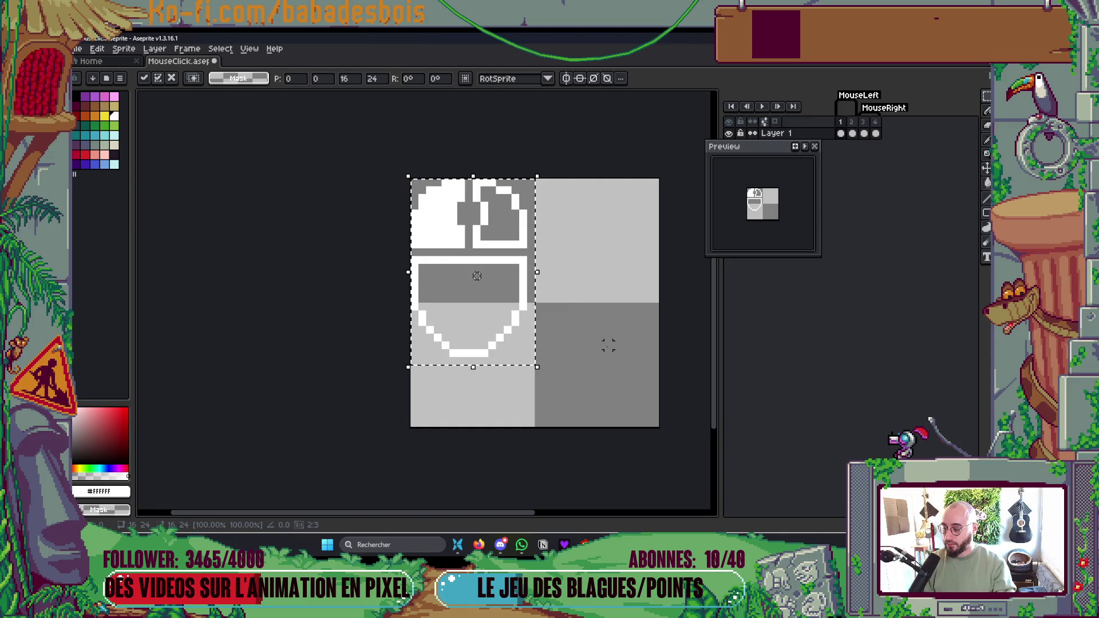
key(ctrl+d)
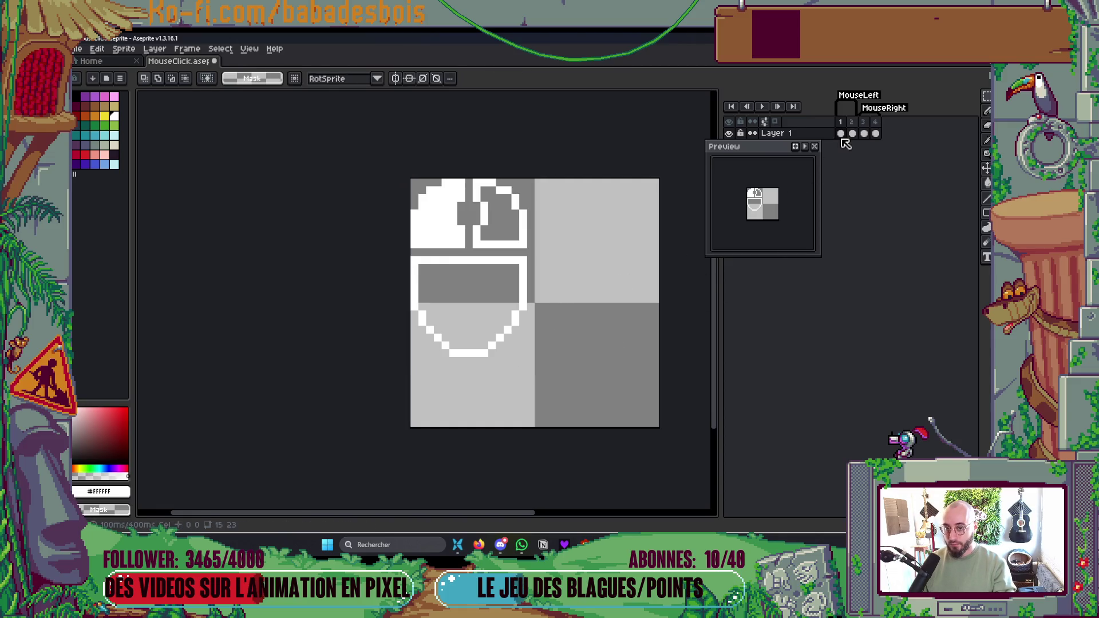
click(852, 133)
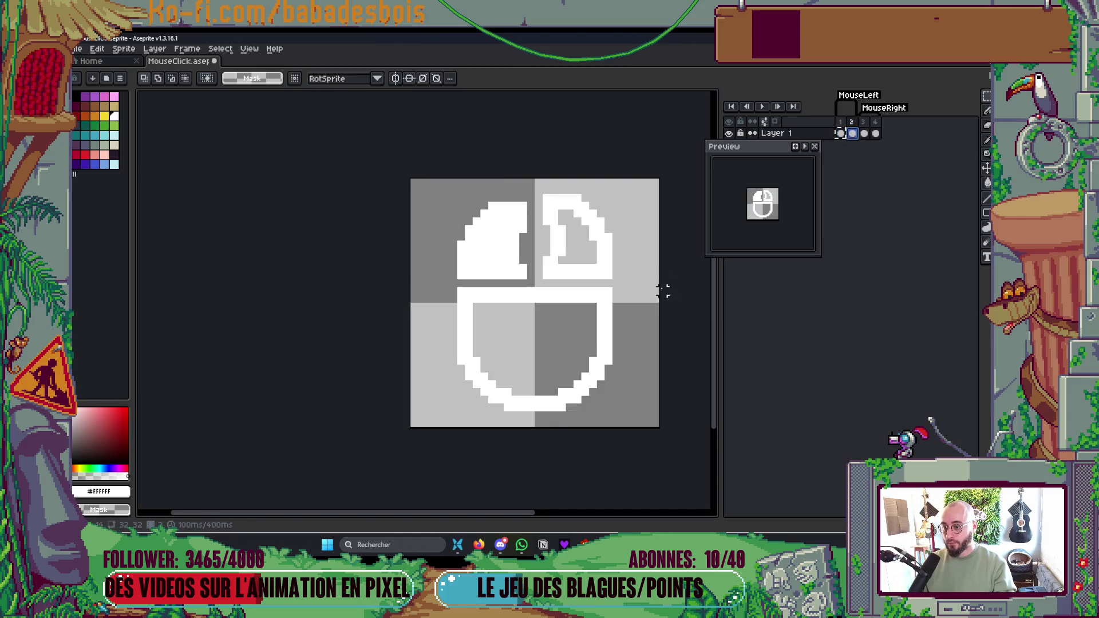
key(ctrl+z)
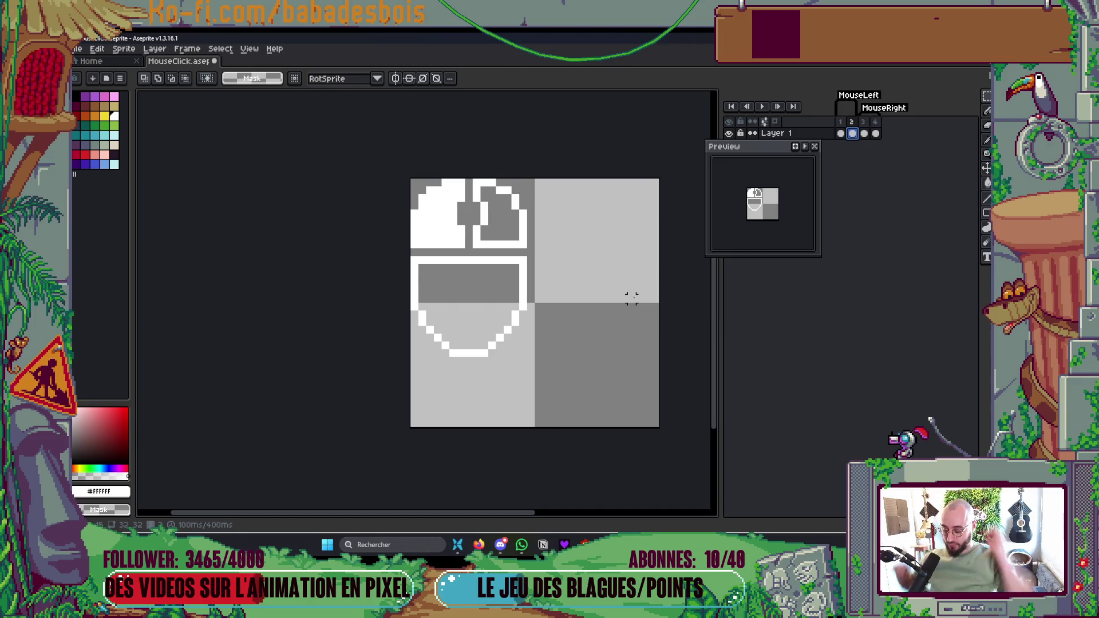
key(b)
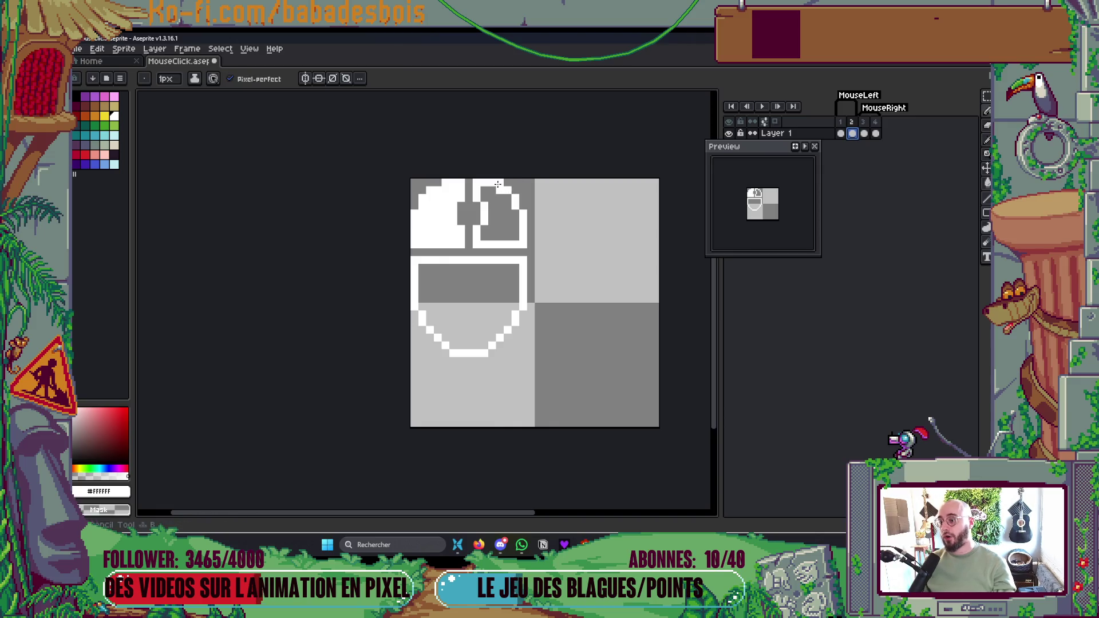
click(437, 182)
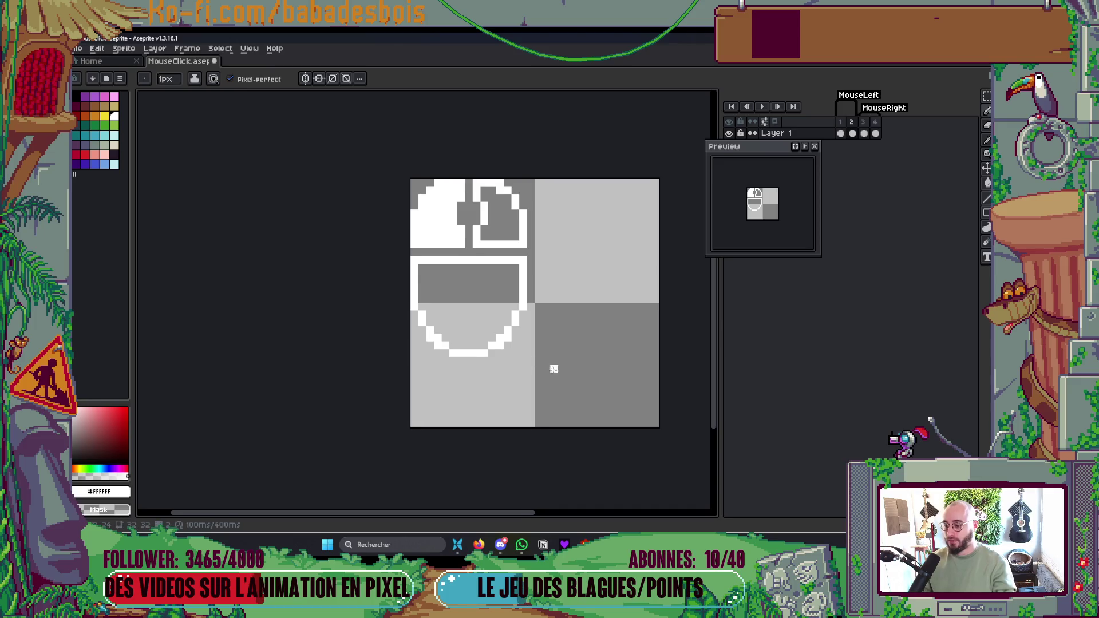
- Redraw the body's bottom edge one pixel lower and the curve's bottom row one pixel higher, then save
scroll(560, 360, down, 2)
scroll(561, 359, down, 2)
scroll(539, 332, up, 6)
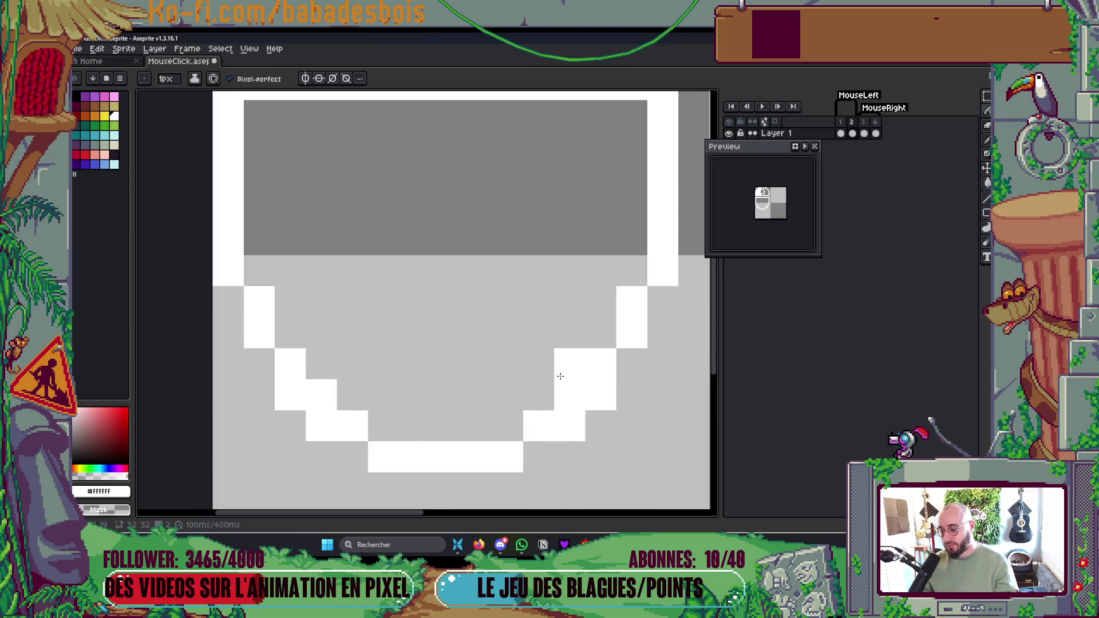
scroll(321, 387, down, 6)
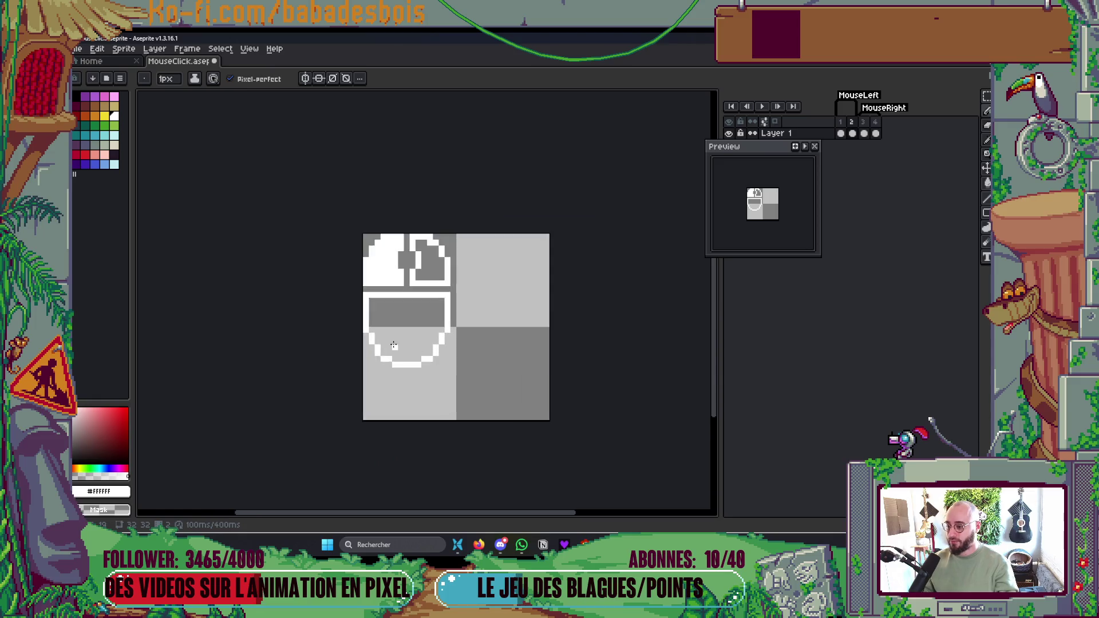
scroll(378, 375, up, 4)
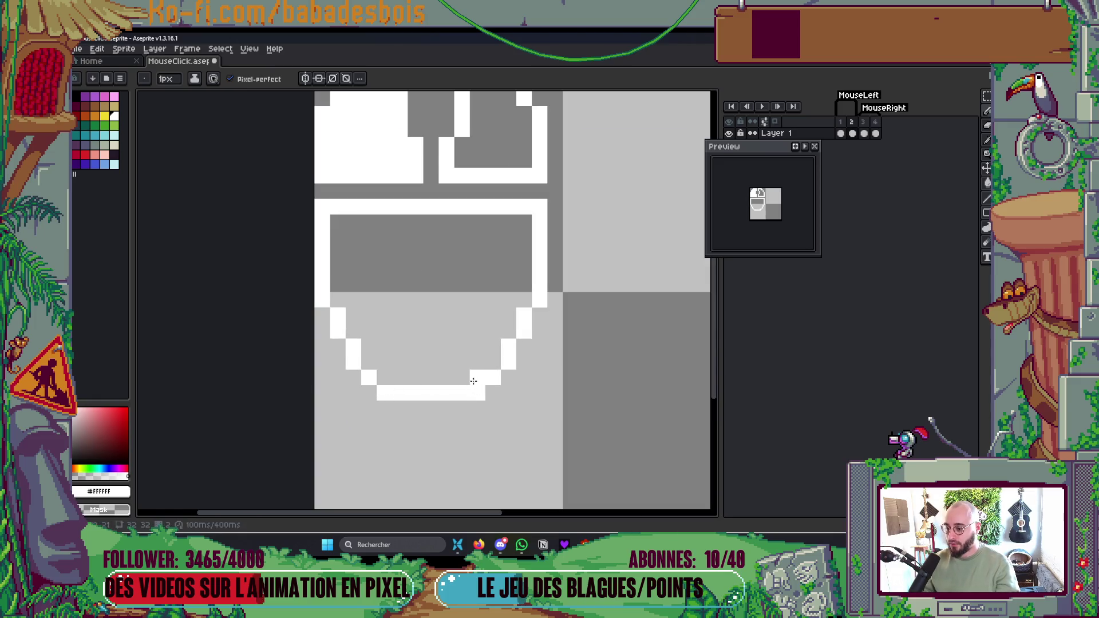
scroll(498, 336, down, 3)
scroll(497, 337, down, 3)
scroll(504, 339, up, 7)
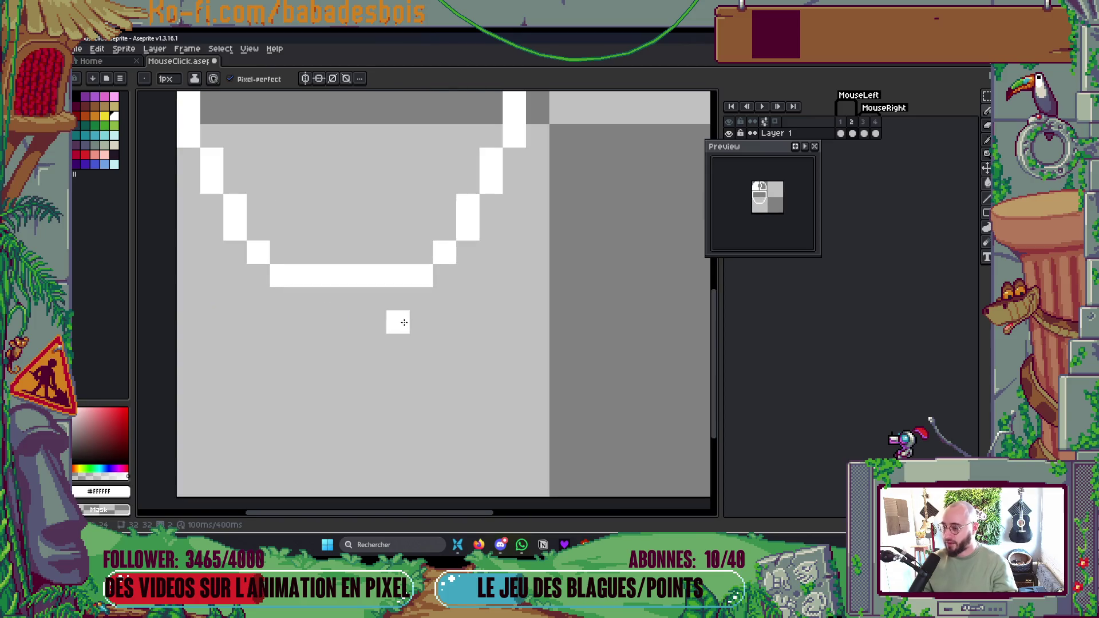
mouse_move(326, 301)
mouse_down()
mouse_move(378, 299)
mouse_move(372, 276)
mouse_move(307, 276)
mouse_up()
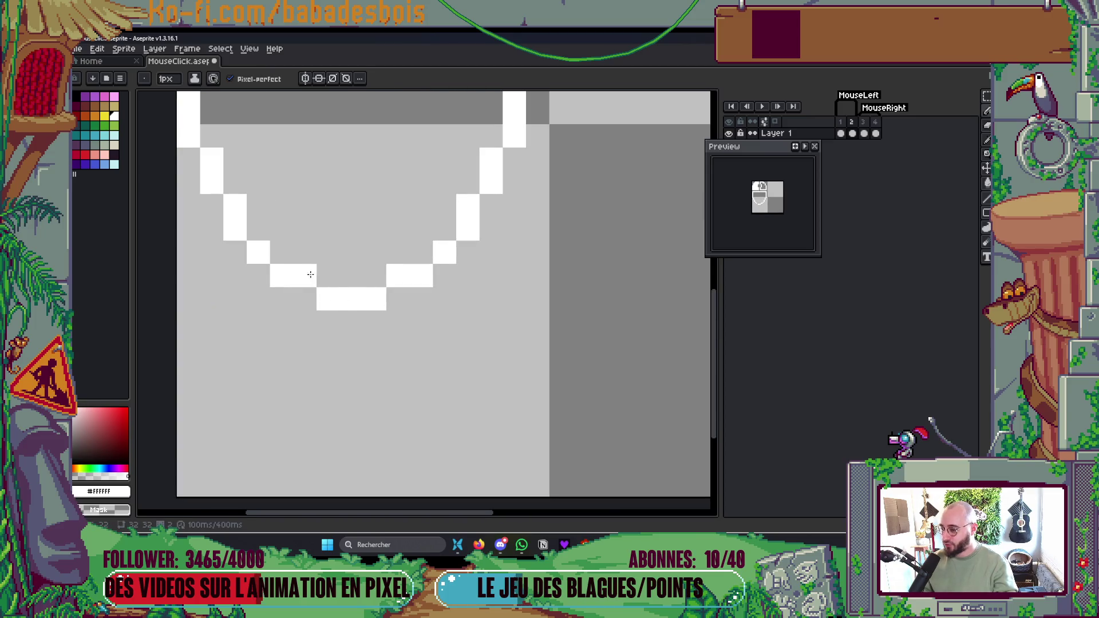
scroll(438, 349, down, 5)
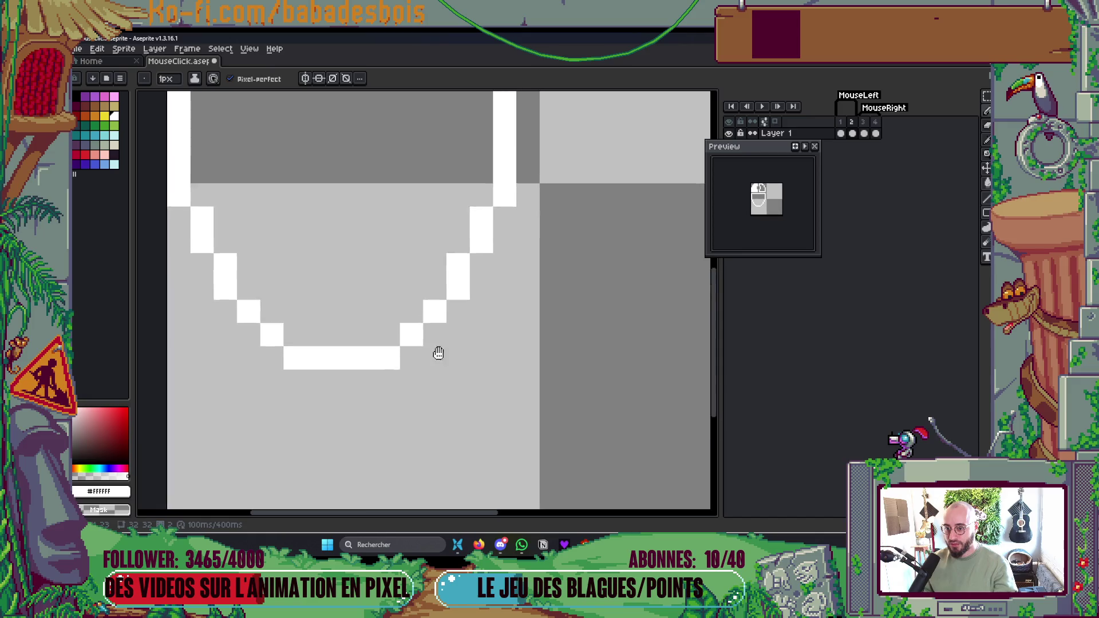
scroll(489, 338, up, 8)
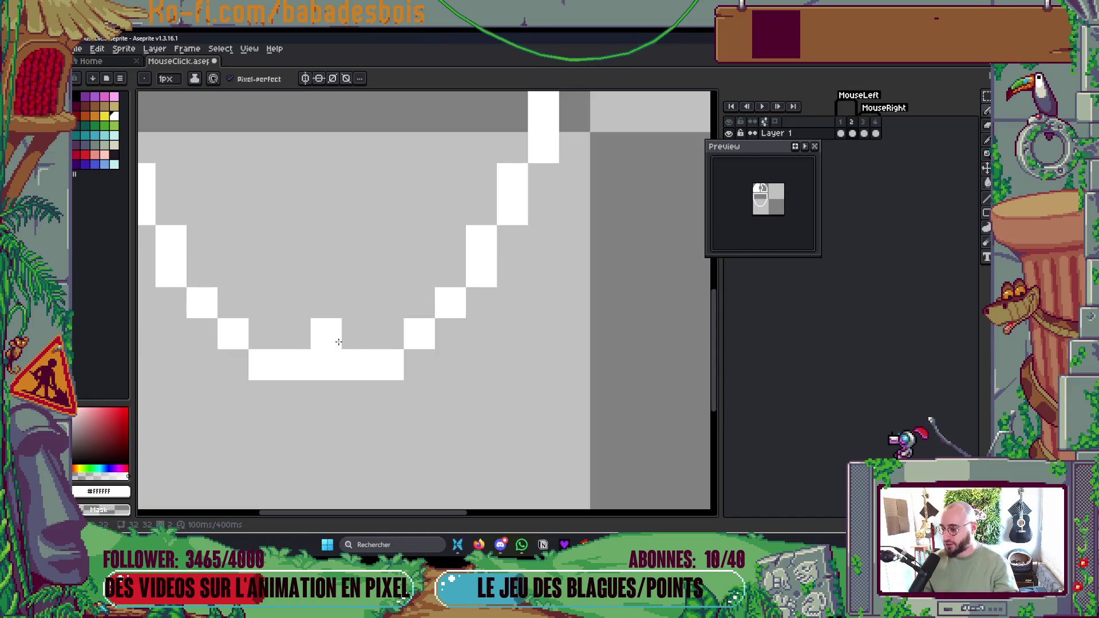
mouse_move(263, 336)
mouse_down()
mouse_move(373, 328)
mouse_move(233, 358)
mouse_up()
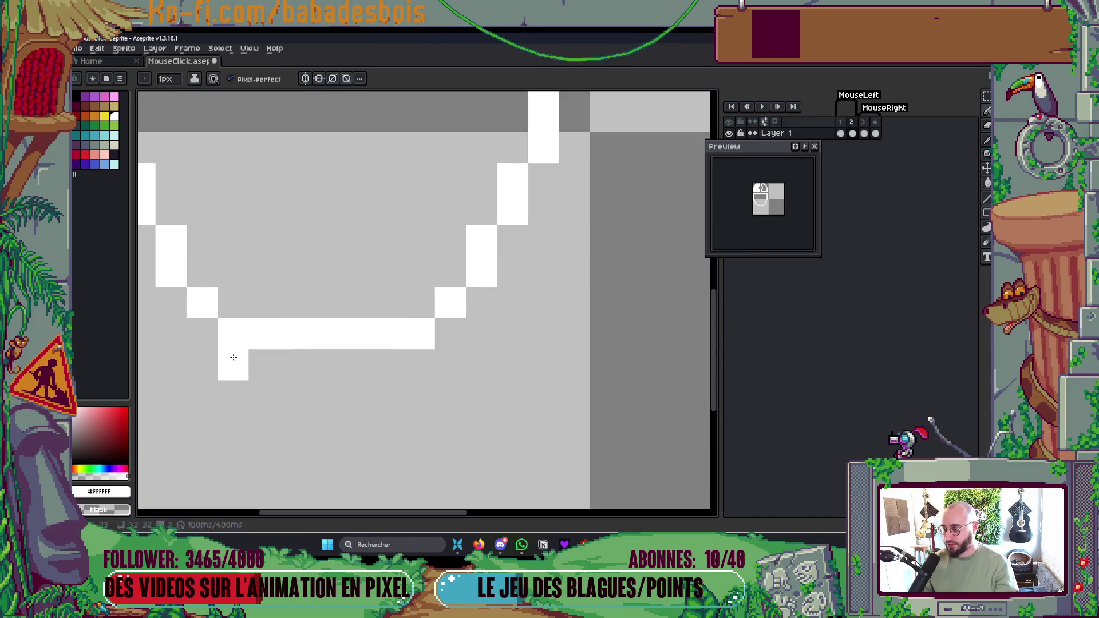
scroll(203, 273, down, 6)
key(ctrl+s)
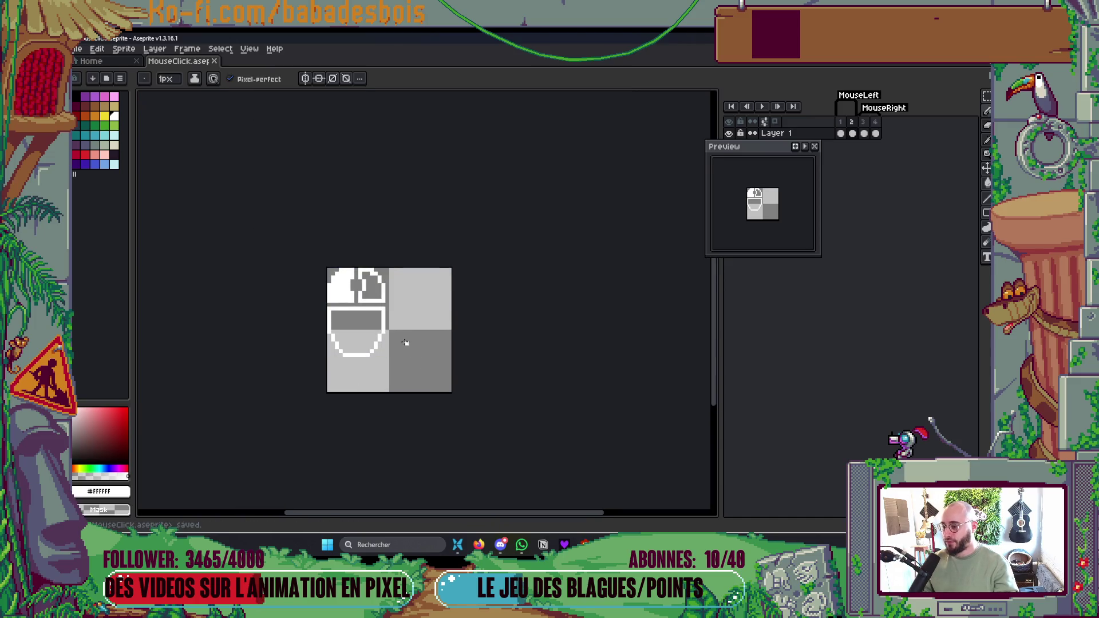
- Raise the right end of the bottom curve, erase its left end pixel, and save
scroll(348, 352, up, 4)
mouse_move(403, 377)
mouse_down()
mouse_move(420, 363)
mouse_move(420, 372)
mouse_up()
right_click(323, 377)
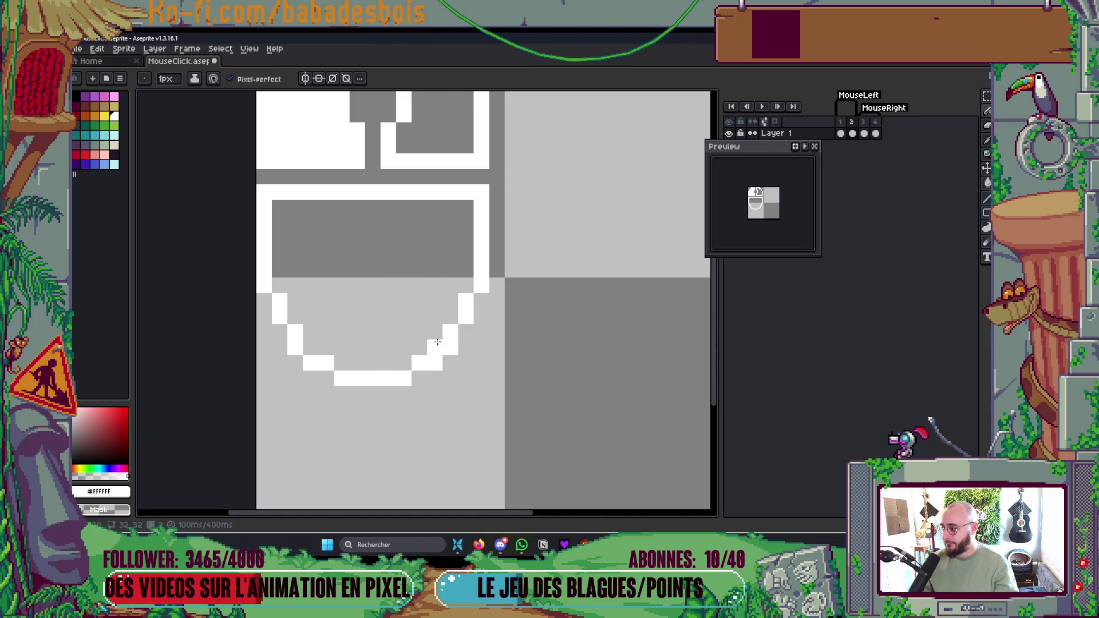
scroll(450, 344, down, 1)
scroll(450, 343, down, 1)
key(ctrl+s)
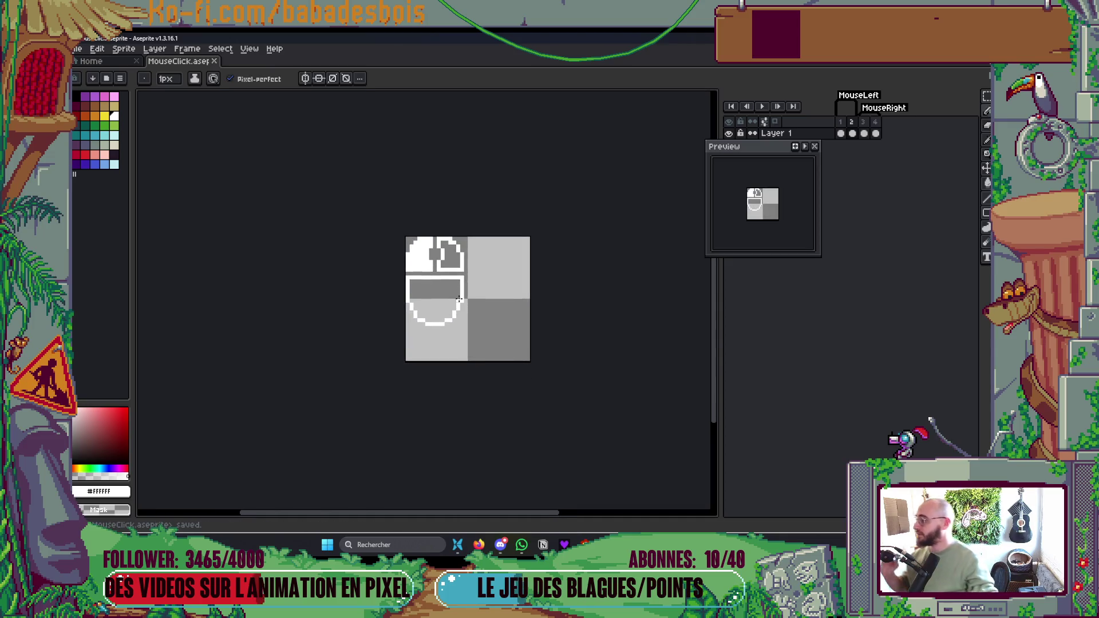
scroll(452, 289, up, 2)
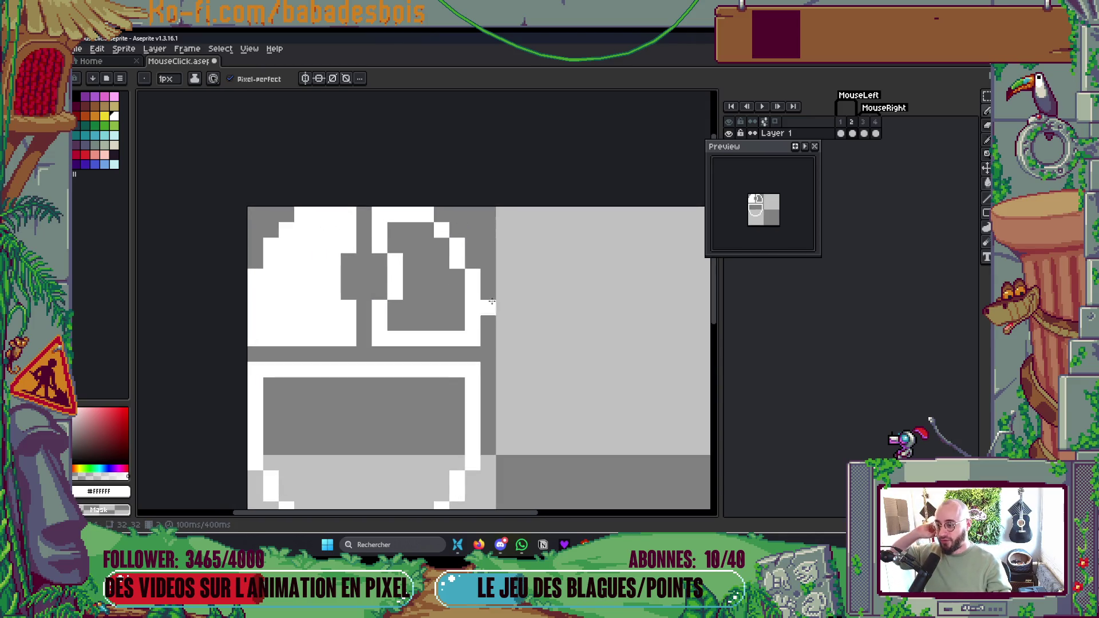
scroll(569, 319, down, 3)
key(ctrl+s)
- Compare against frame 1 and redraw frame 2's lower-right outline as a diagonal step
key(Left)
key(Right)
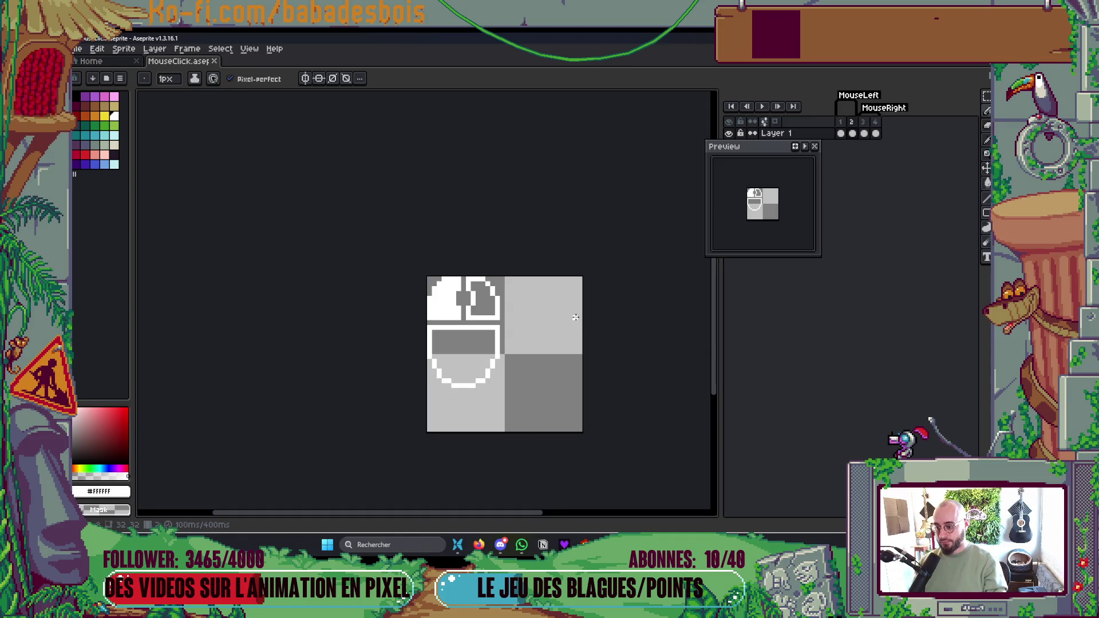
key(Left)
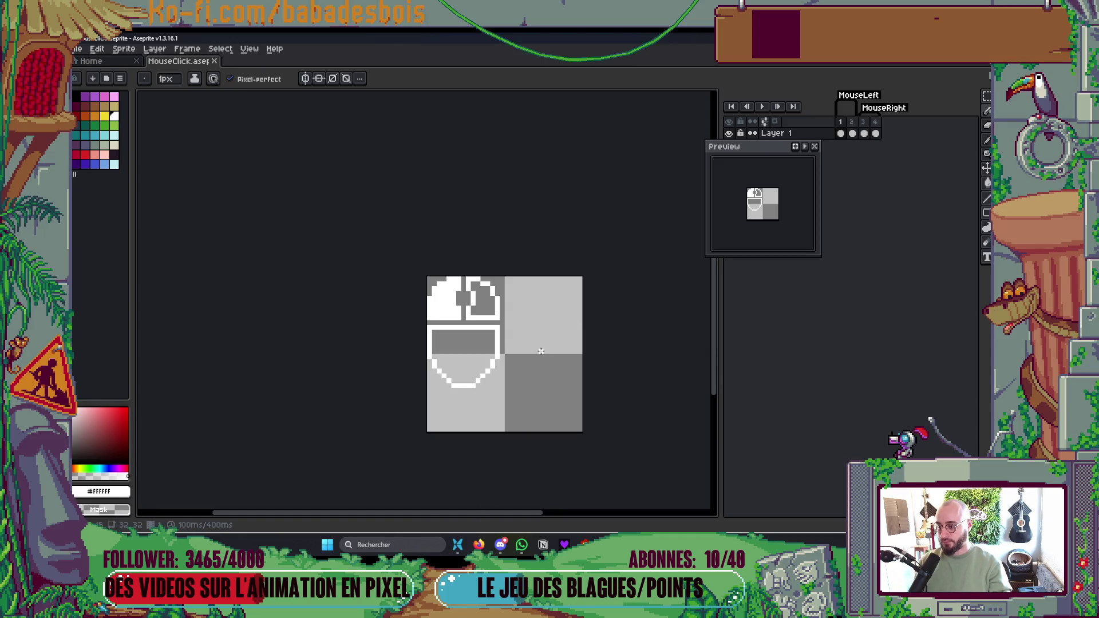
key(Right)
scroll(516, 372, up, 3)
right_click(455, 367)
click(454, 351)
right_click(470, 351)
right_click(315, 351)
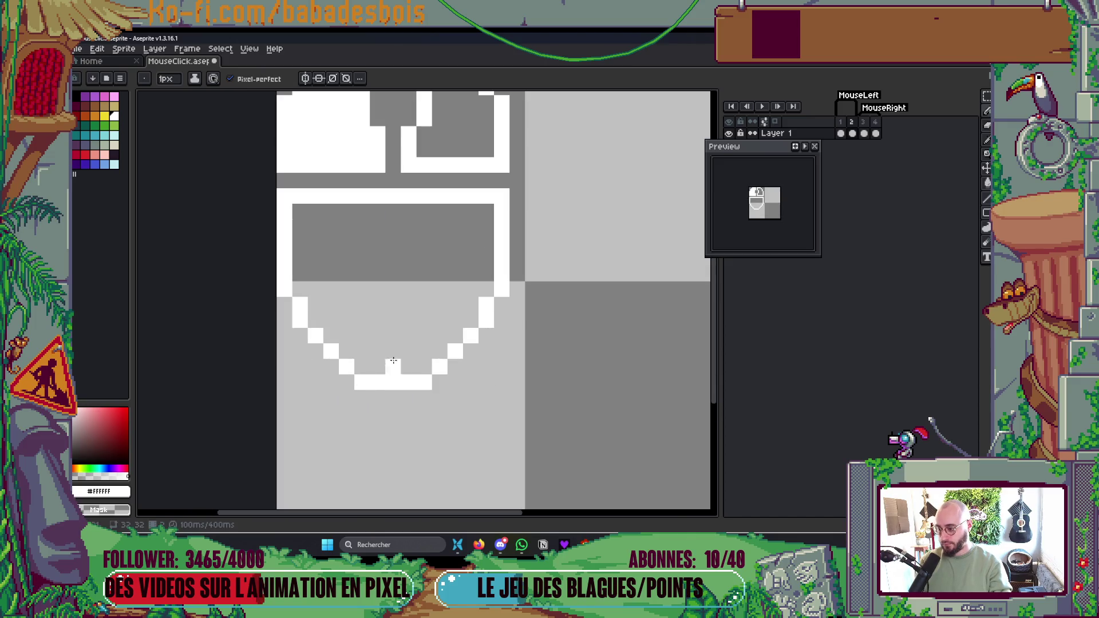
scroll(395, 361, down, 3)
key(Left)
key(Right)
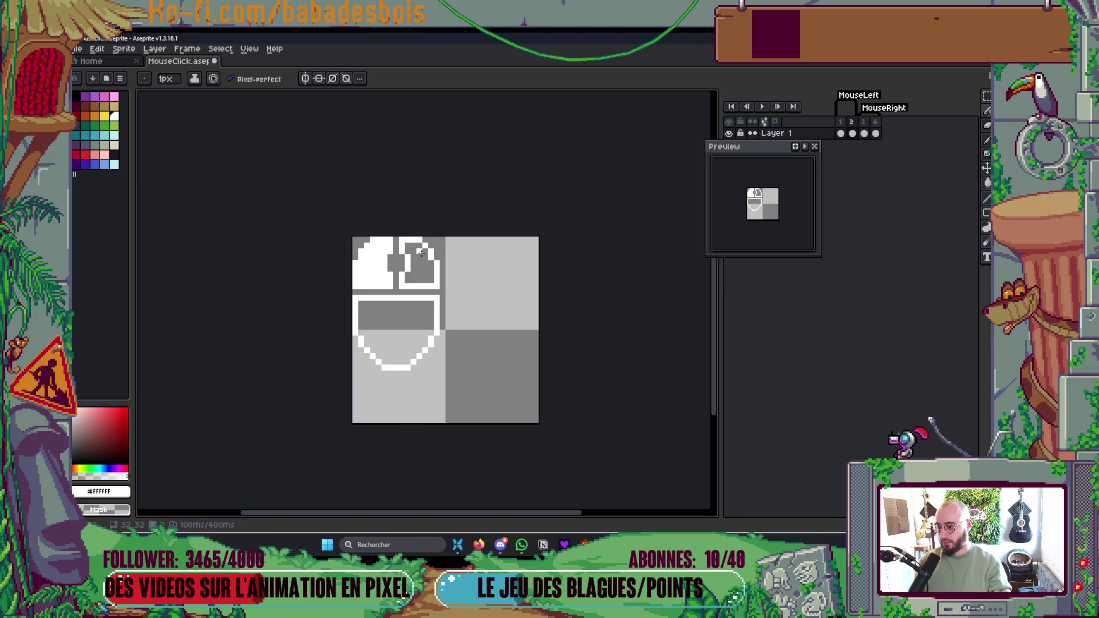
scroll(422, 254, up, 2)
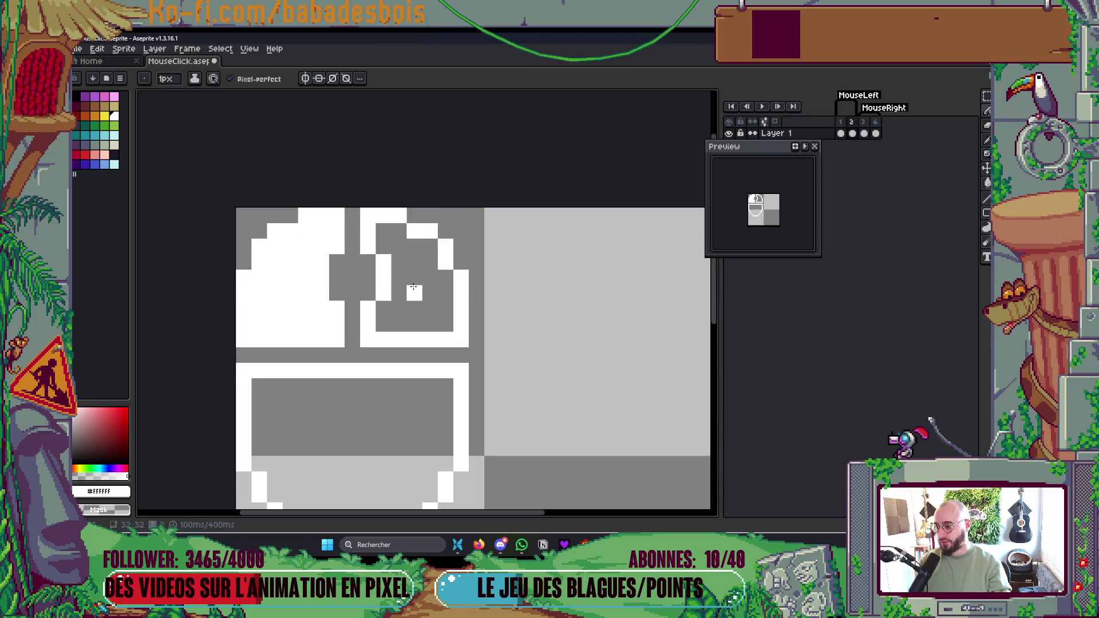
key(Left)
scroll(502, 263, down, 2)
key(Right)
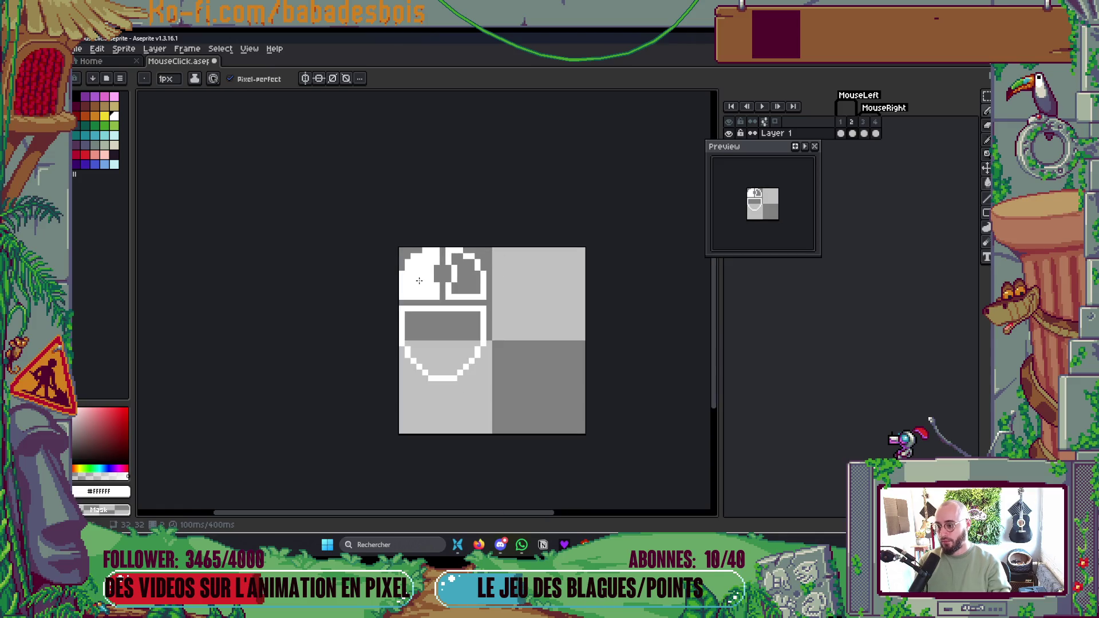
scroll(418, 277, up, 3)
- Move the top-left white button block one pixel right and one pixel down
key(m)
mouse_move(379, 206)
mouse_down()
mouse_move(428, 273)
mouse_move(491, 316)
mouse_up()
key(Right)
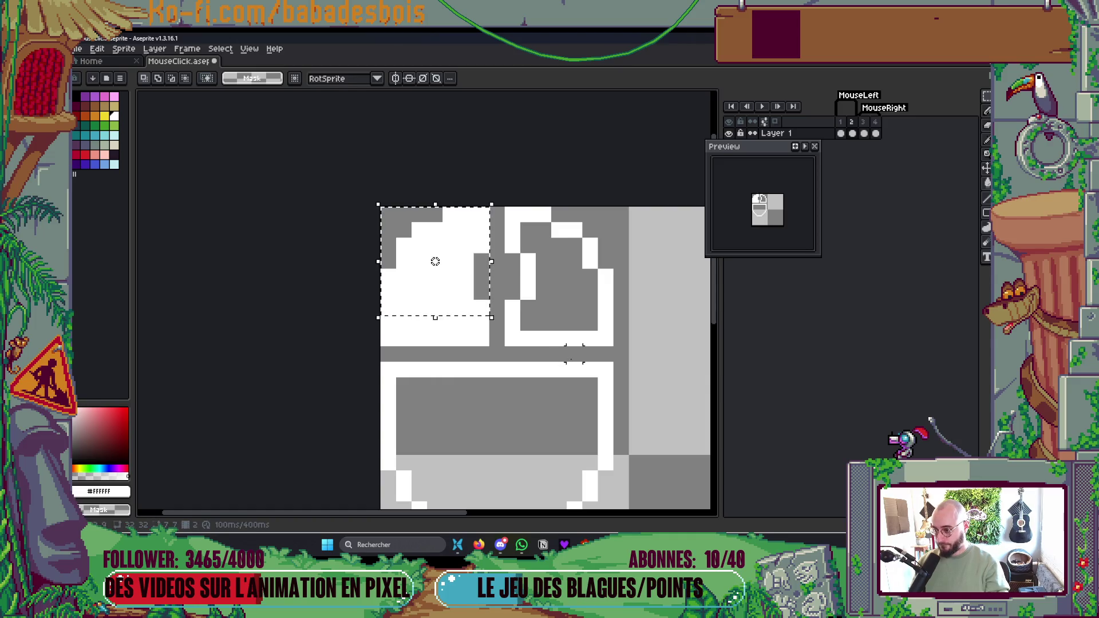
key(Down)
key(Return)
scroll(582, 364, down, 3)
scroll(593, 363, down, 1)
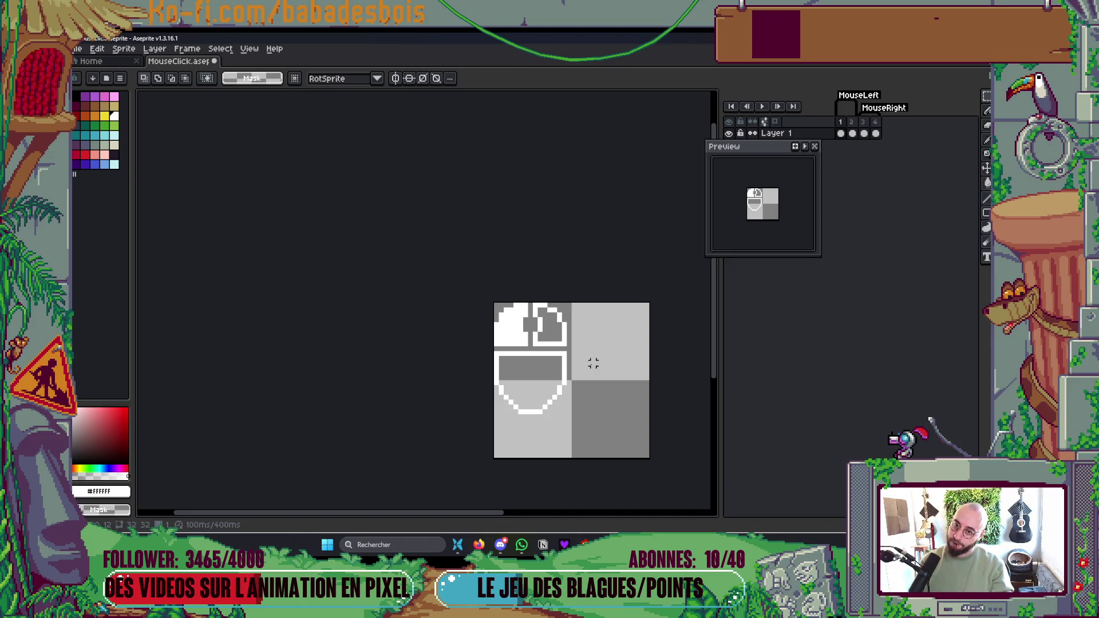
- Trim the sprite down to just the mouse, 15×23 px
key(Return)
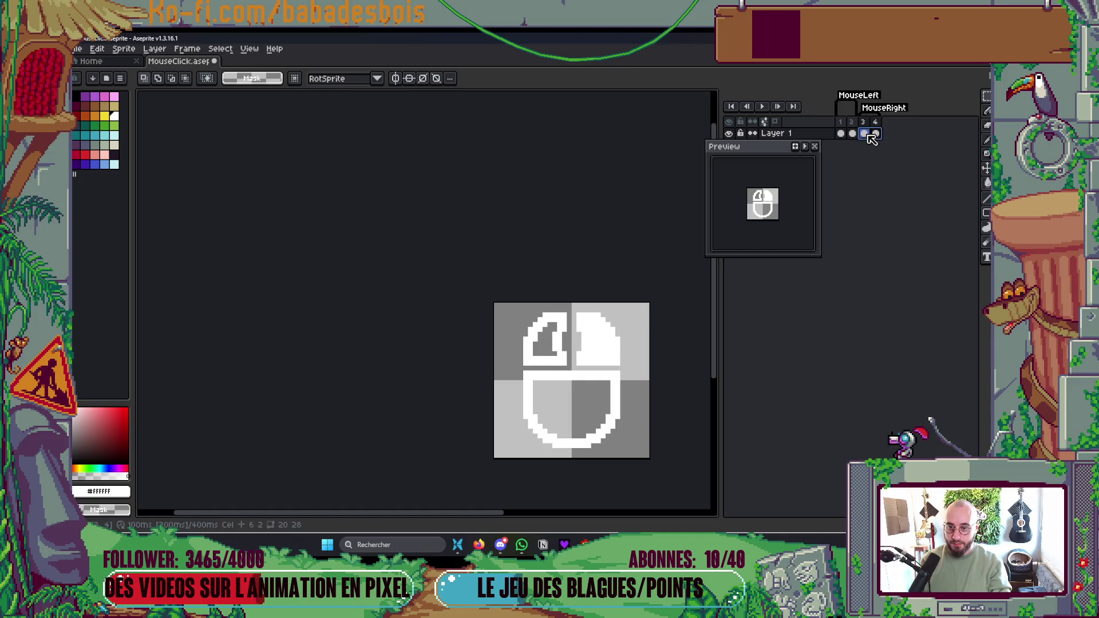
click(842, 134)
drag(841, 134, 853, 134)
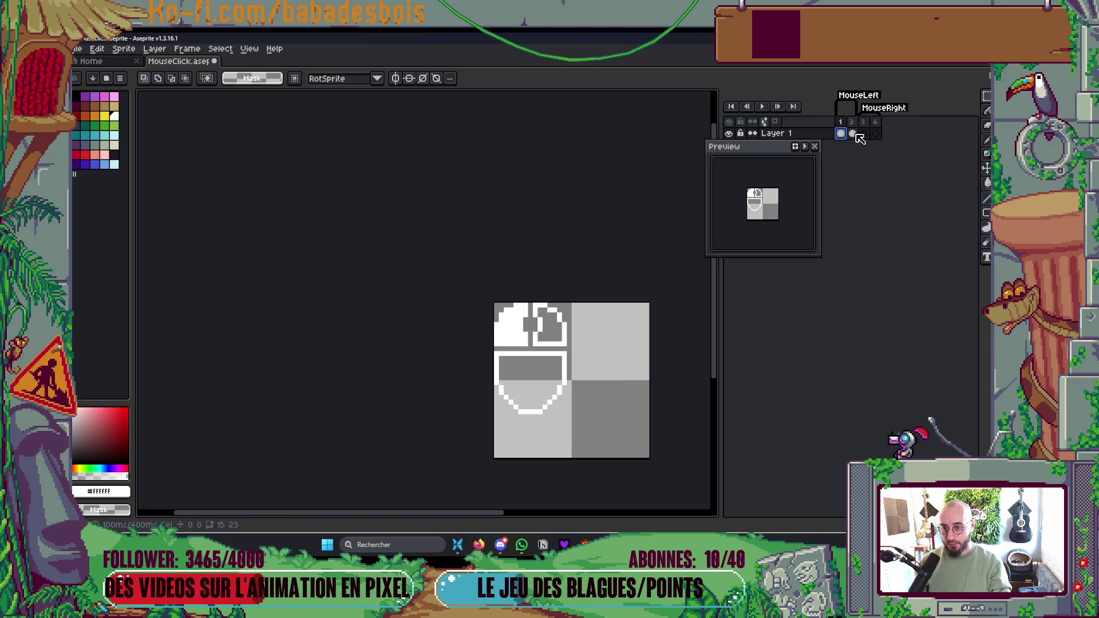
click(864, 134)
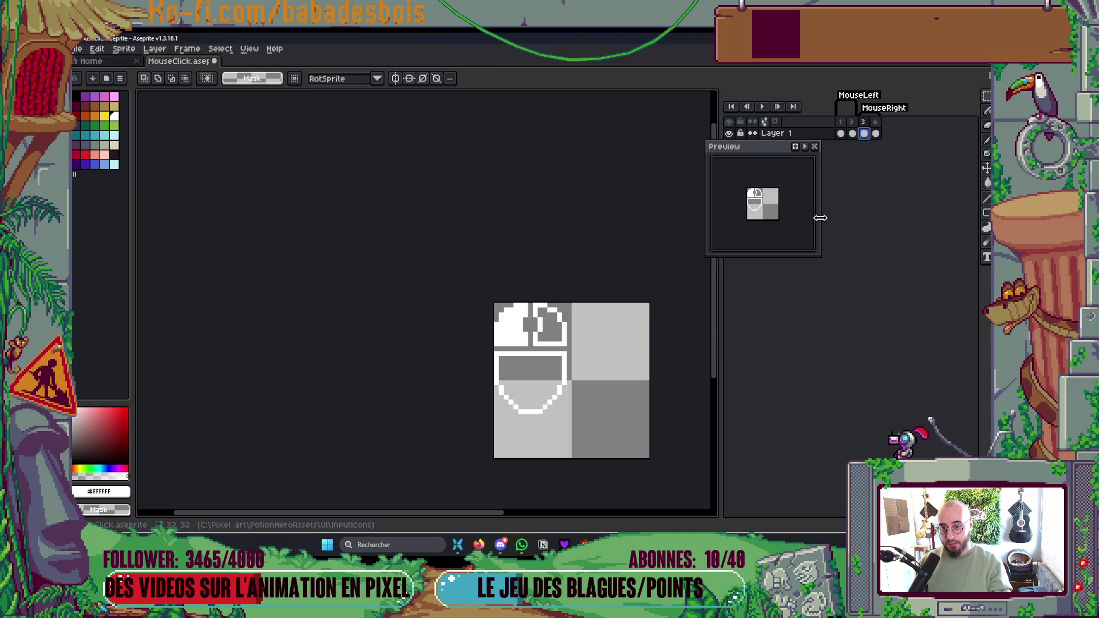
drag(657, 363, 564, 329)
click(124, 49)
click(148, 172)
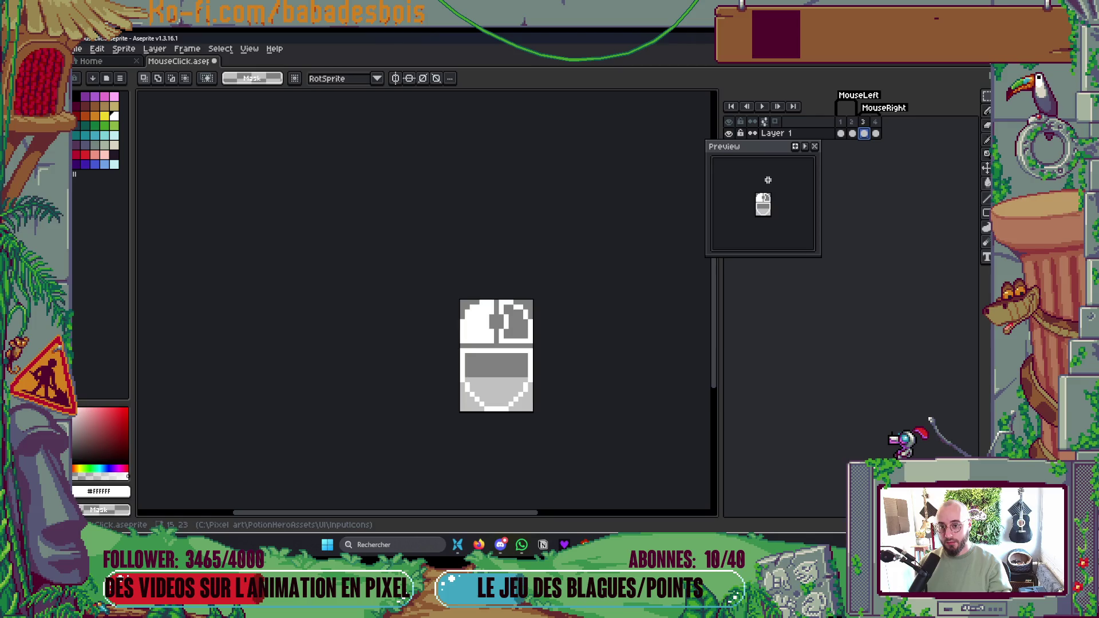
- Play the animation from frame 4 to check the click frames, then centre the sprite
click(876, 135)
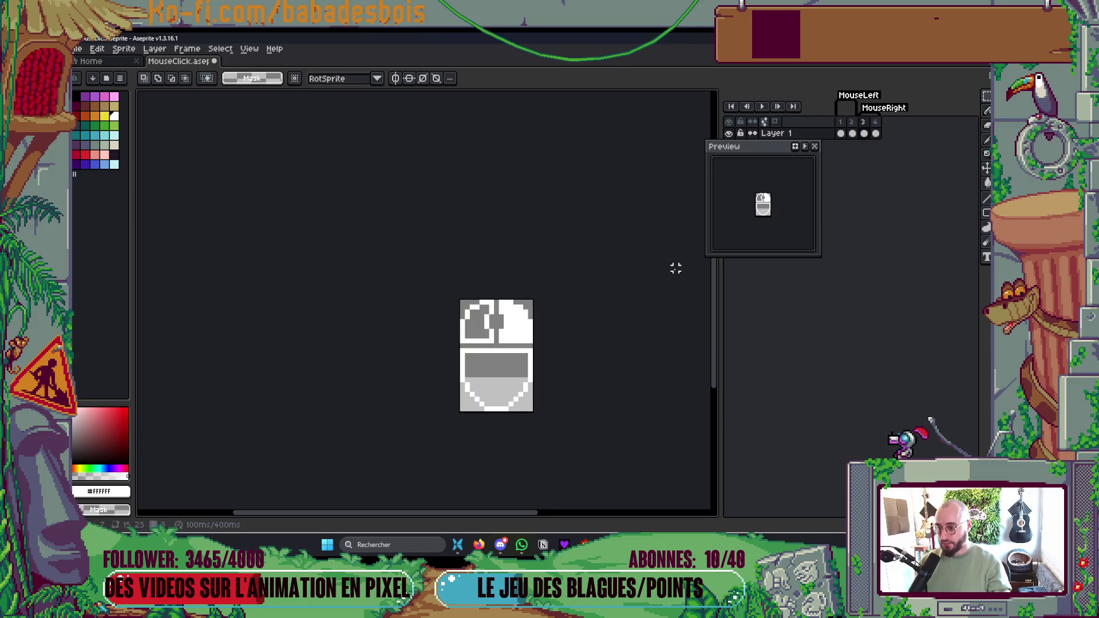
key(Return)
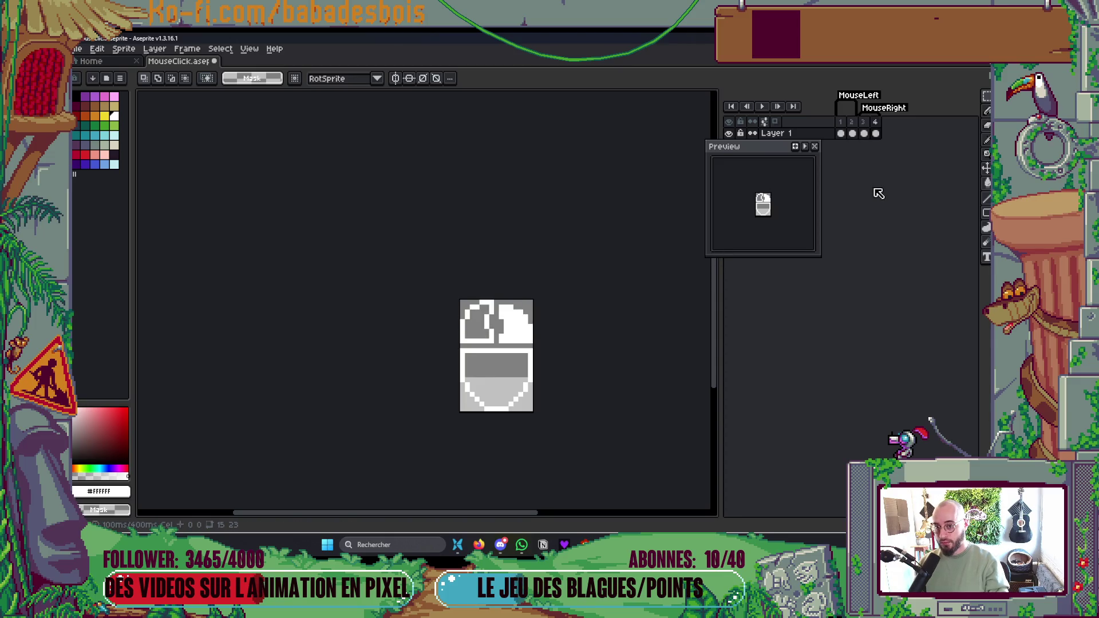
key(Return)
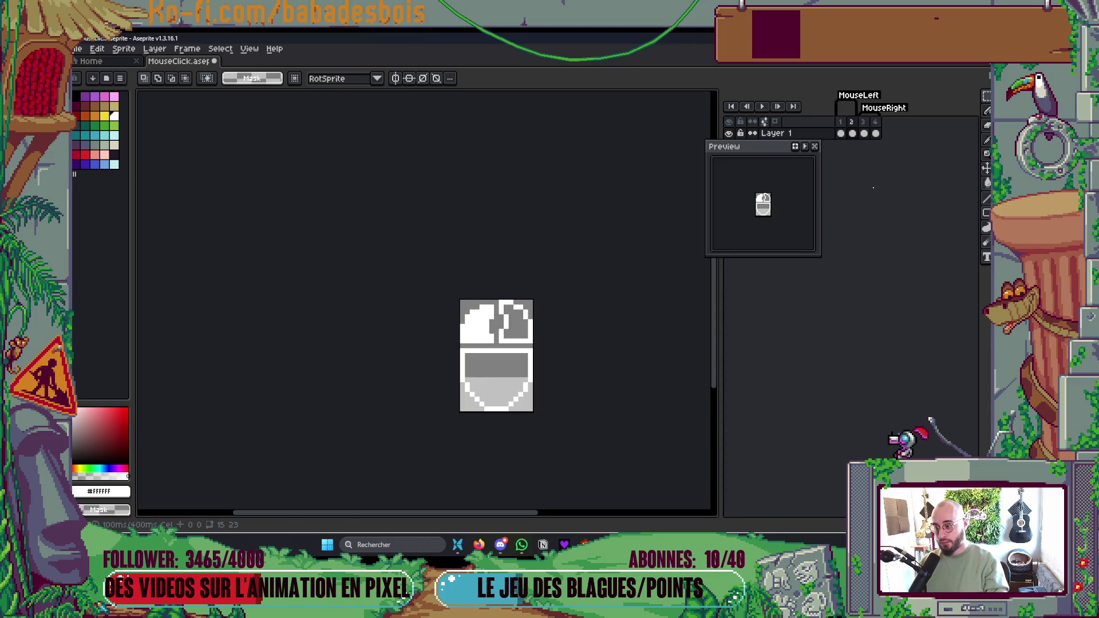
scroll(656, 277, up, 4)
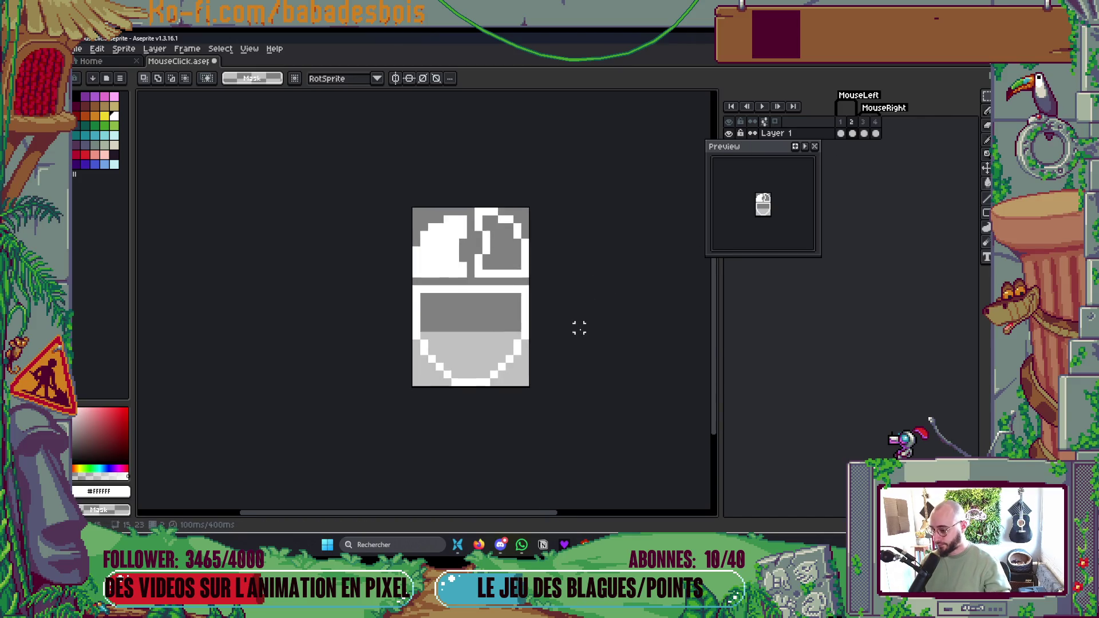
mouse_move(590, 359)
mouse_down()
mouse_move(599, 353)
mouse_move(569, 328)
mouse_move(582, 328)
mouse_up()
- Widen the canvas to 19 px by adding 2 px borders on the left and right
key(ctrl+alt+c)
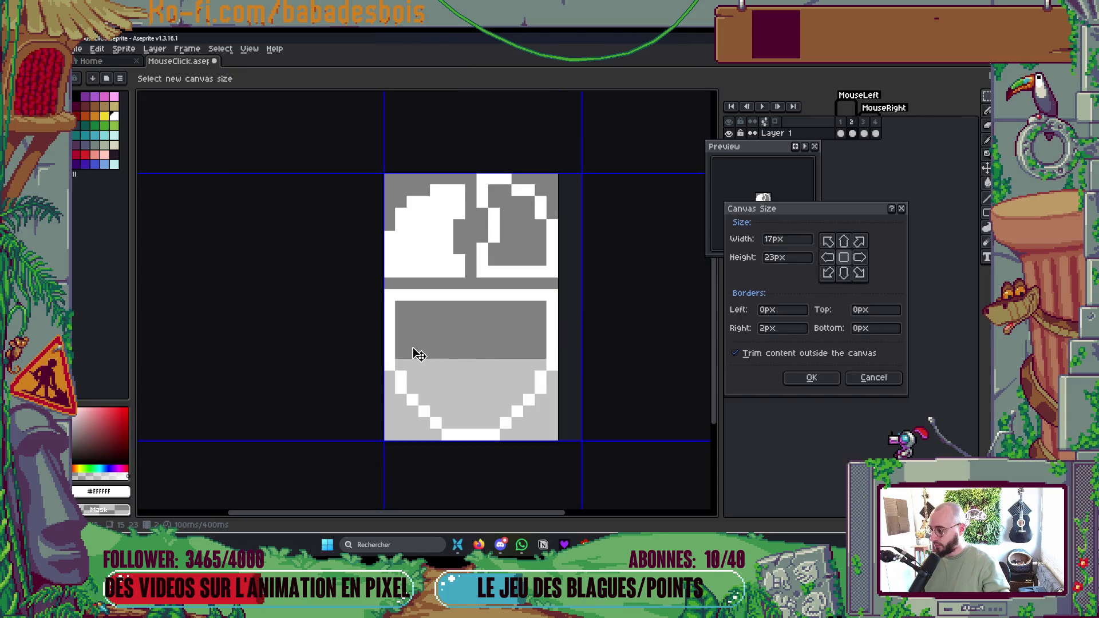
drag(382, 358, 357, 359)
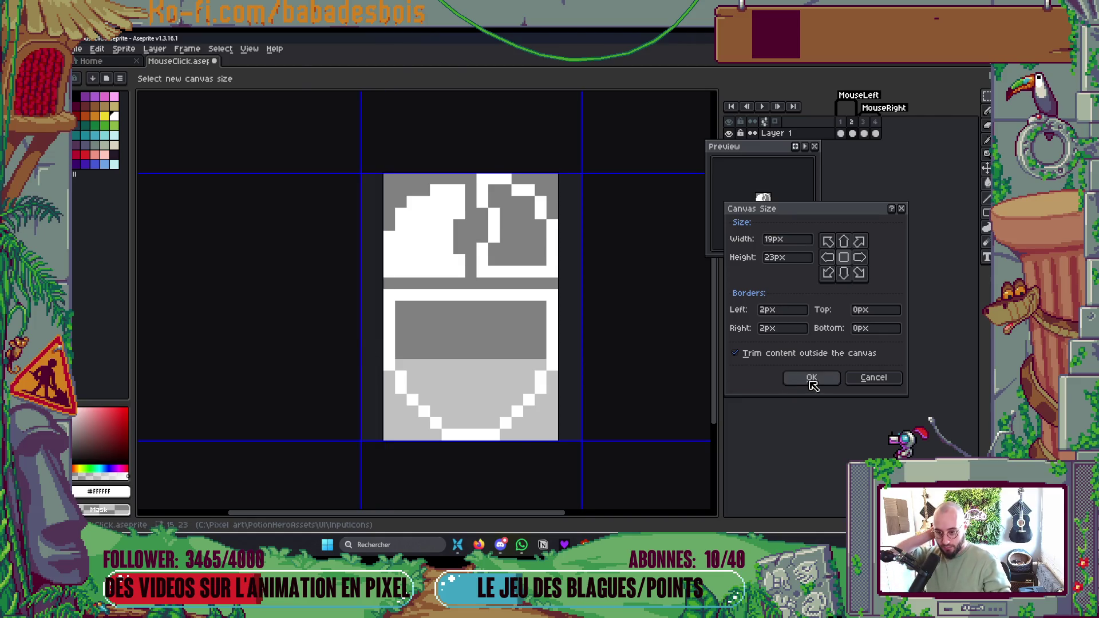
click(811, 377)
drag(618, 384, 603, 387)
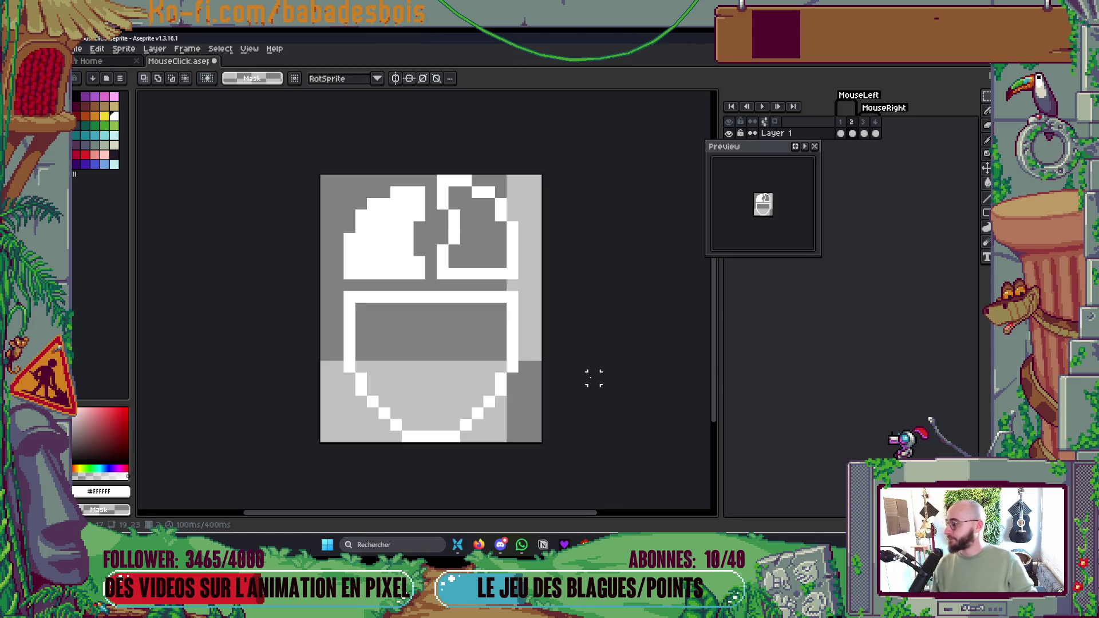
- Save the sprite and bring up export settings for the MouseLeft frames as MouseLeftClick.png at 100%
key(ctrl+s)
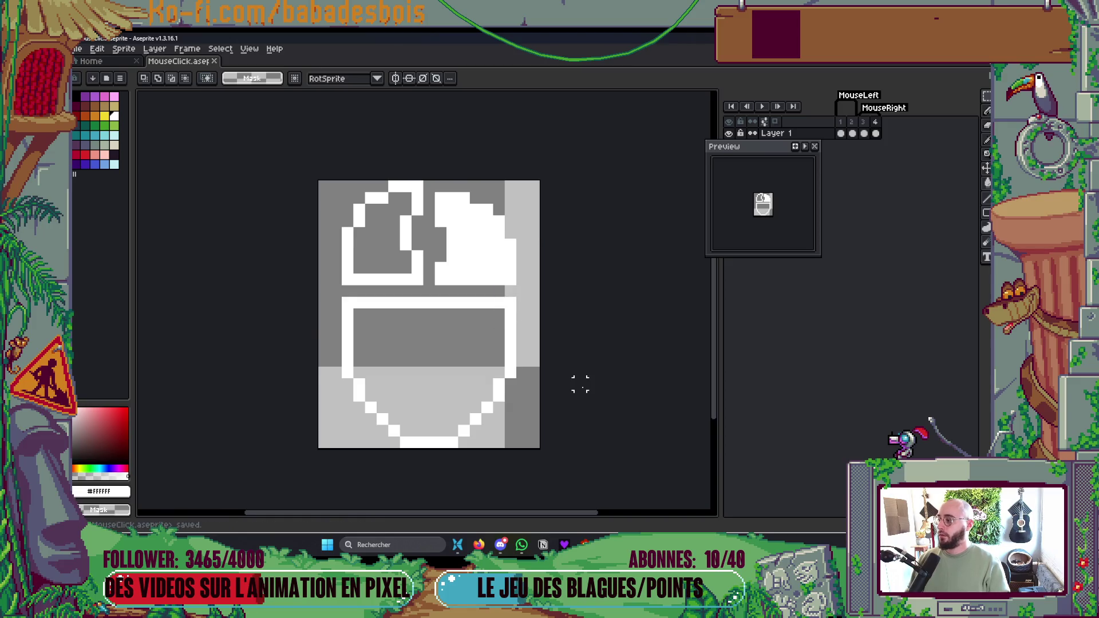
key(ctrl+alt+shift+s)
key(Return)
key(alt+Tab)
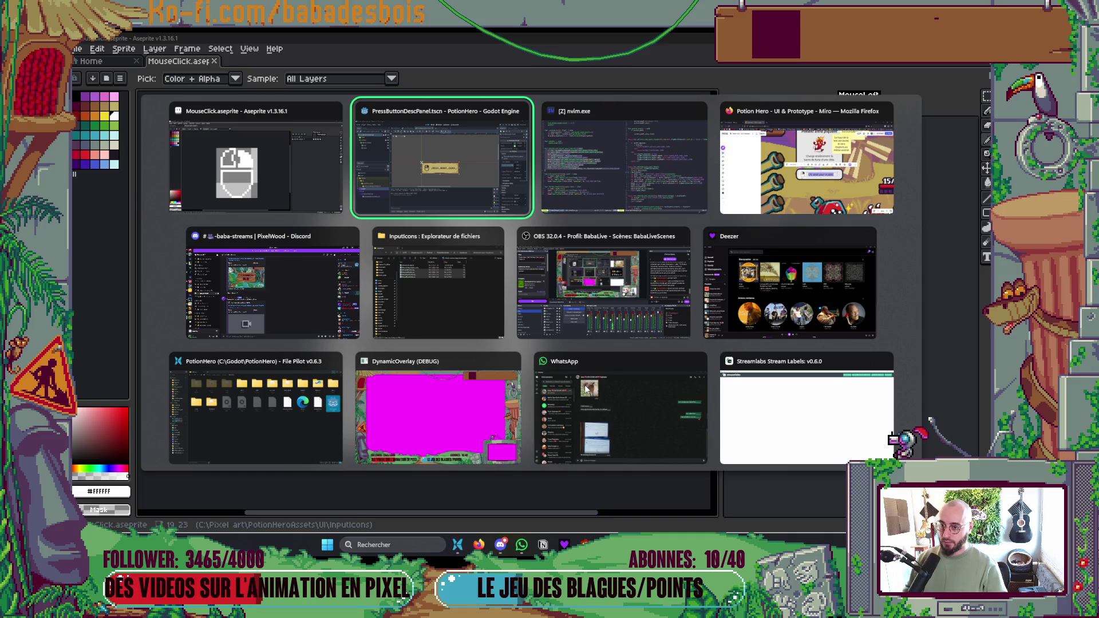
click(484, 324)
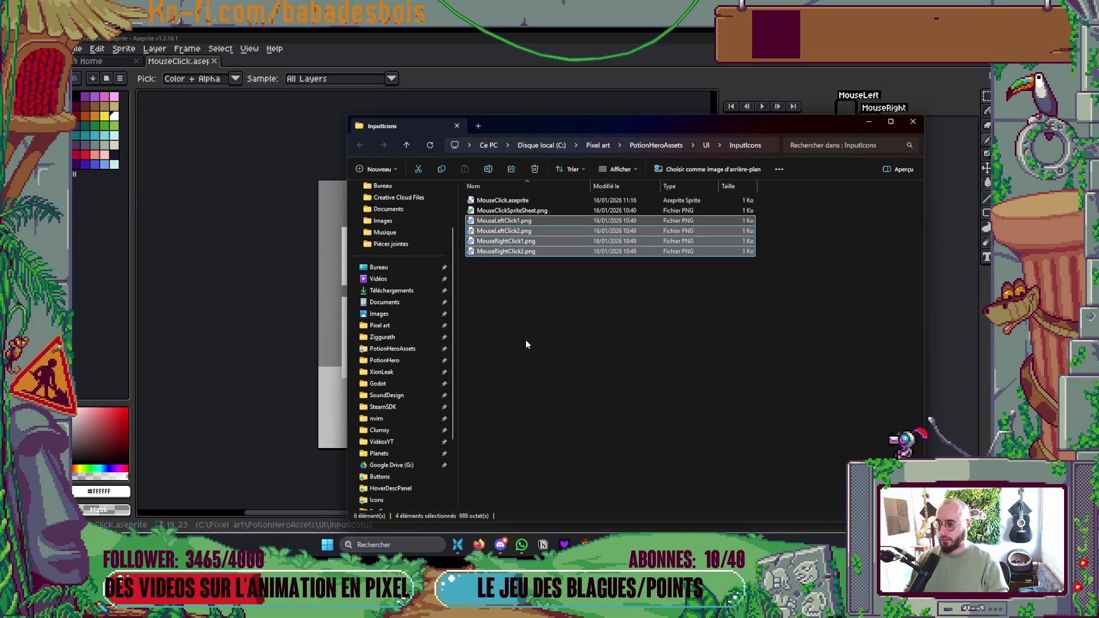
key(alt+Tab)
key(ctrl+shift+e)
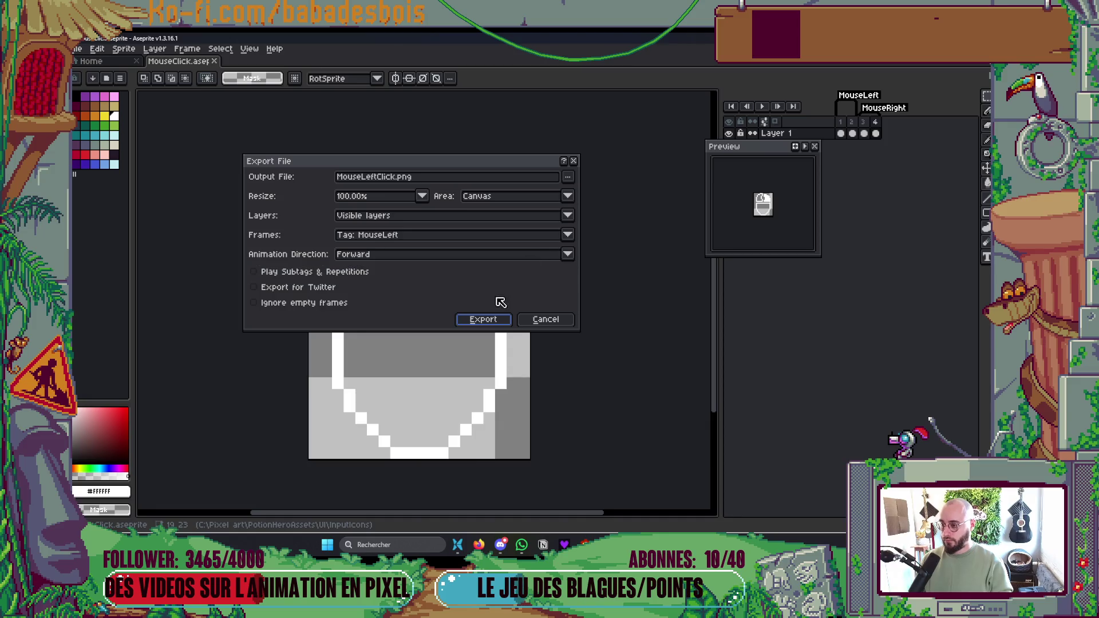
click(568, 176)
click(589, 194)
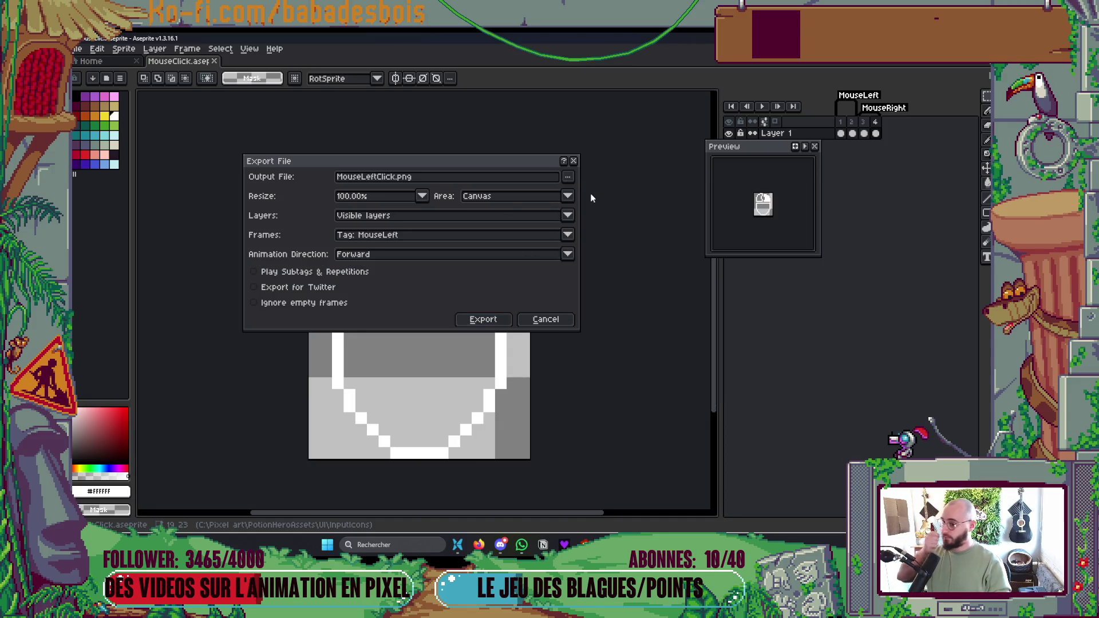
drag(519, 218, 656, 259)
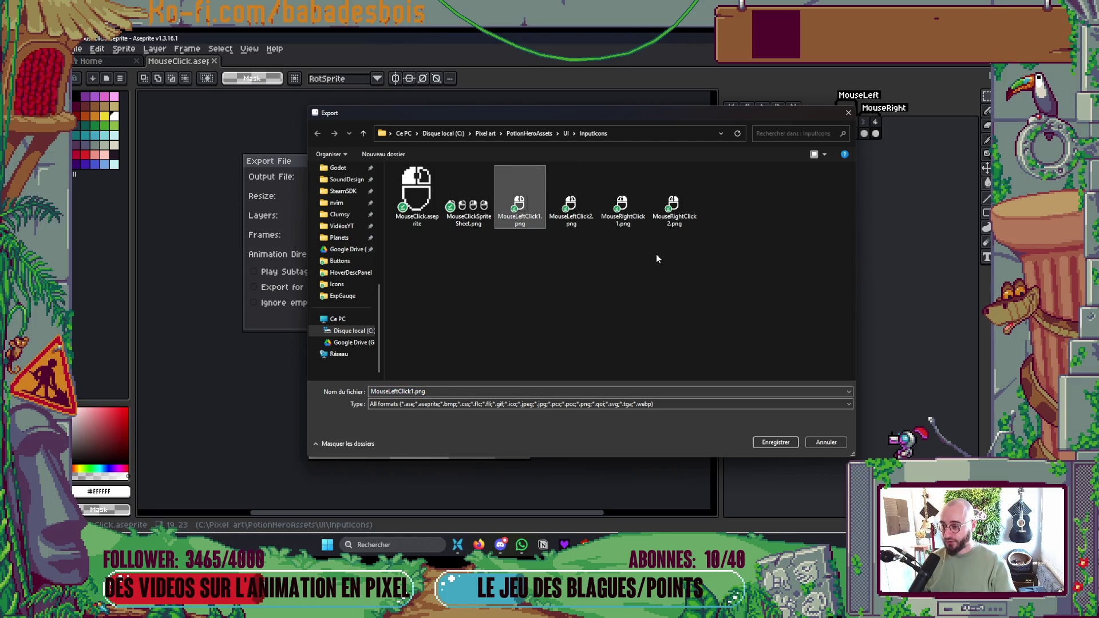
key(Escape)
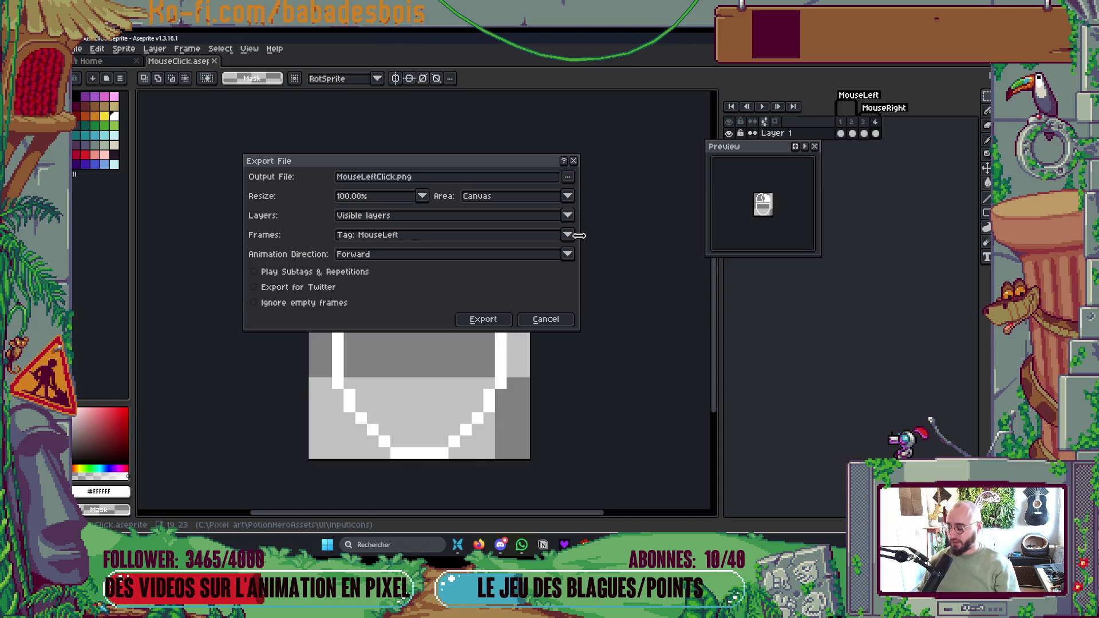
- Export the MouseLeft tag frames as two MouseLeftClick PNG files
key(Return)
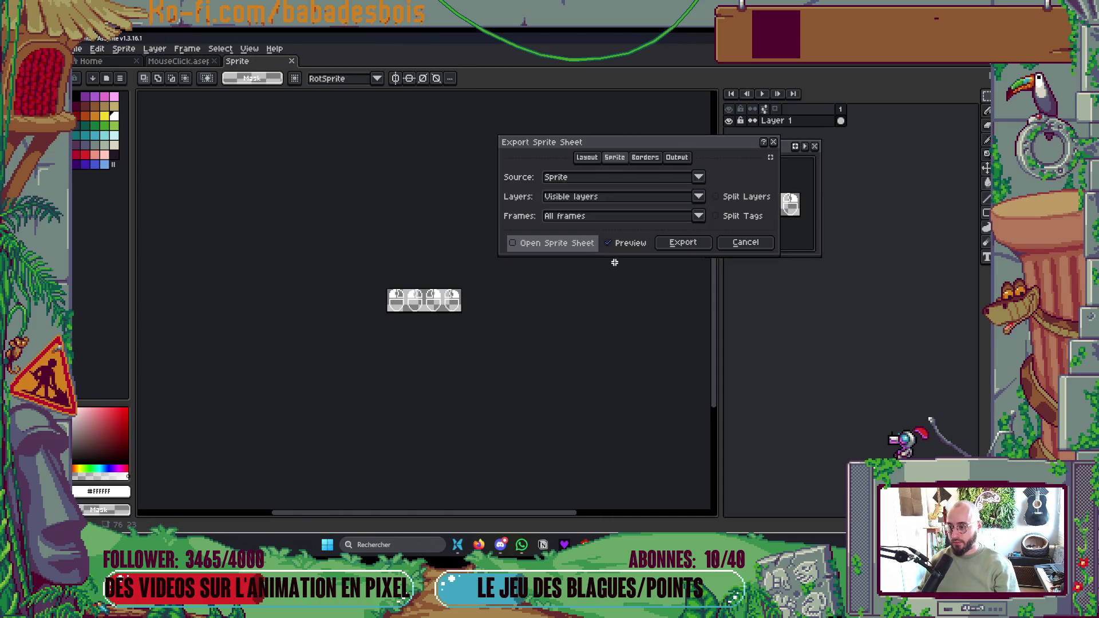
key(Return)
key(Return)
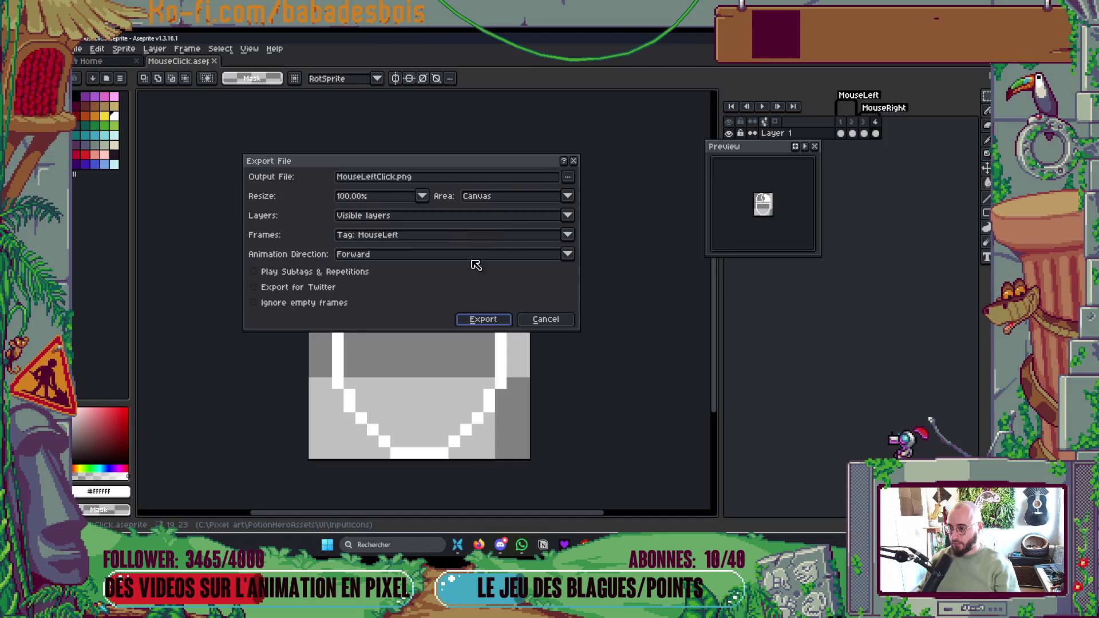
click(483, 319)
click(522, 319)
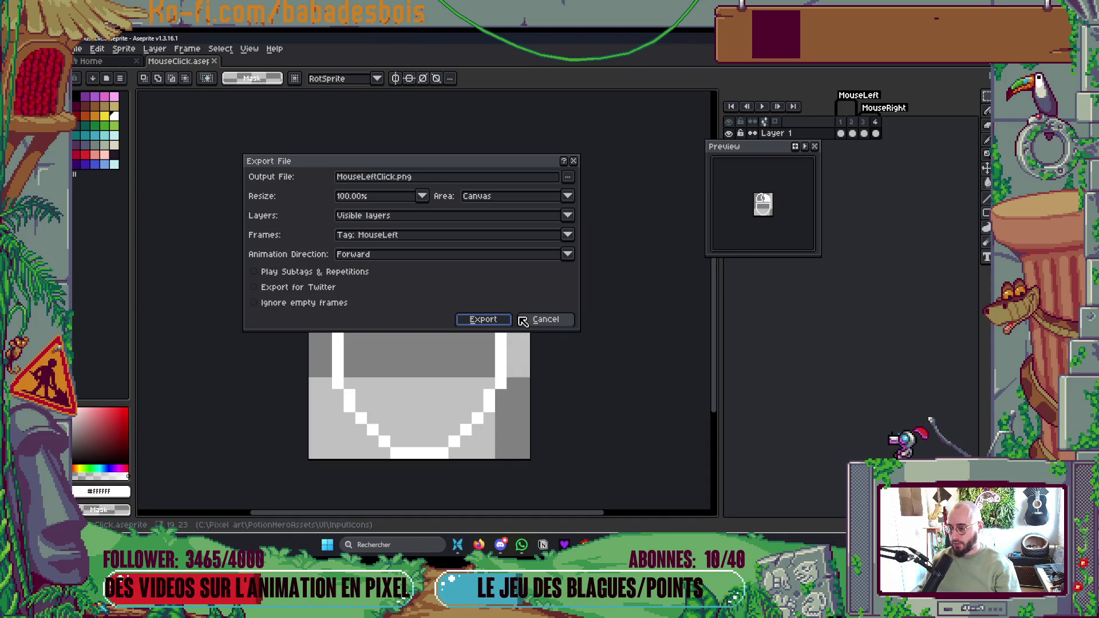
- Switch the export to Tag: MouseRight and rename the output to MouseRightClick.png
click(409, 239)
click(403, 275)
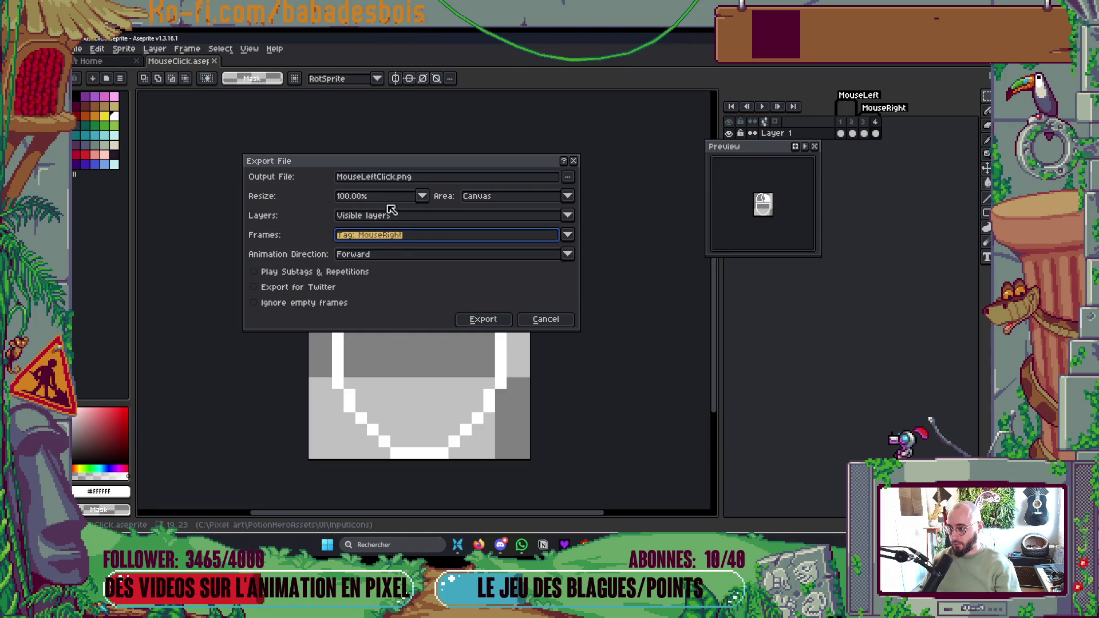
click(374, 177)
key(BackSpace)
key(BackSpace)
key(BackSpace)
text(RUIG)
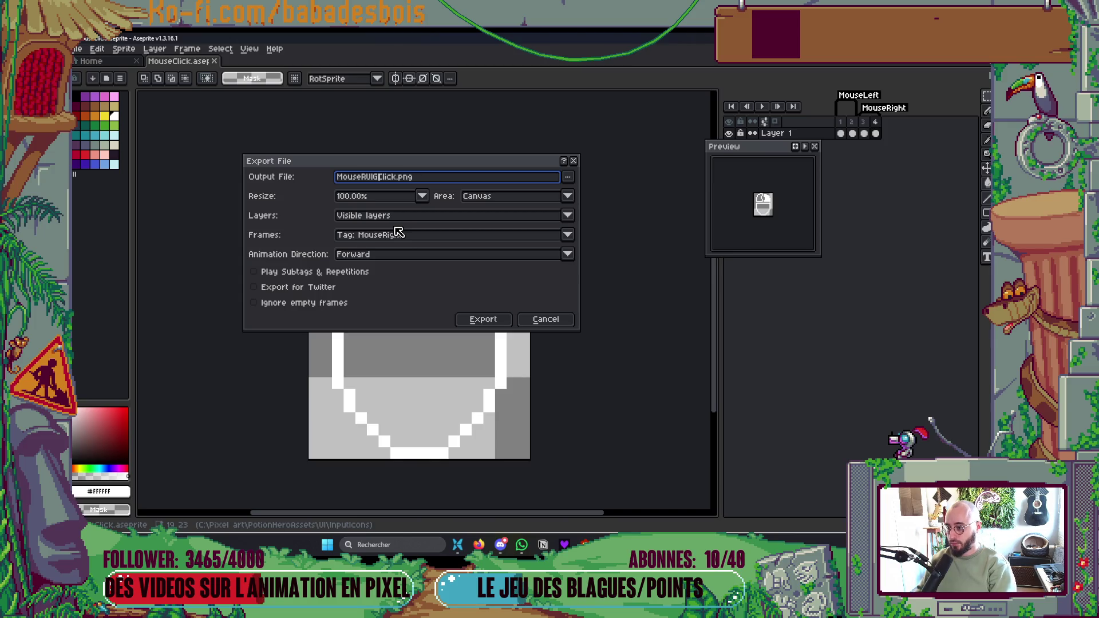
text(ight)
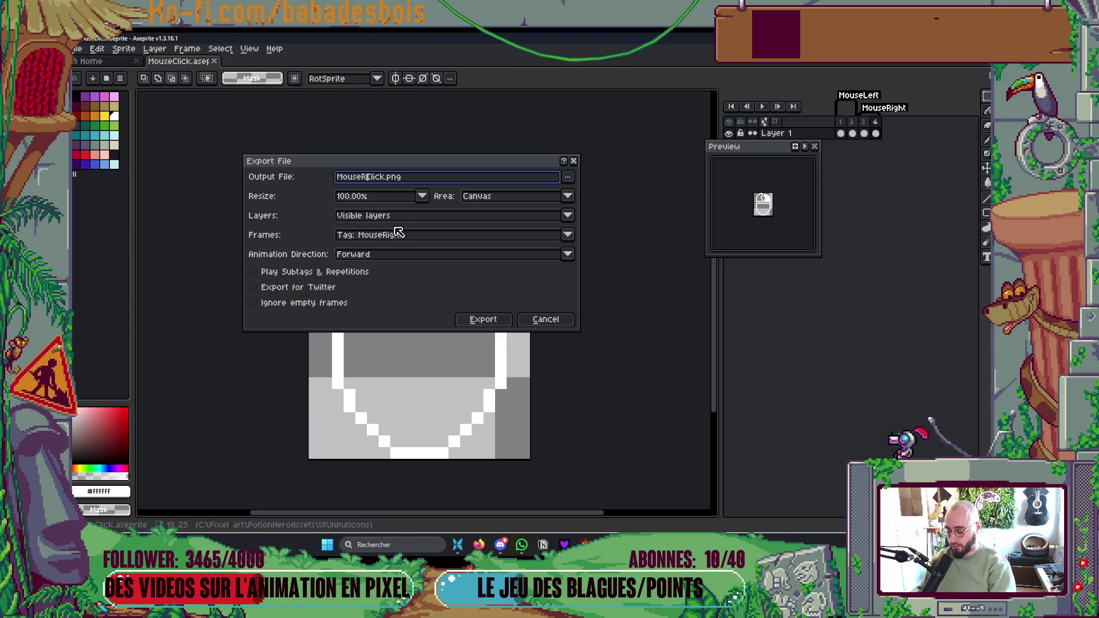
key(Return)
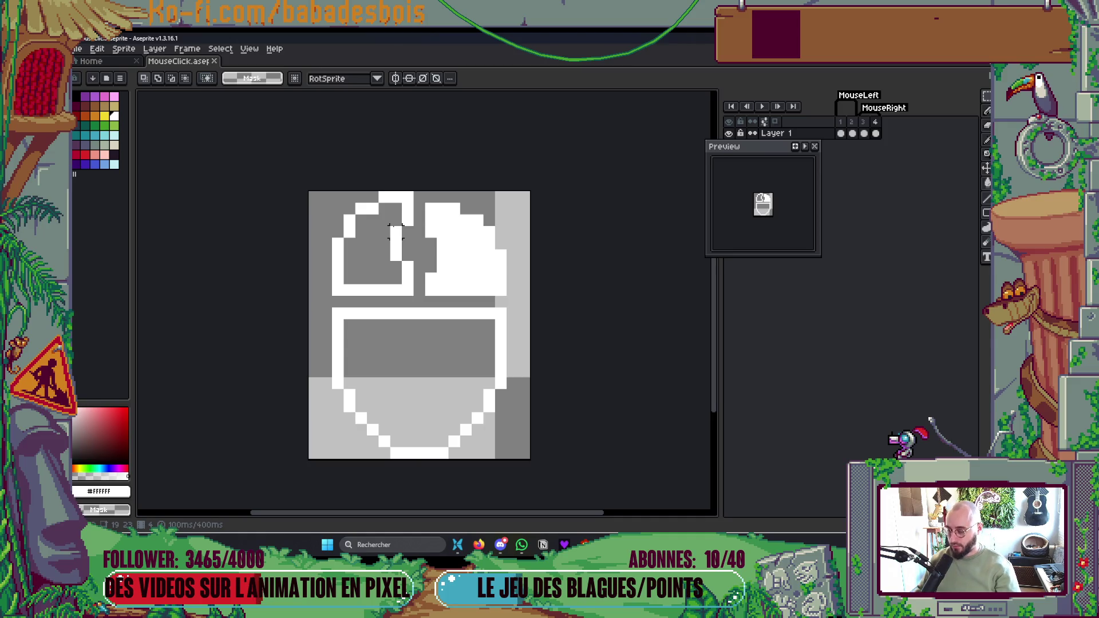
- Re-export with MouseRightClick.png and Tag: MouseRight, agreeing to two output files
key(ctrl+alt+shift+s)
click(379, 178)
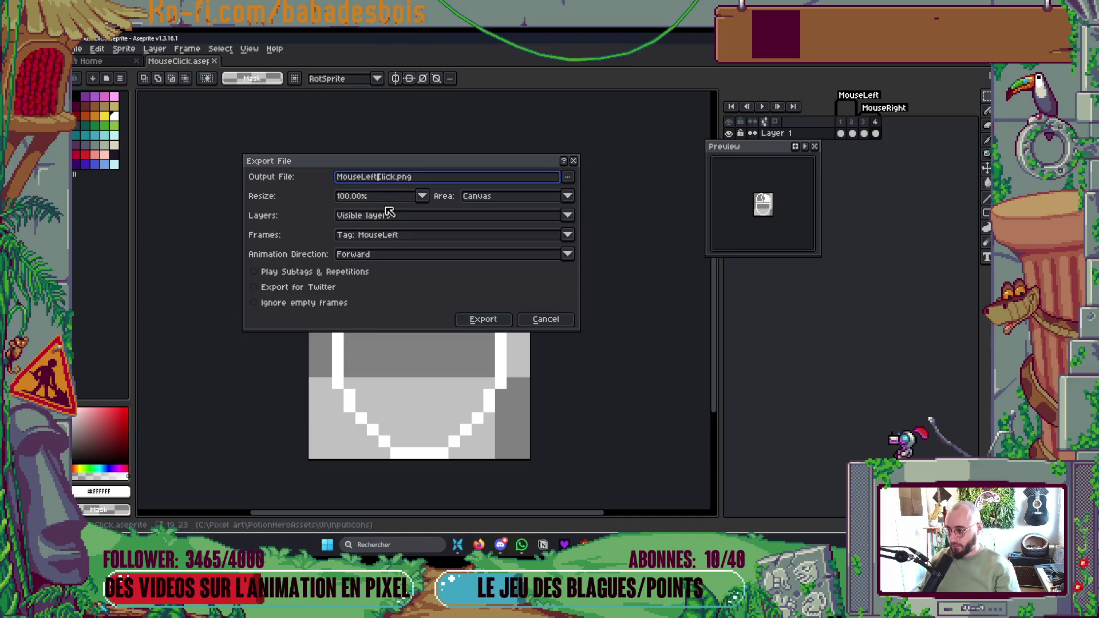
key(BackSpace)
key(BackSpace)
key(BackSpace)
key(BackSpace)
text(Rig)
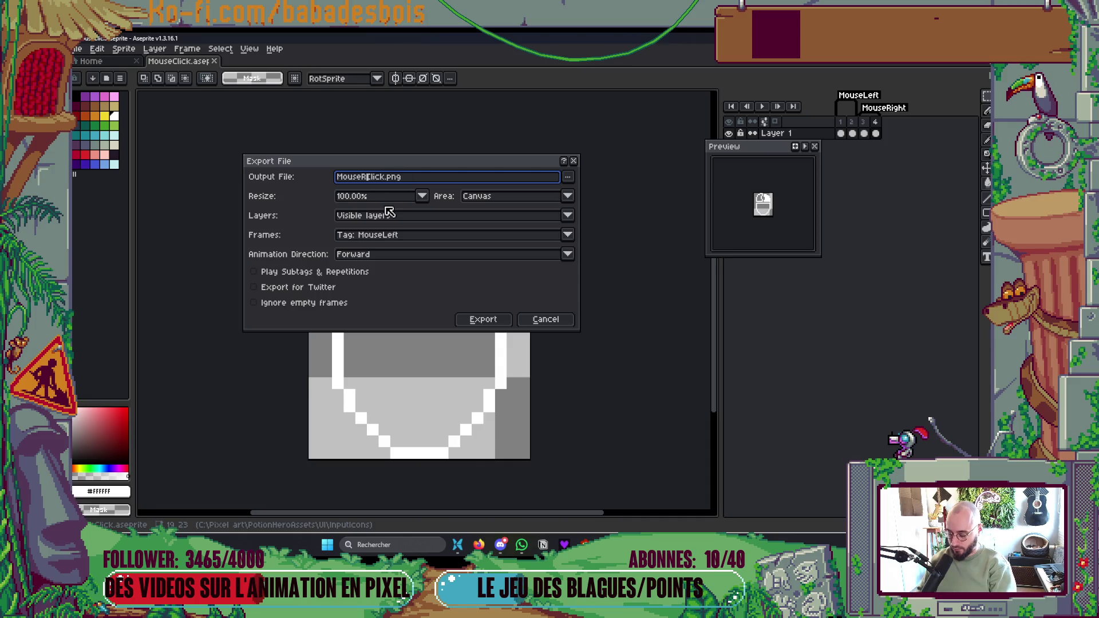
text(ht)
click(495, 237)
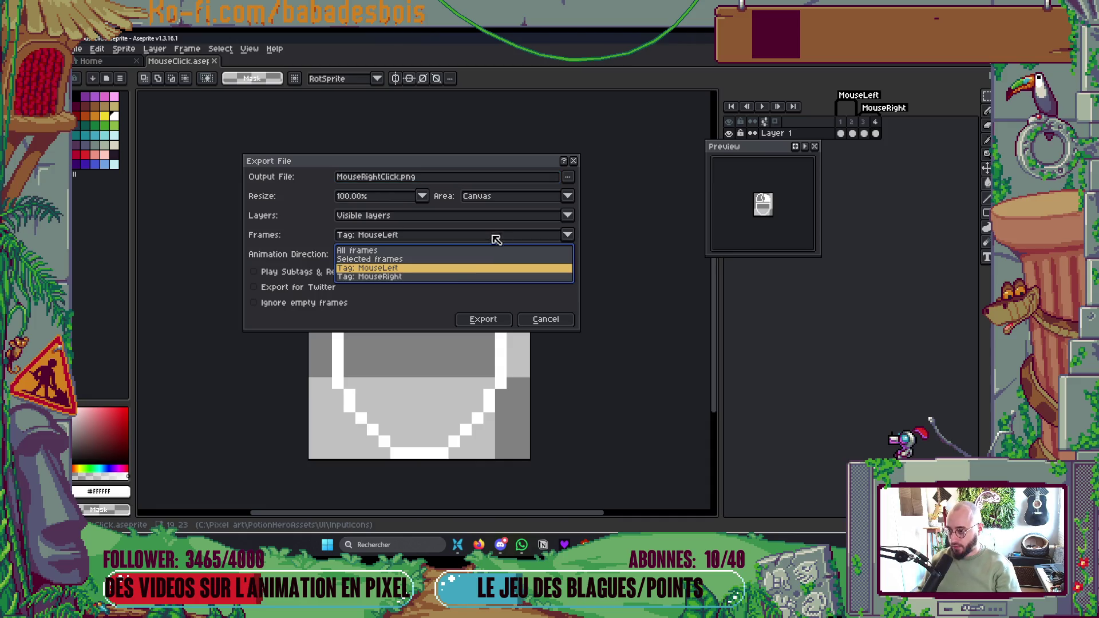
click(461, 278)
click(483, 319)
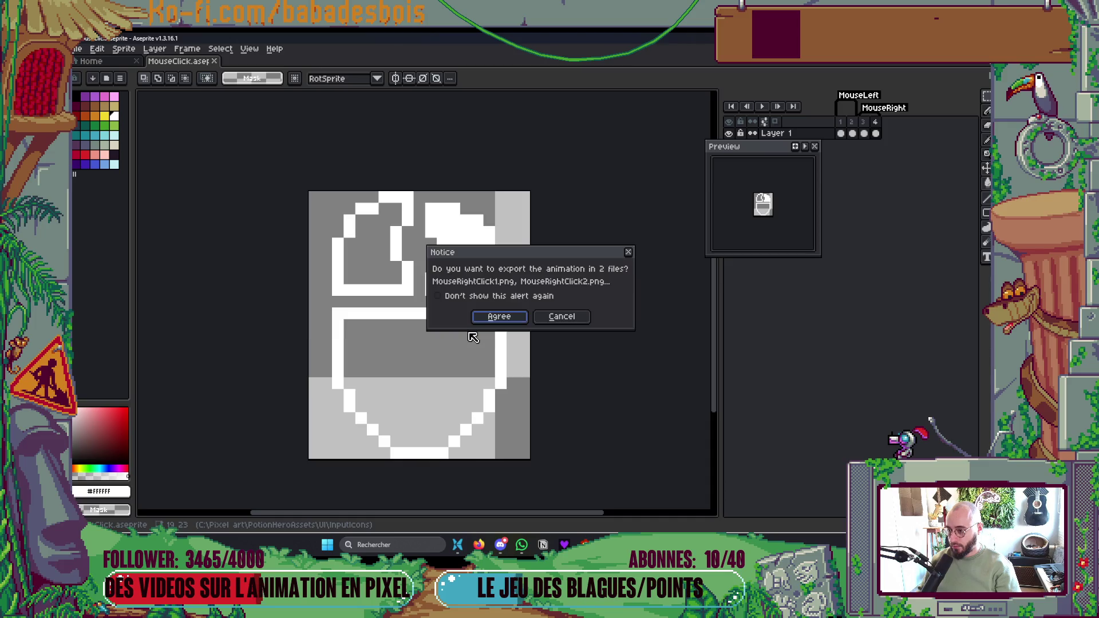
click(523, 322)
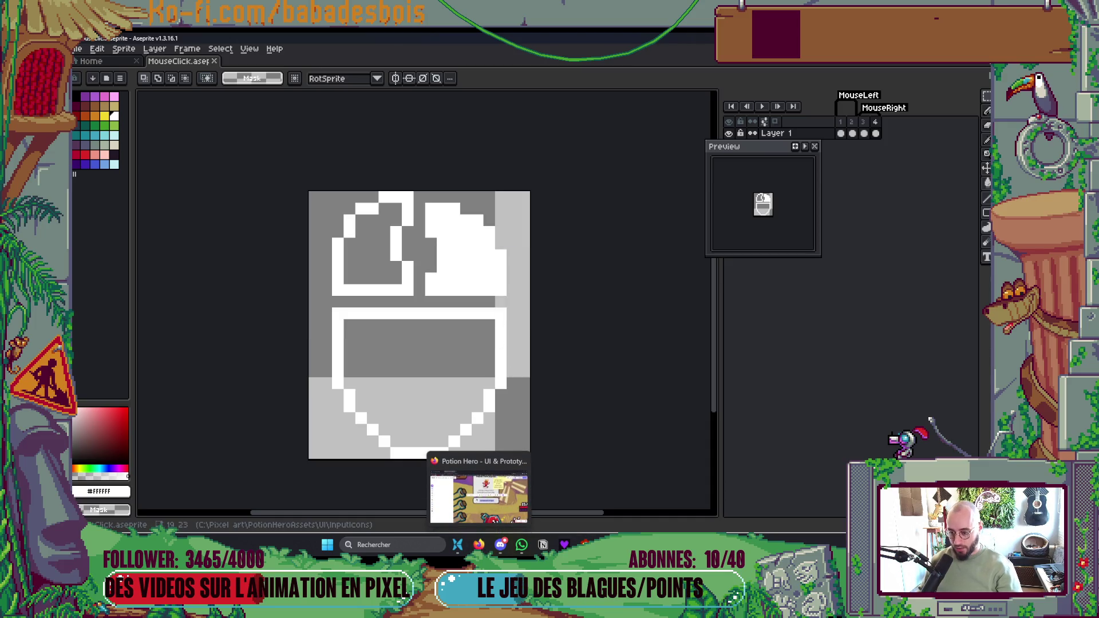
- Select the four left- and right-click PNGs in the InputIcons folder
mouse_move(734, 545)
click(735, 493)
click(549, 346)
drag(527, 286, 509, 221)
- Filter the FileSystem by 'Mouse' and drag the four click PNGs into Assets/Sprites/UI/Icons/Inputs
key(alt+Tab)
click(511, 342)
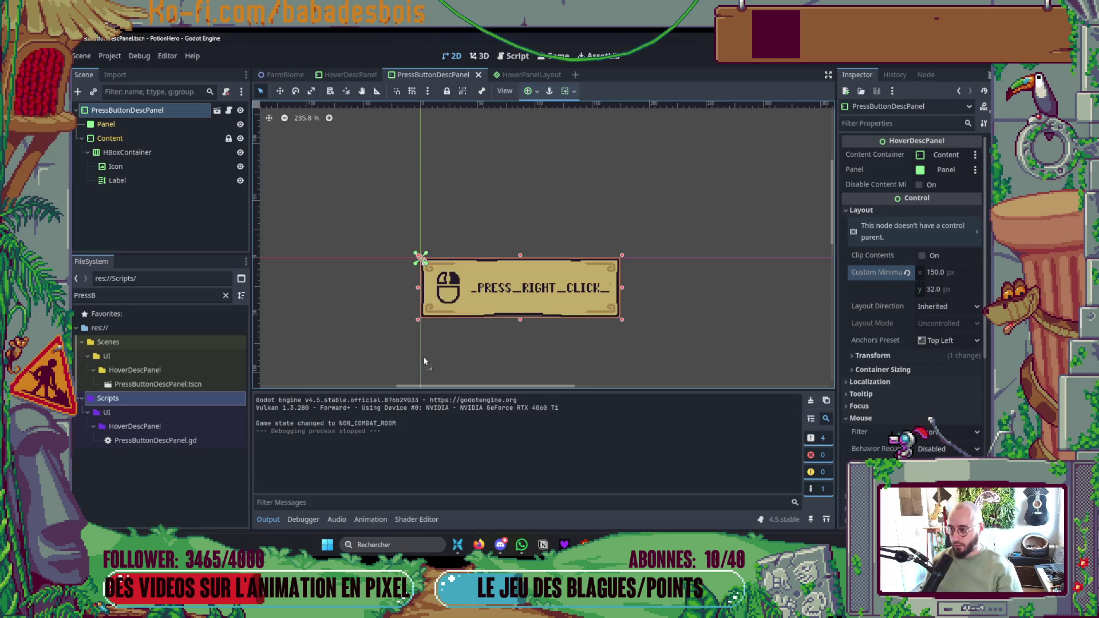
key(alt+Tab)
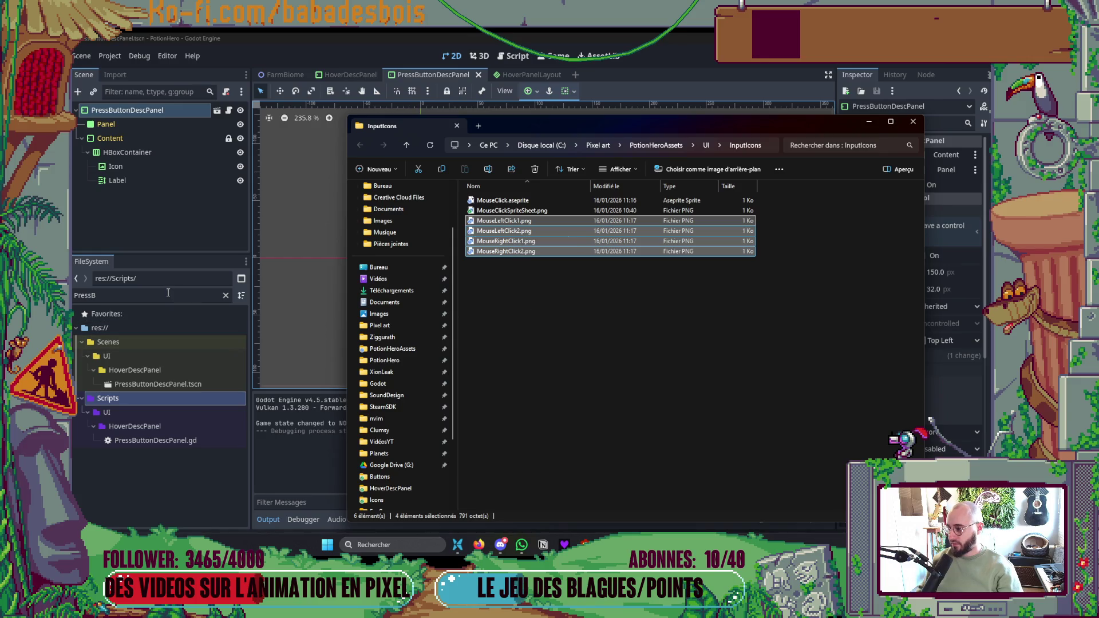
key(alt+Tab)
text(Mouse)
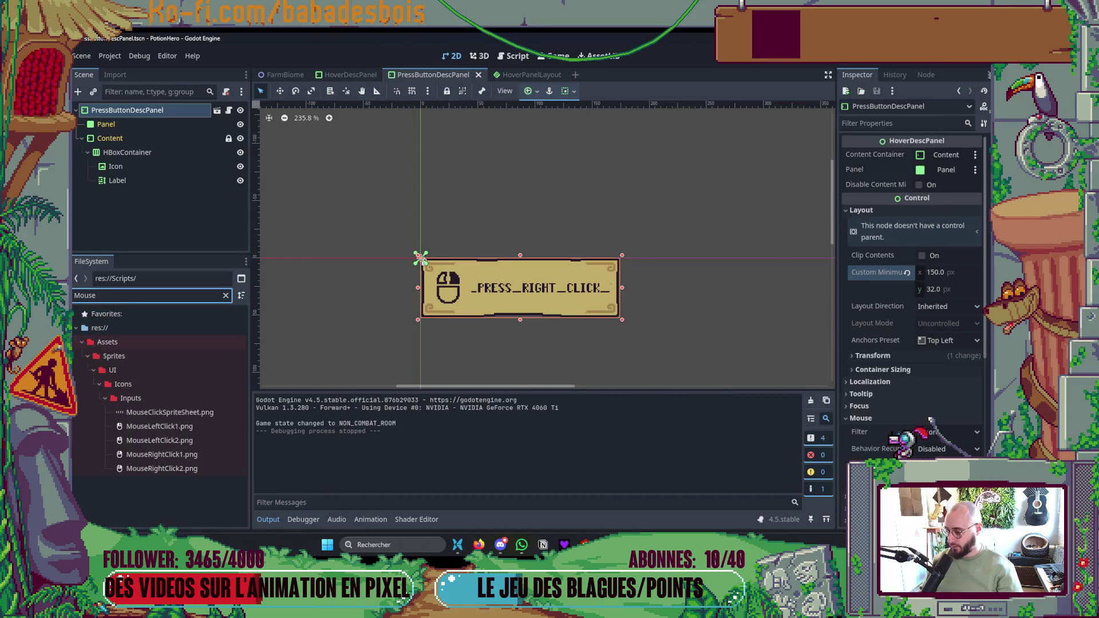
click(198, 397)
key(alt+Tab)
mouse_move(541, 253)
mouse_down()
mouse_move(371, 291)
mouse_move(194, 434)
mouse_up()
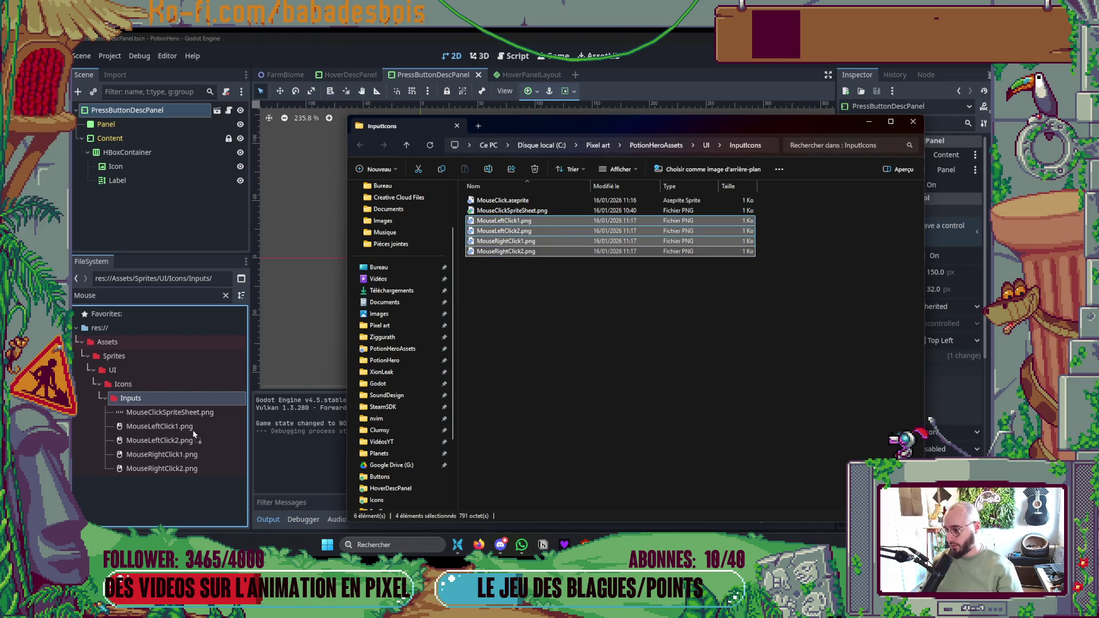
click(174, 397)
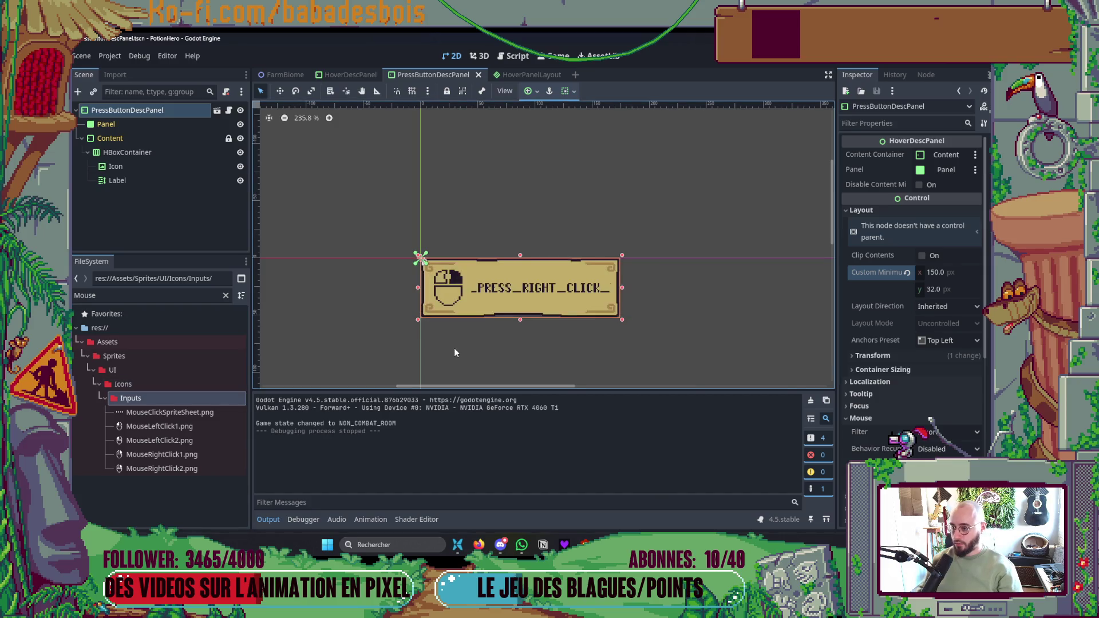
click(150, 166)
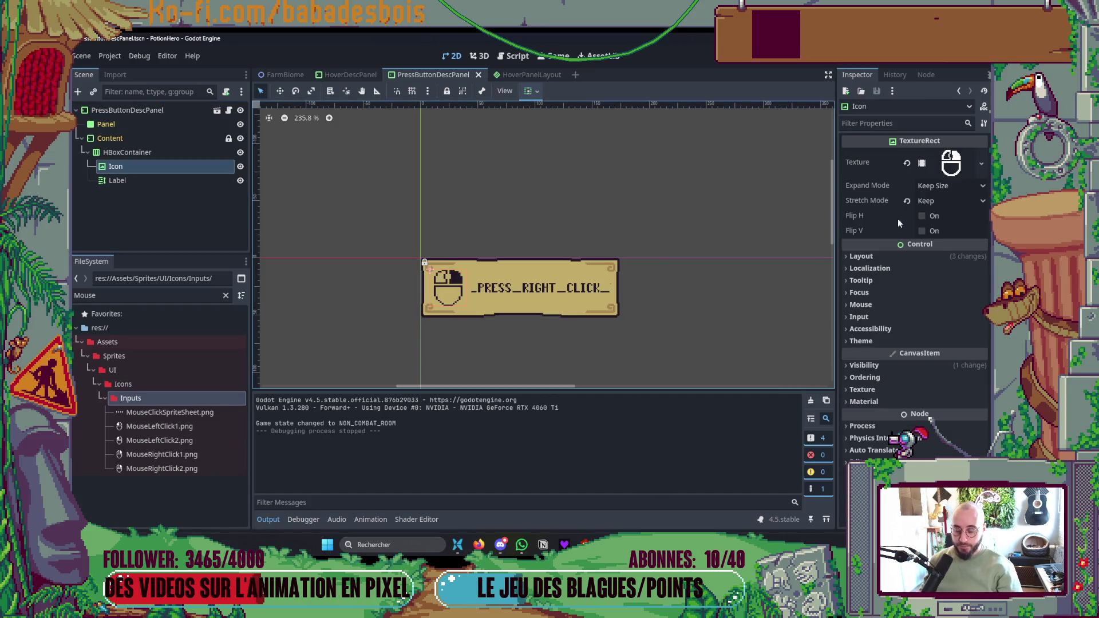
- Keep the Icon's stretch mode as Keep and inspect the MouseLeftClick1.png texture
click(932, 200)
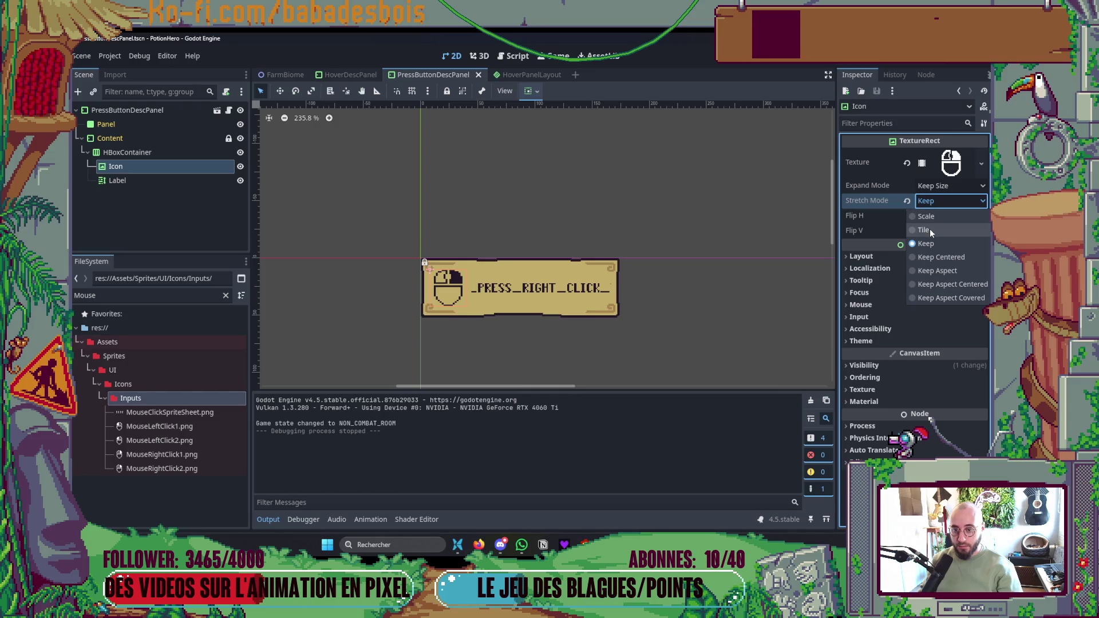
click(791, 238)
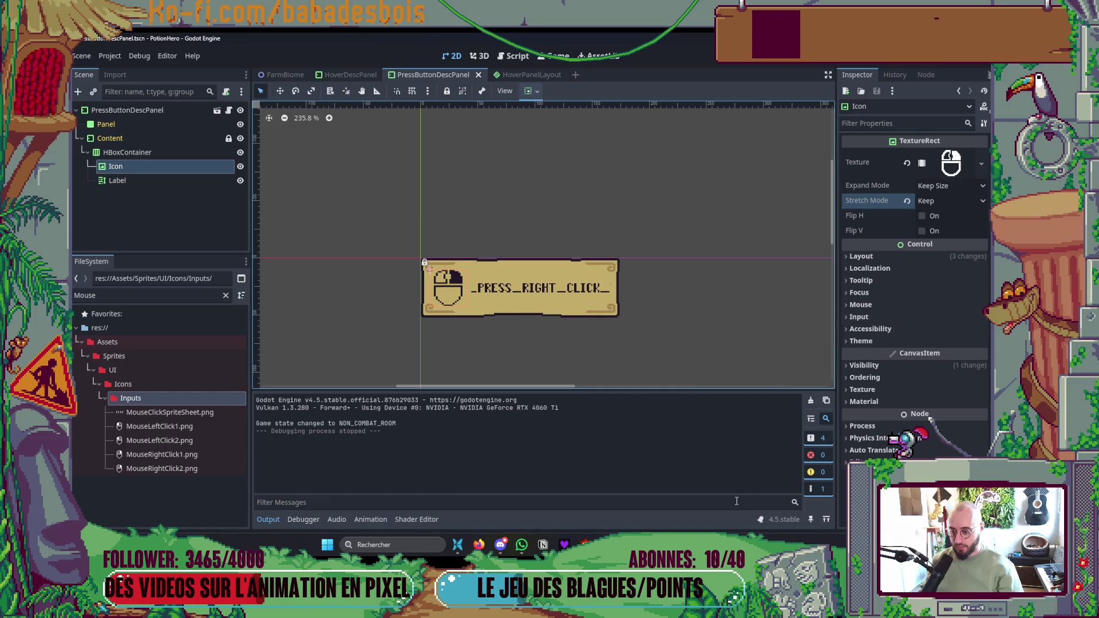
click(142, 431)
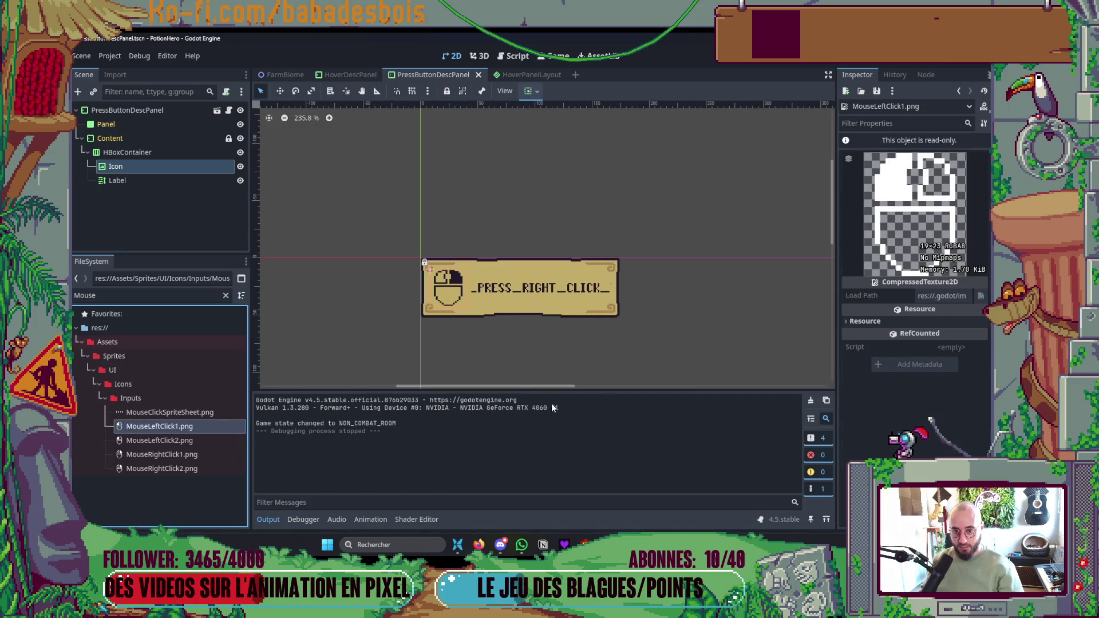
click(140, 166)
- Set the Icon's Custom Minimum Size to 19 × 23 px and launch a scene test run
click(876, 258)
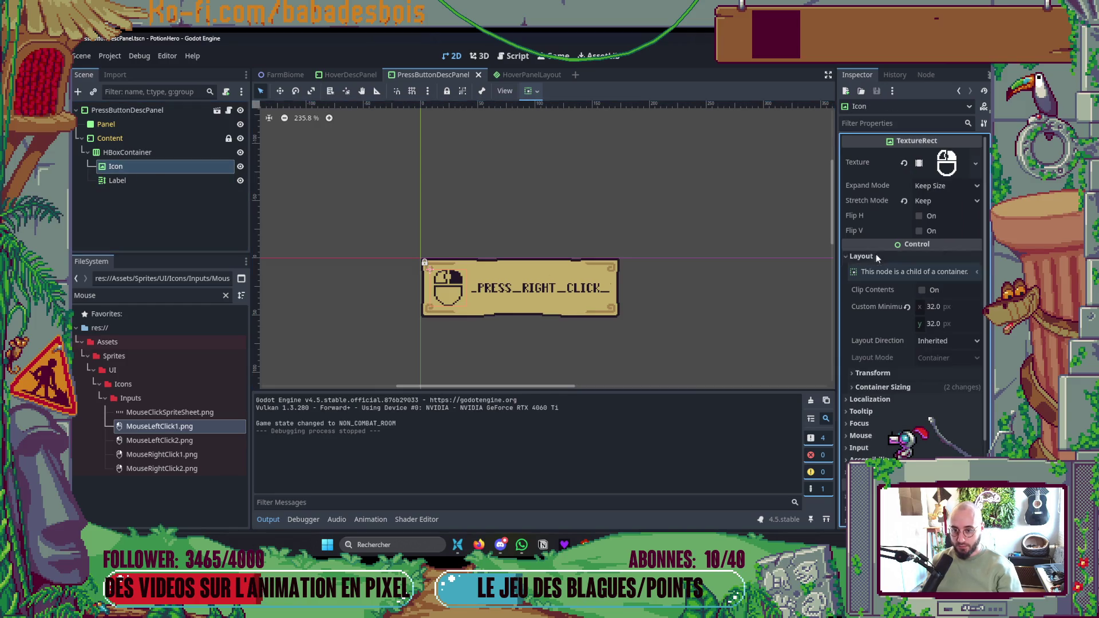
click(929, 310)
text(0)
key(Tab)
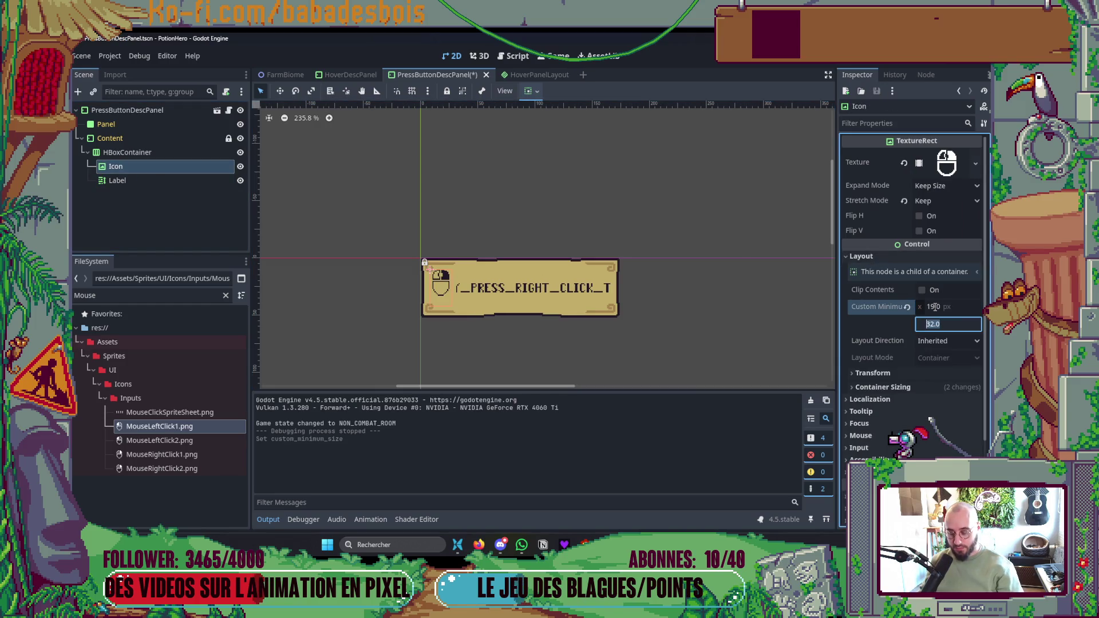
text(23)
key(Return)
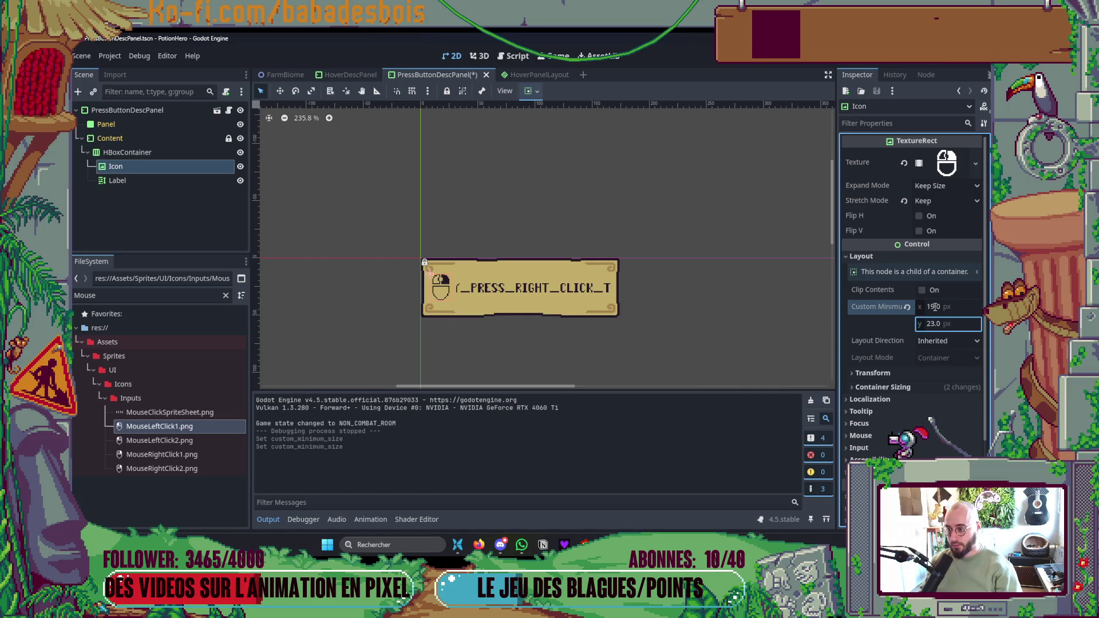
click(622, 325)
scroll(548, 311, up, 3)
key(F6)
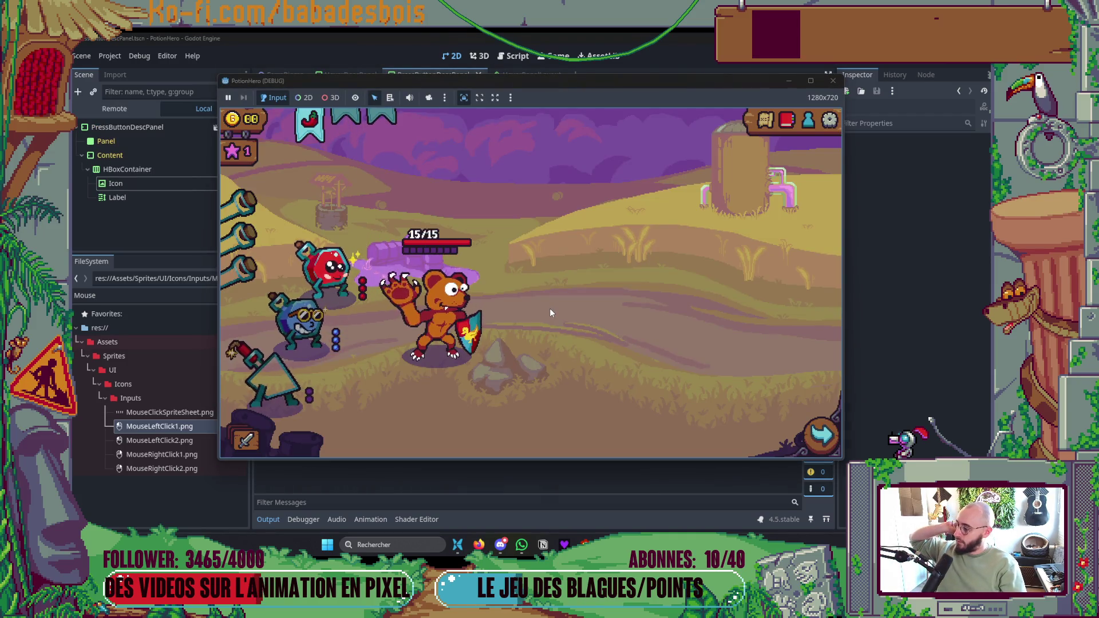
- Check that the chili item's tooltip shows the mouse icon with its right-click hint, then return to Aseprite
mouse_move(322, 137)
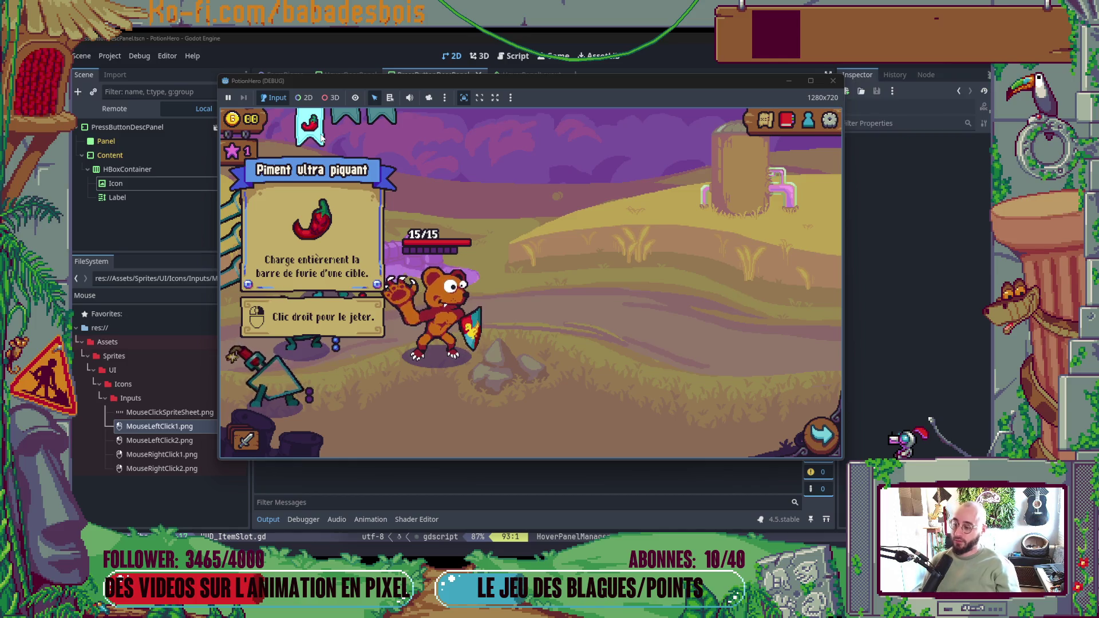
key(alt+Tab)
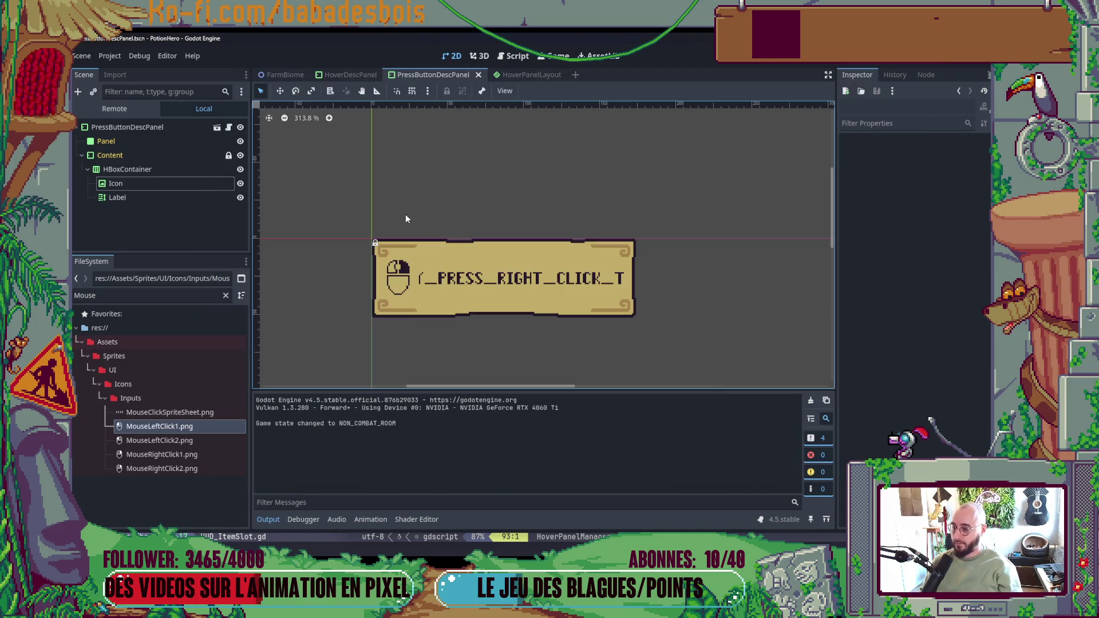
key(alt+Tab)
key(alt+Tab)
key(alt+Tab)
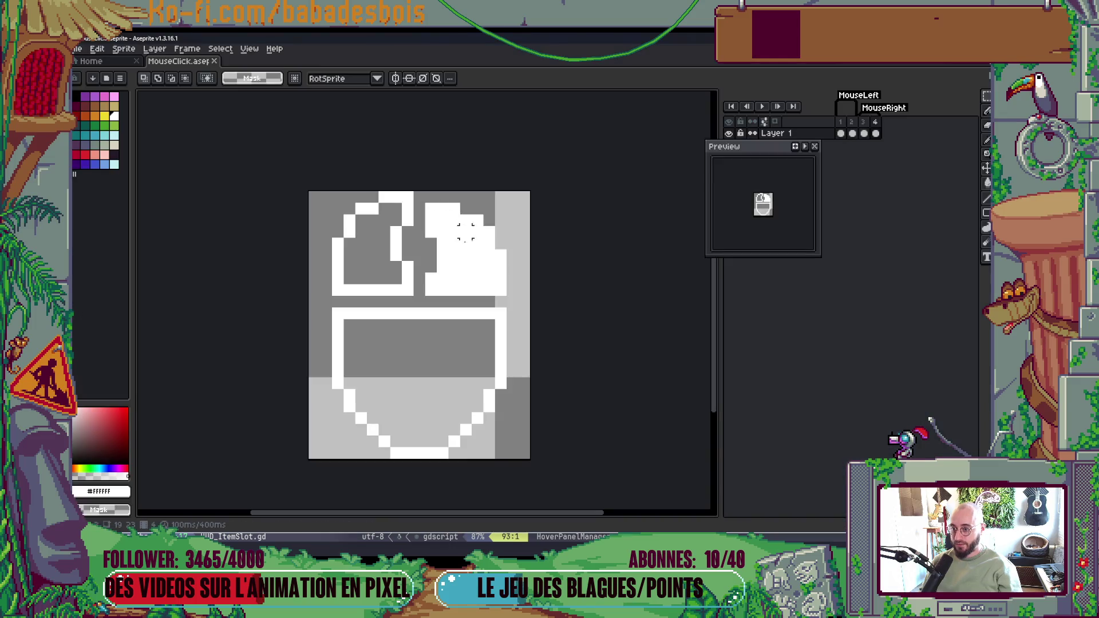
- Pencil white pixels to thicken the inner rectangle's left edge and the bottom curve
scroll(418, 332, up, 1)
key(b)
mouse_move(346, 283)
mouse_down()
mouse_move(361, 391)
mouse_move(409, 438)
mouse_move(467, 436)
mouse_move(533, 361)
mouse_move(535, 279)
mouse_move(378, 298)
mouse_move(447, 297)
mouse_move(418, 298)
mouse_up()
drag(377, 394, 392, 408)
click(501, 391)
click(485, 407)
click(469, 423)
click(408, 423)
drag(521, 419, 528, 407)
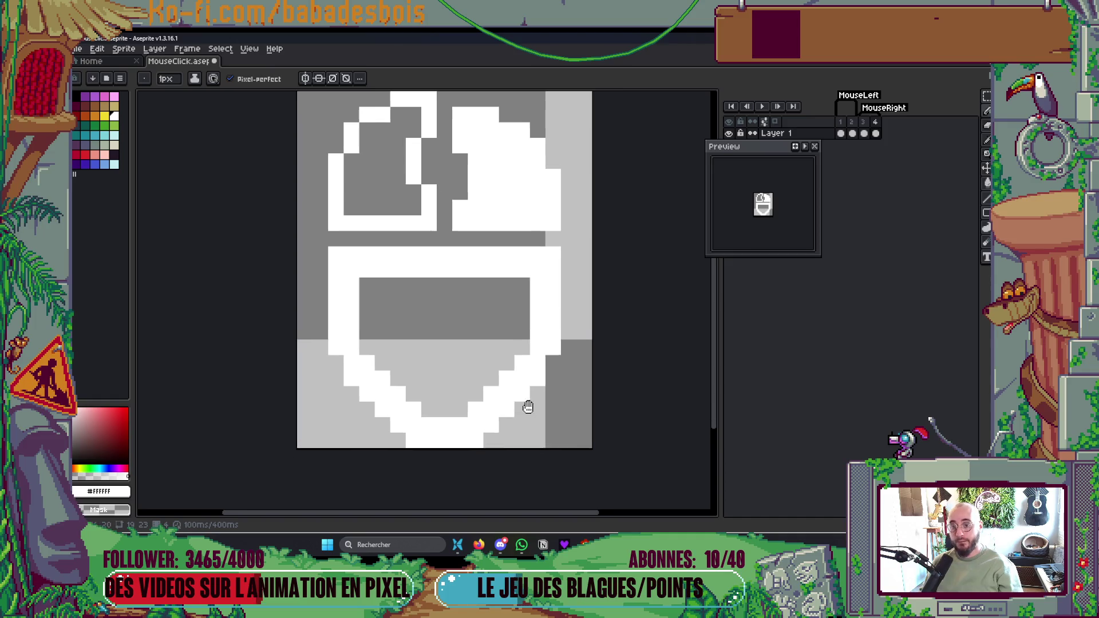
scroll(527, 406, down, 3)
scroll(508, 405, up, 3)
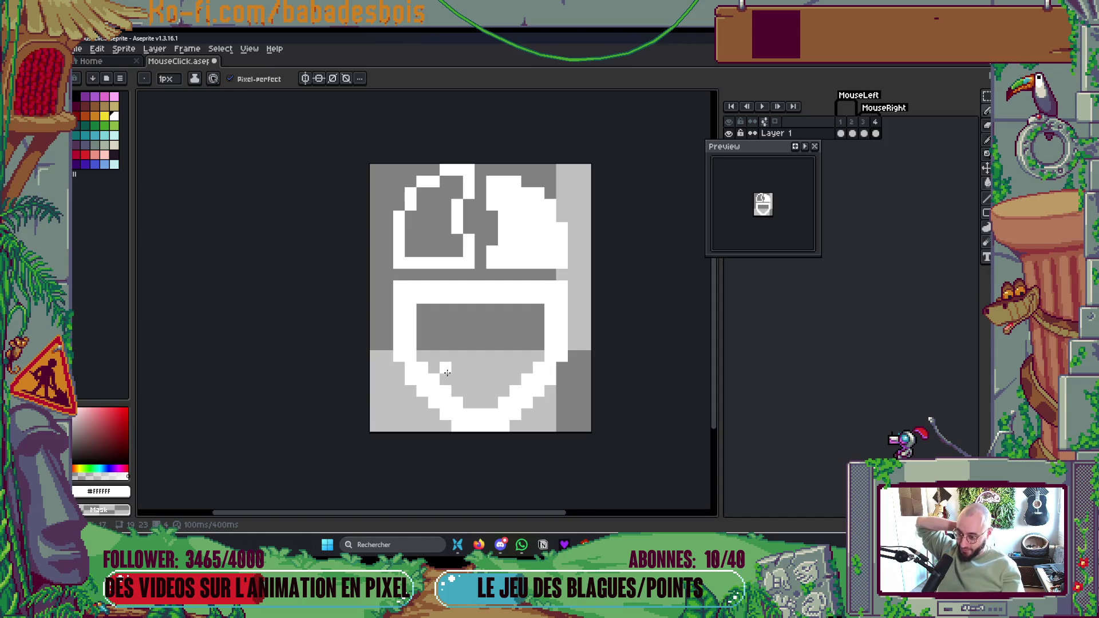
- Widen the white outline below the grey rectangle and around the left button
click(422, 356)
click(539, 356)
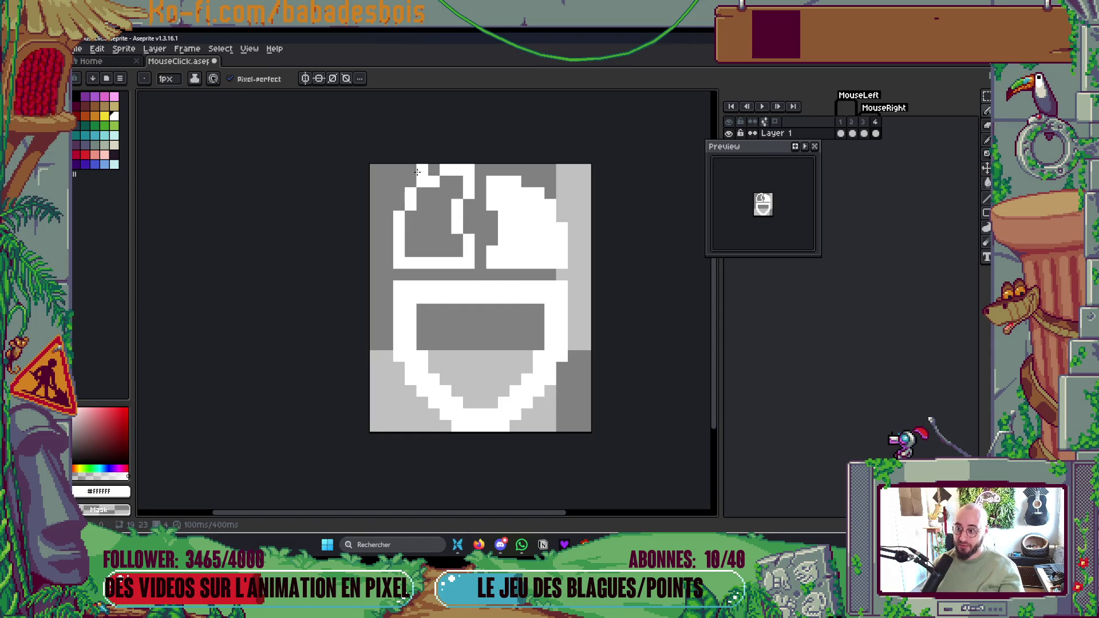
drag(504, 316, 496, 265)
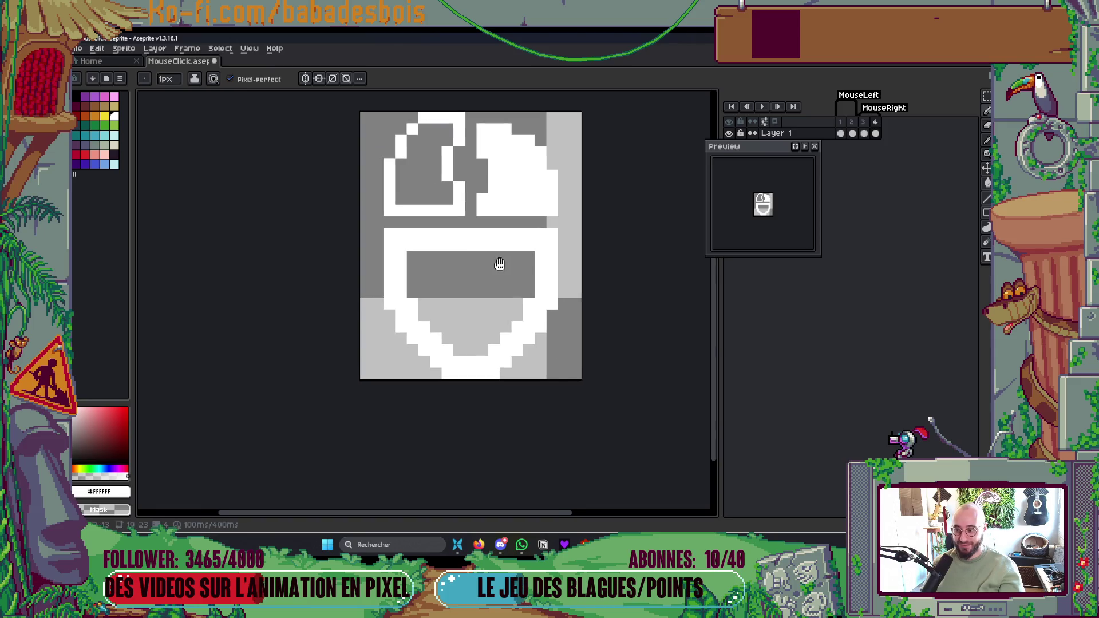
mouse_move(400, 196)
mouse_down()
mouse_move(414, 137)
mouse_move(433, 129)
mouse_move(413, 199)
mouse_move(447, 198)
mouse_move(437, 161)
mouse_up()
scroll(448, 411, down, 3)
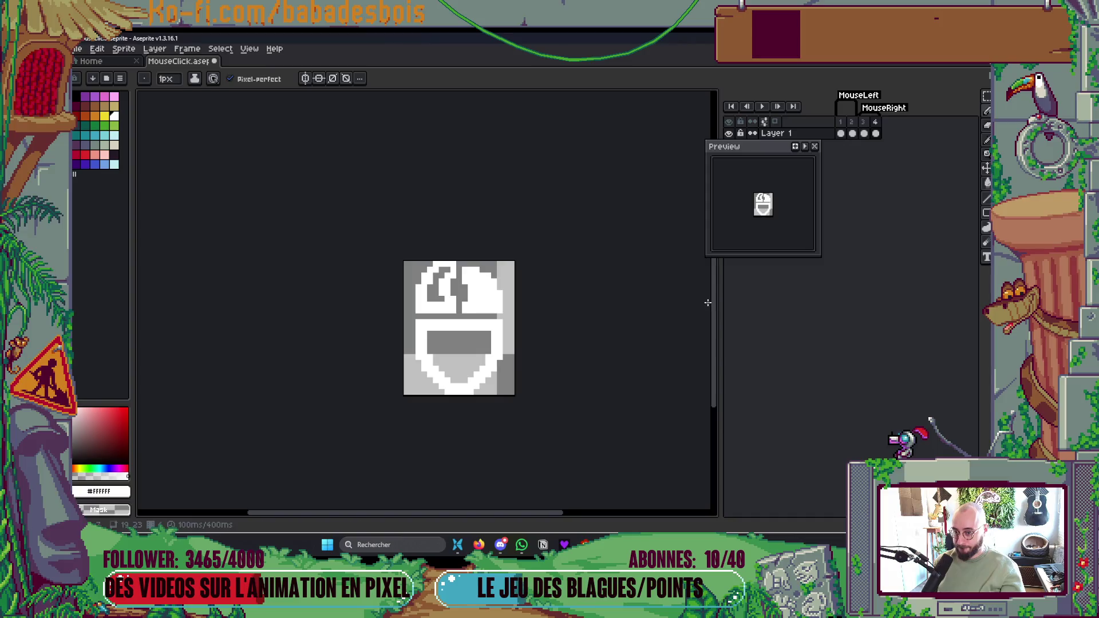
- On frame 3, nudge the right-button block up one pixel, paint the gap row white, and save
click(864, 133)
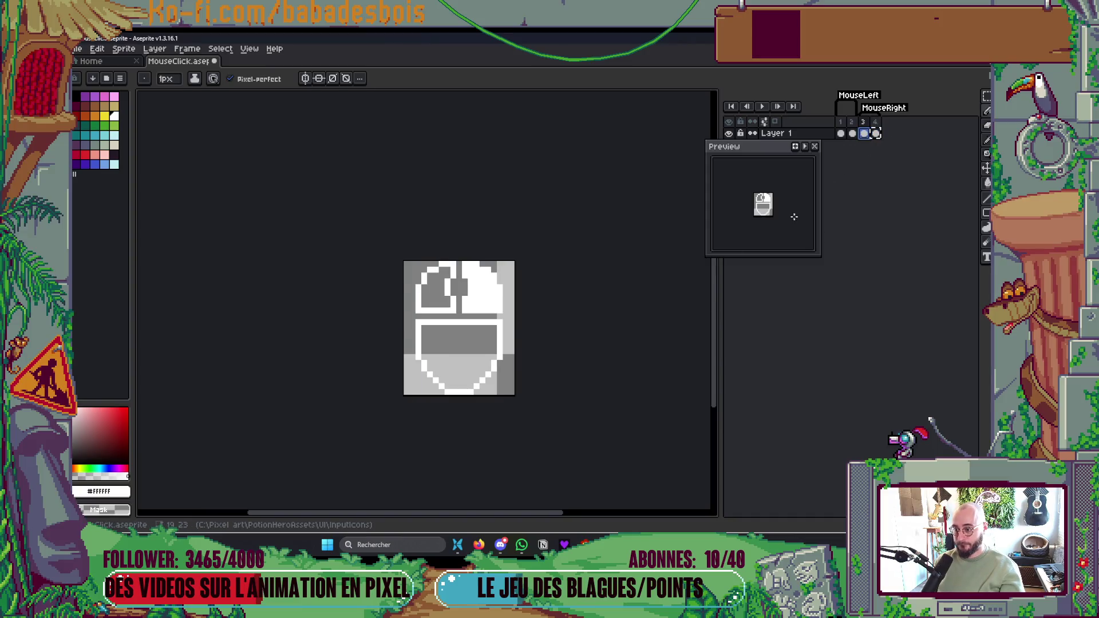
scroll(497, 300, up, 1)
scroll(497, 300, up, 1)
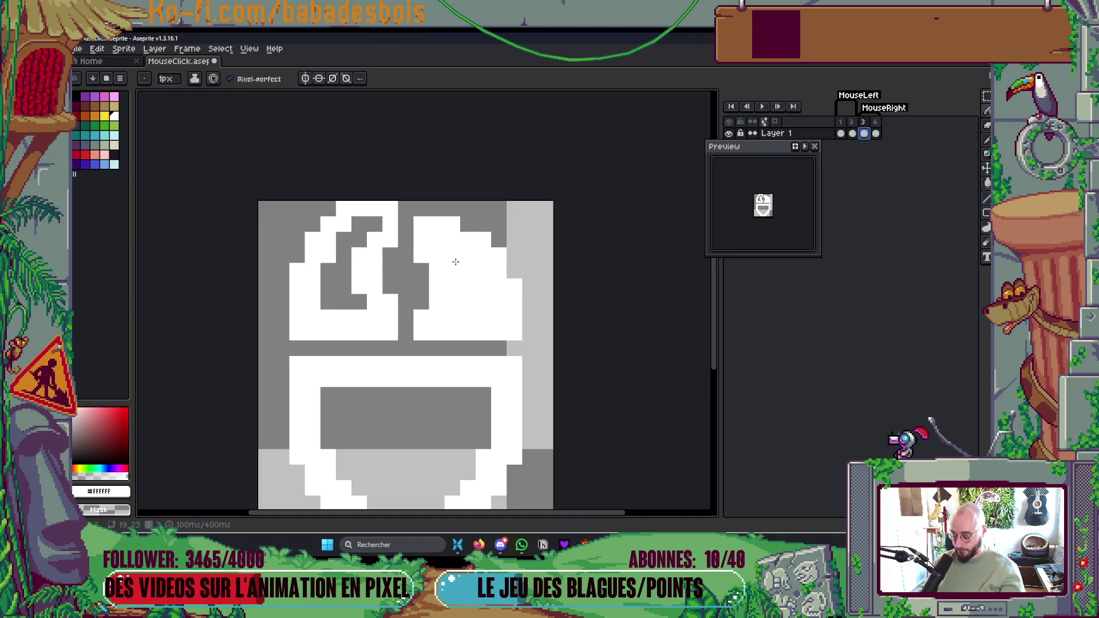
scroll(452, 252, up, 1)
key(m)
mouse_move(422, 209)
mouse_down()
mouse_move(538, 324)
mouse_move(526, 309)
mouse_move(541, 315)
mouse_up()
key(Up)
key(b)
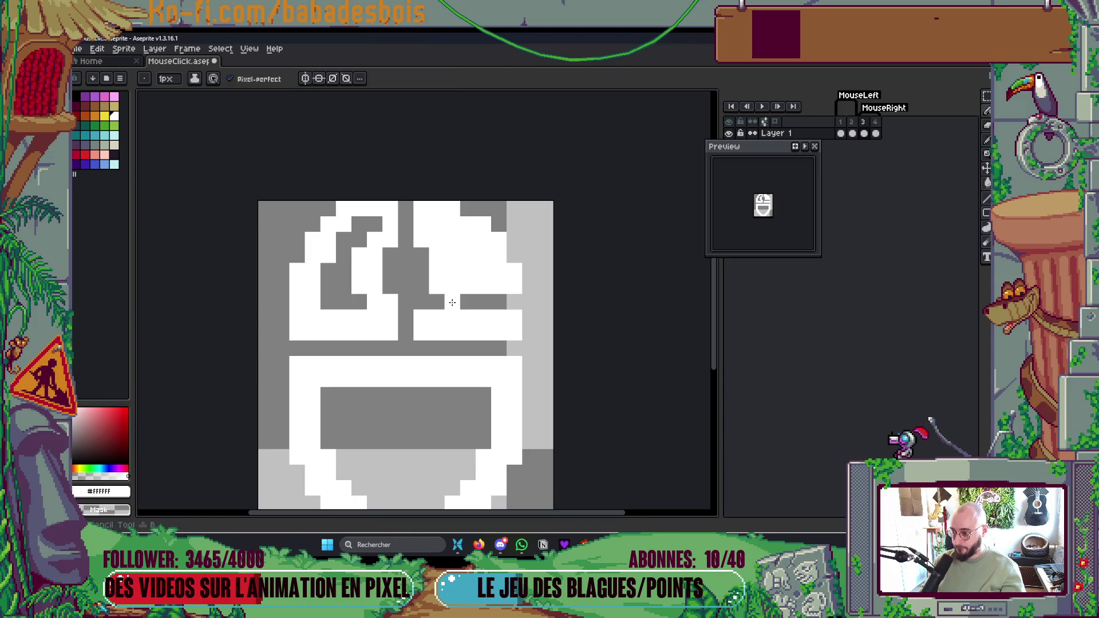
mouse_move(429, 302)
mouse_down()
mouse_move(523, 302)
mouse_move(510, 302)
mouse_up()
scroll(510, 303, down, 5)
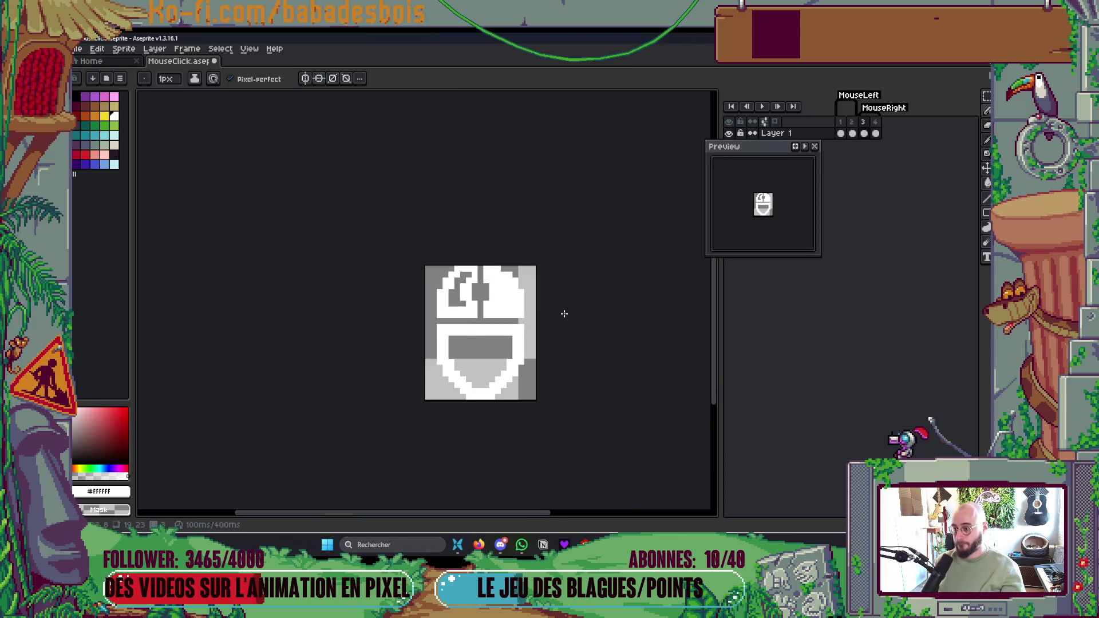
key(ctrl+s)
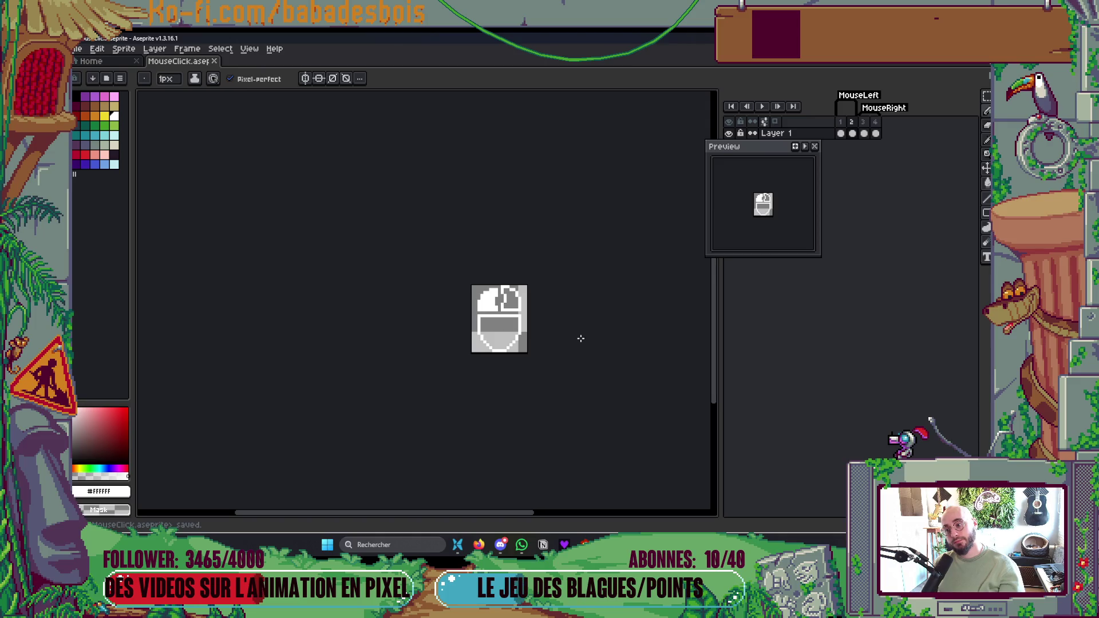
- Review frames 3 and 1, save again, and bring up the Export File settings
click(864, 134)
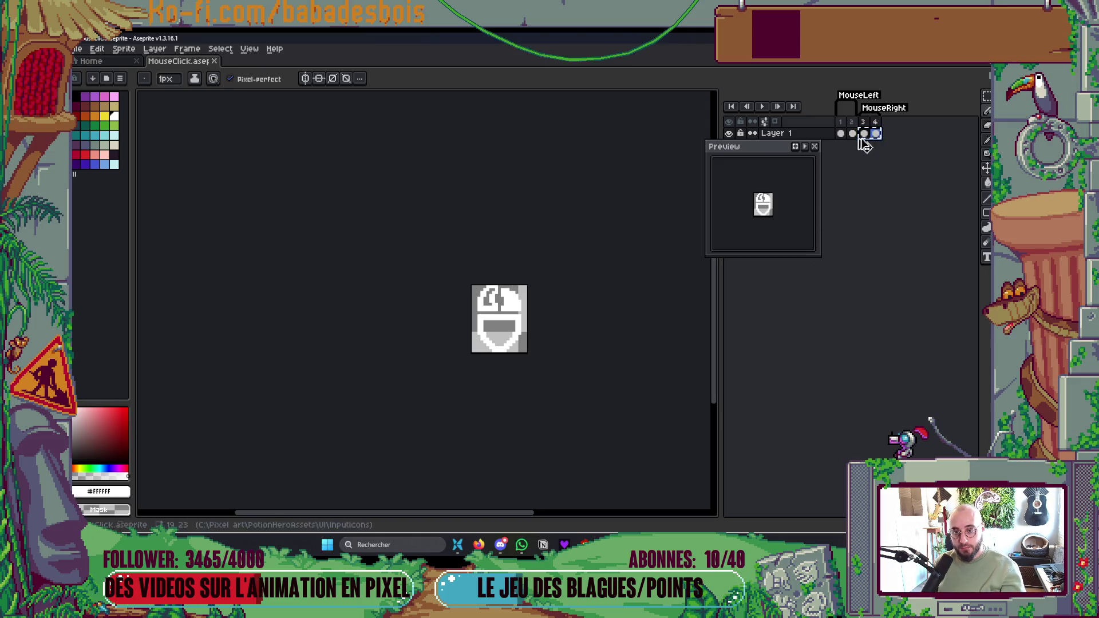
click(841, 134)
scroll(569, 291, up, 1)
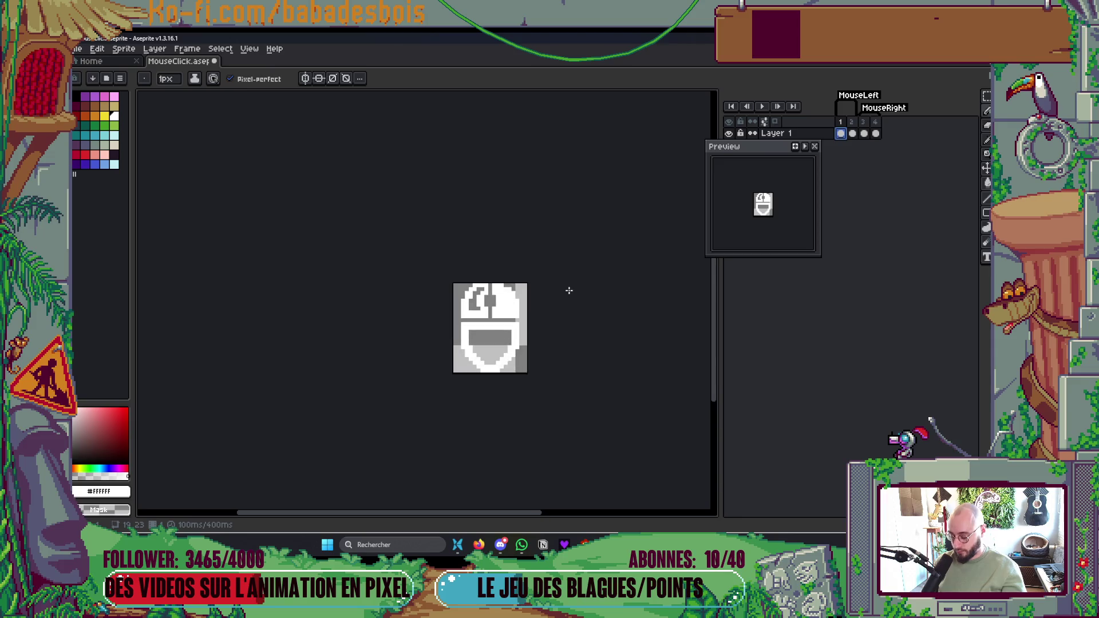
click(844, 138)
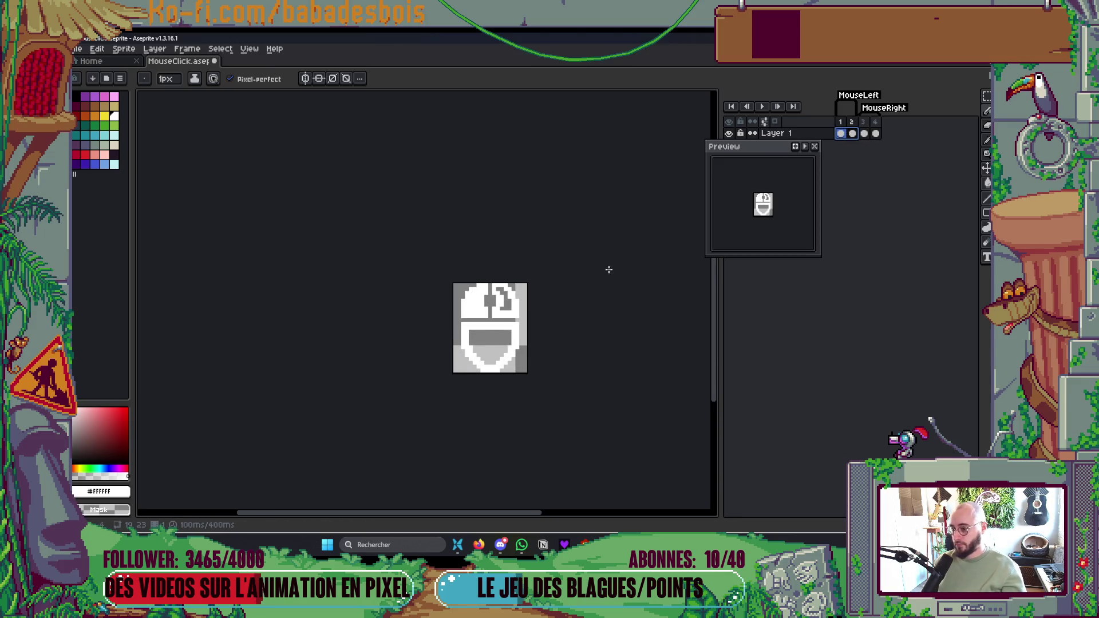
scroll(598, 262, up, 1)
scroll(541, 279, down, 2)
key(ctrl+s)
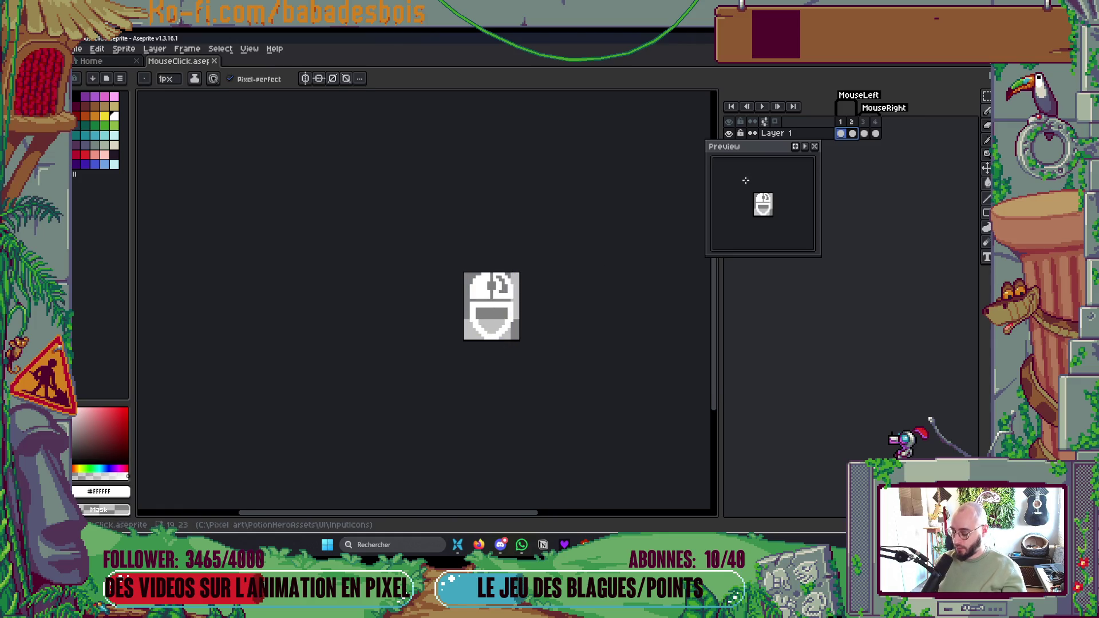
key(ctrl+alt+shift+s)
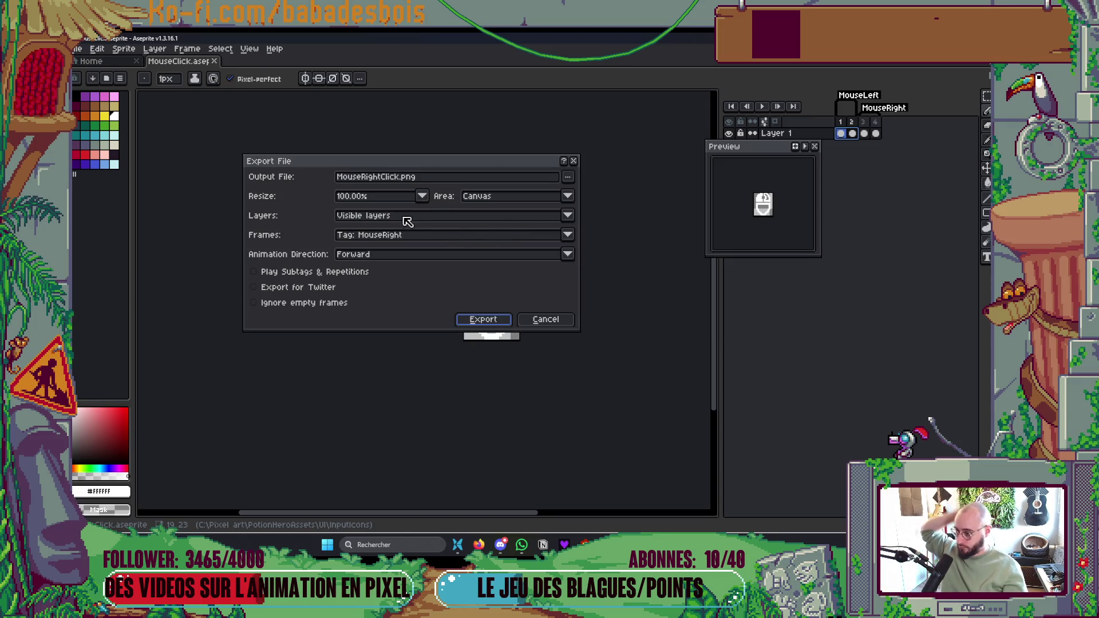
- Export the MouseRight frames as two MouseRightClick PNG files
click(486, 320)
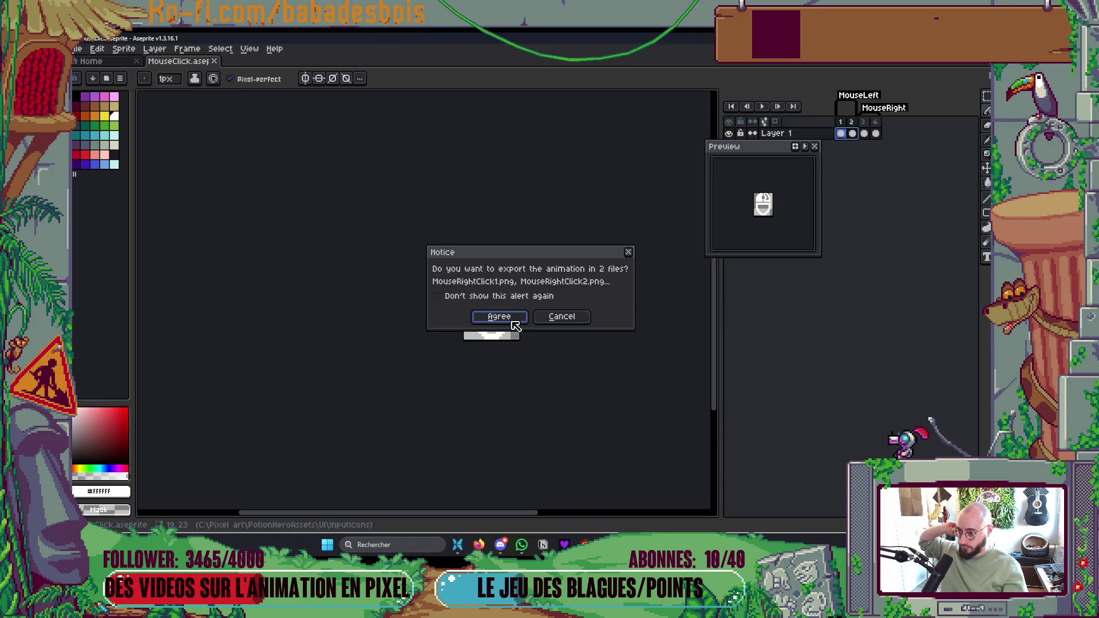
click(506, 319)
click(875, 135)
click(864, 134)
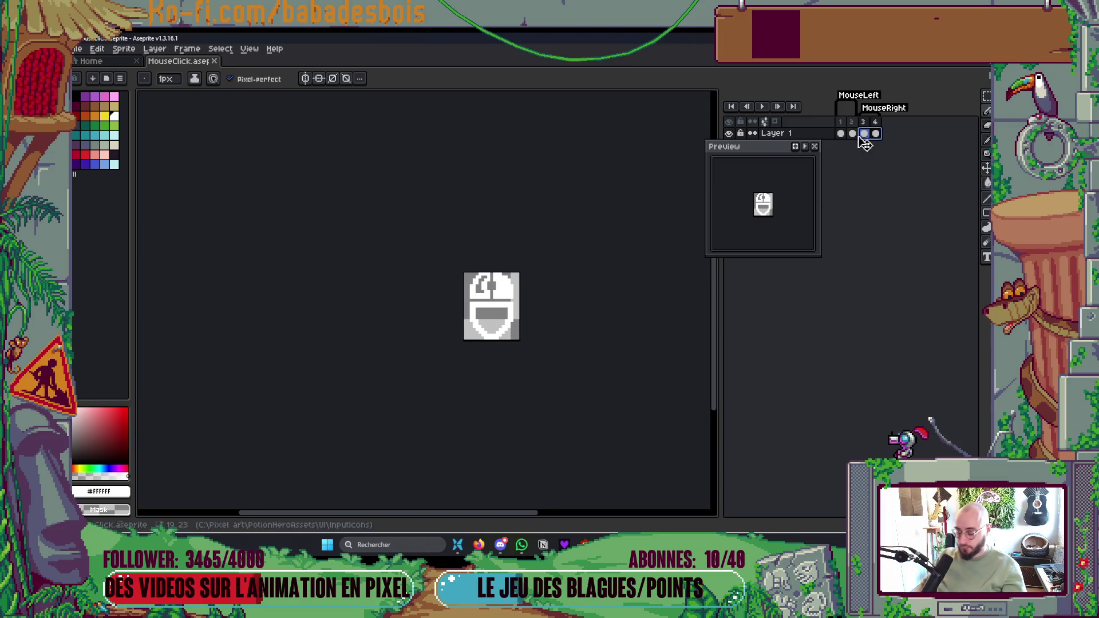
- Export Tag: MouseLeft as MouseLeftClick.png in two files, then save the sprite
key(ctrl+alt+shift+s)
click(411, 179)
click(378, 178)
key(BackSpace)
key(BackSpace)
key(BackSpace)
text(LetClick.png)
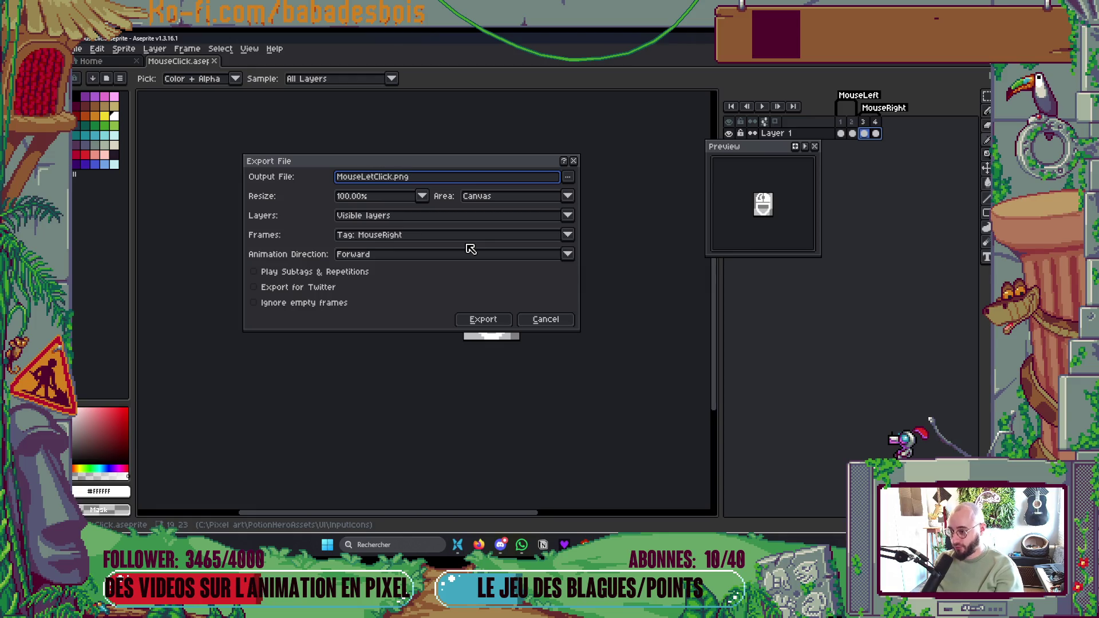
text(ft)
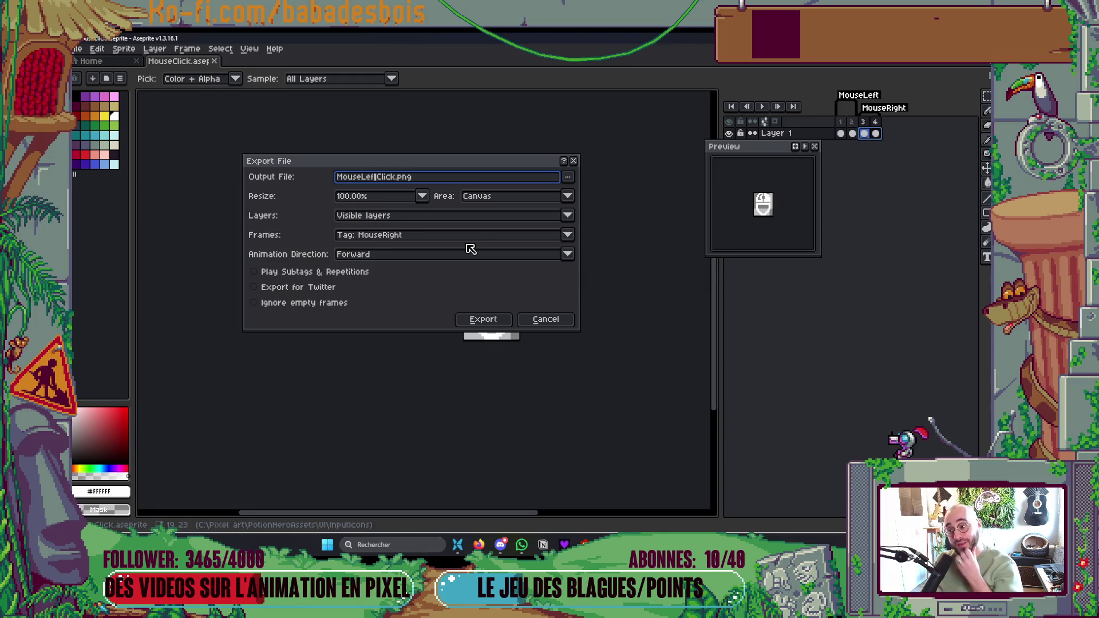
click(467, 236)
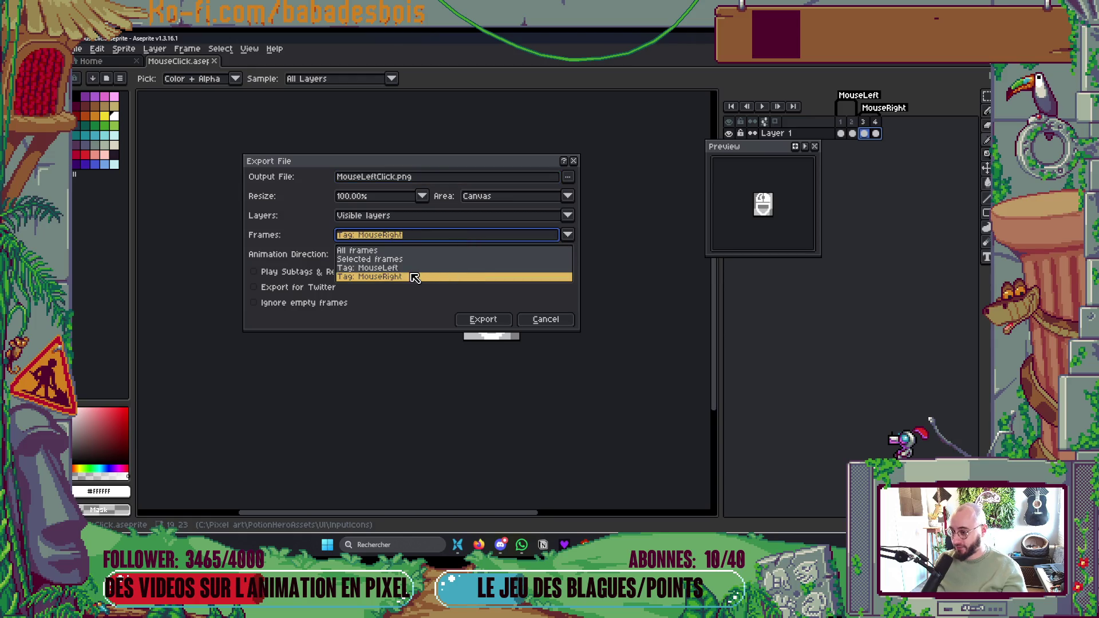
click(416, 277)
click(475, 319)
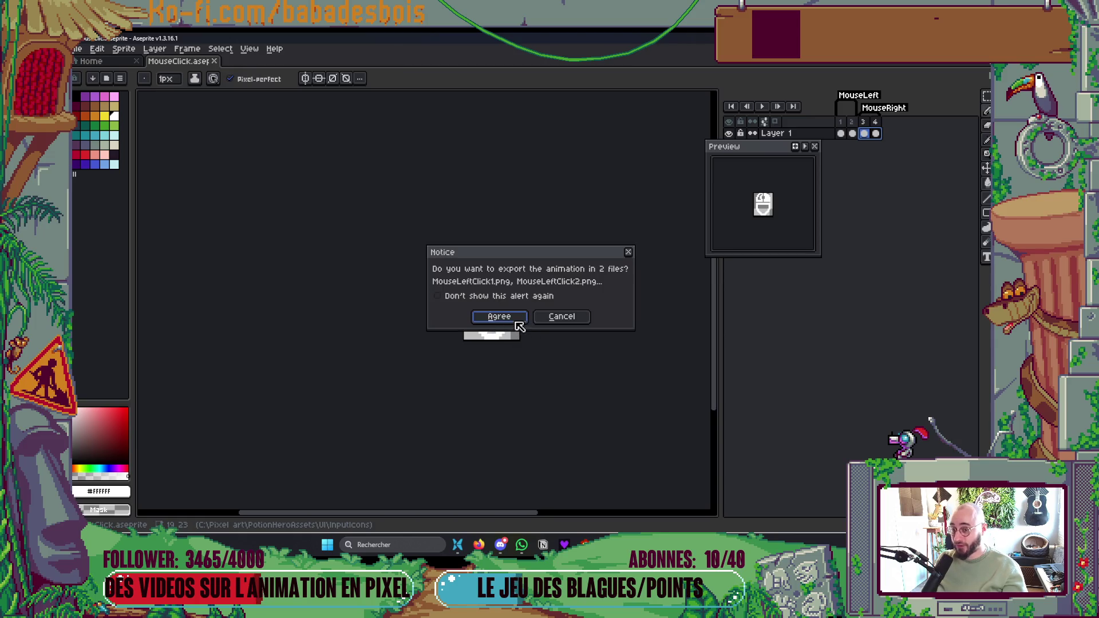
click(519, 320)
key(ctrl+s)
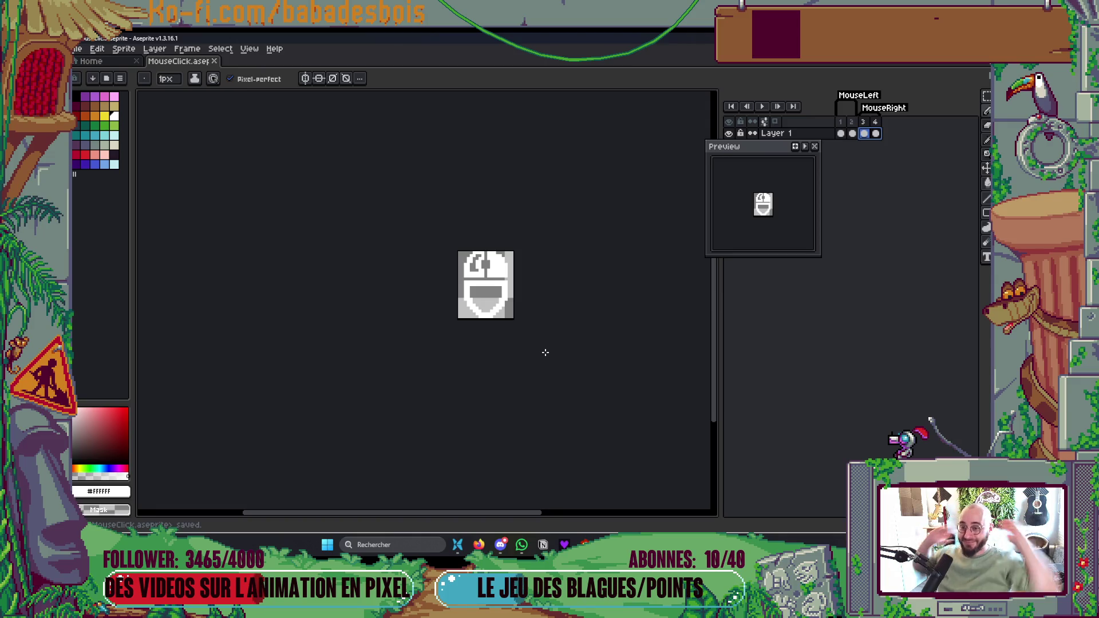
scroll(492, 289, up, 3)
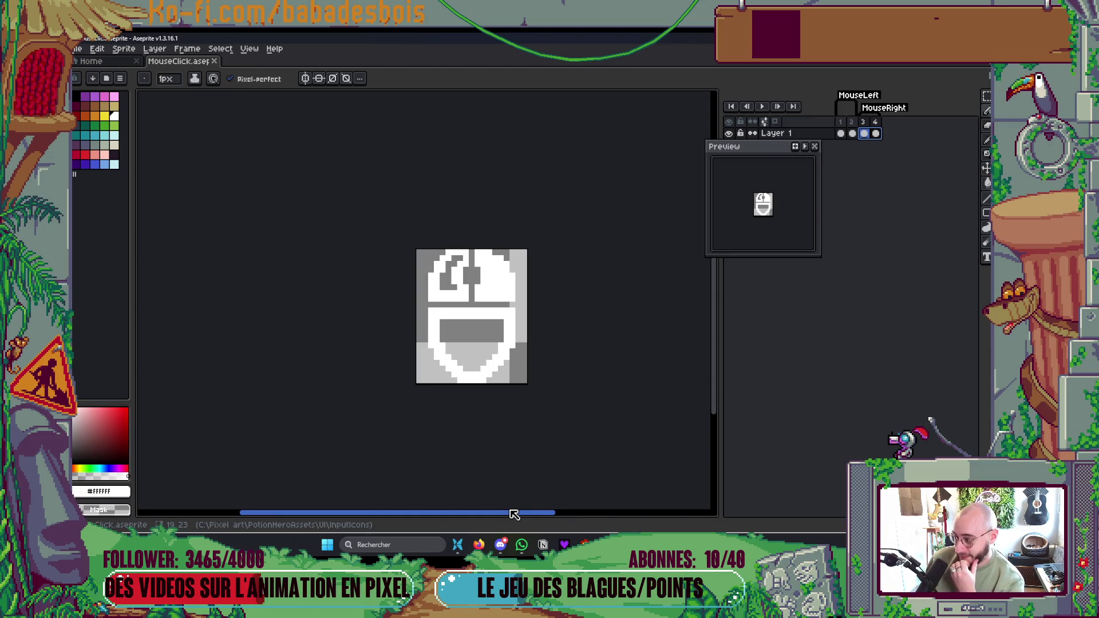
- Re-export the MouseLeft frames as two MouseLeftClick PNG files
drag(569, 262, 563, 276)
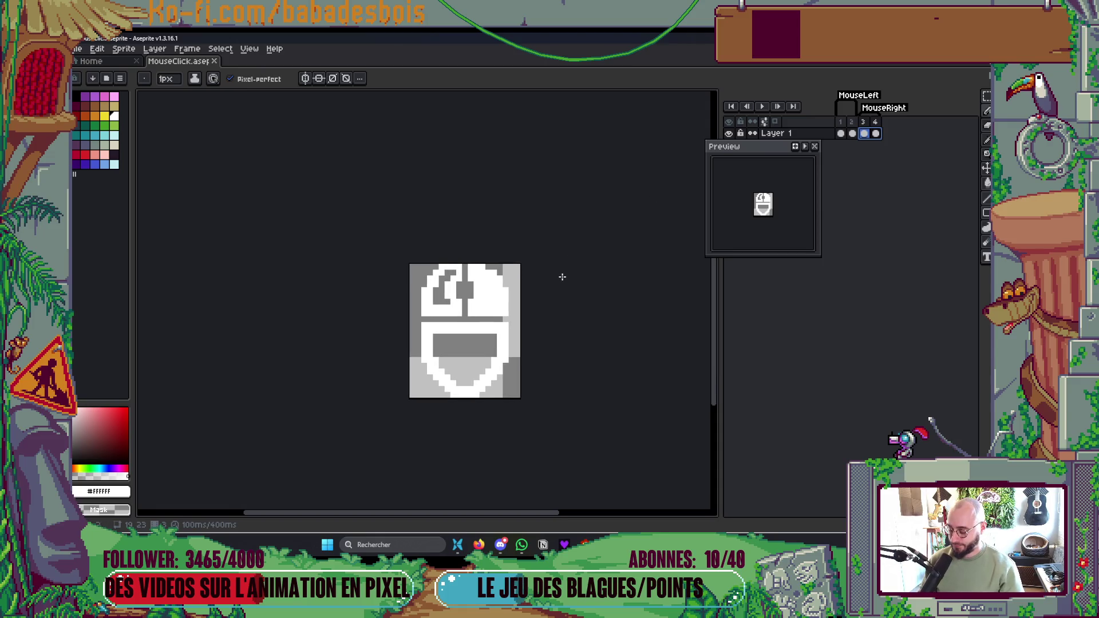
key(ctrl+alt+shift+s)
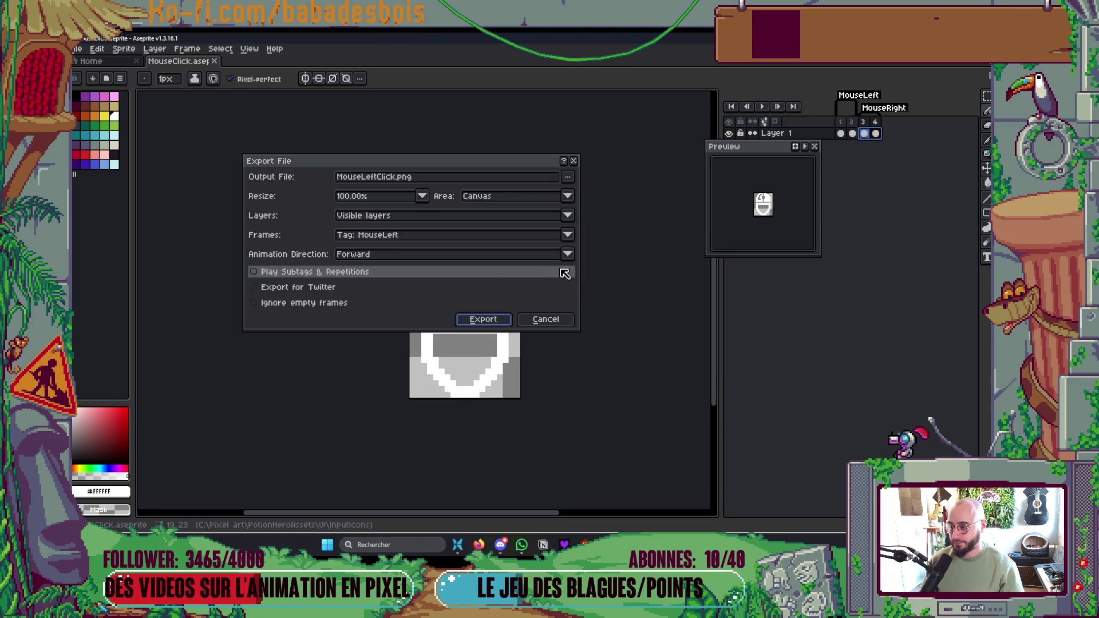
click(485, 318)
click(496, 319)
- Re-export Tag: MouseRight as MouseRightClick.png, then select all four click PNGs in InputIcons
key(ctrl+alt+shift+s)
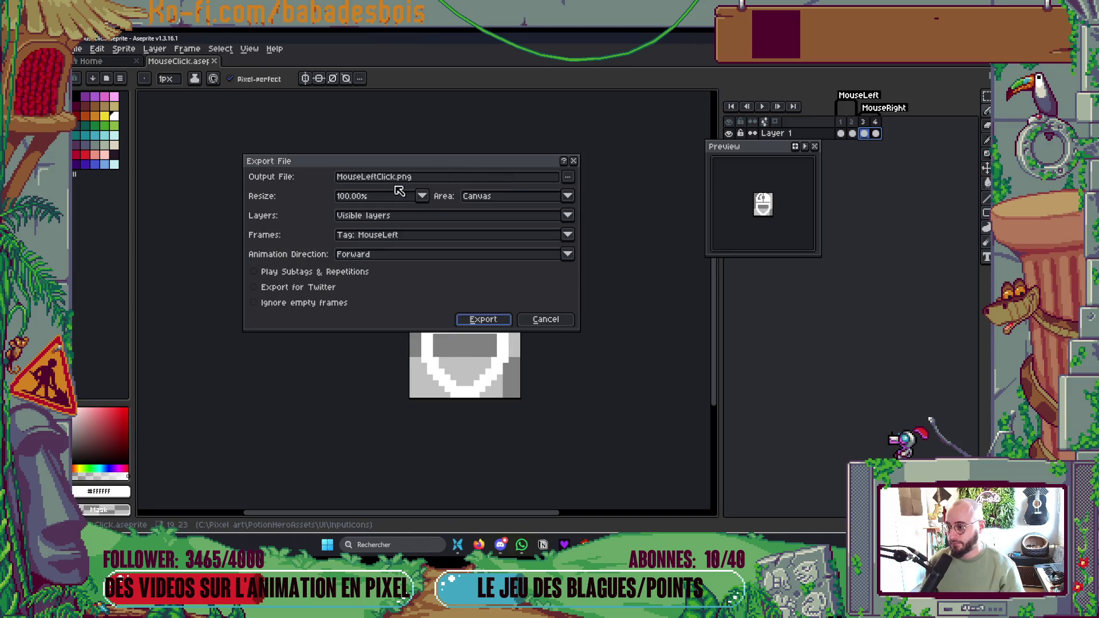
click(380, 177)
key(BackSpace)
key(BackSpace)
key(BackSpace)
key(BackSpace)
text(Right)
click(422, 235)
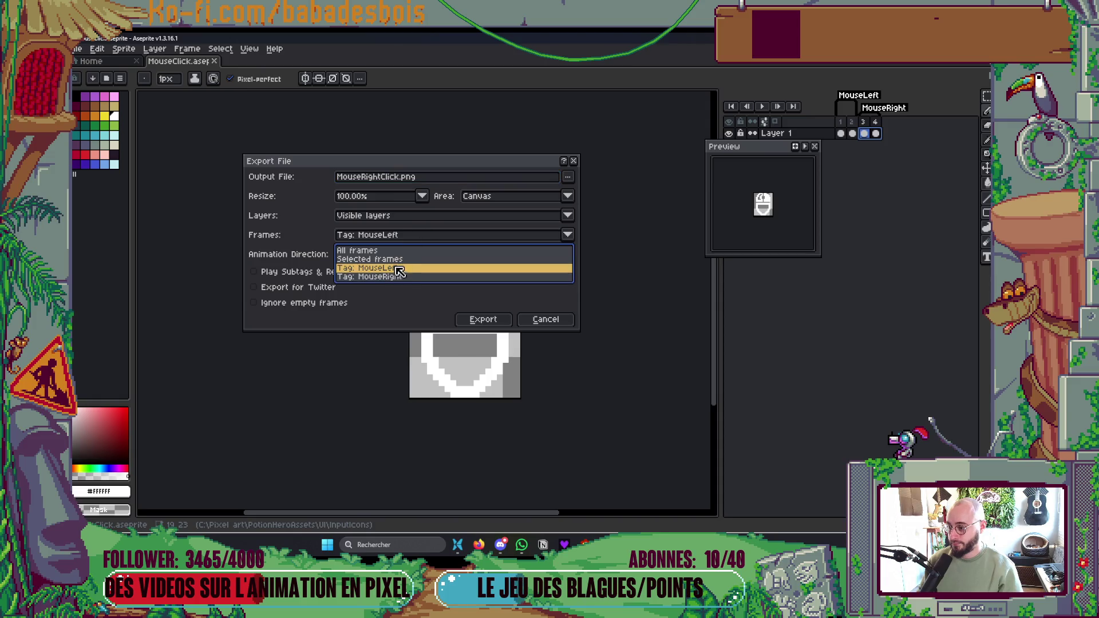
click(399, 277)
click(490, 320)
click(496, 315)
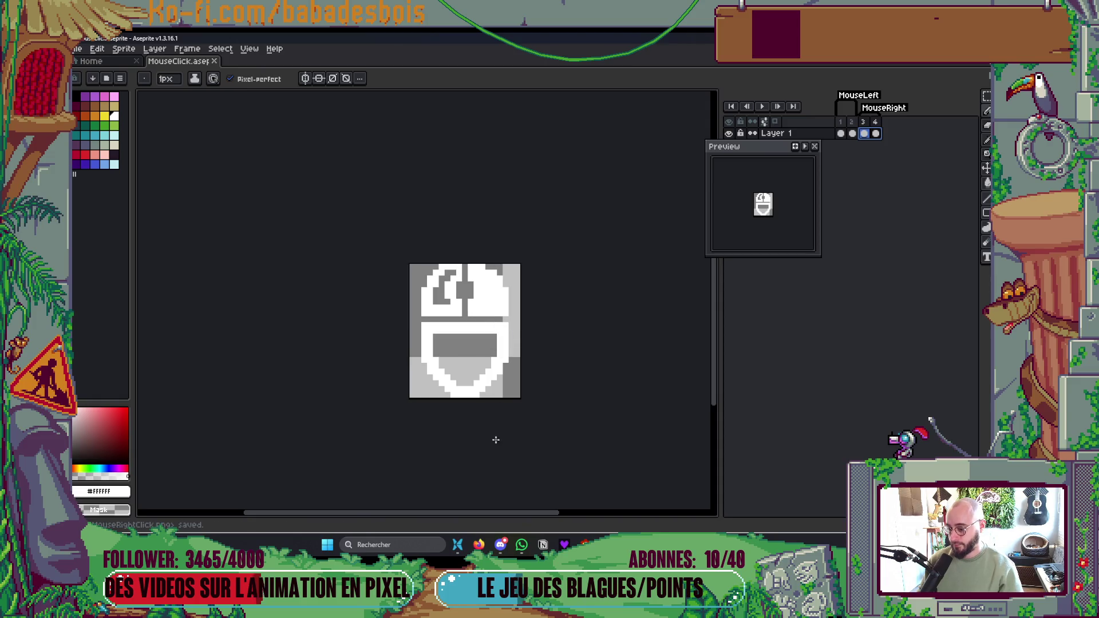
click(675, 438)
mouse_move(541, 277)
mouse_down()
mouse_move(506, 222)
mouse_move(511, 331)
mouse_up()
- Back in Godot, collapse the Output panel and run the PotionHero project with F5
key(alt+Tab)
key(alt+Tab)
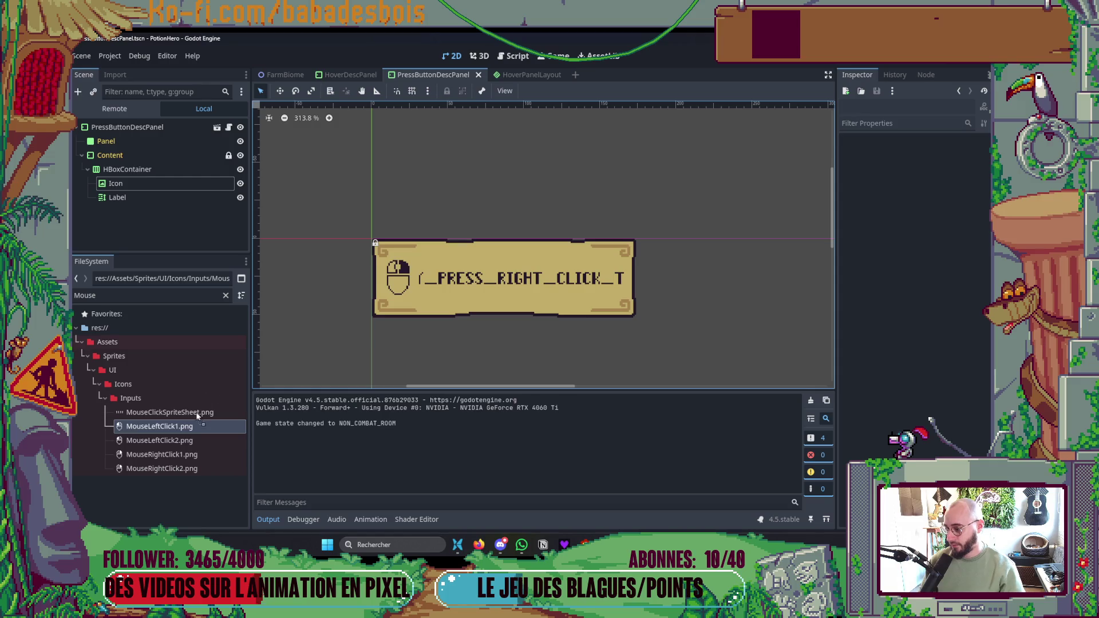
scroll(486, 321, down, 2)
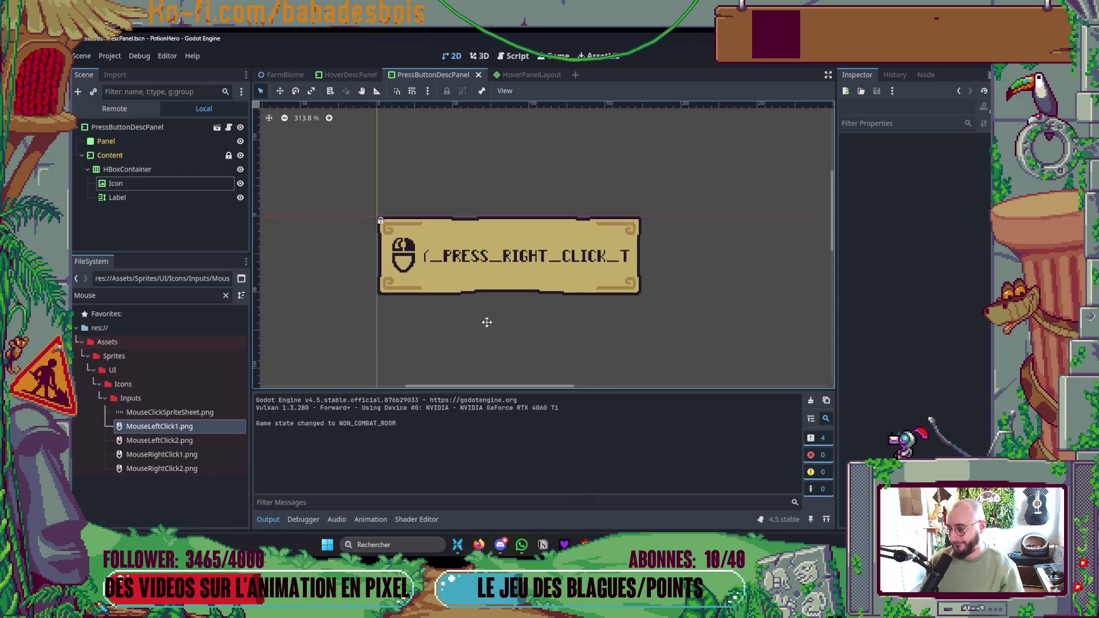
click(268, 519)
scroll(465, 447, up, 2)
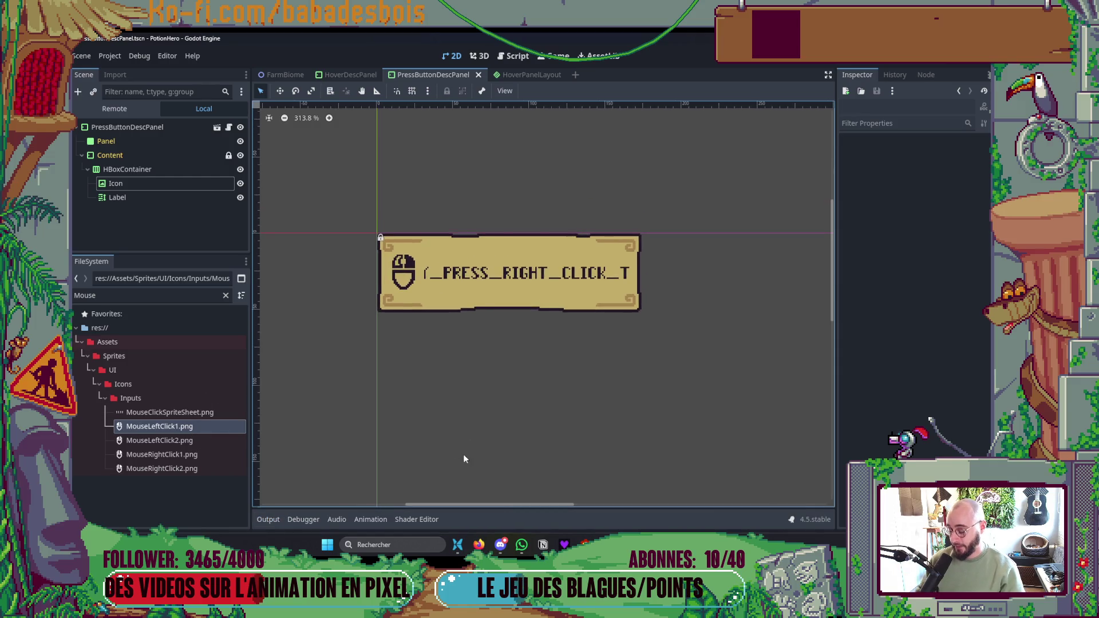
key(F5)
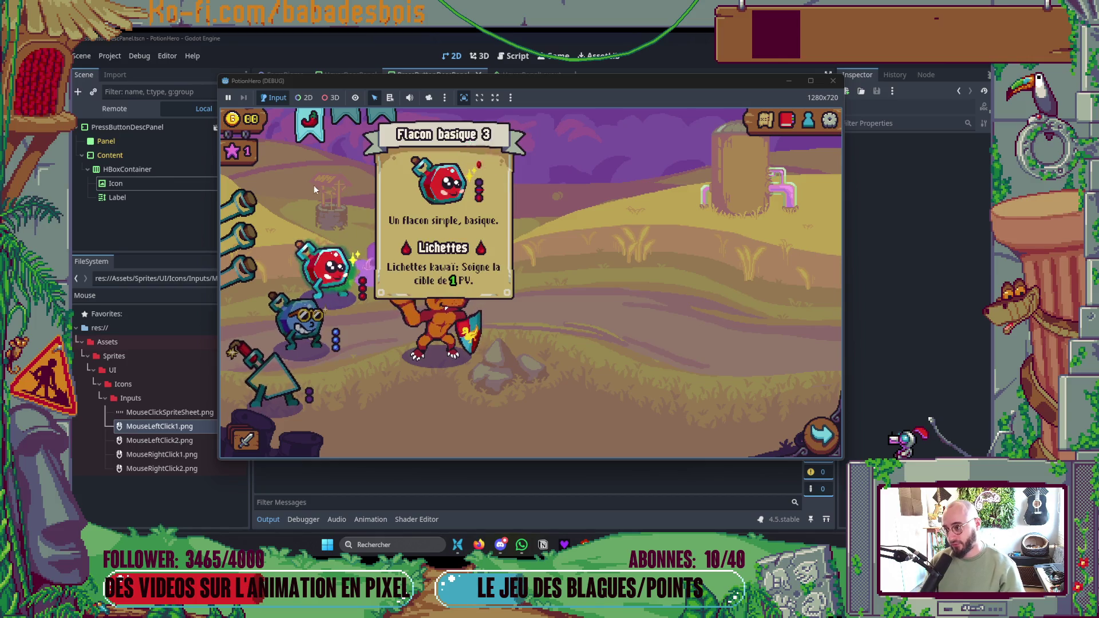
- Bring up the item's info card showing the right-click-to-throw hint in the running game
mouse_move(314, 137)
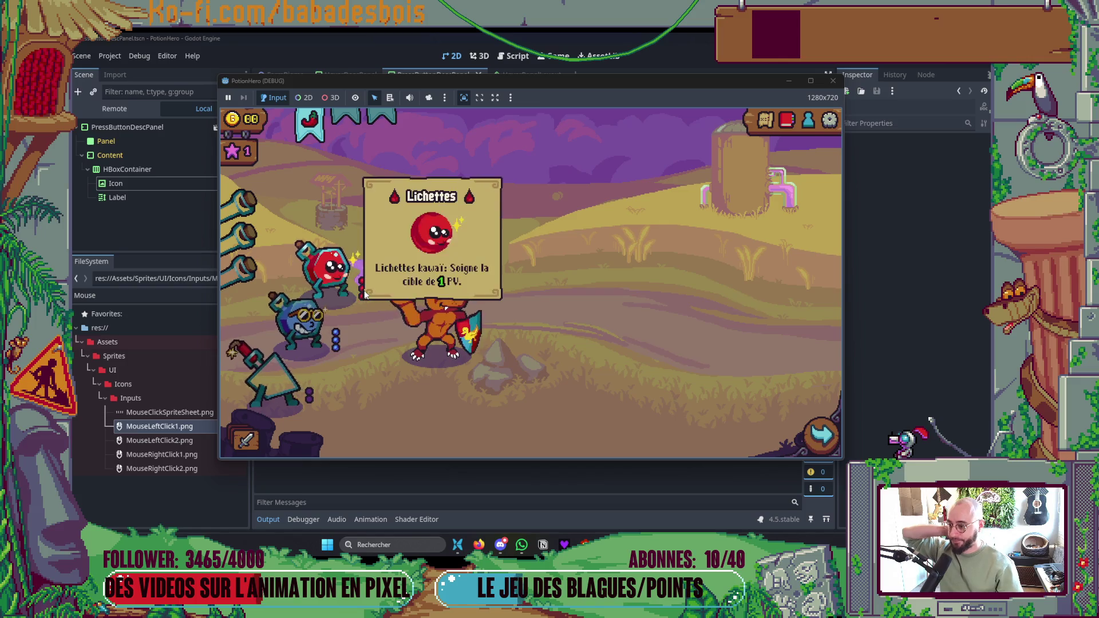
- Open the travel map with M and move on to the next combat room
mouse_move(431, 309)
key(m)
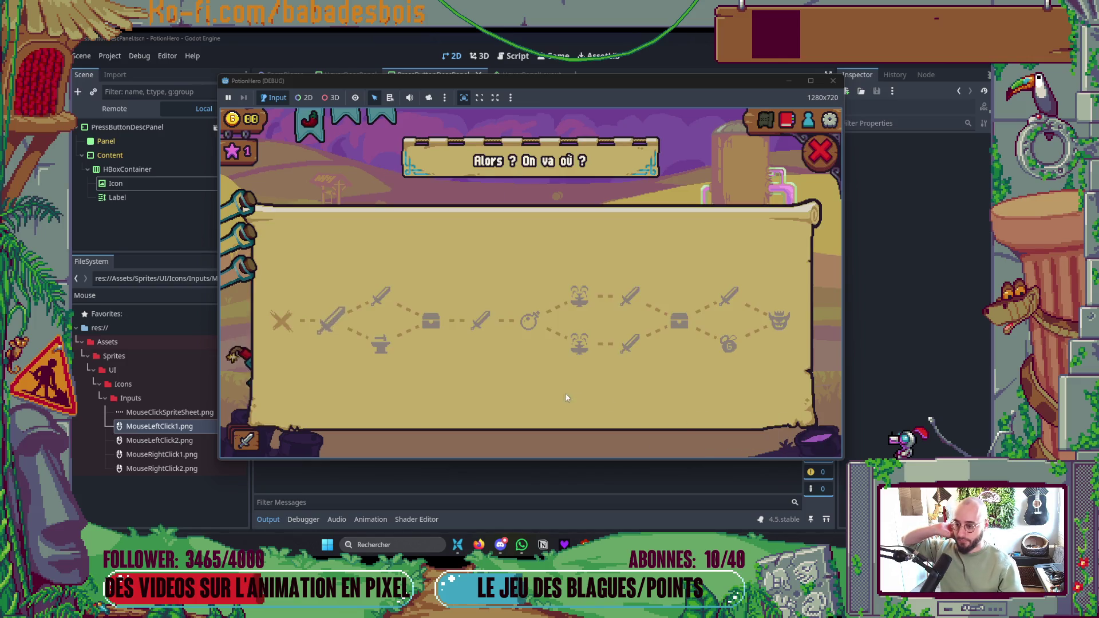
click(340, 325)
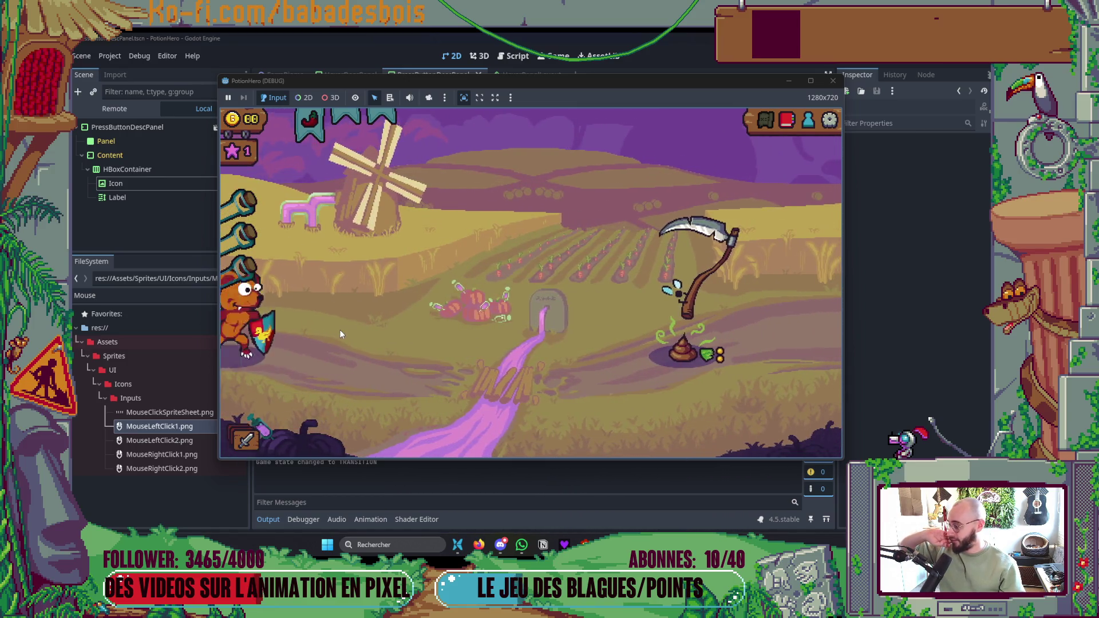
- Read the tooltips of the enemy intent card, scythe enemy, bear and red flask
mouse_move(686, 391)
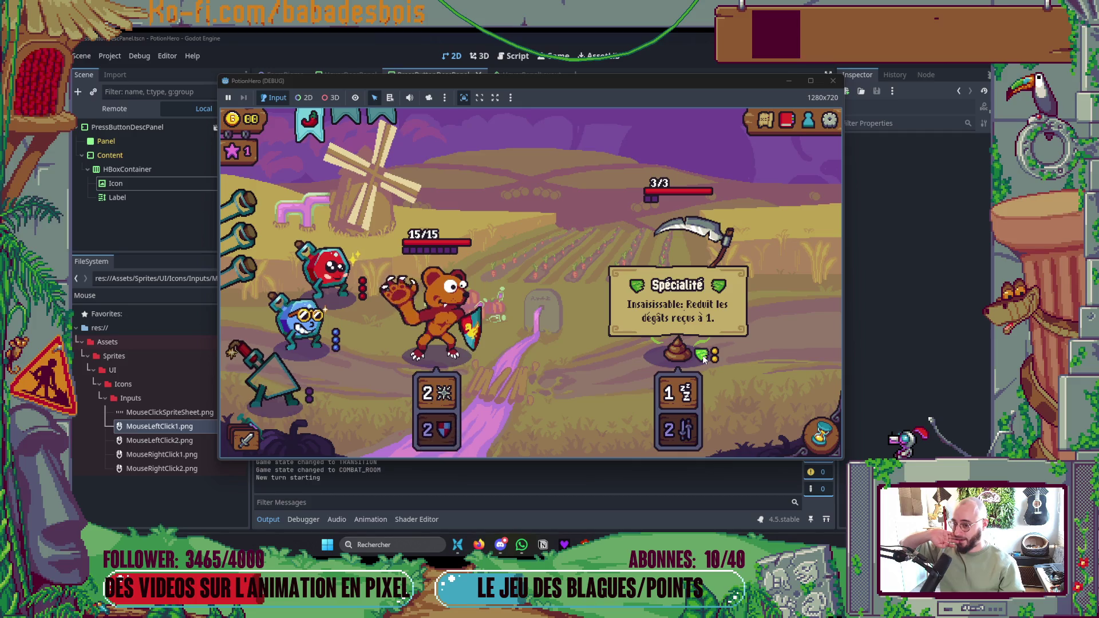
mouse_move(672, 319)
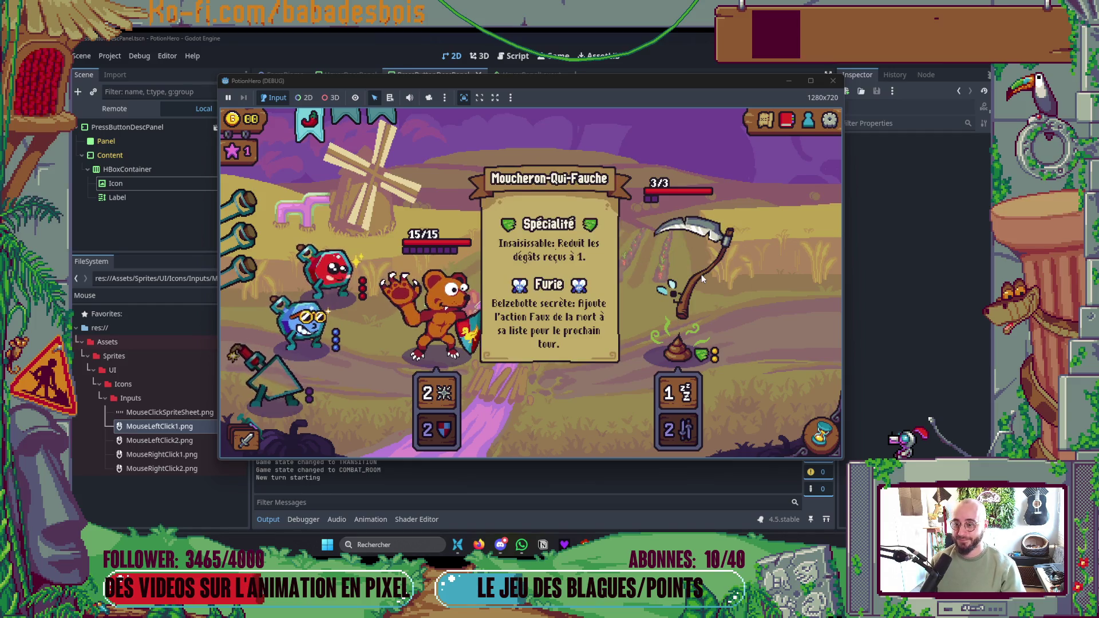
mouse_move(466, 324)
mouse_move(337, 272)
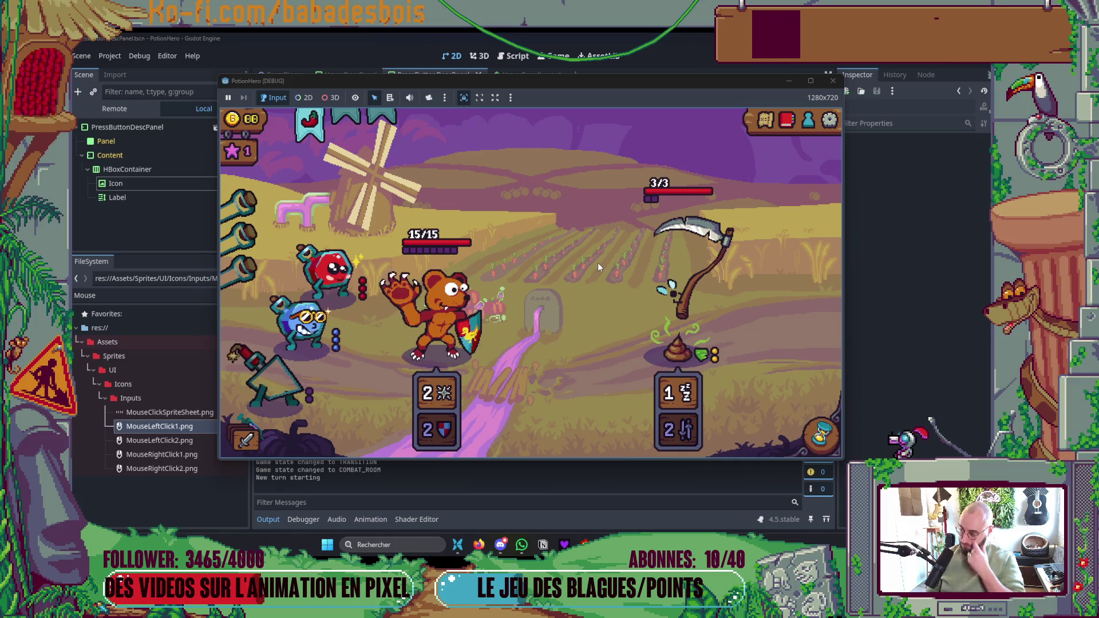
- Check the ability and specialty icon tooltips, then stop the running game
mouse_move(448, 391)
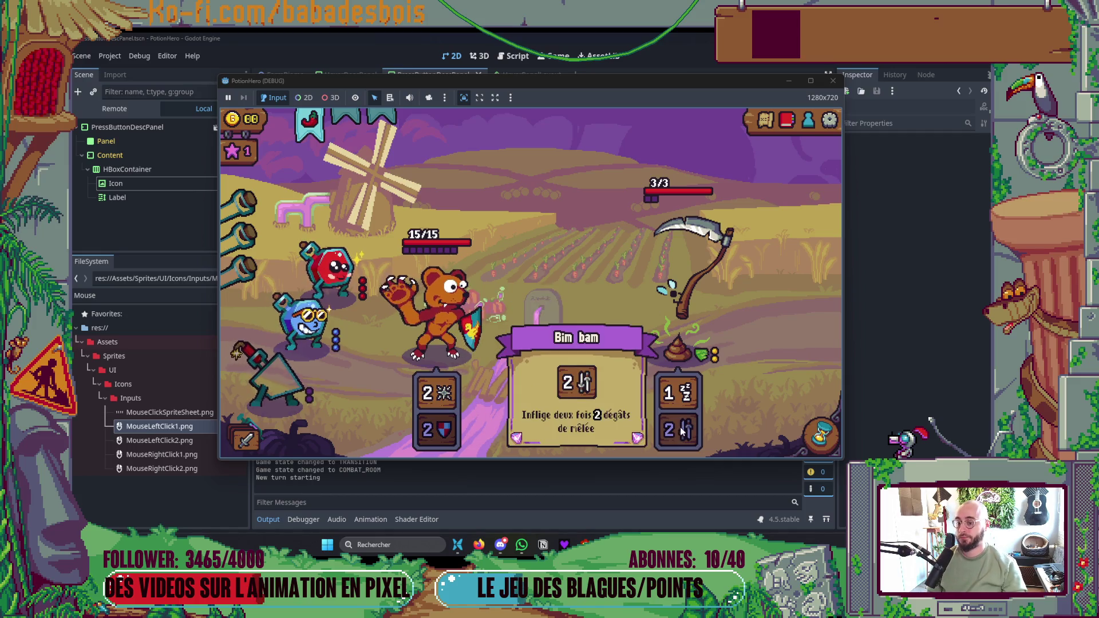
mouse_move(705, 356)
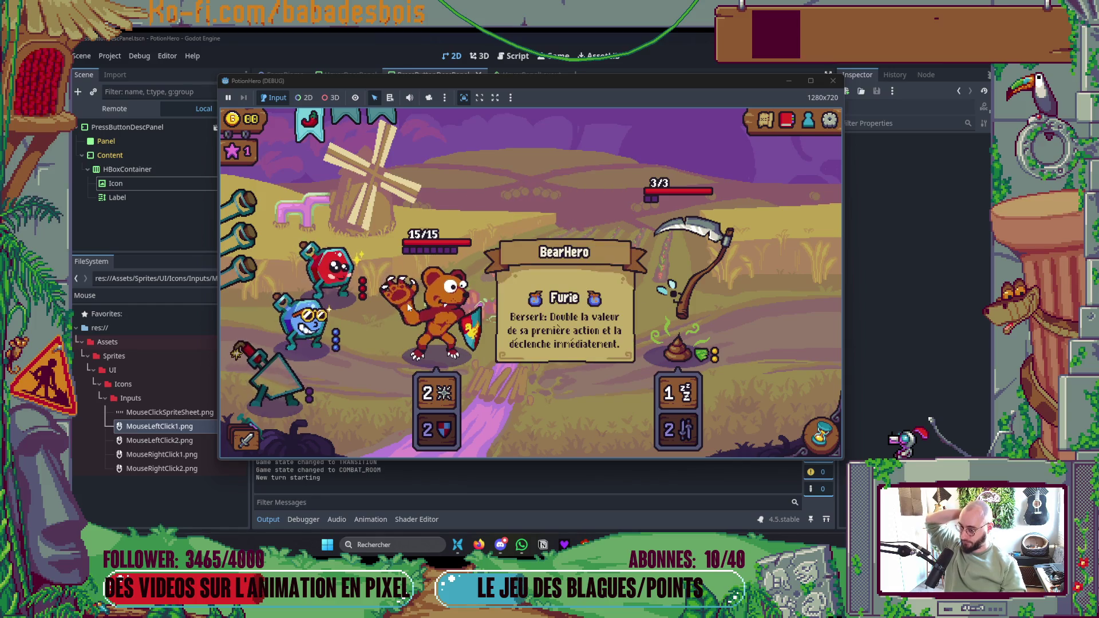
mouse_move(346, 285)
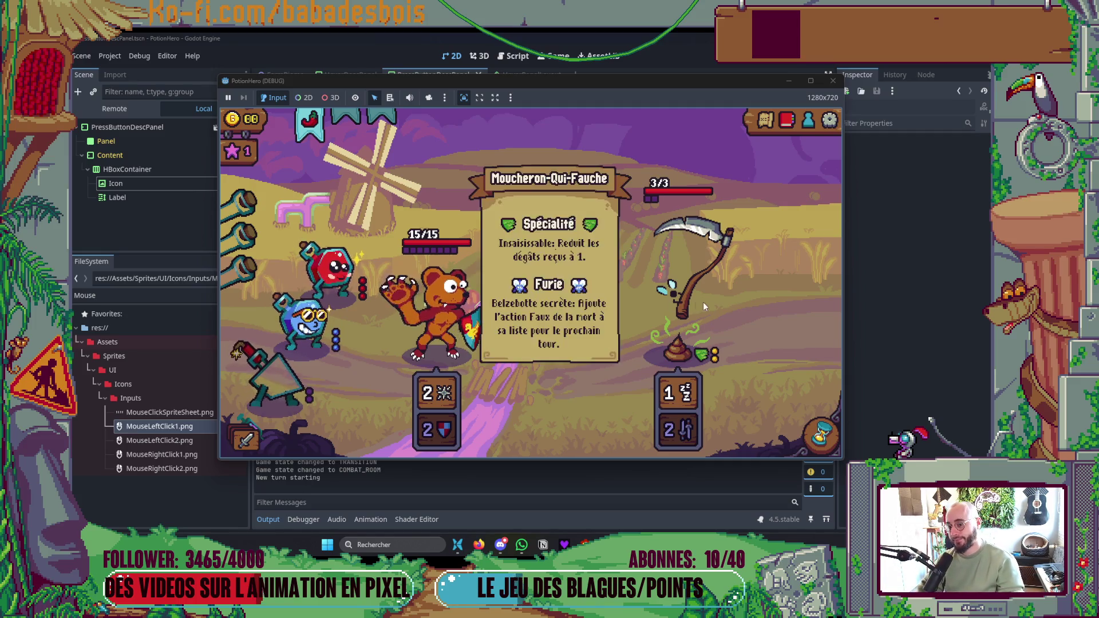
mouse_move(701, 358)
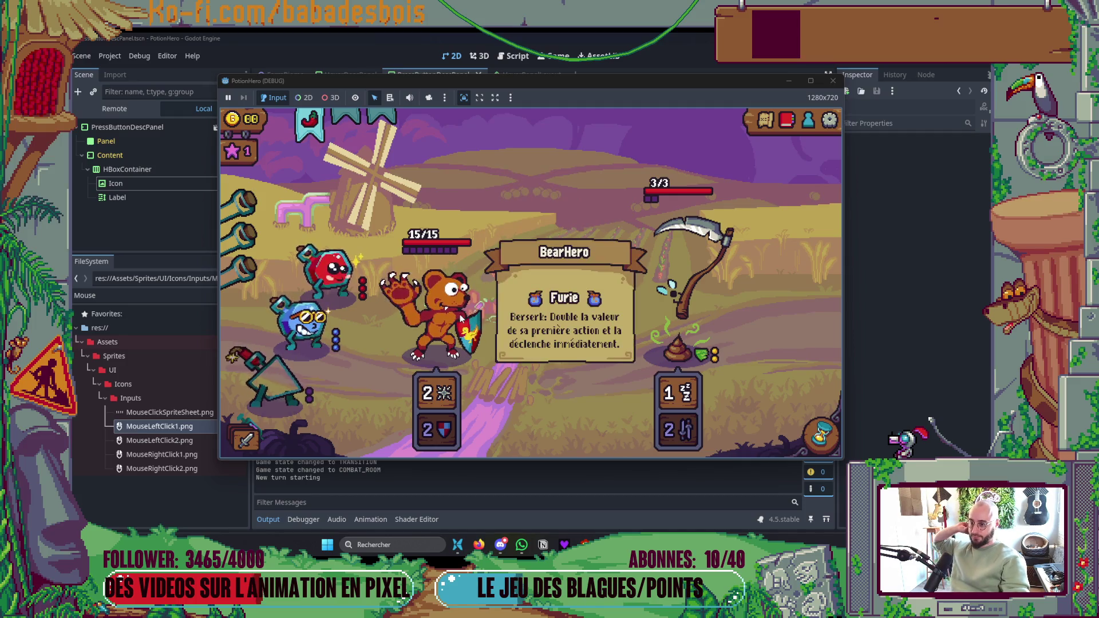
mouse_move(711, 425)
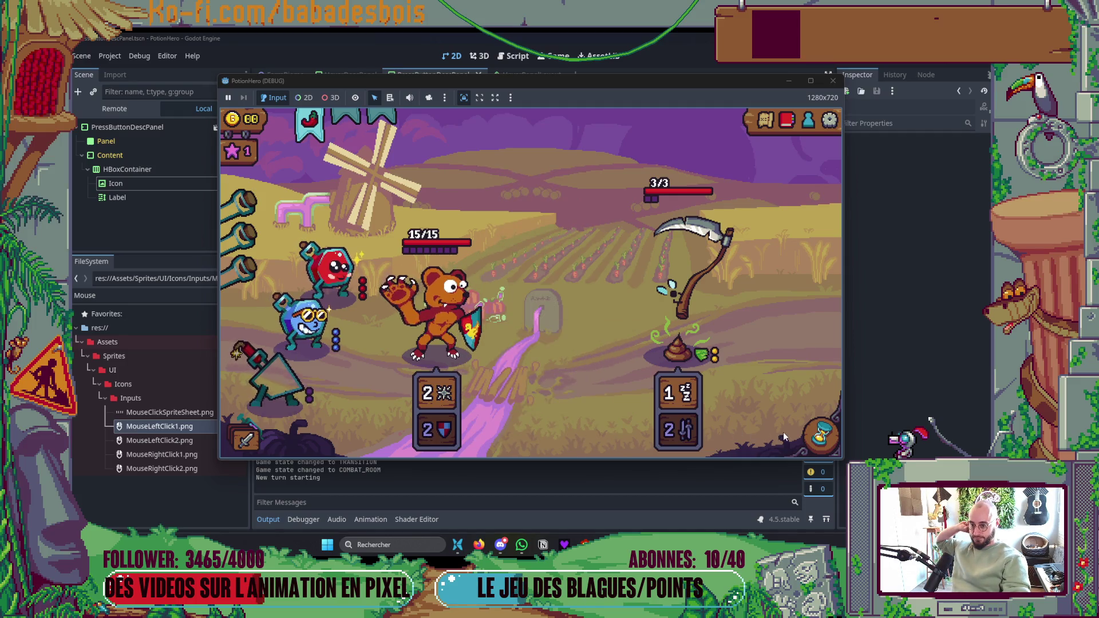
click(833, 98)
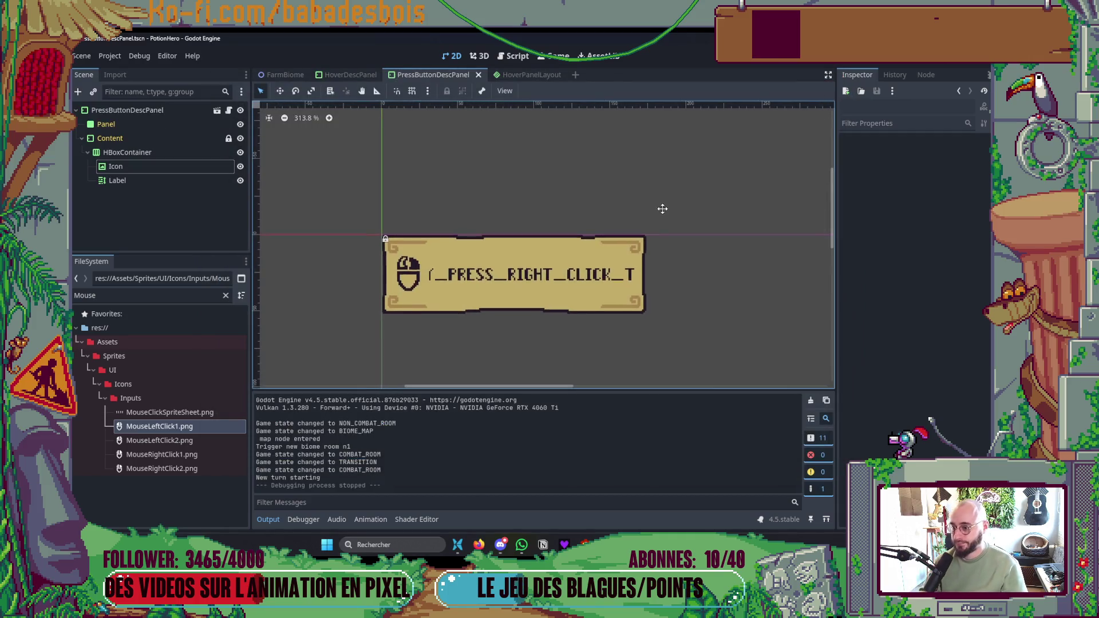
- Rerun the game with F5, verify the chili tooltip shows the mouse icon and 'Clic droit pour le jeter.', then open the map
key(F5)
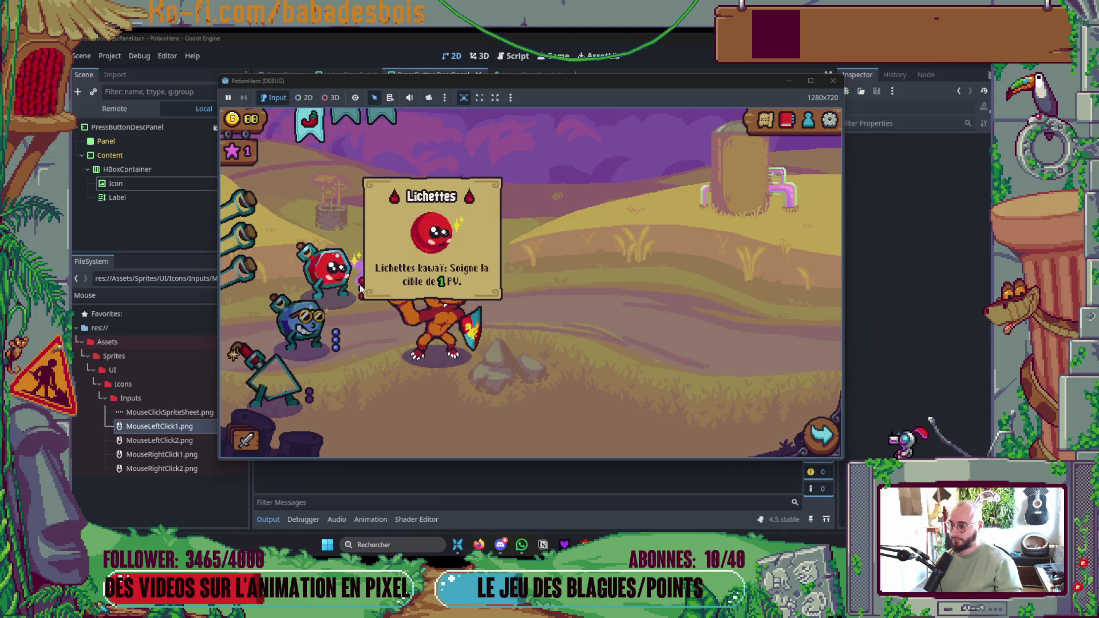
mouse_move(314, 131)
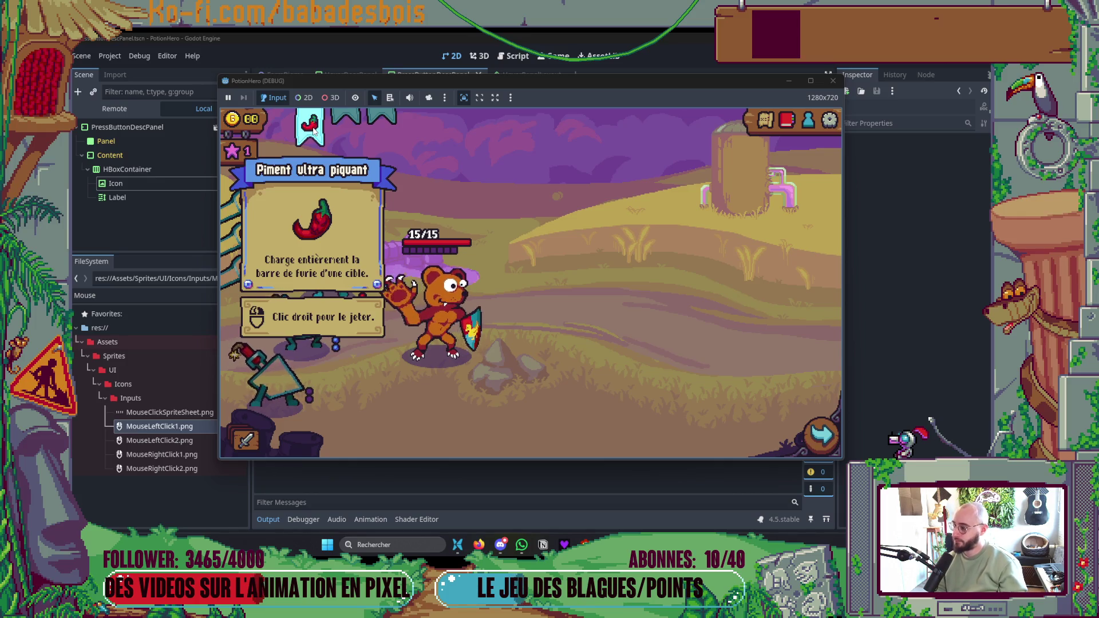
mouse_move(328, 279)
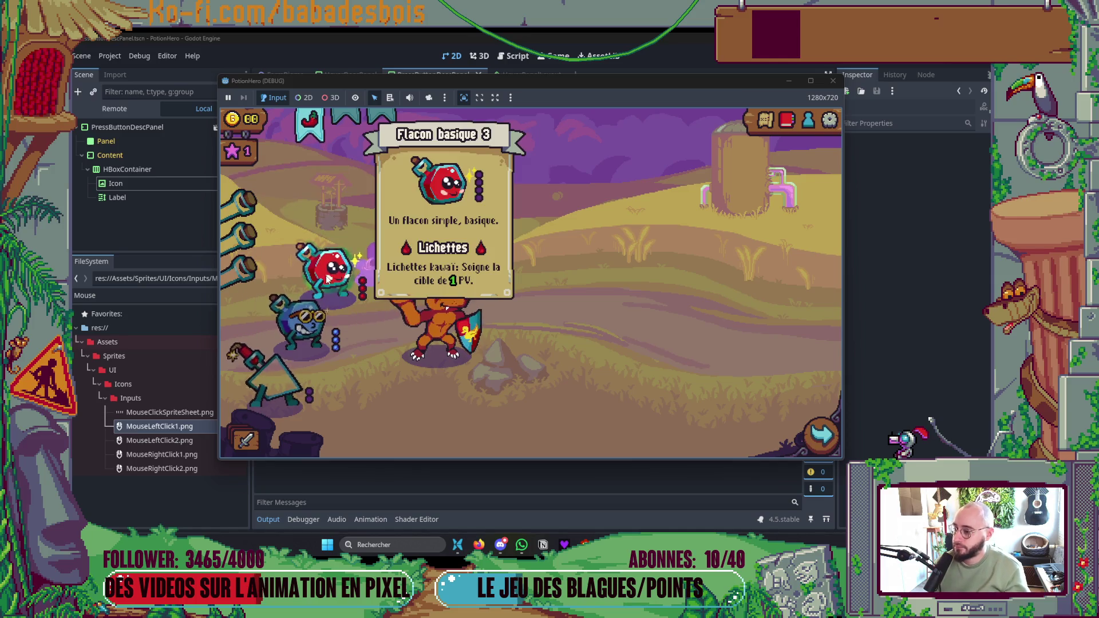
mouse_move(338, 344)
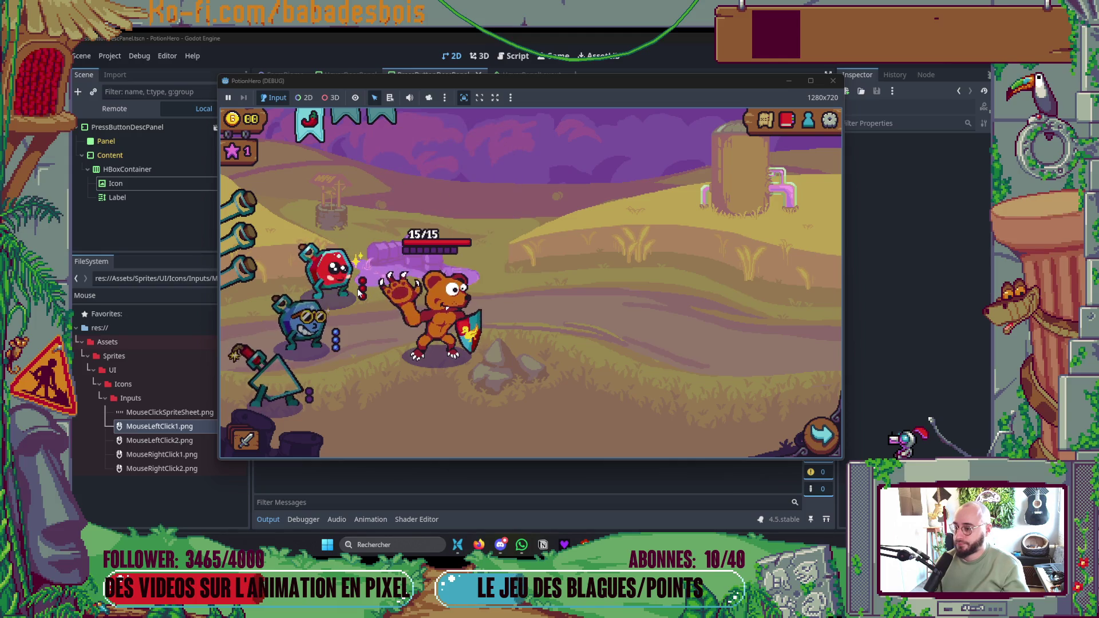
mouse_move(319, 328)
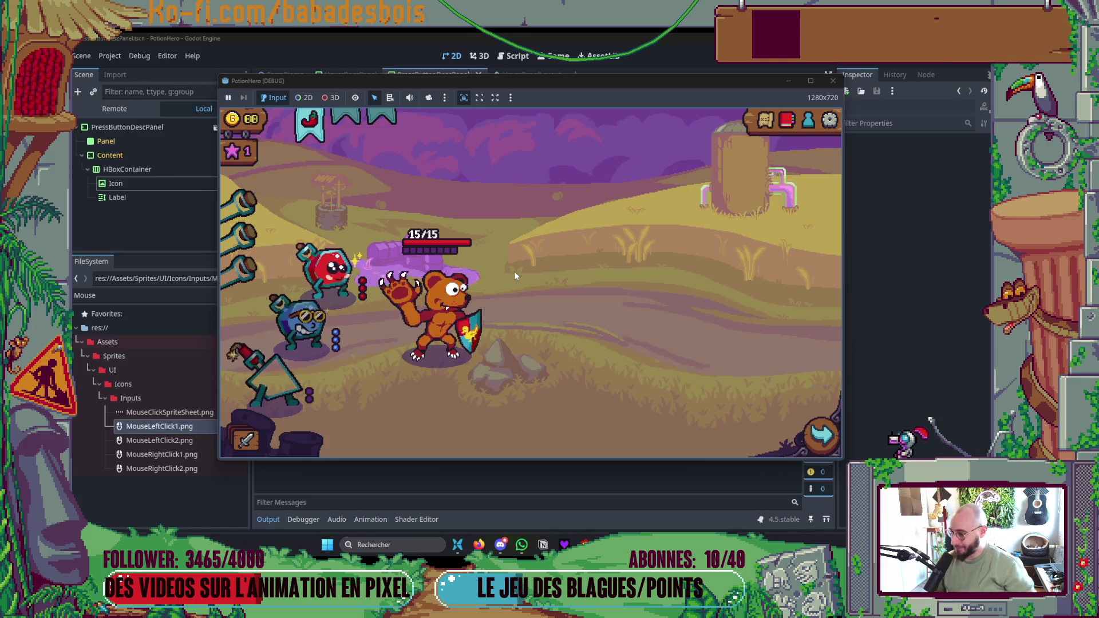
click(766, 124)
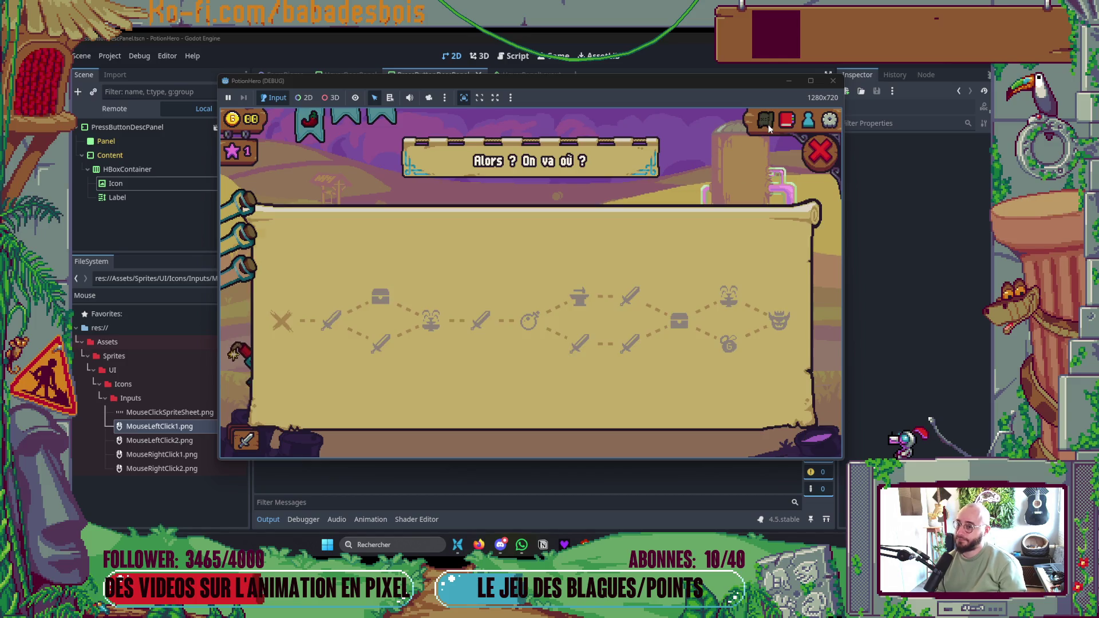
- Close and reopen the map, then travel to the next sword battle node
click(816, 156)
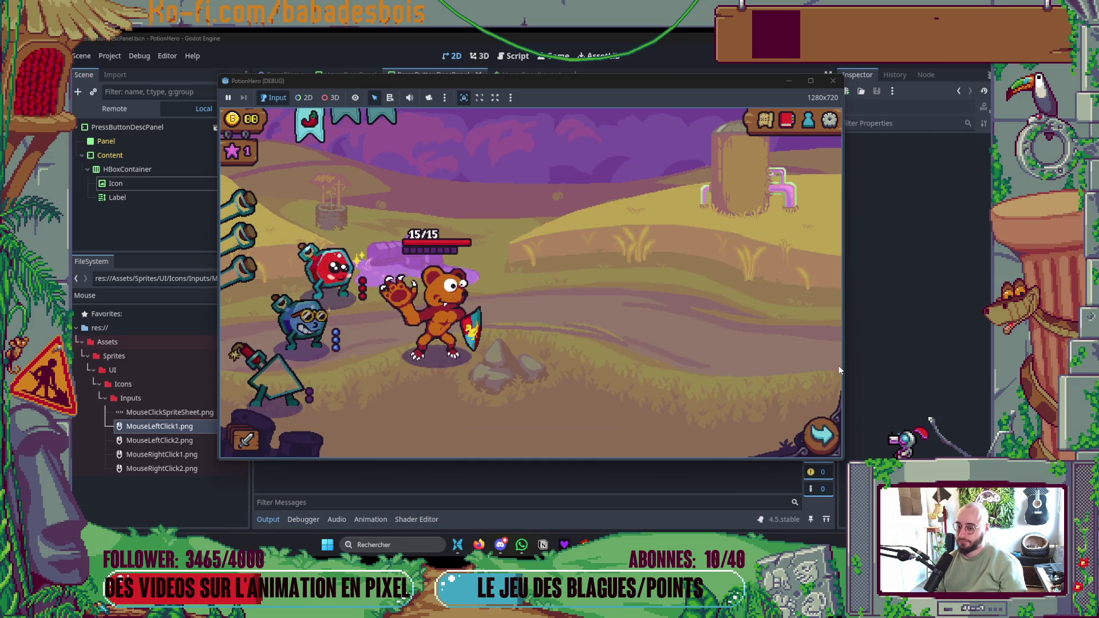
click(822, 435)
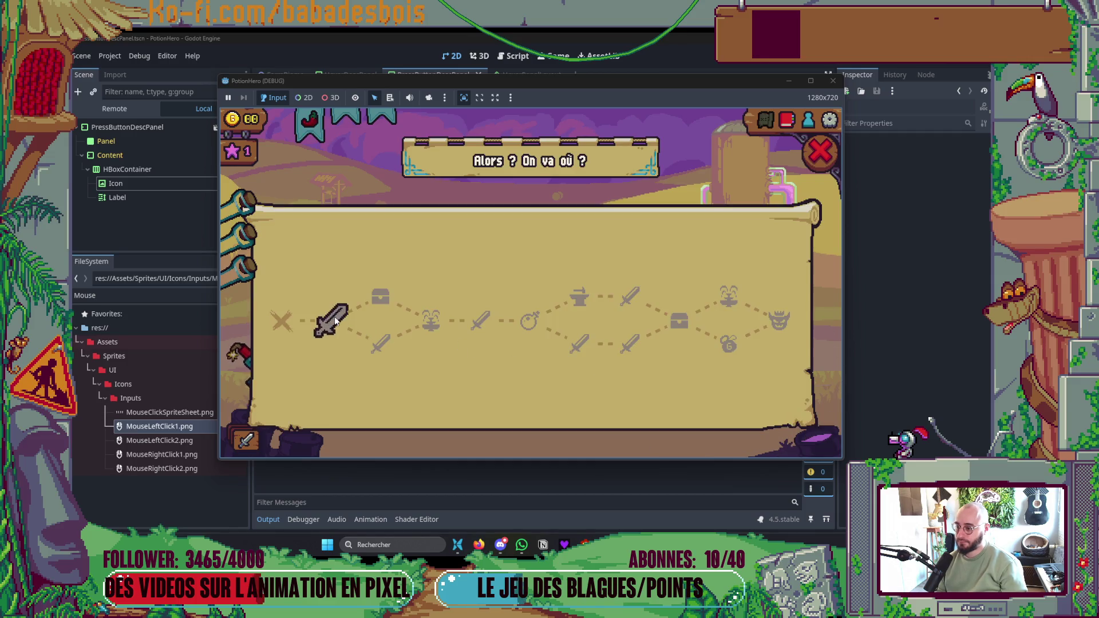
click(335, 320)
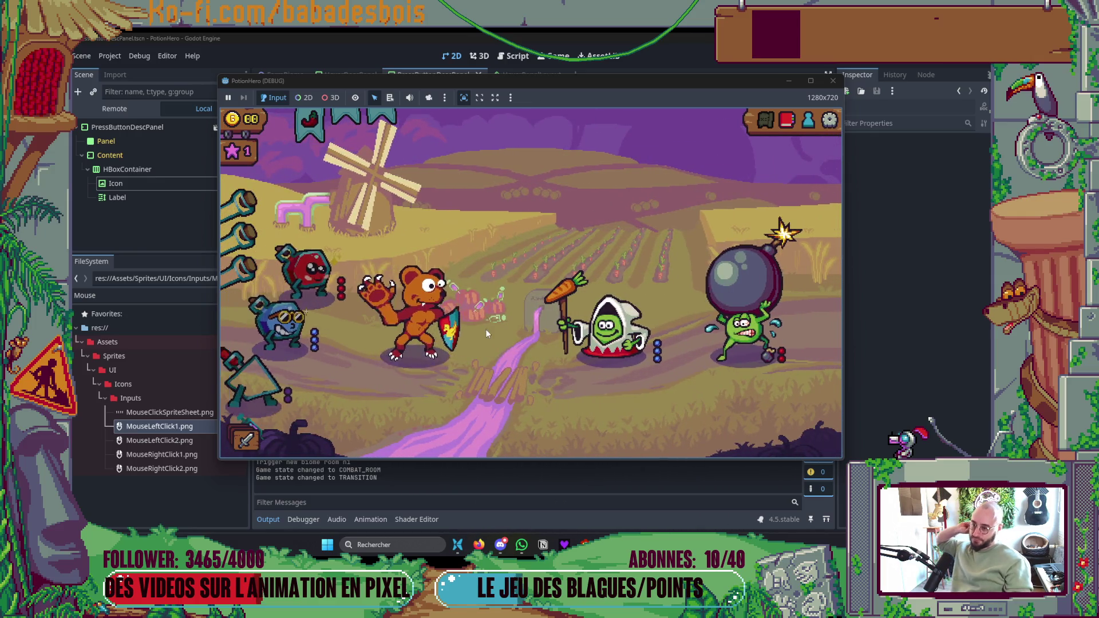
- Check the party, enemy and chili pepper tooltips, confirming the mouse icon and throw hint remain
mouse_move(657, 355)
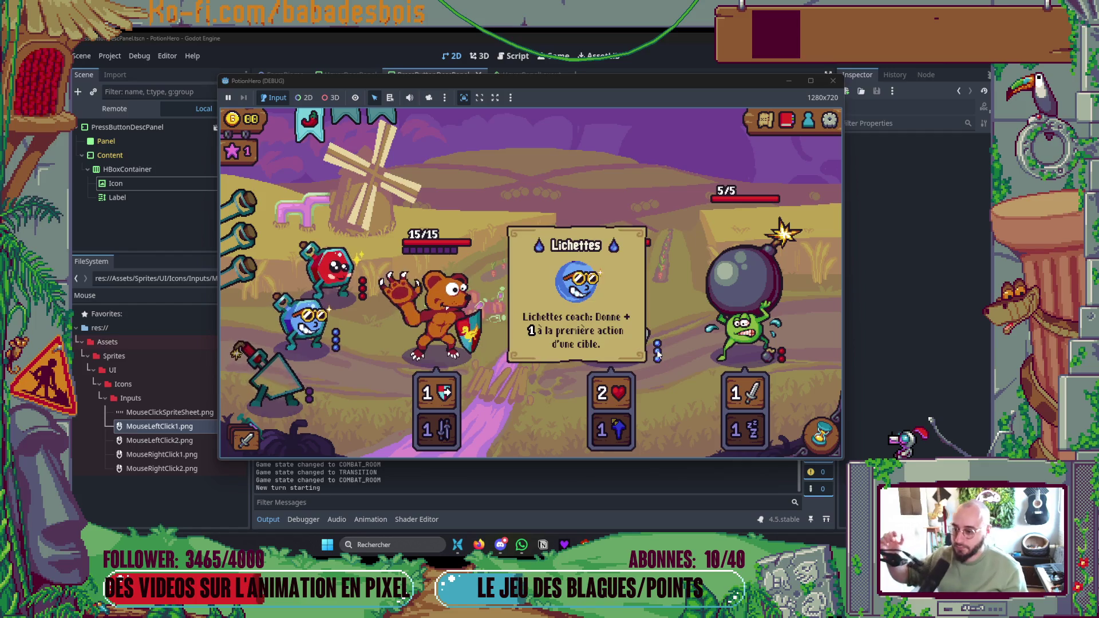
mouse_move(782, 361)
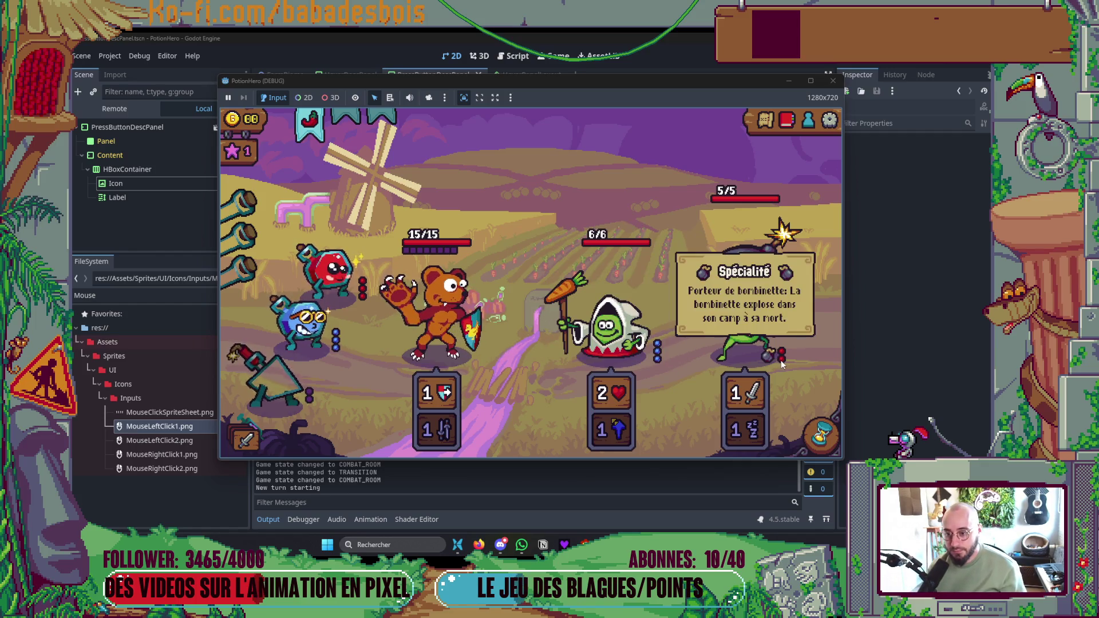
mouse_move(468, 261)
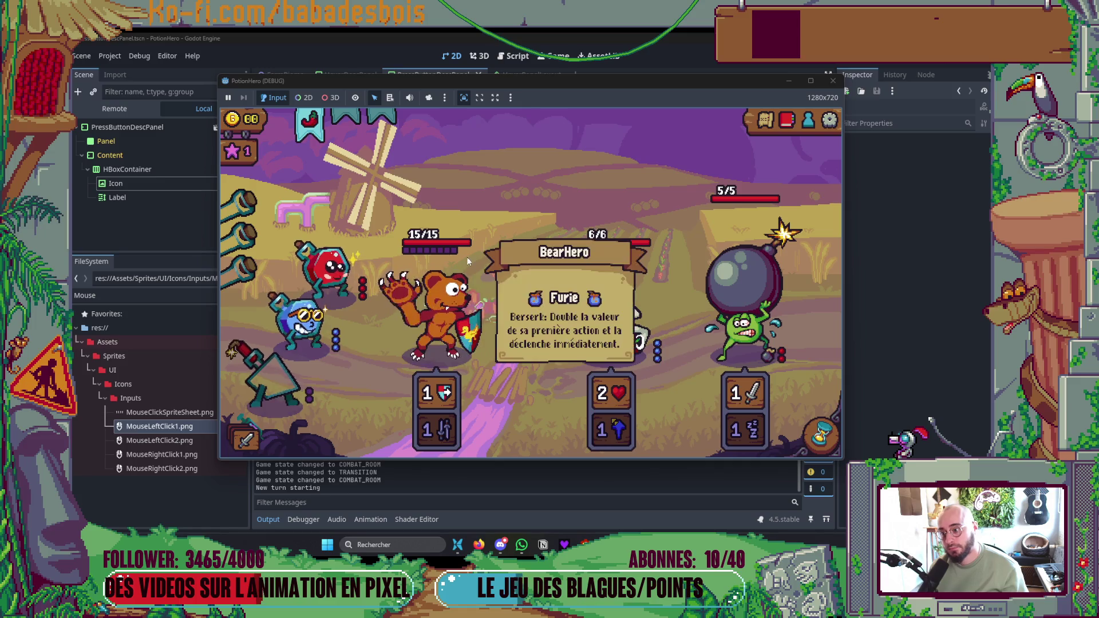
mouse_move(303, 325)
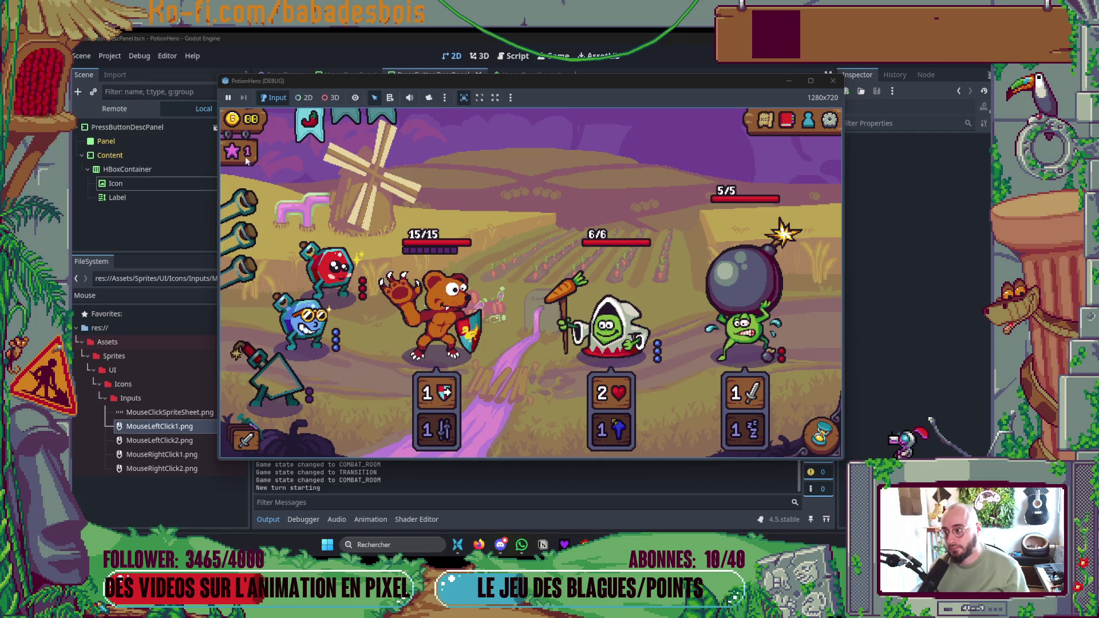
mouse_move(314, 129)
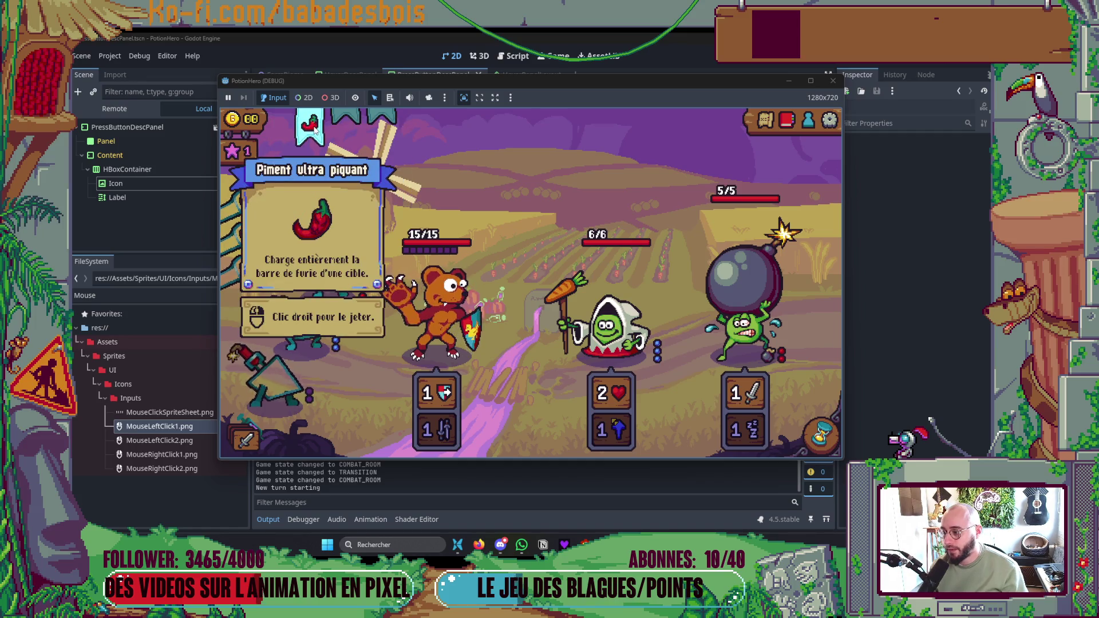
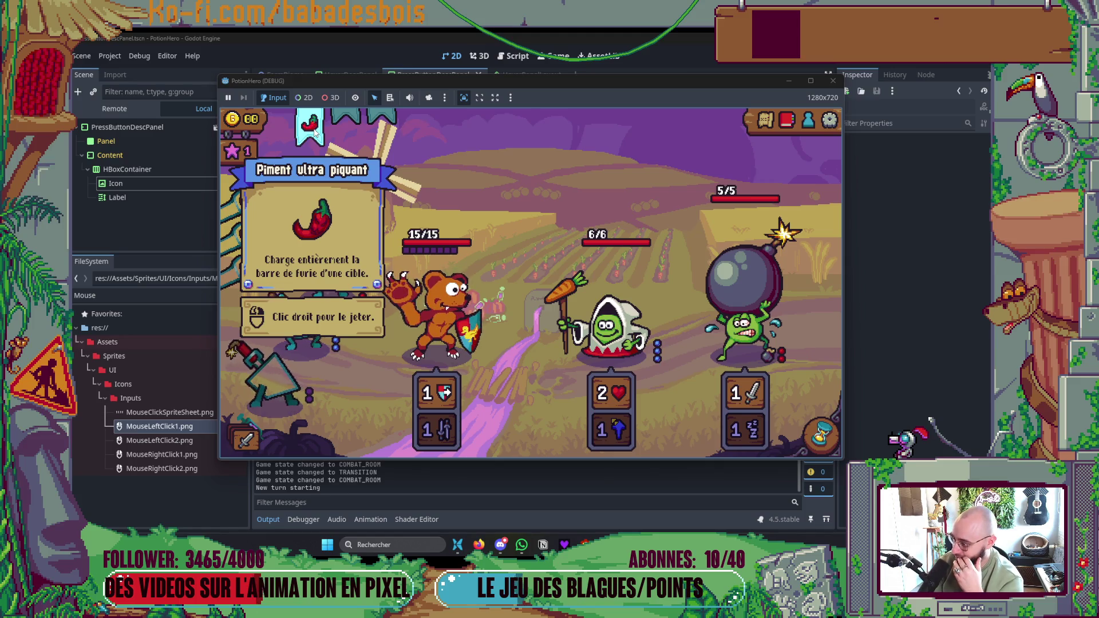
- Check the hover description panels on items and action icons, then end the turn
mouse_move(338, 274)
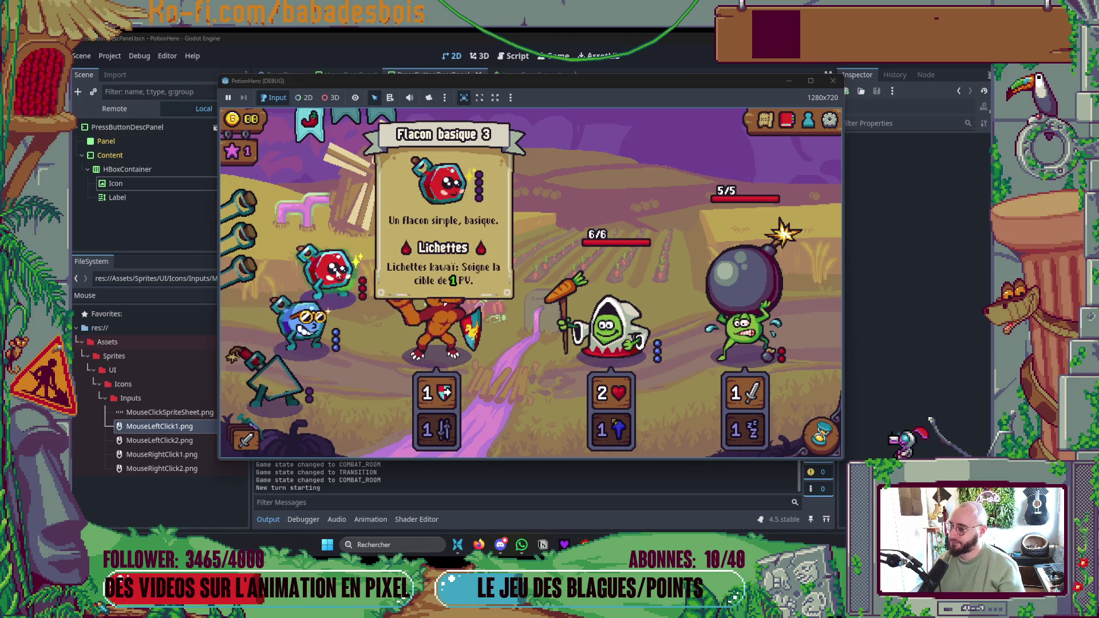
mouse_move(271, 395)
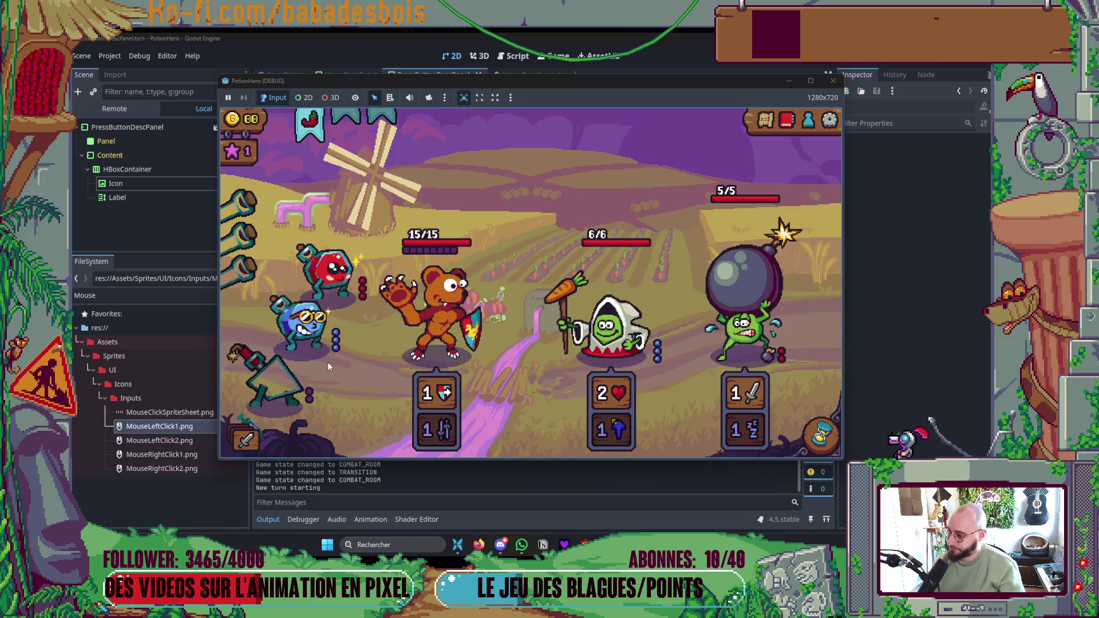
mouse_move(439, 439)
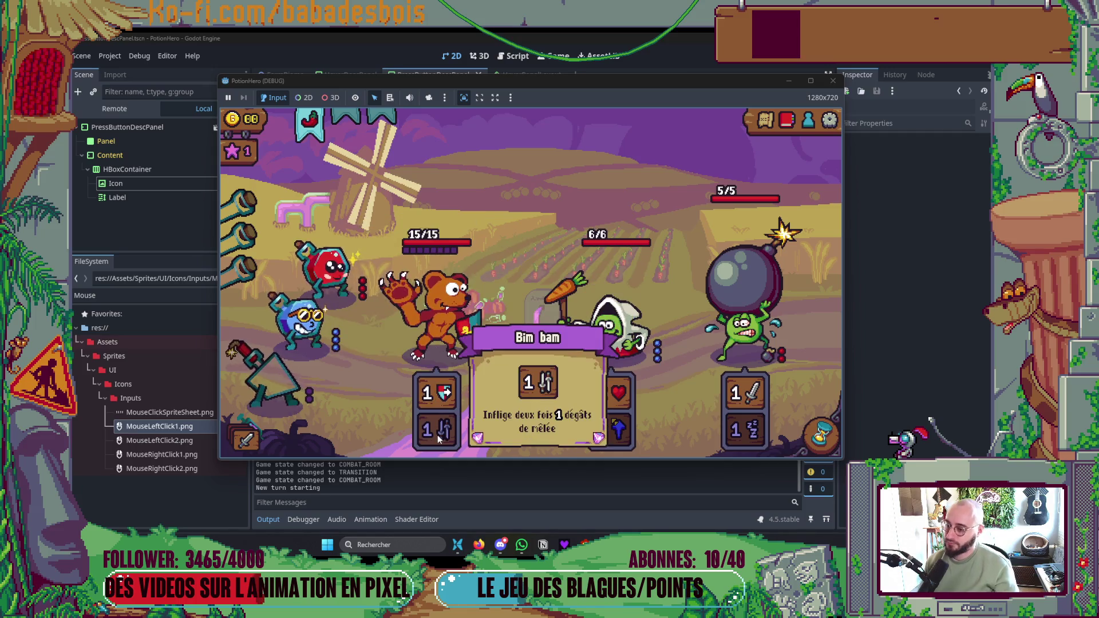
mouse_move(759, 434)
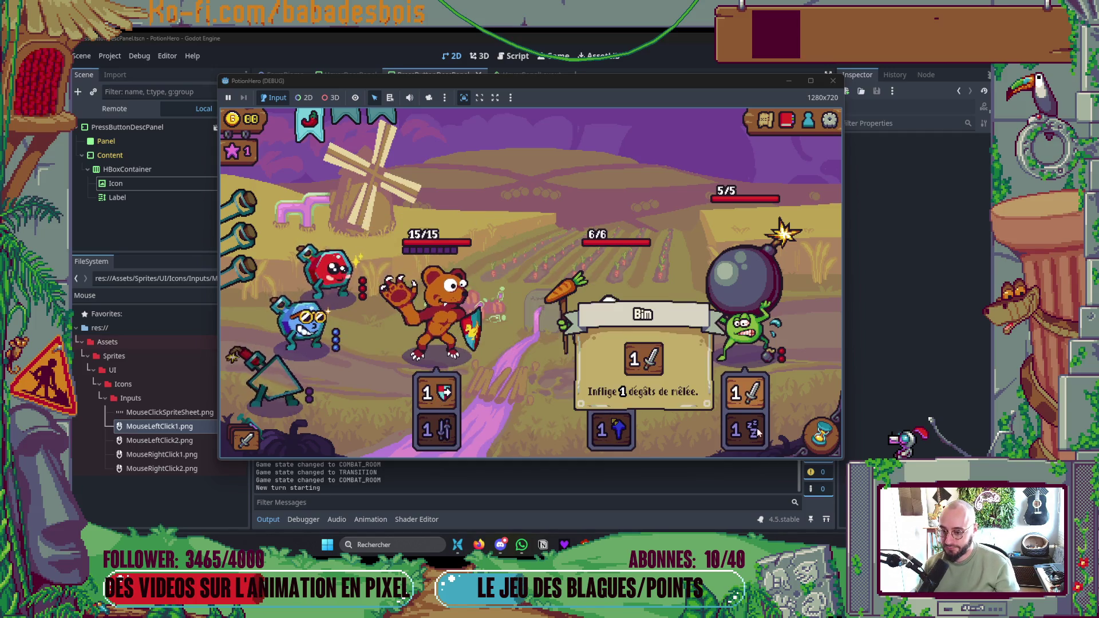
mouse_move(781, 357)
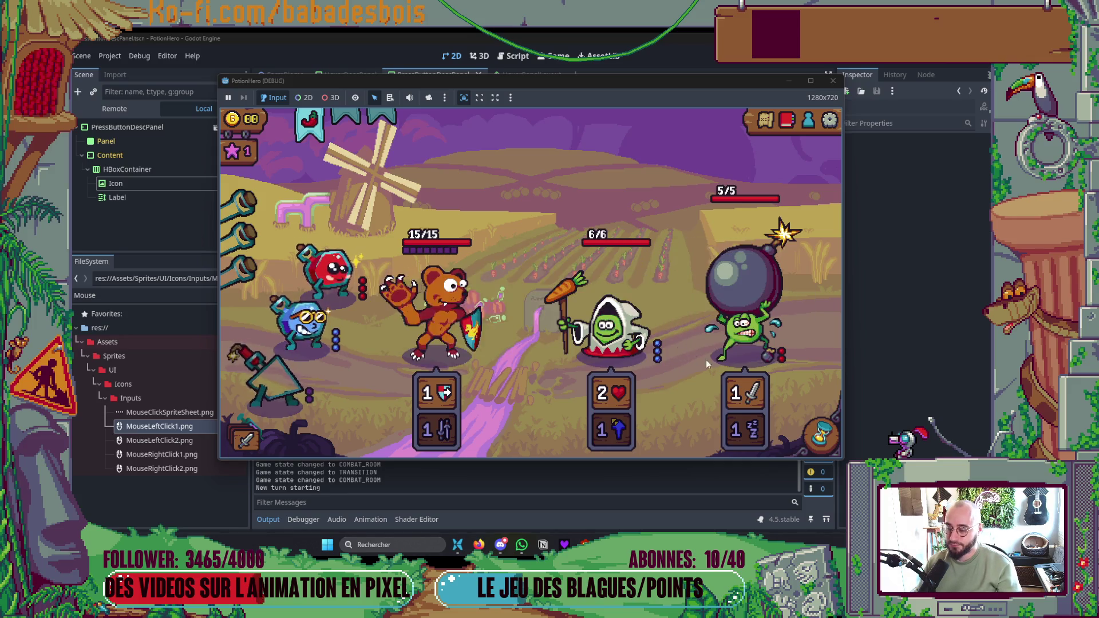
click(822, 435)
- Use the blue flask on the bear twice, end the turn, and stop the game
mouse_move(588, 348)
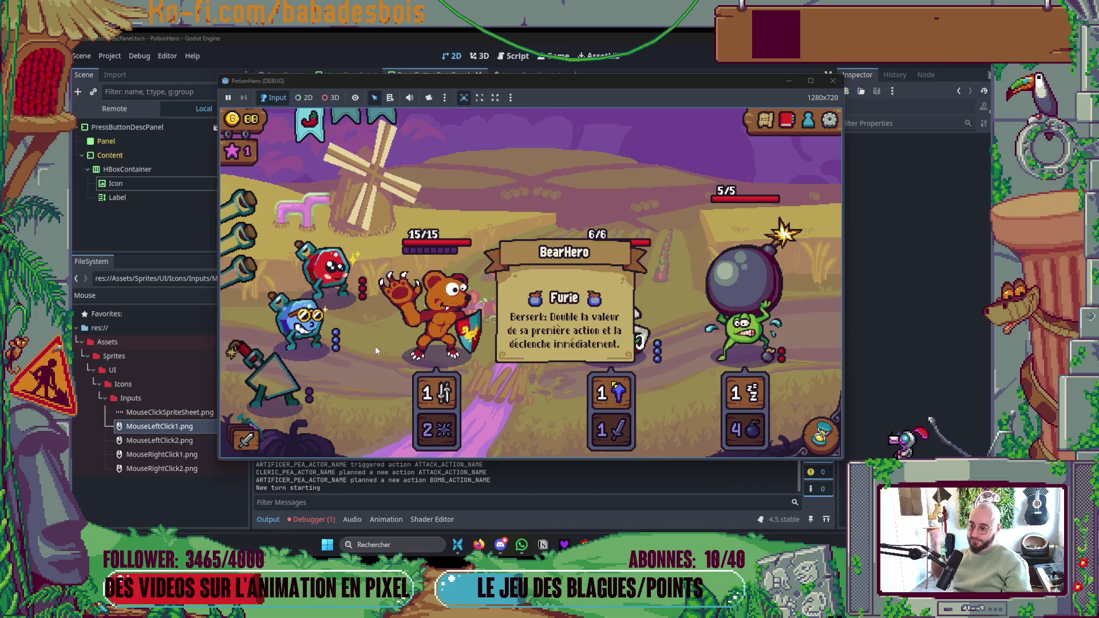
click(304, 319)
click(449, 325)
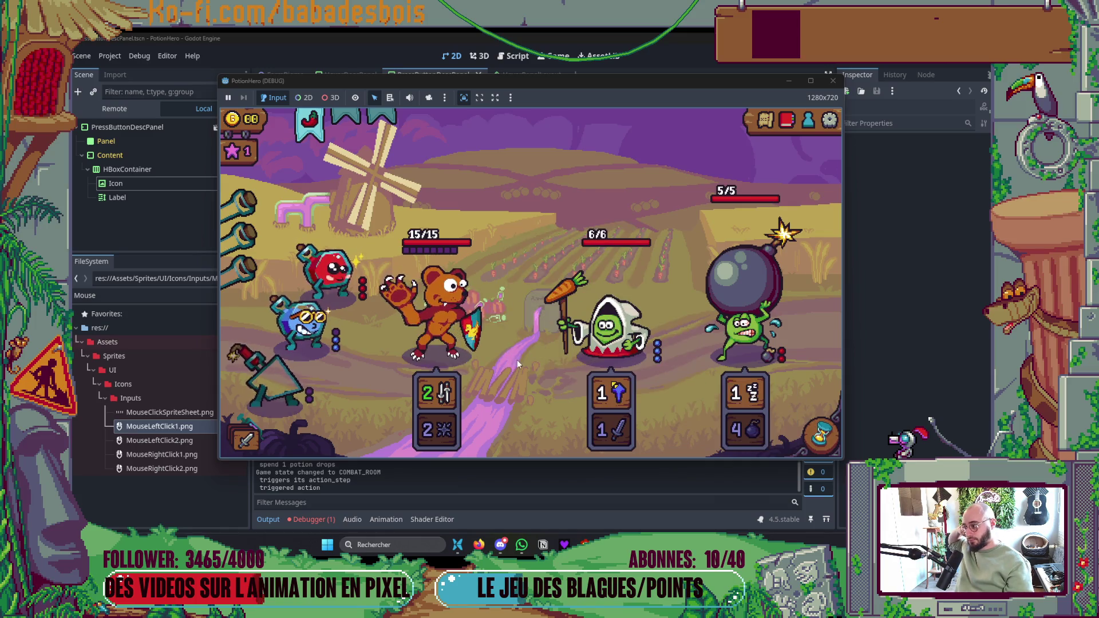
click(303, 319)
click(425, 325)
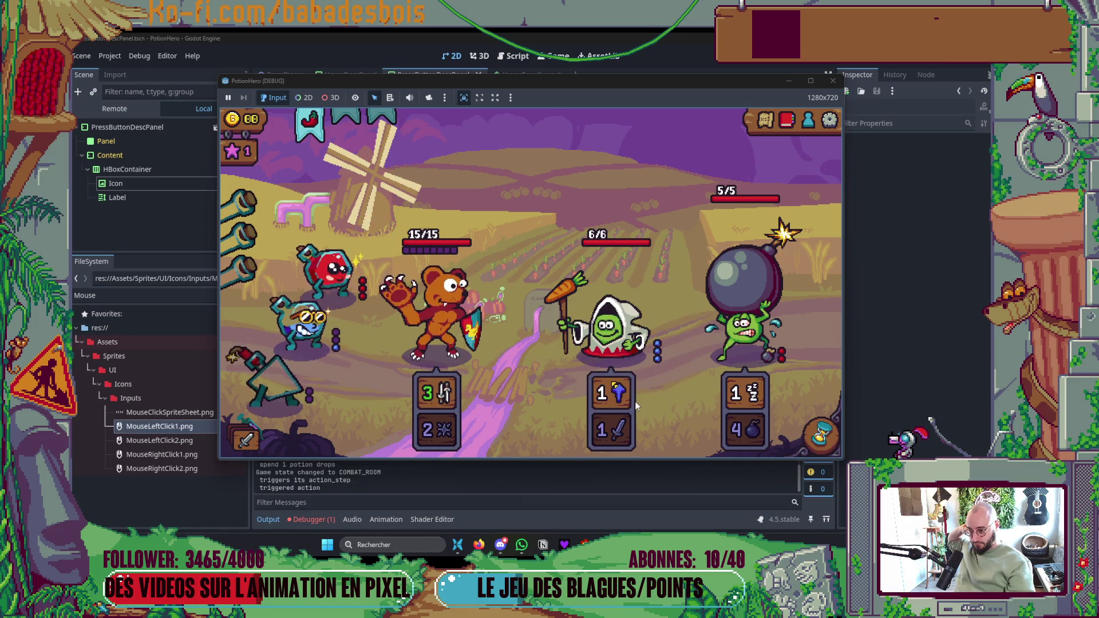
click(820, 439)
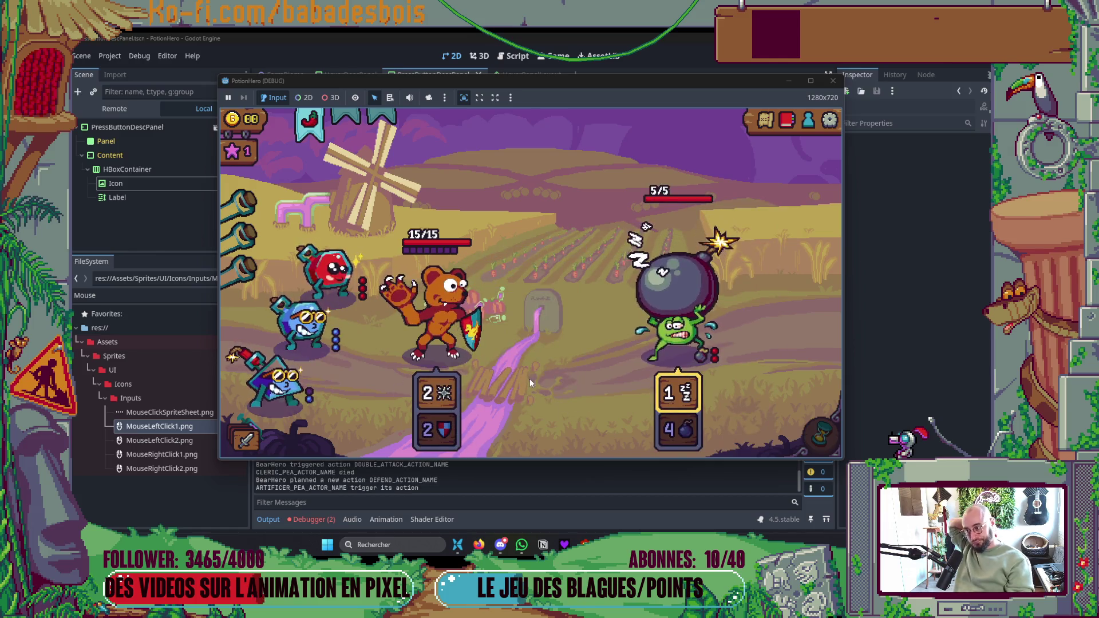
click(833, 81)
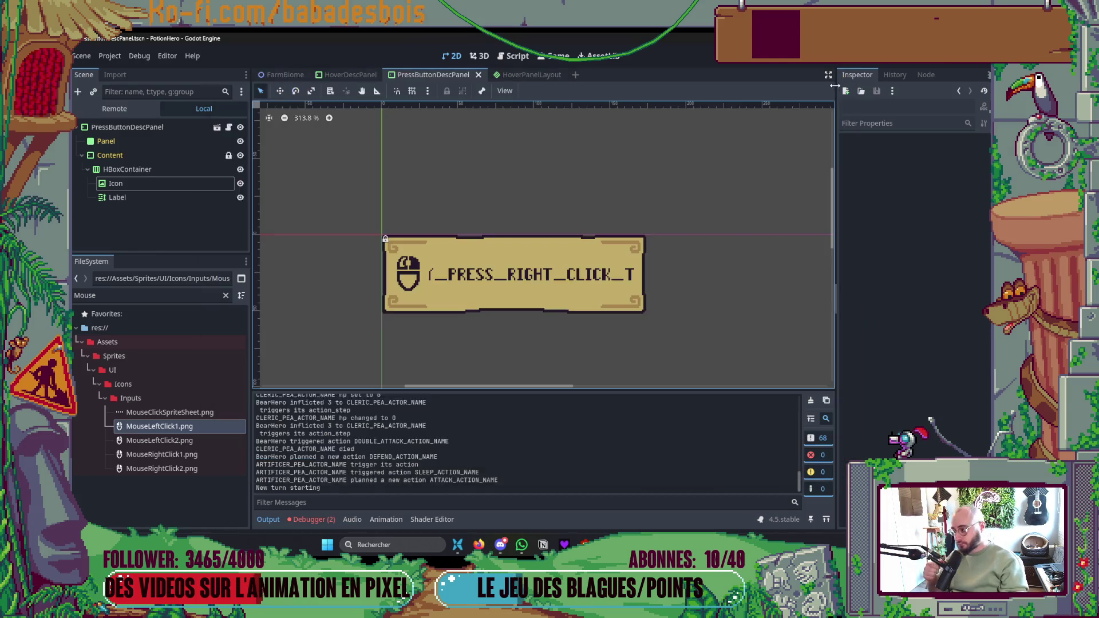
- Review the two errors in the Debugger, then collapse the bottom panel and recentre the canvas
click(306, 520)
click(322, 399)
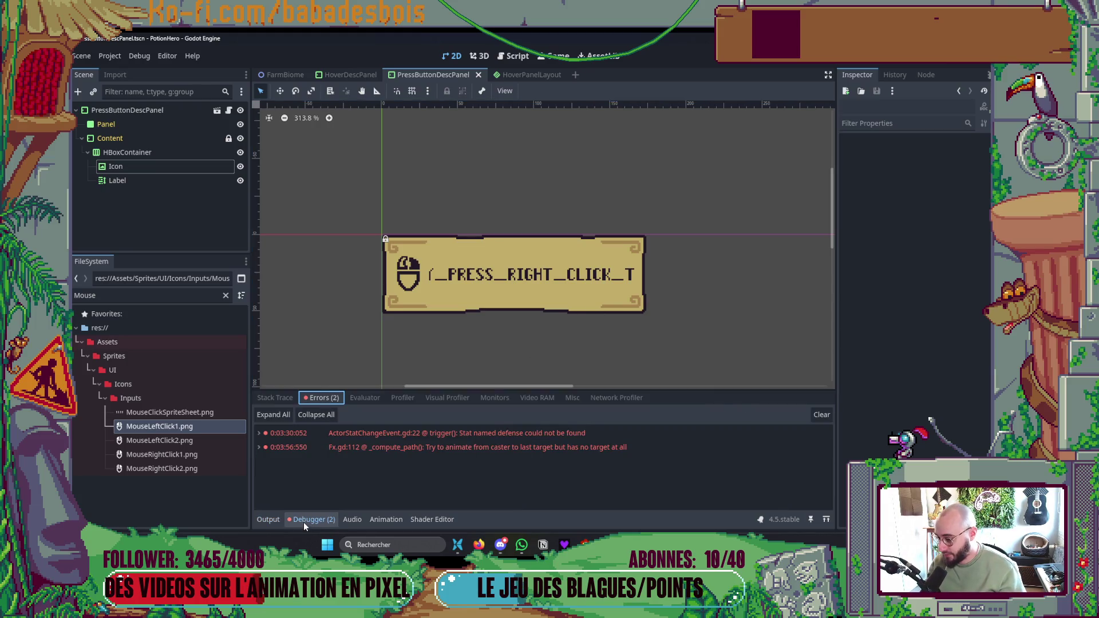
click(303, 521)
drag(408, 463, 403, 472)
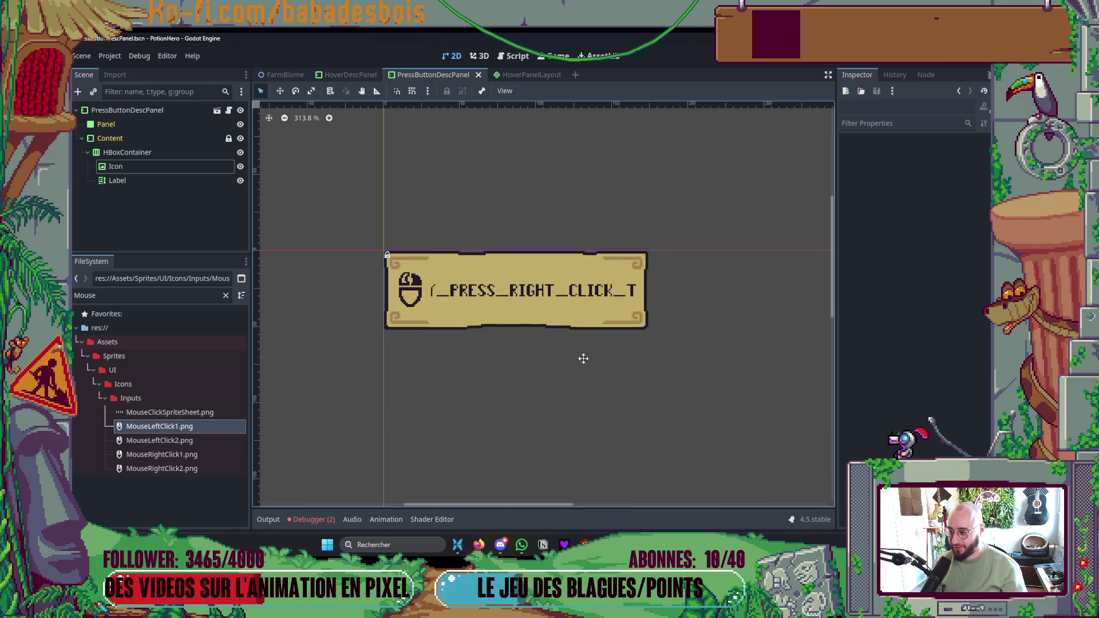
- Save the PressButtonDescPanel scene and put the Neovim caret on the hide_animation line
key(ctrl+s)
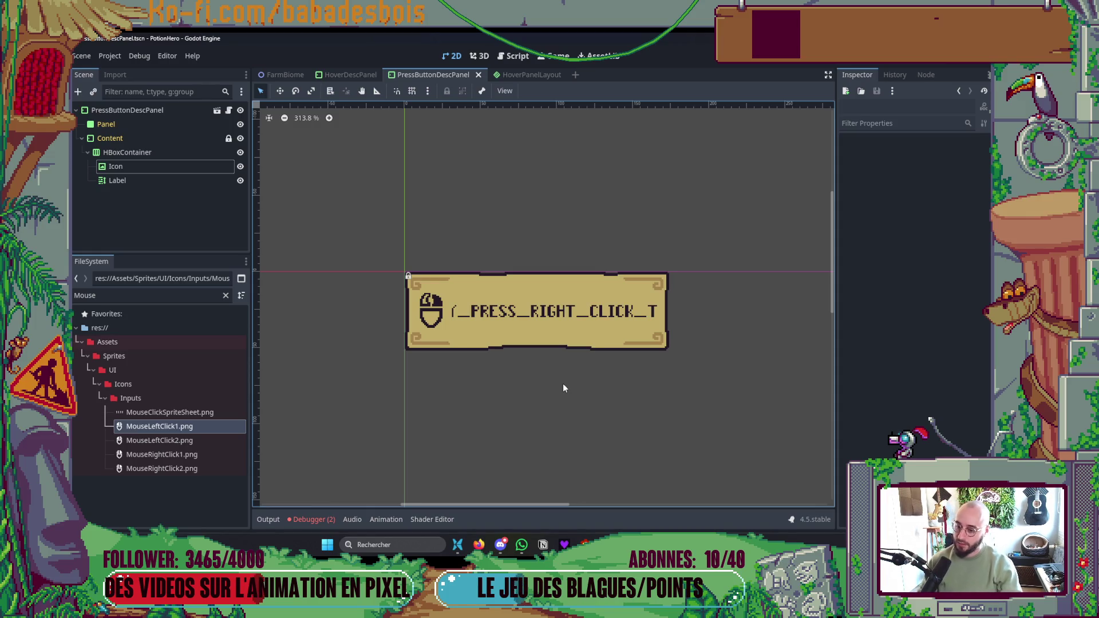
key(alt+Tab)
click(453, 334)
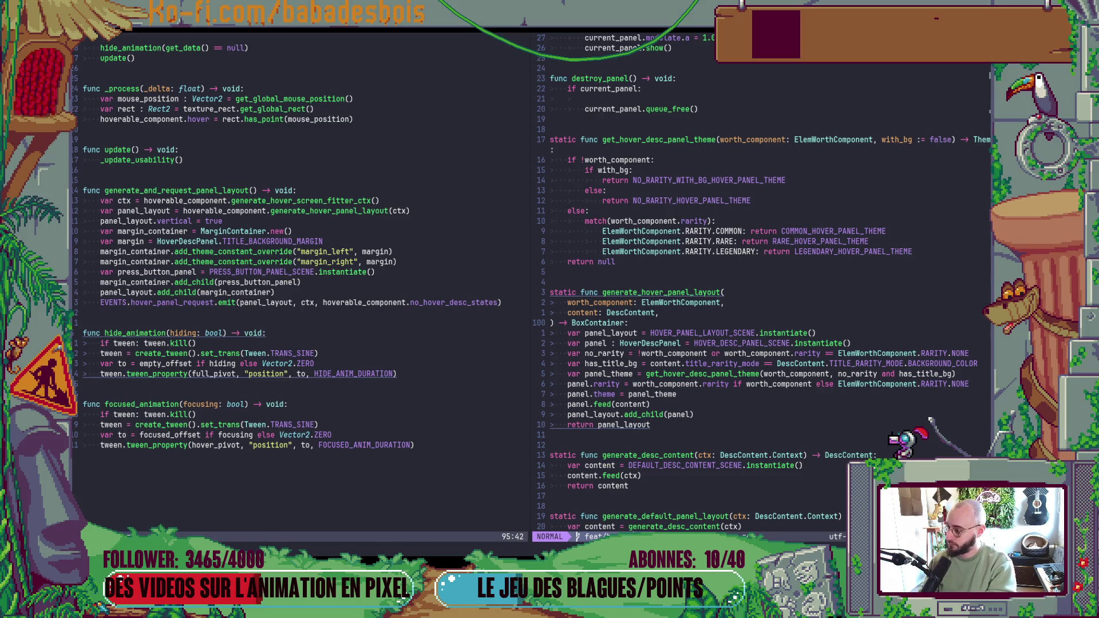
- Run the game, check the chili slot's hover panel and right-click hint, then close the game window
key(alt+Tab)
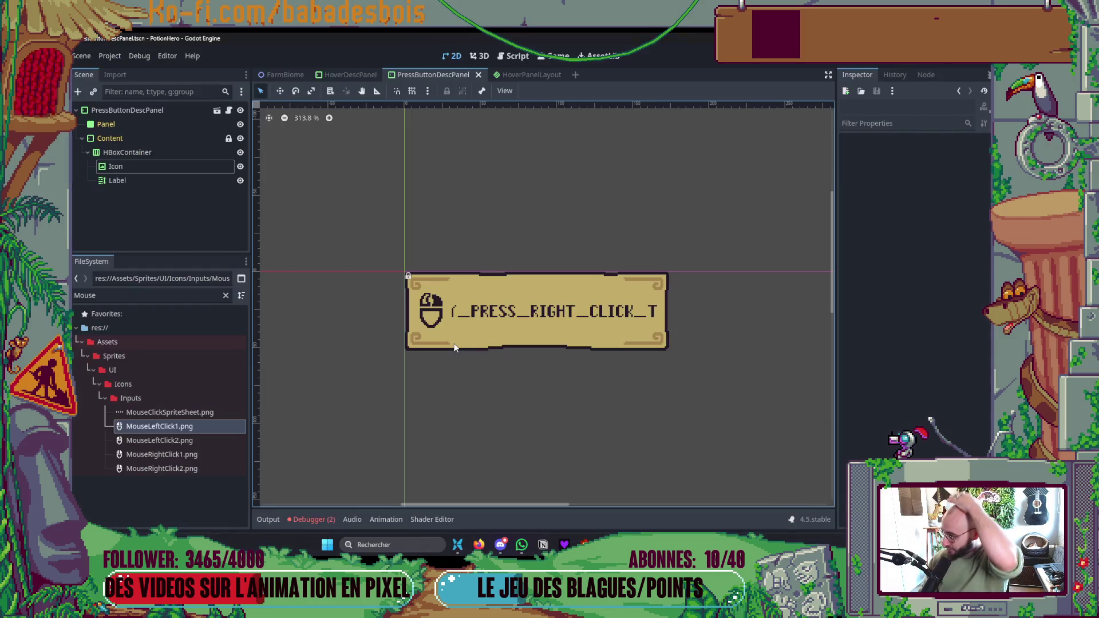
key(F5)
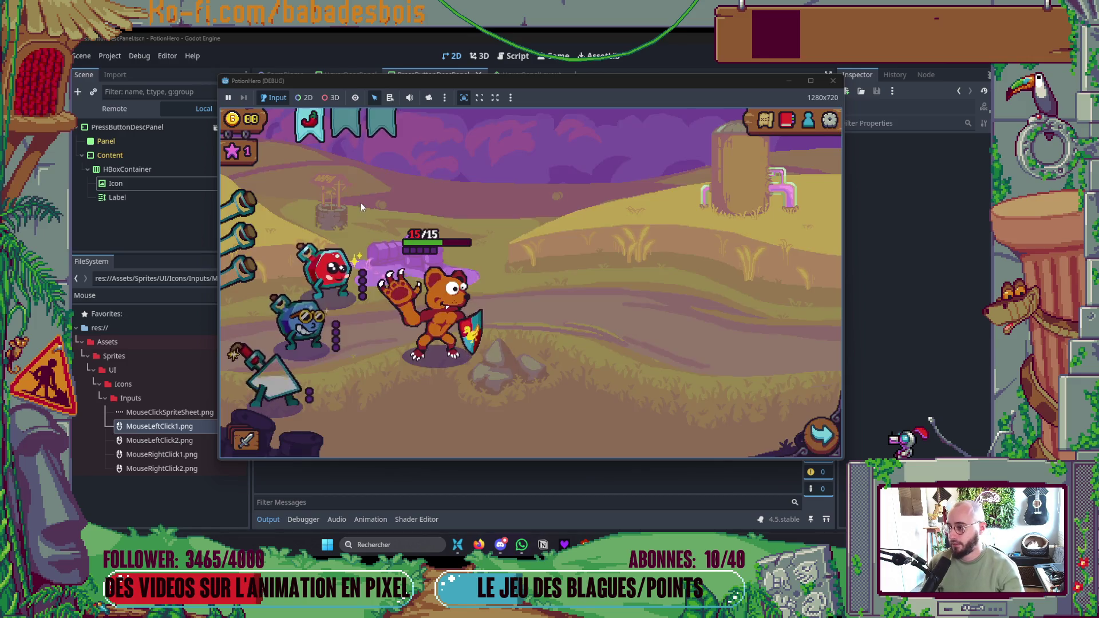
mouse_move(320, 129)
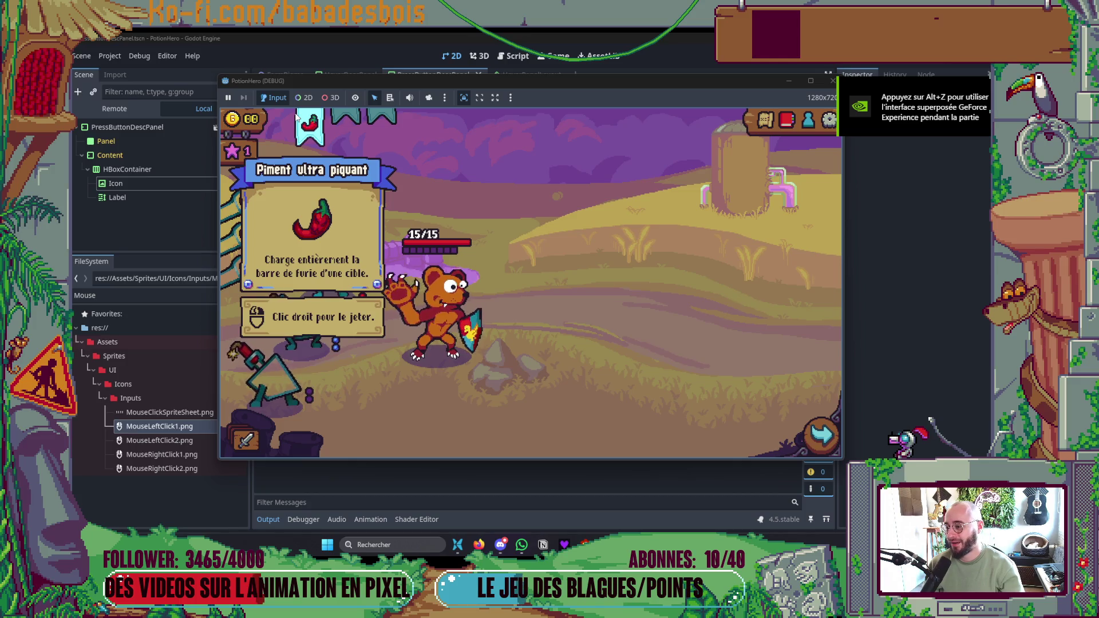
key(alt+Tab)
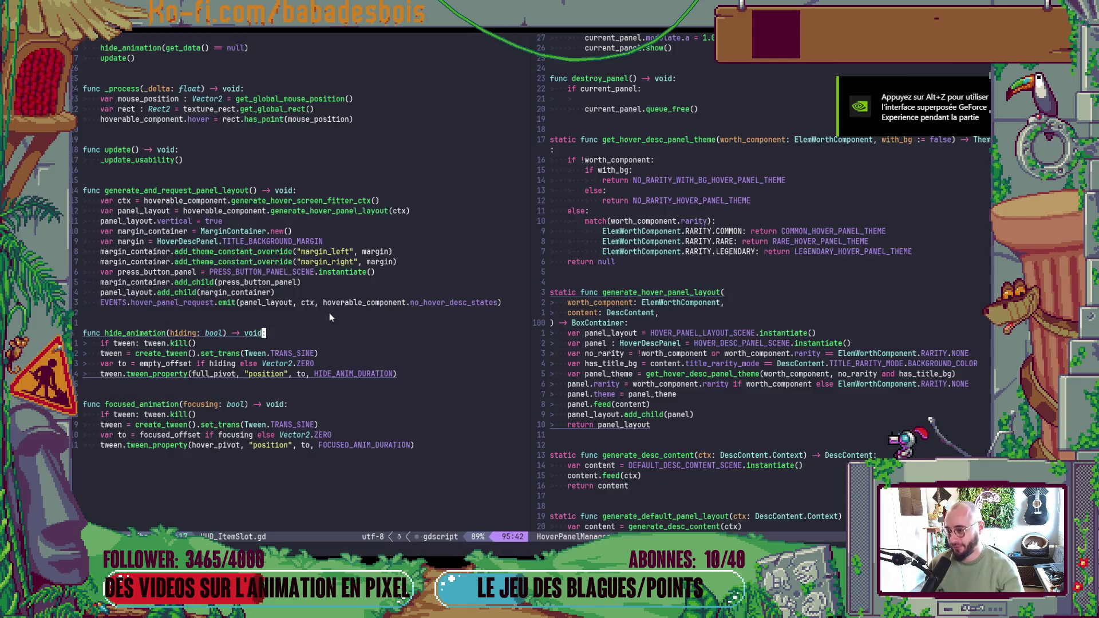
scroll(351, 394, up, 2)
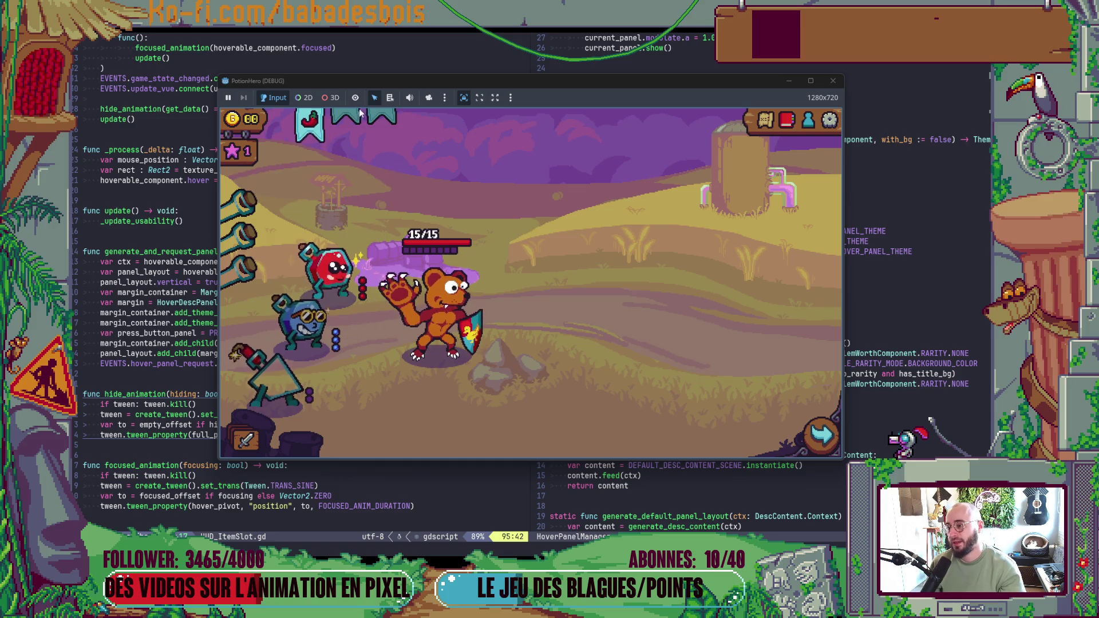
mouse_move(381, 119)
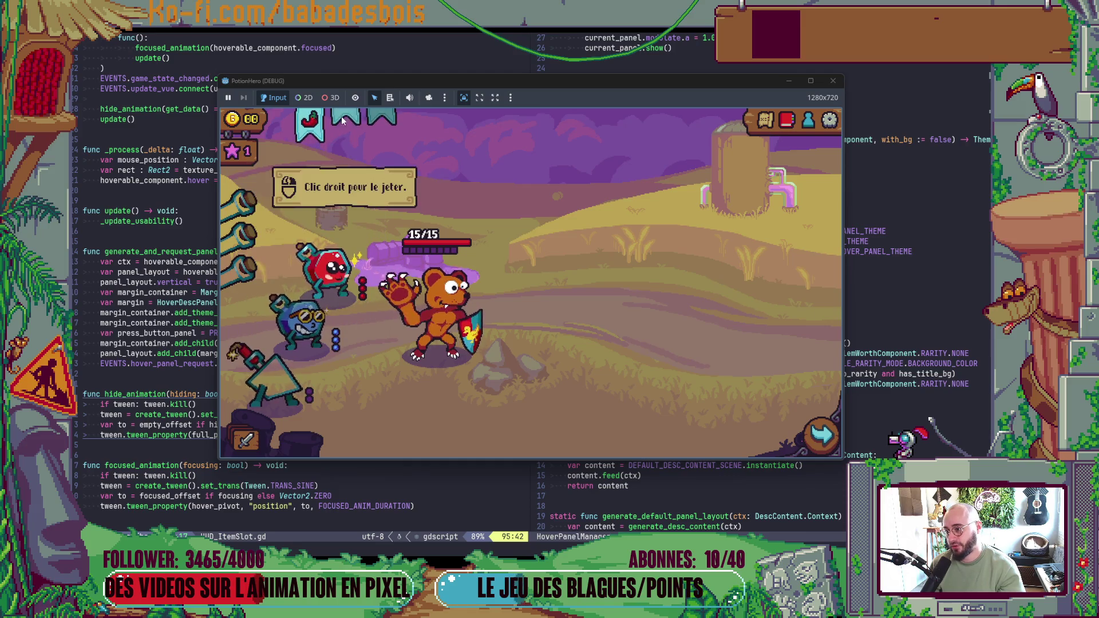
key(F8)
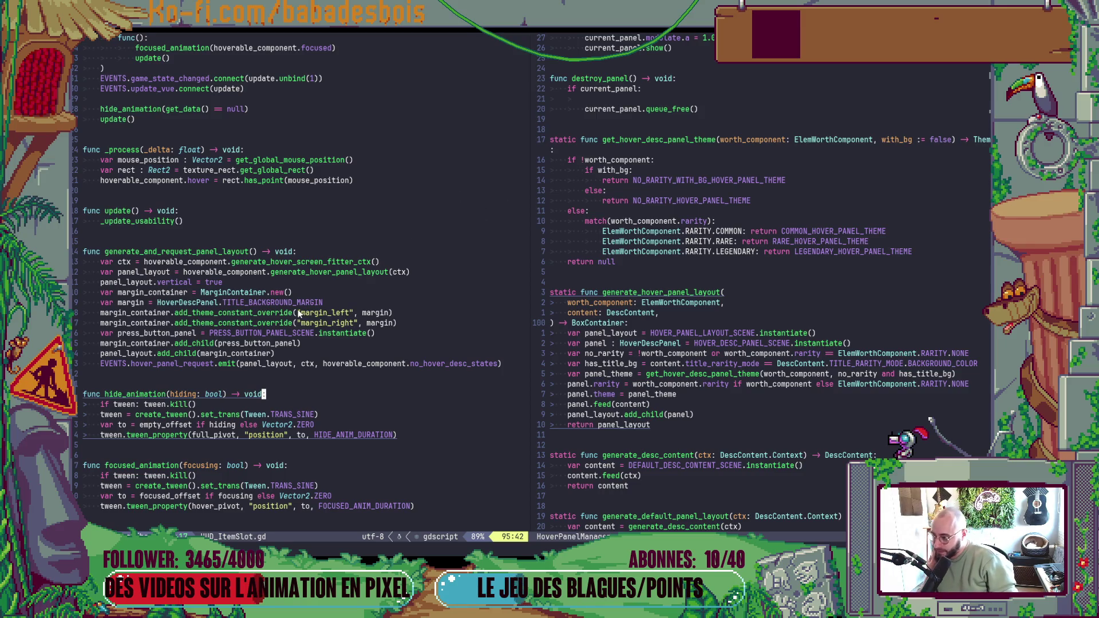
- Open HUD_ItemSlot.gd in the right pane via the file finder
double_click(186, 253)
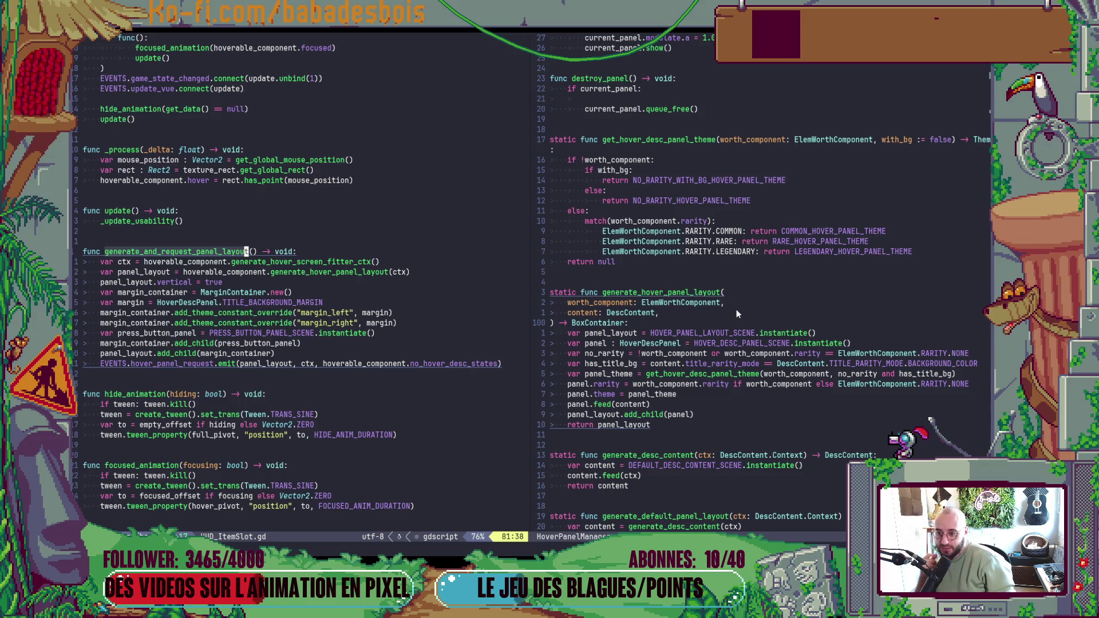
key(space)
key(f)
key(f)
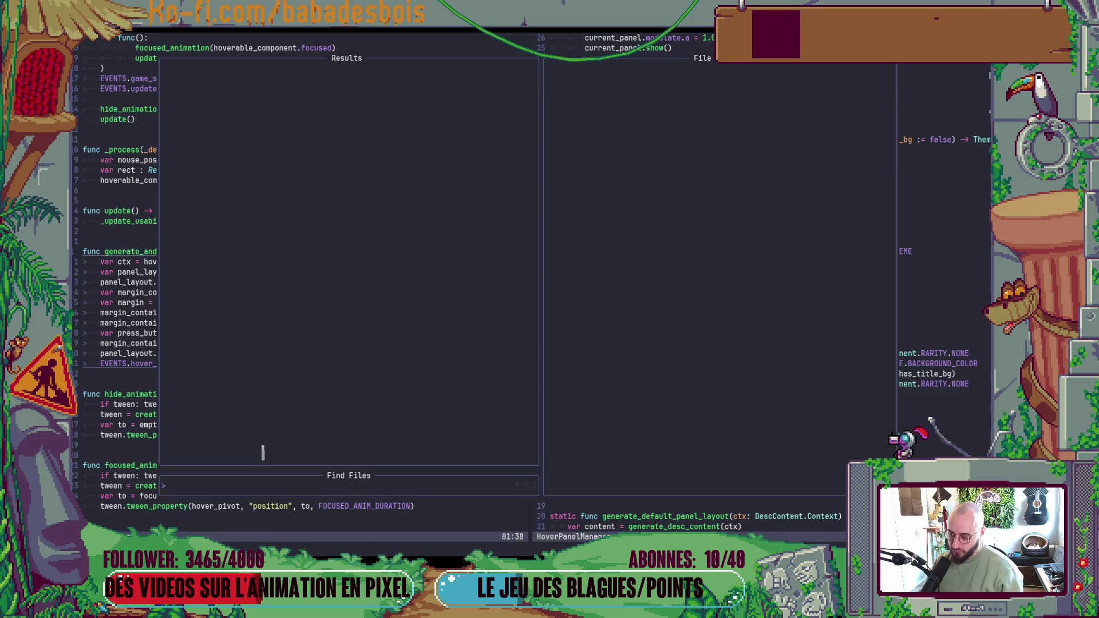
key(Escape)
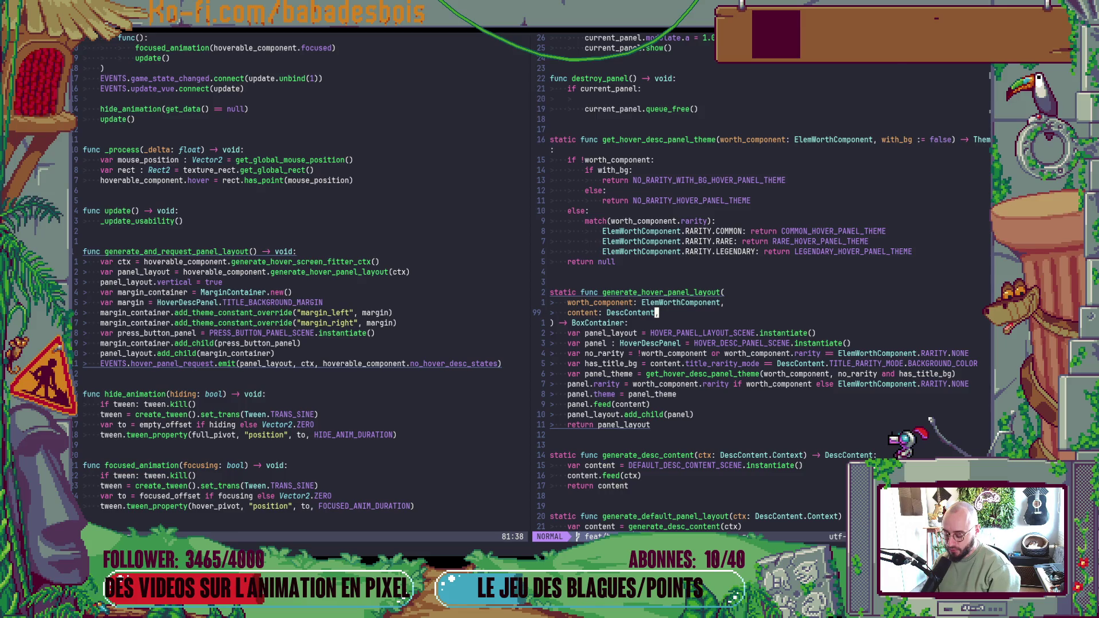
key(space)
key(f)
key(f)
text(Hud)
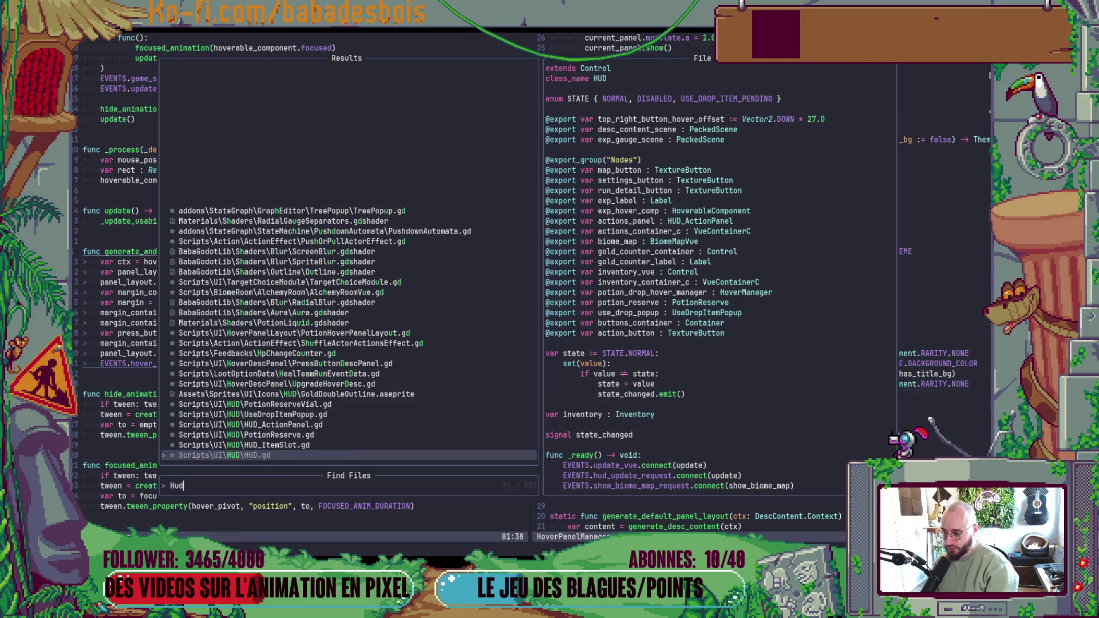
key(Up)
key(Return)
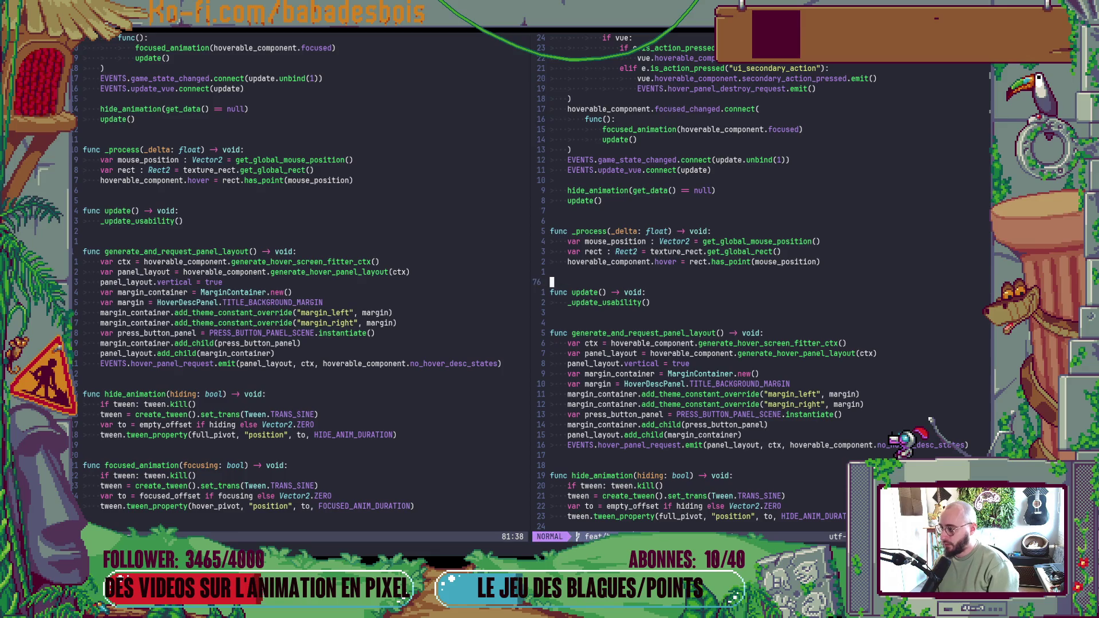
- Go to the ElemVue base class and jump to its get_hover_panel_layout function
key(g)
key(g)
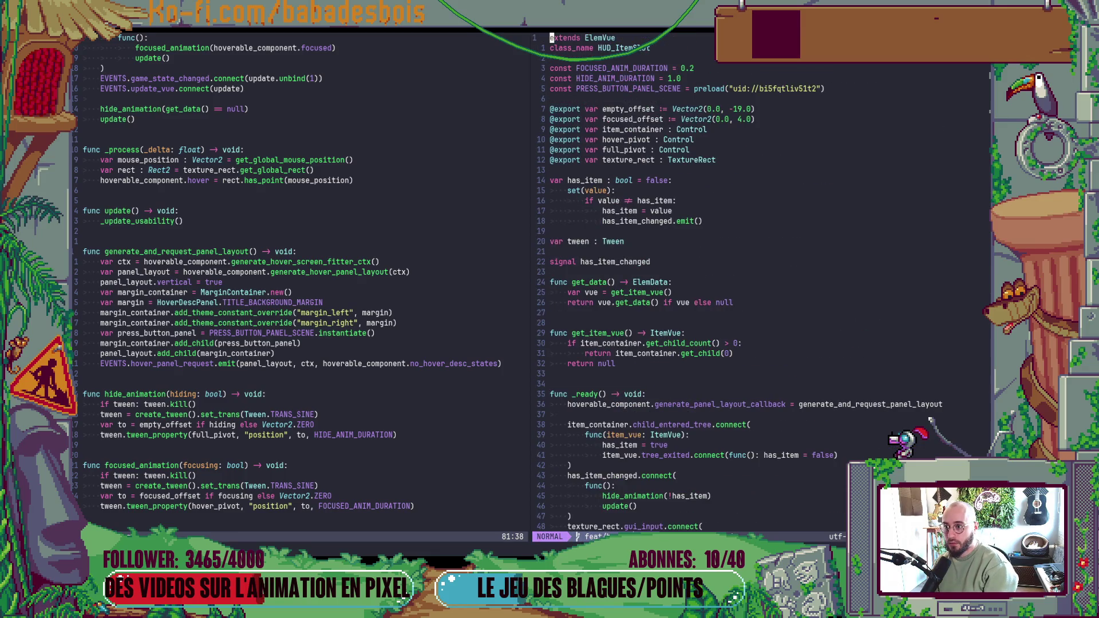
key(e)
key(e)
key(g)
key(d)
key(ctrl+d)
key(ctrl+d)
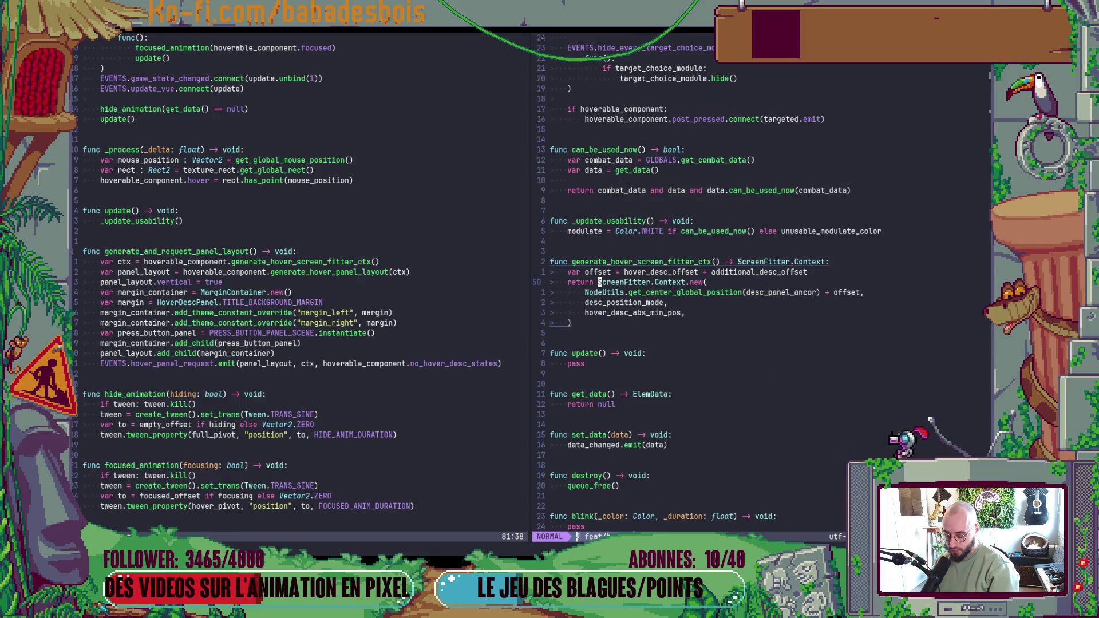
key(space)
key(s)
key(s)
text(panel)
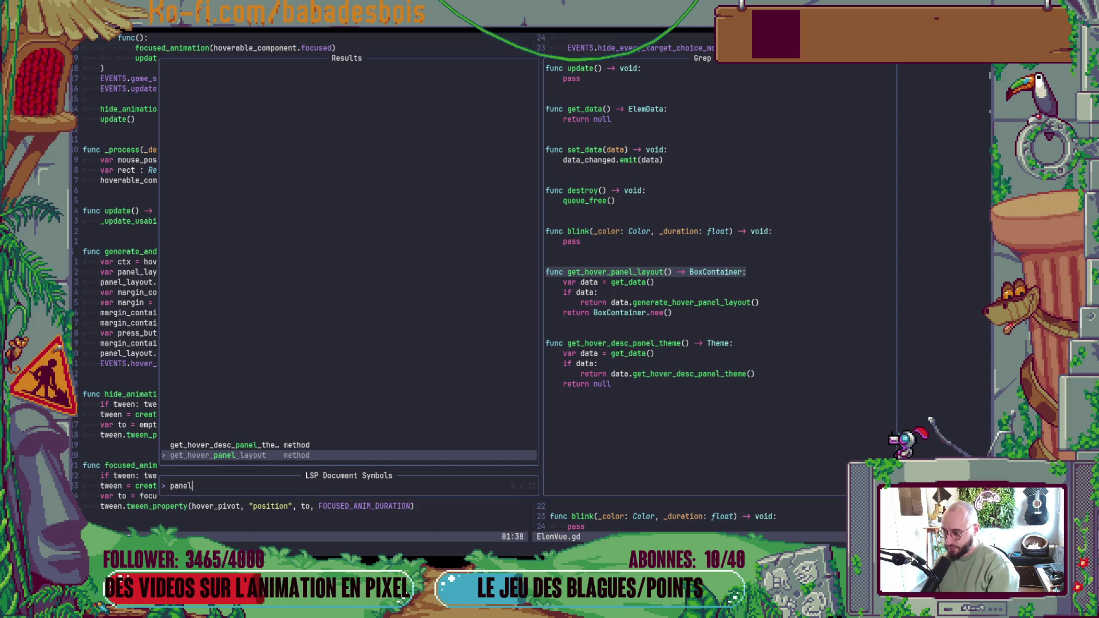
key(Return)
- Change the BoxContainer.new() fallback to 'return null' and save ElemVue.gd
key(j)
key(j)
key(j)
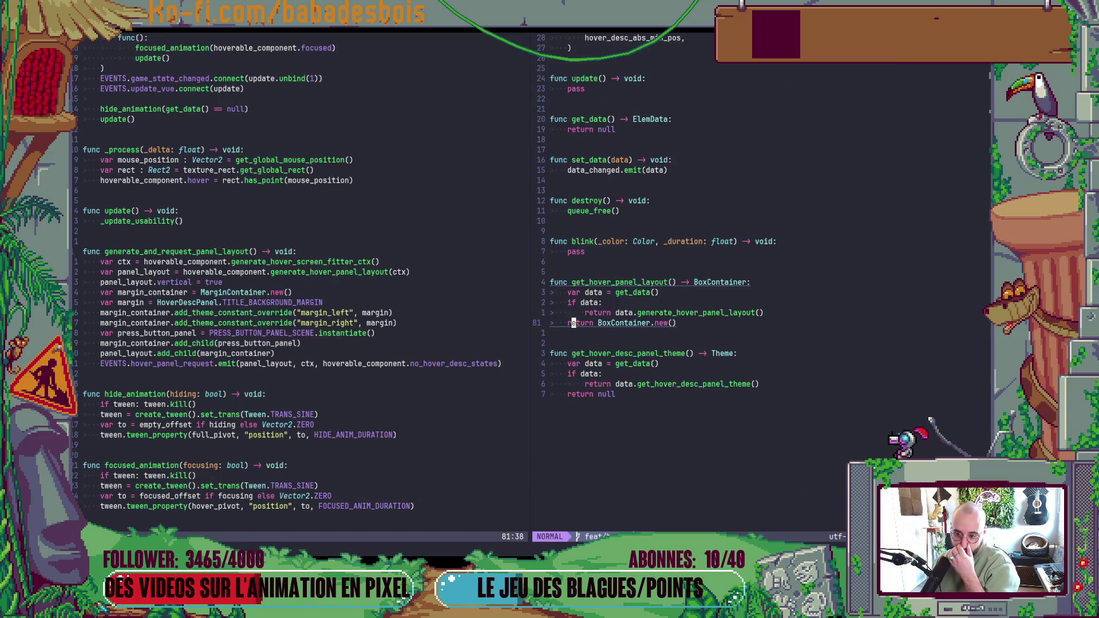
key(l)
key(l)
key(l)
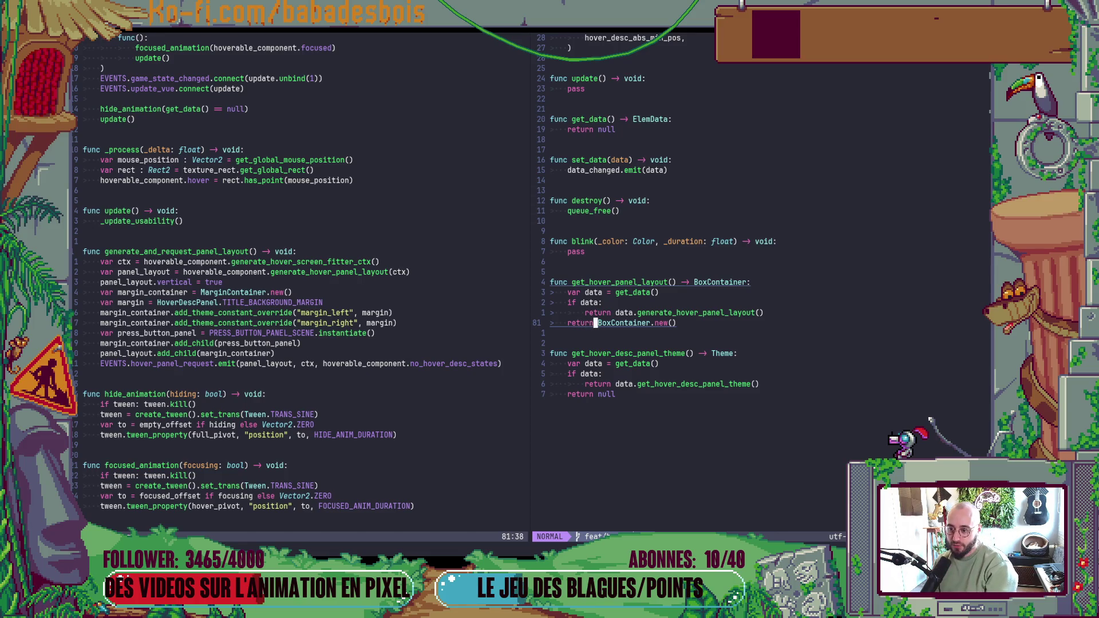
key(shift+c)
text(null)
key(Escape)
text(:w)
key(Return)
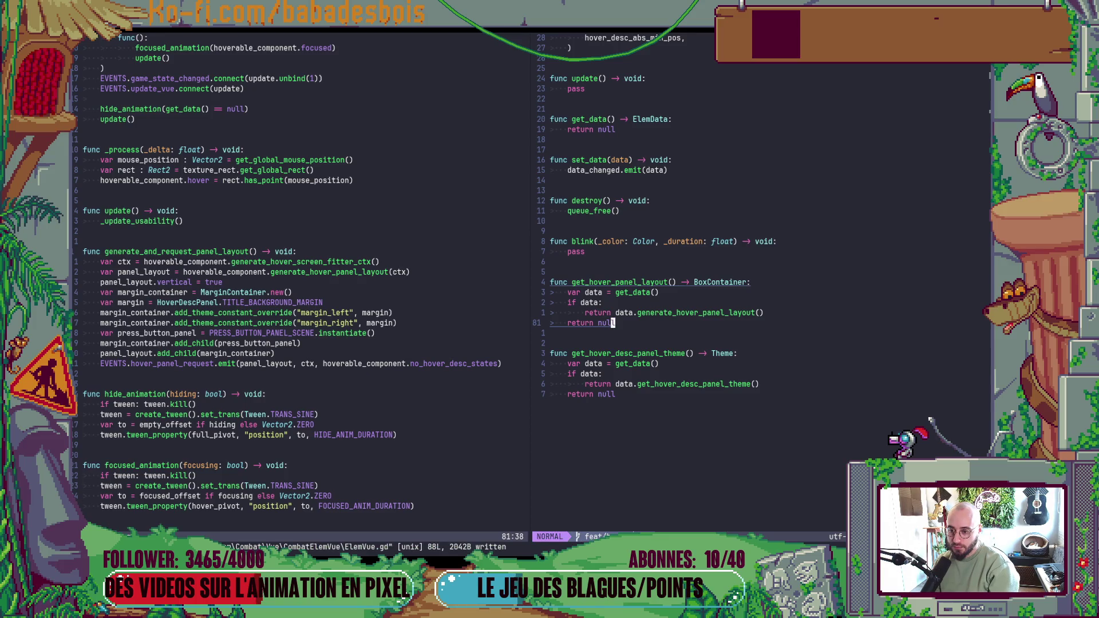
- Look up the generate_hover_panel_layout definition, then return to its call in ElemVue
key(k)
key($)
key(h)
key(h)
key(g)
key(d)
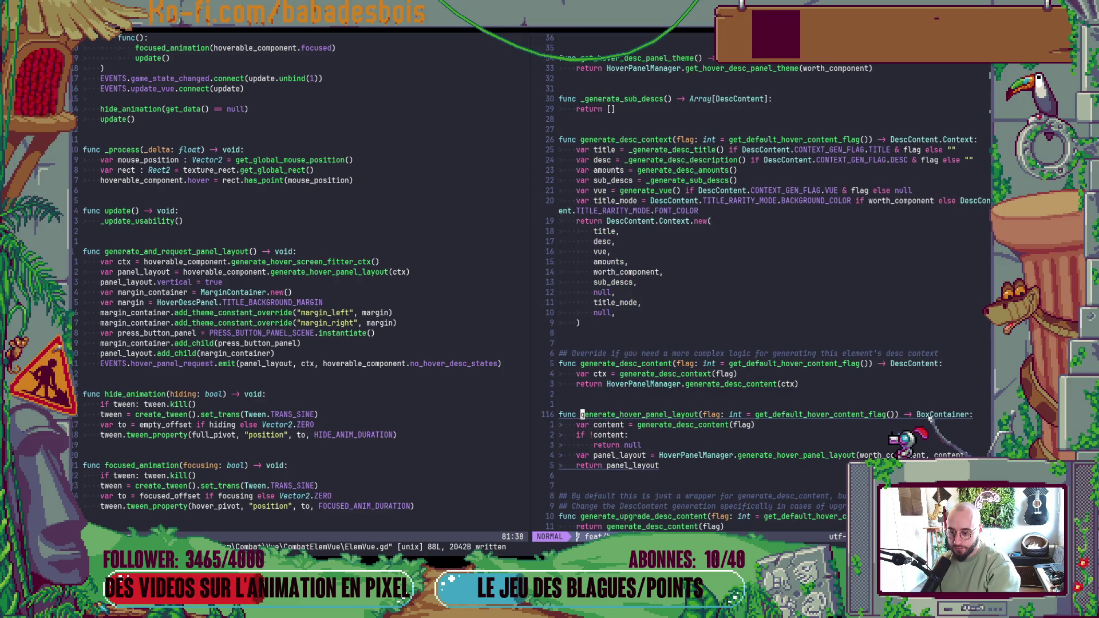
key(ctrl+o)
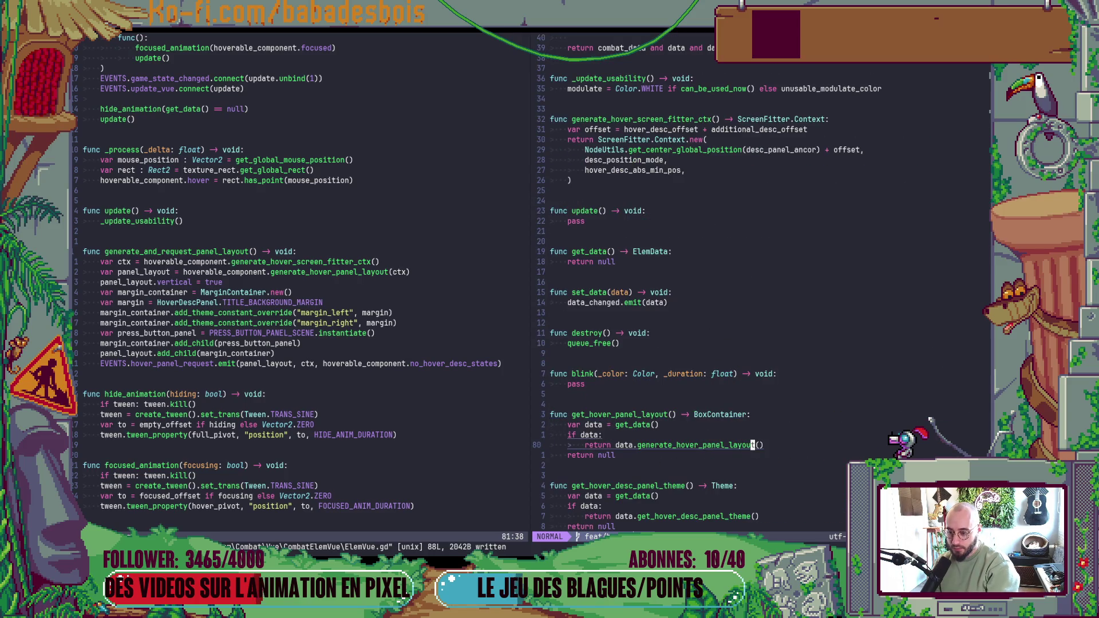
- Add 'if !panel_layout: return' above panel_layout.vertical, save, and relaunch the game
key(ctrl+w)
key(h)
key(j)
key(j)
key(j)
text(Oif p)
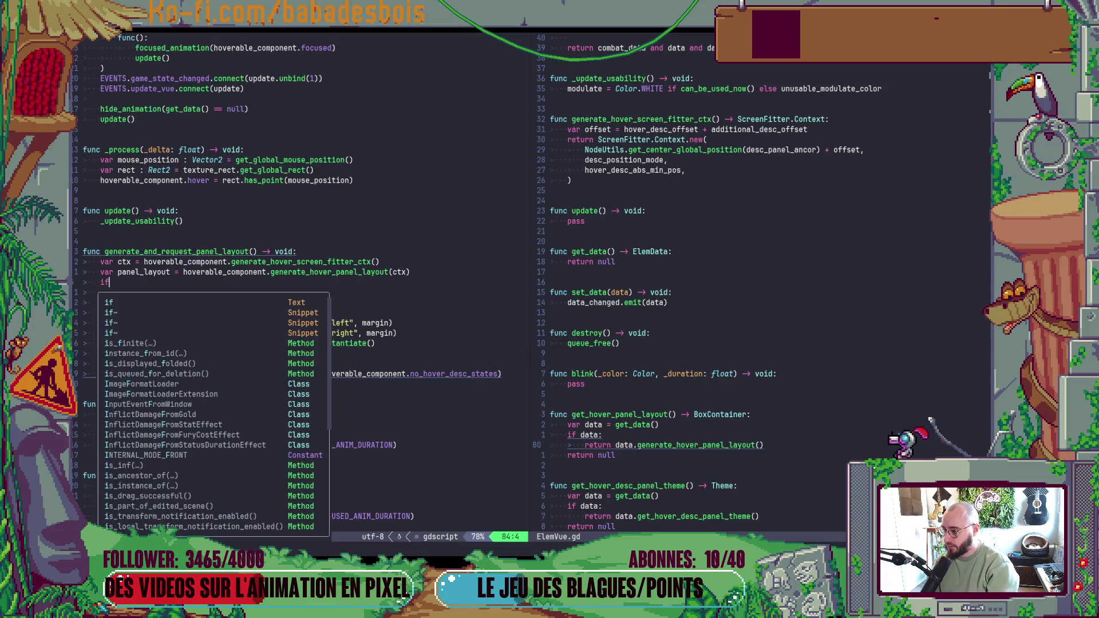
text(a)
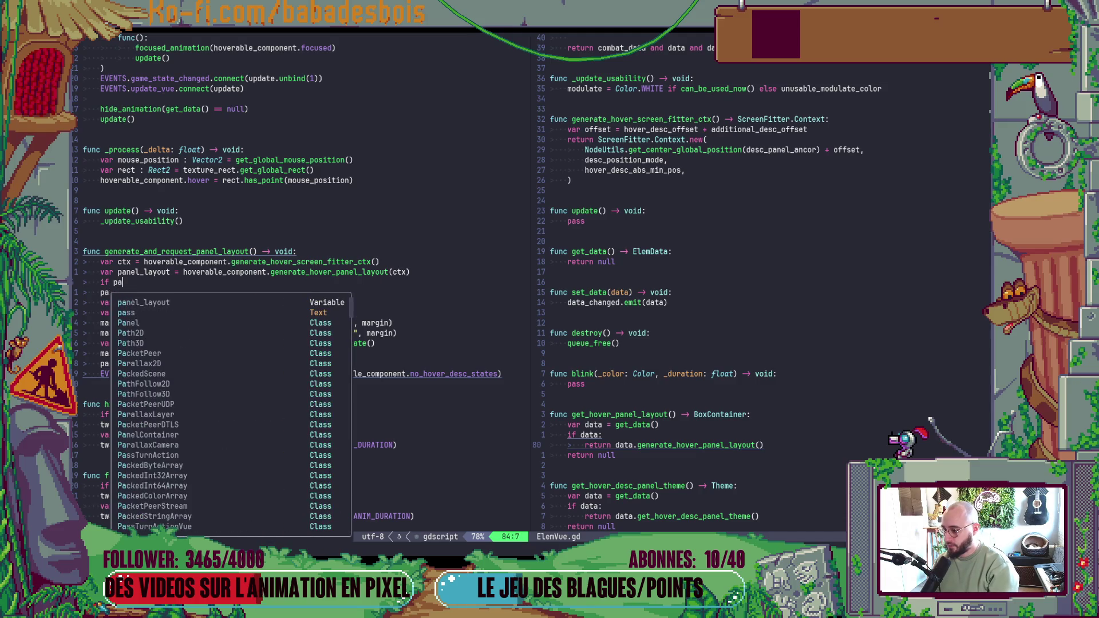
text(nel_layout:)
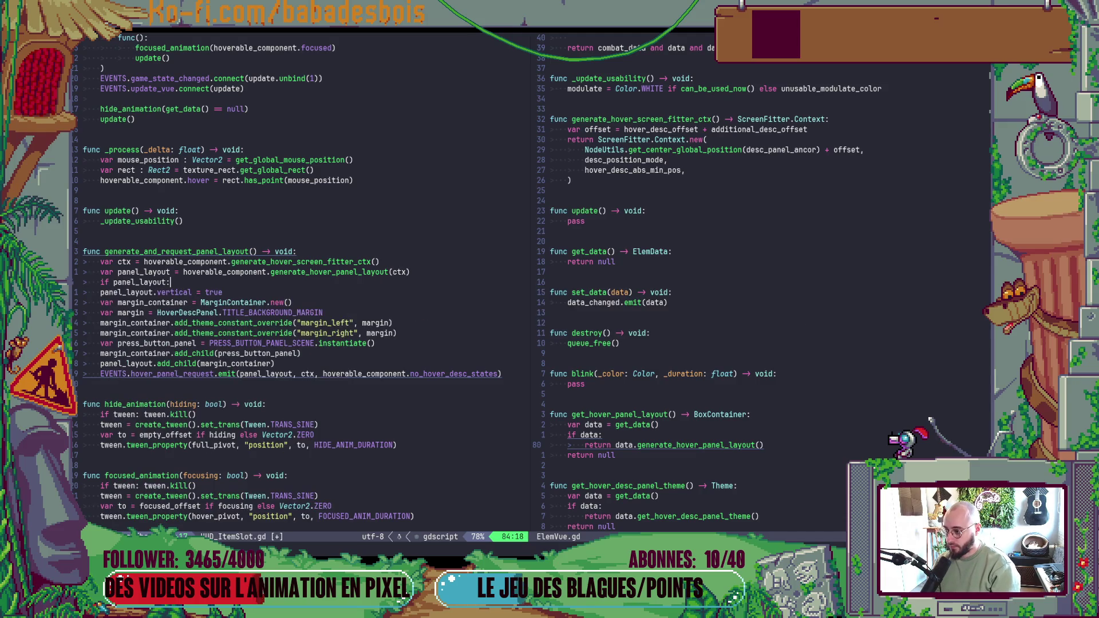
key(Escape)
text(bi !)
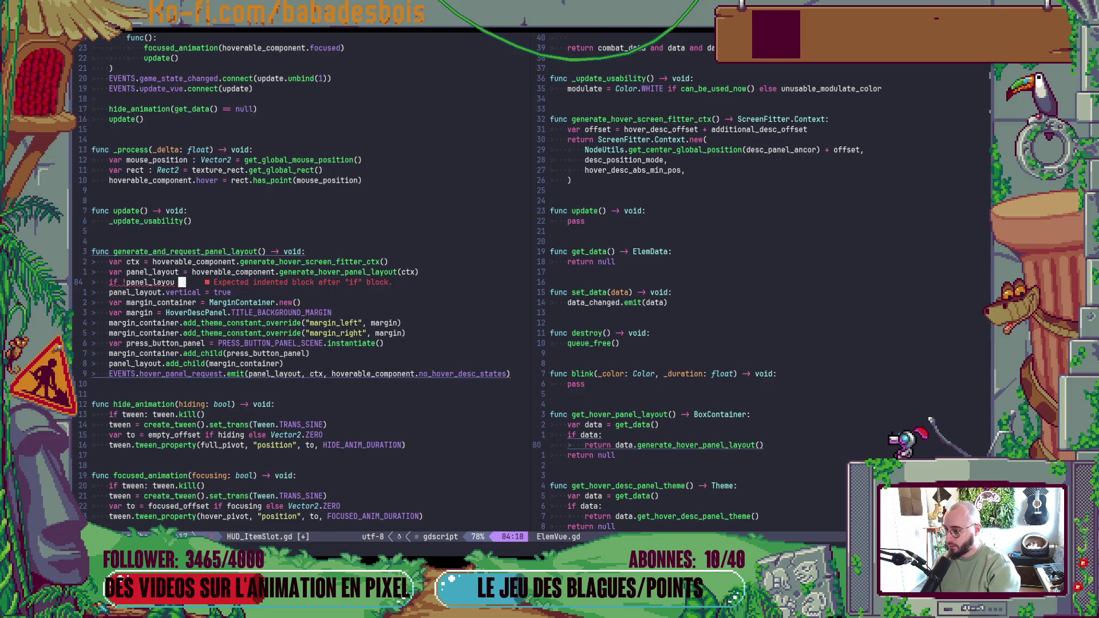
key(Escape)
text(oreturn)
key(Escape)
text(:w)
key(Return)
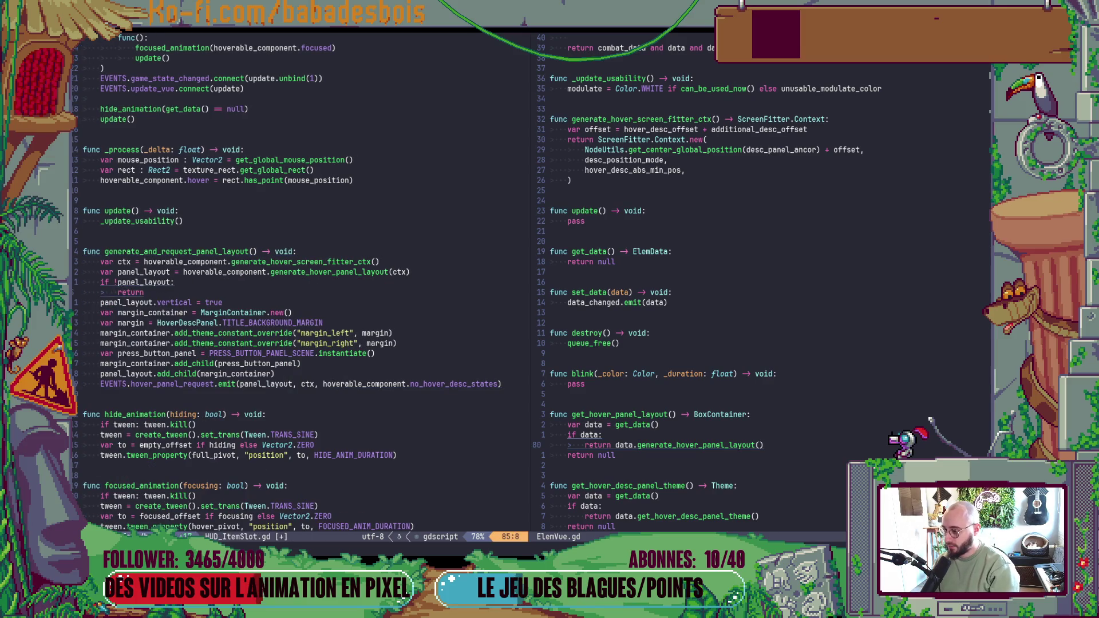
key(alt+Tab)
key(F5)
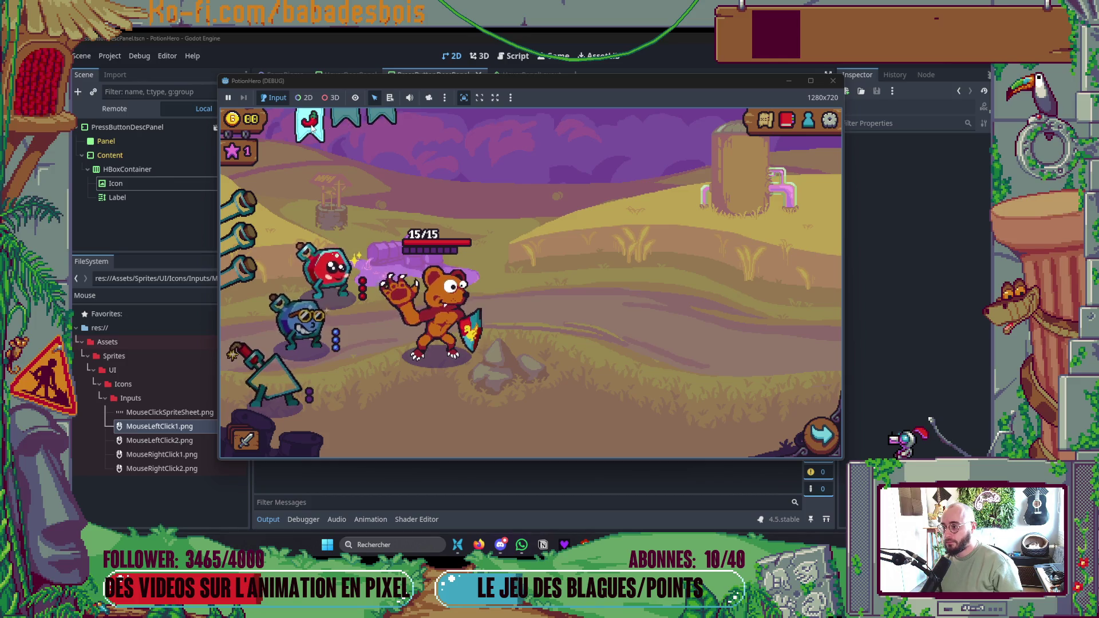
- Inspect the current_panel assignment in HoverPanelManager.gd's spawn_panel_layout
mouse_move(262, 372)
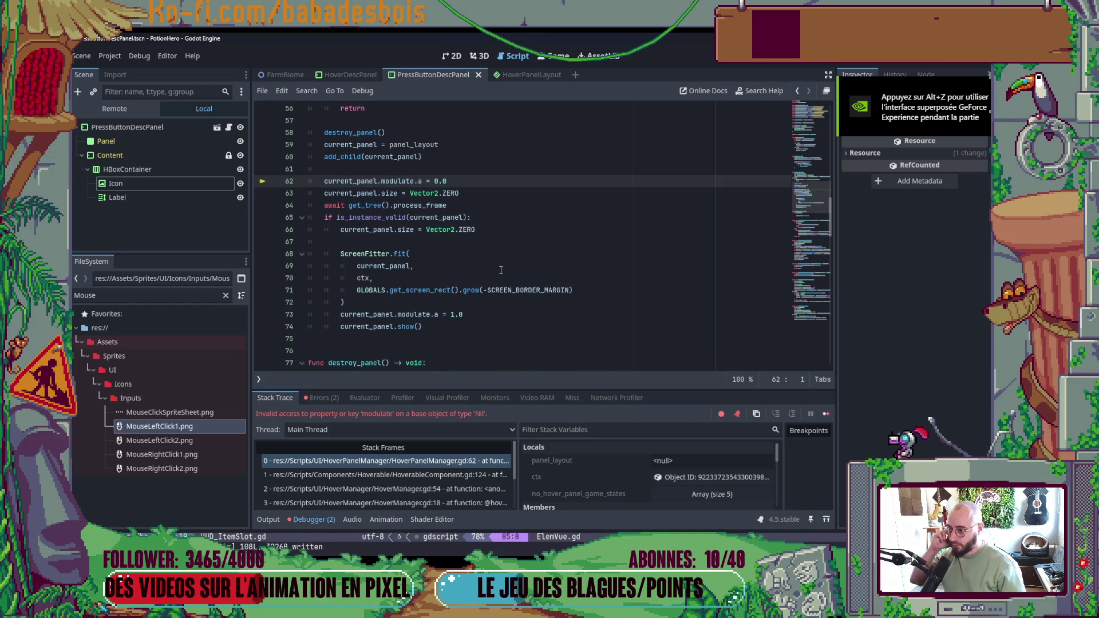
scroll(501, 270, up, 2)
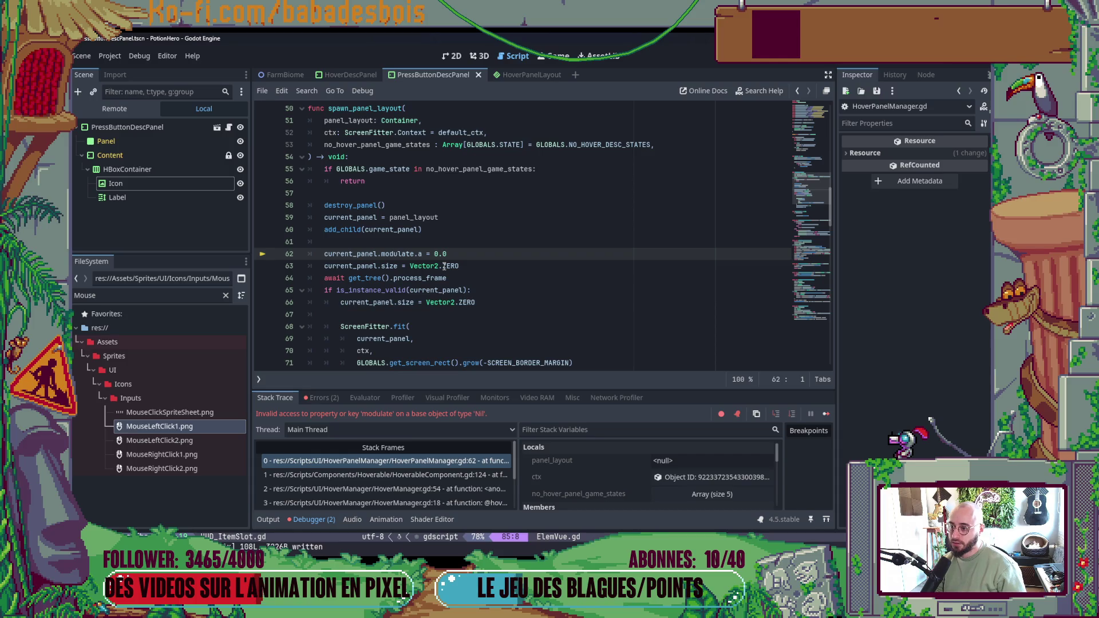
click(398, 217)
scroll(458, 241, up, 3)
scroll(533, 283, down, 2)
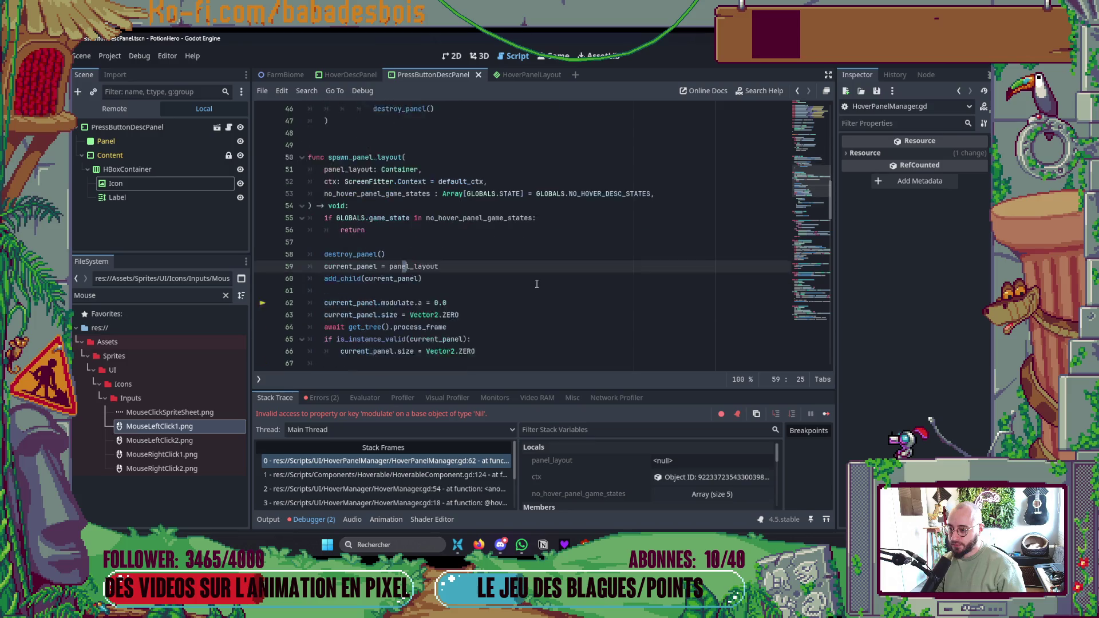
- Insert 'if !current_panel: return' after add_child(current_panel) and run the game
click(515, 280)
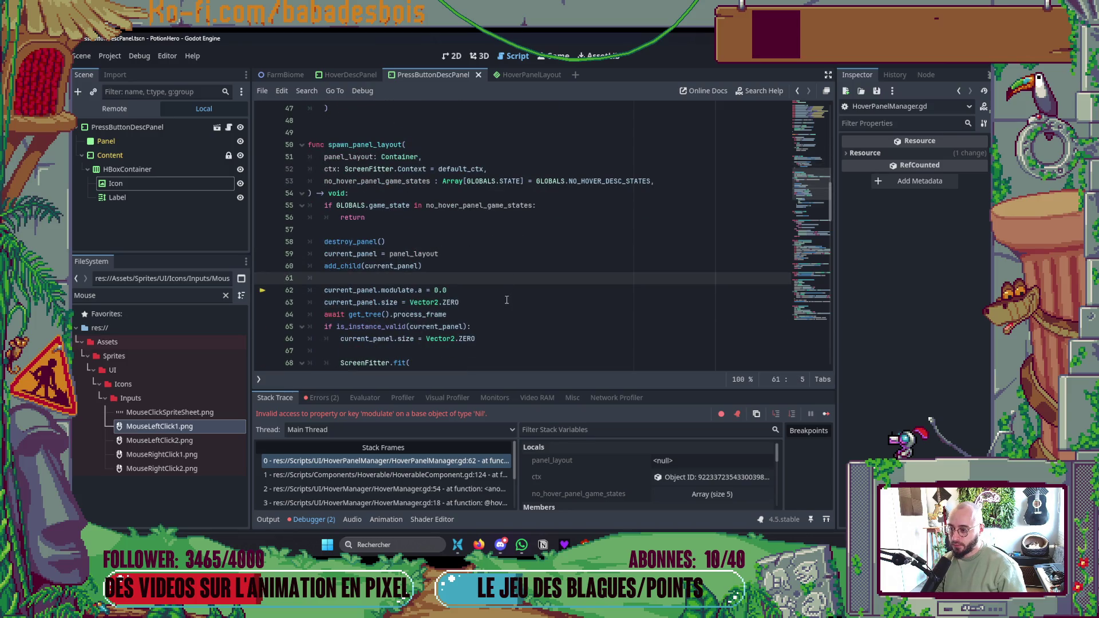
text(if )
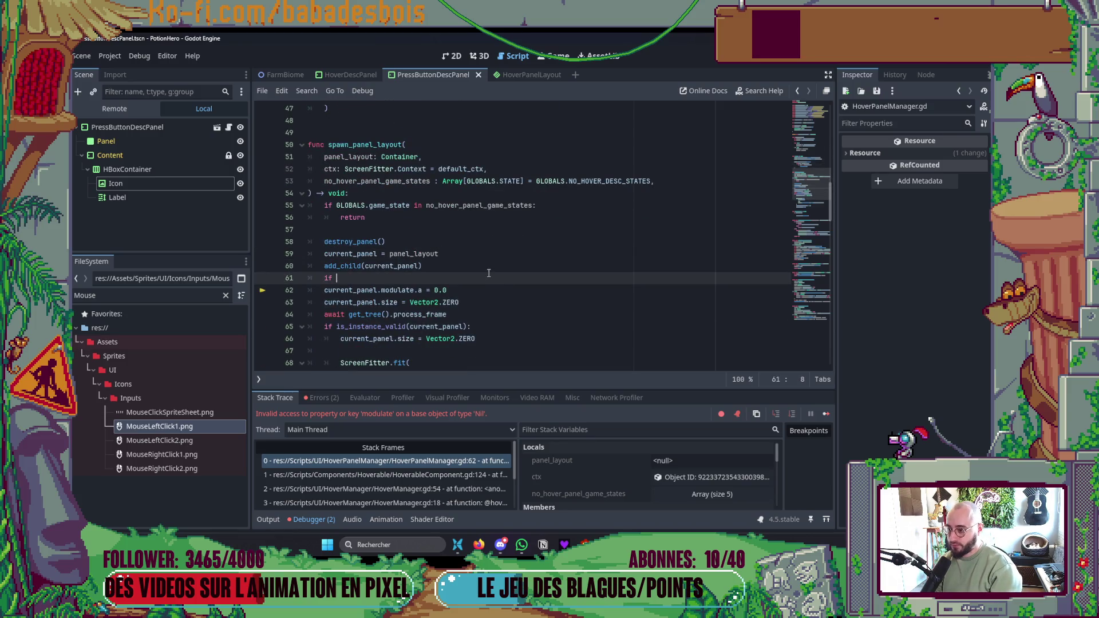
text(!cu)
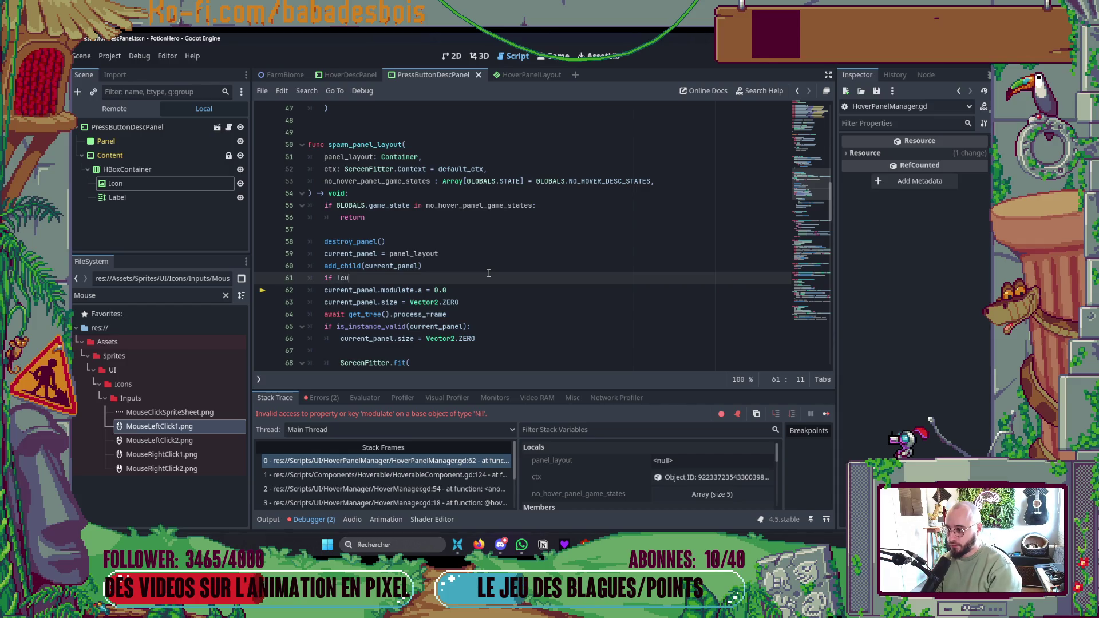
key(Return)
text(:)
key(Return)
text(return)
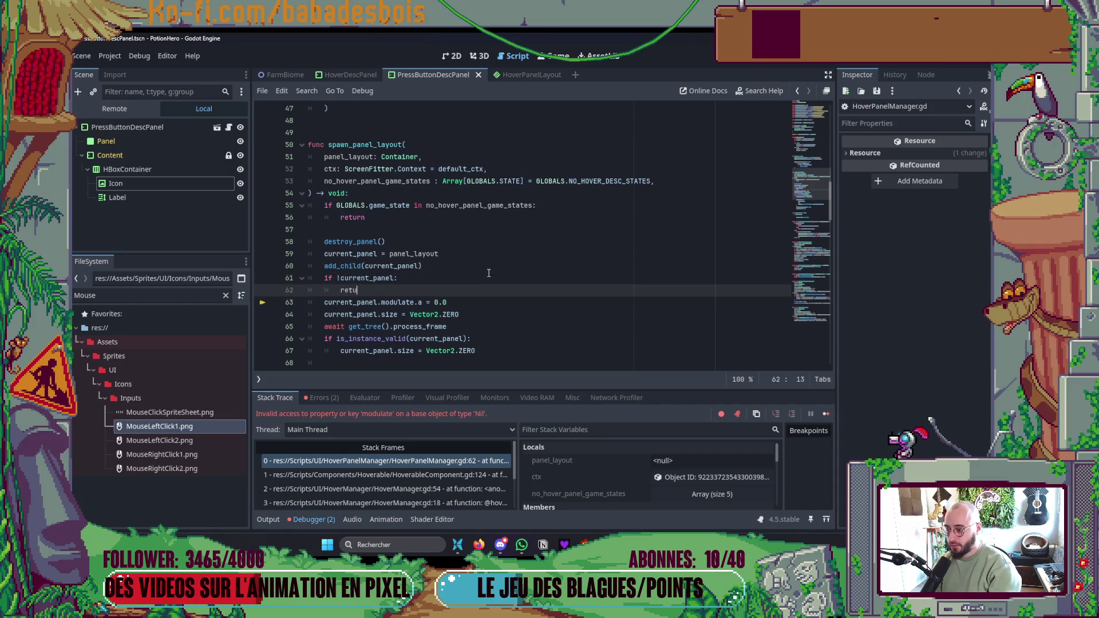
key(Return)
key(F5)
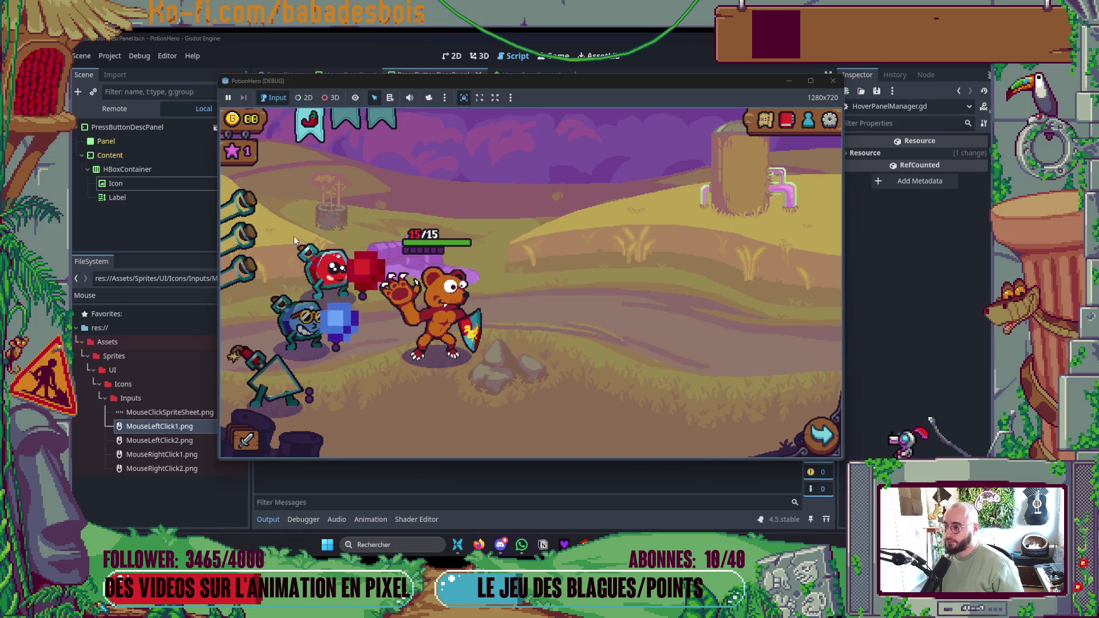
- Check item hover panels in the running game, then travel to the next room on the route map
mouse_move(247, 287)
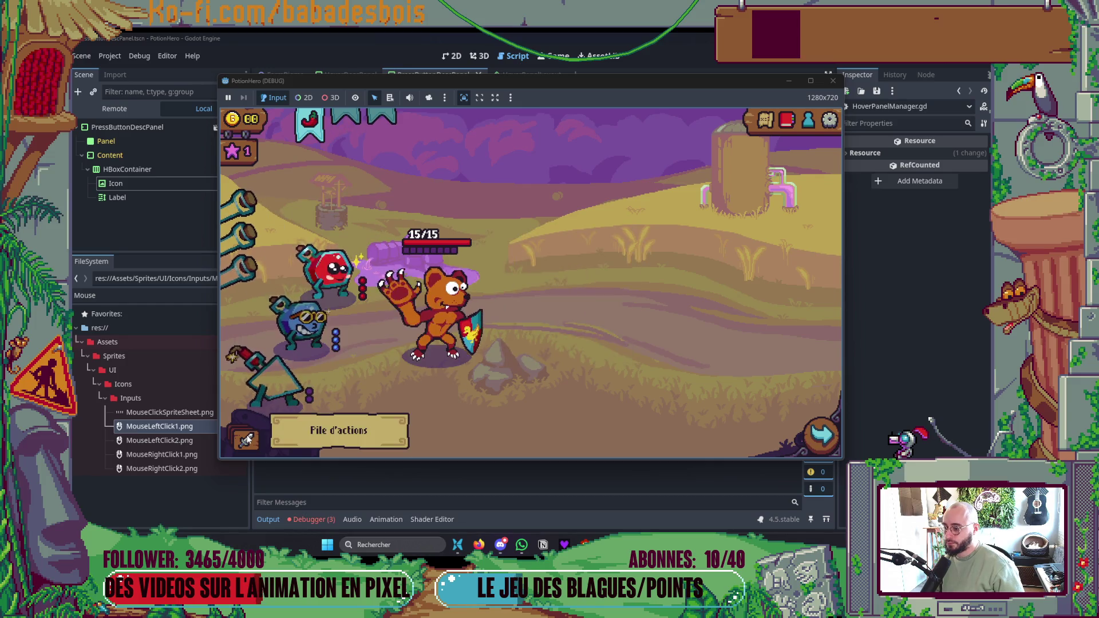
mouse_move(429, 316)
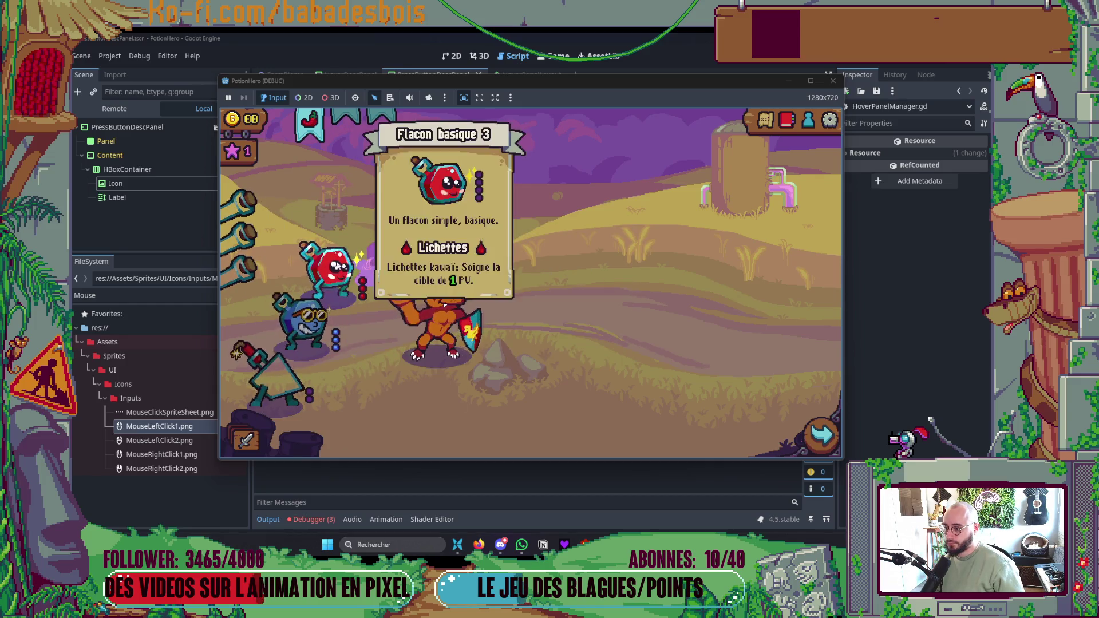
mouse_move(238, 160)
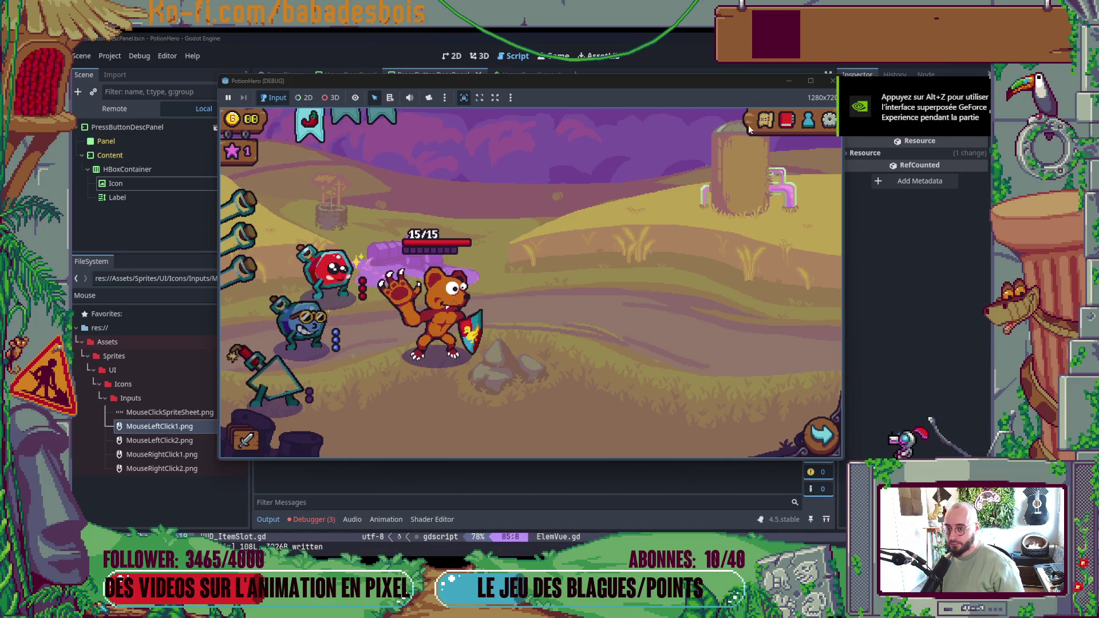
mouse_move(306, 123)
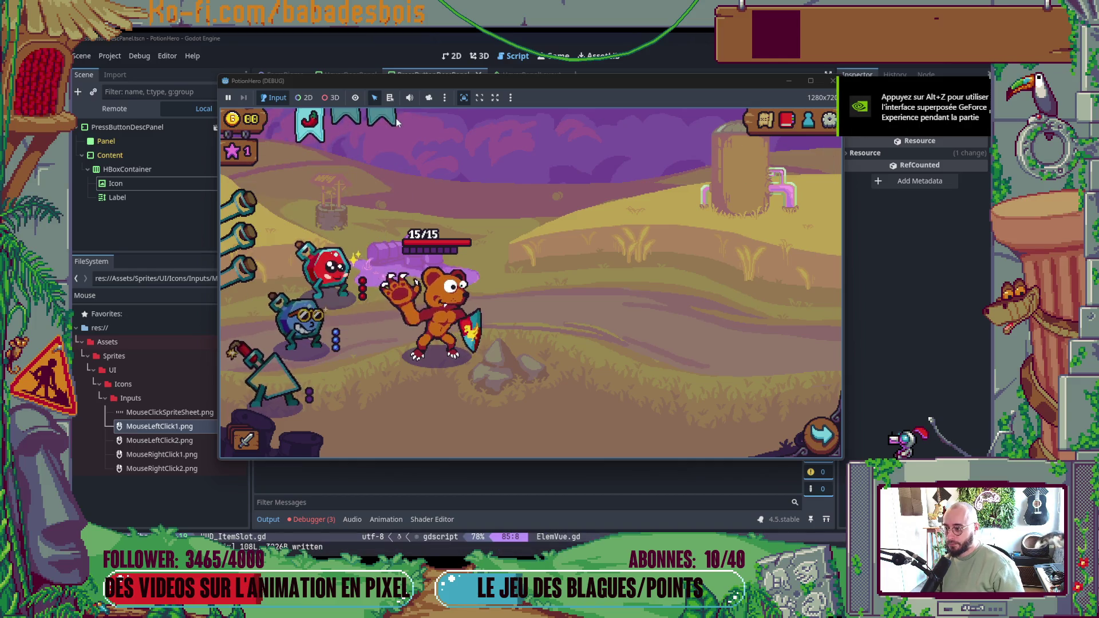
click(806, 442)
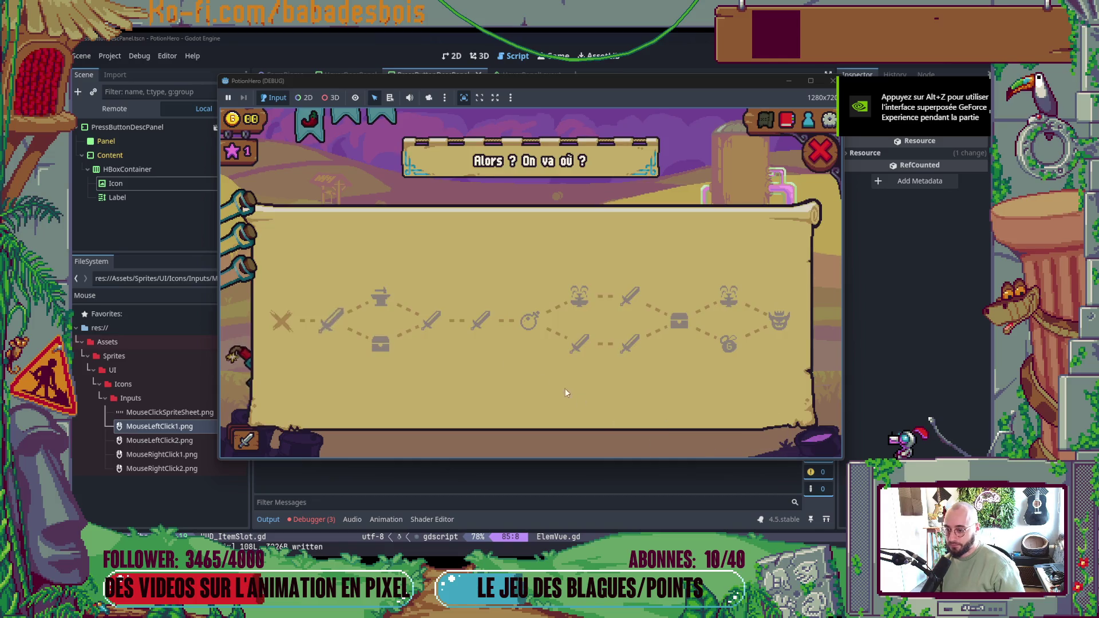
click(336, 319)
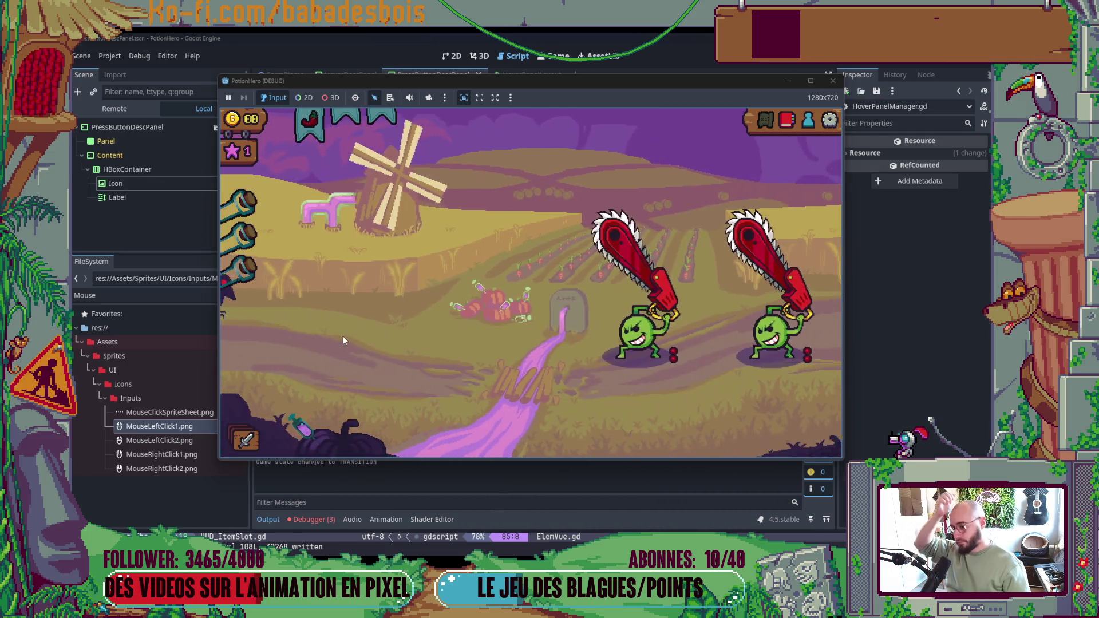
- Check hover panels in the new room, such as Lichettes and Flacon explosif 2, then stop the game
mouse_move(652, 360)
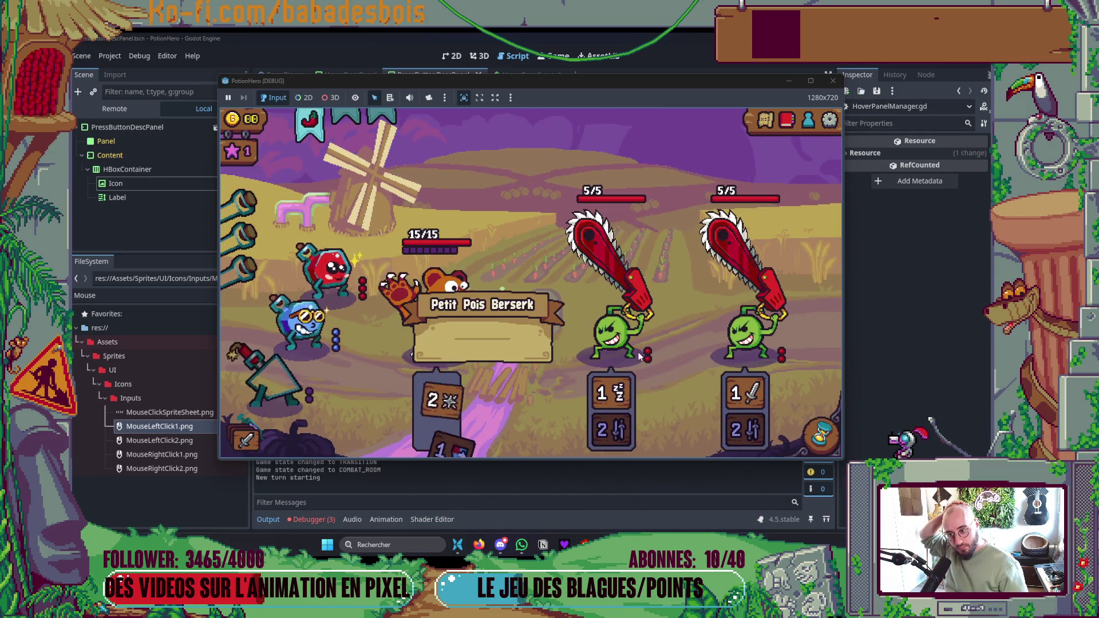
mouse_move(745, 405)
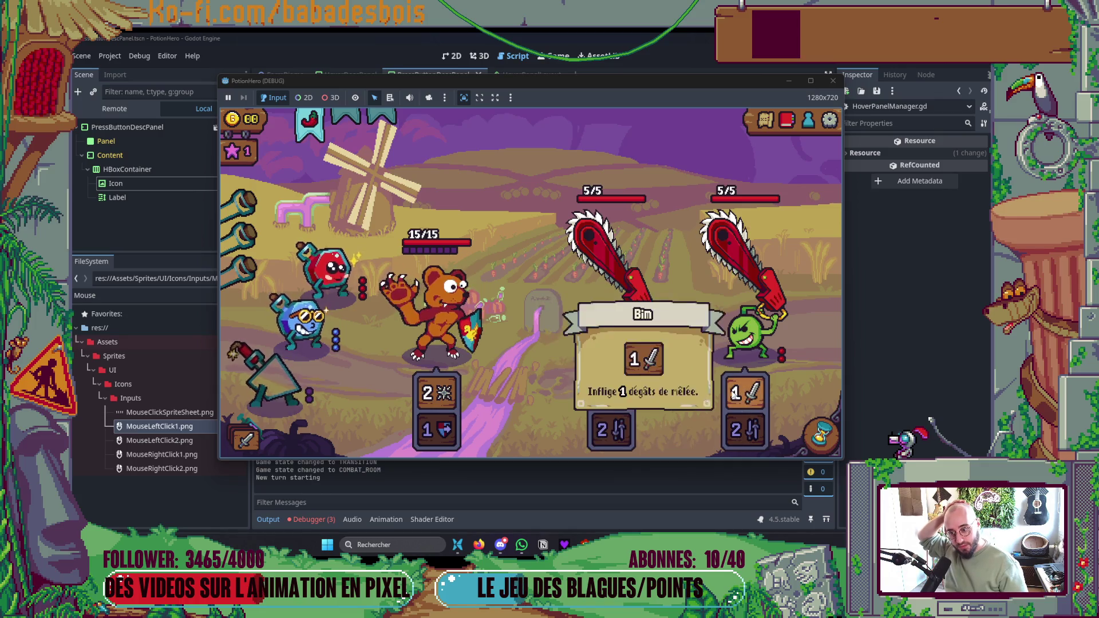
mouse_move(338, 274)
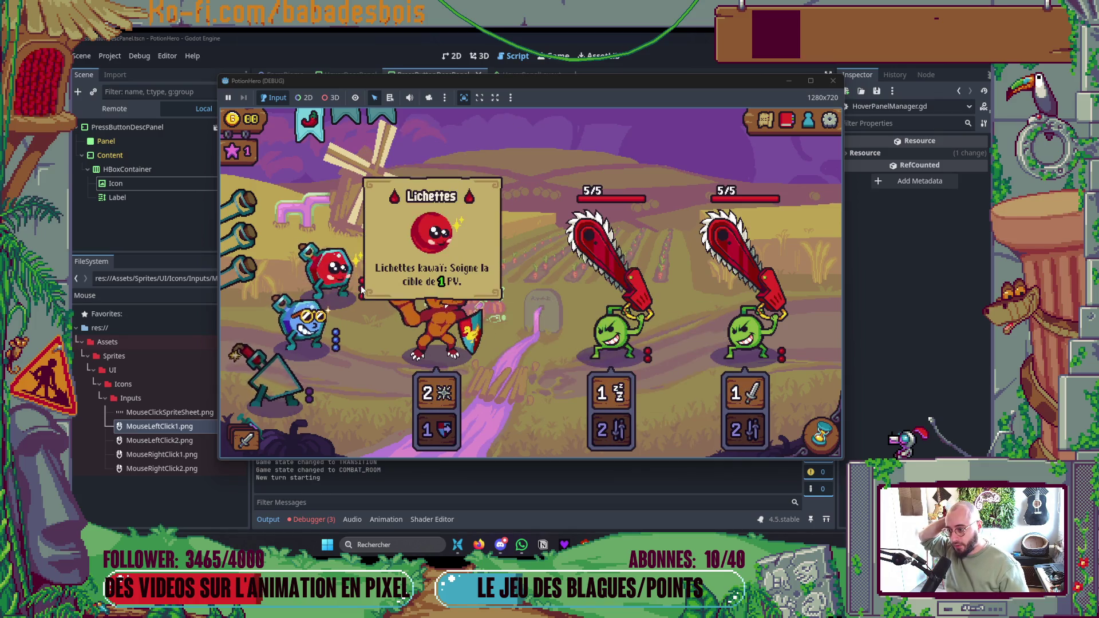
mouse_move(336, 342)
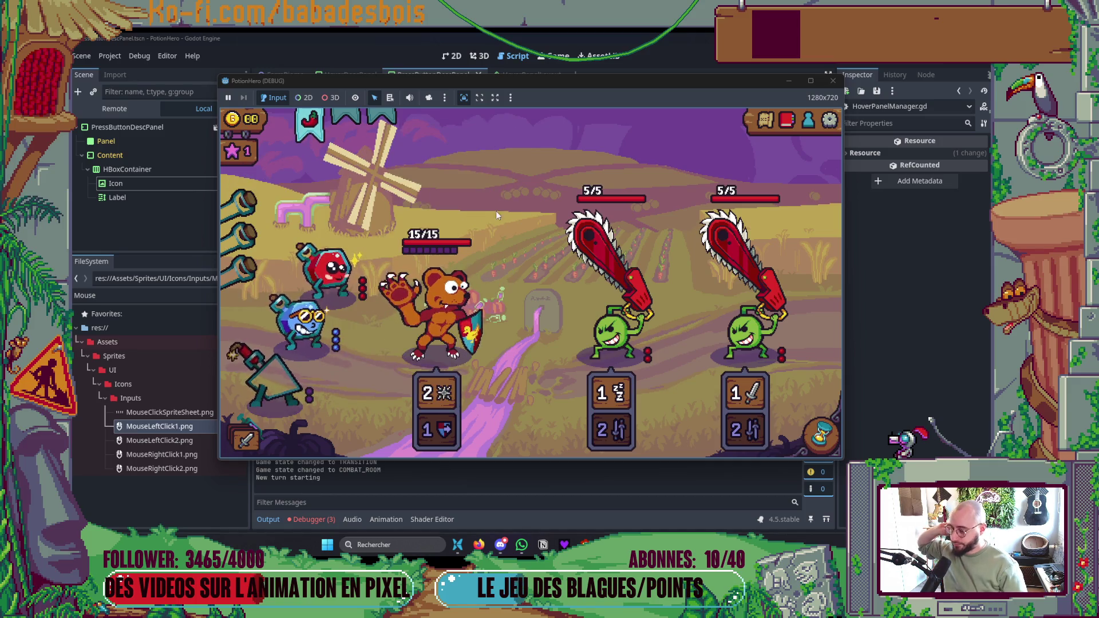
key(F8)
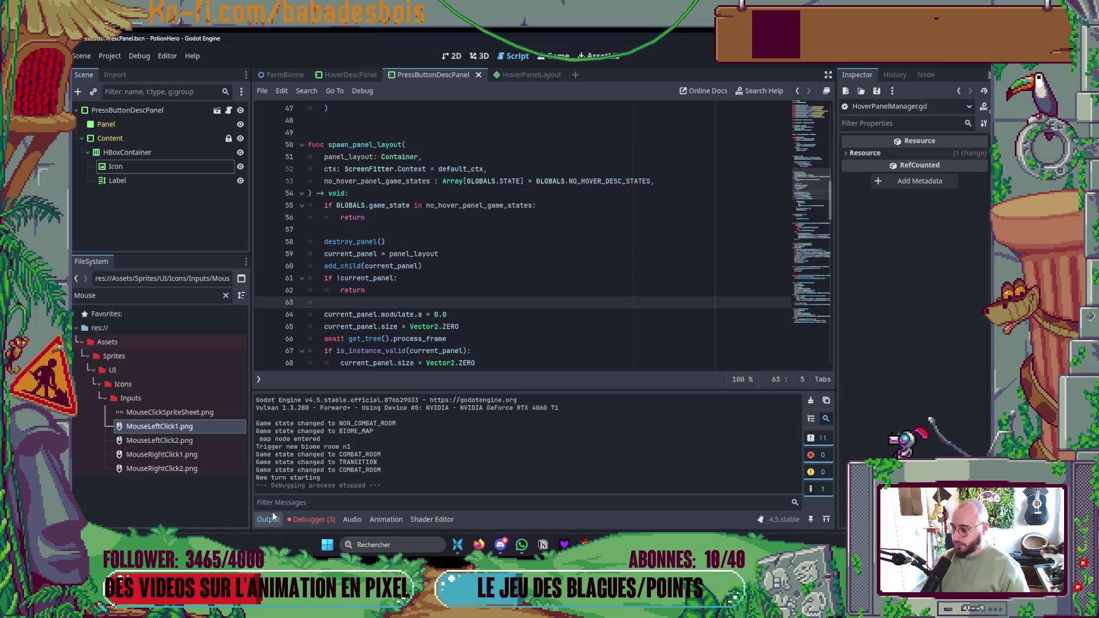
- Collapse the output log, view PressButtonDescPanel on the 2D canvas, and return to Neovim
click(268, 520)
click(424, 399)
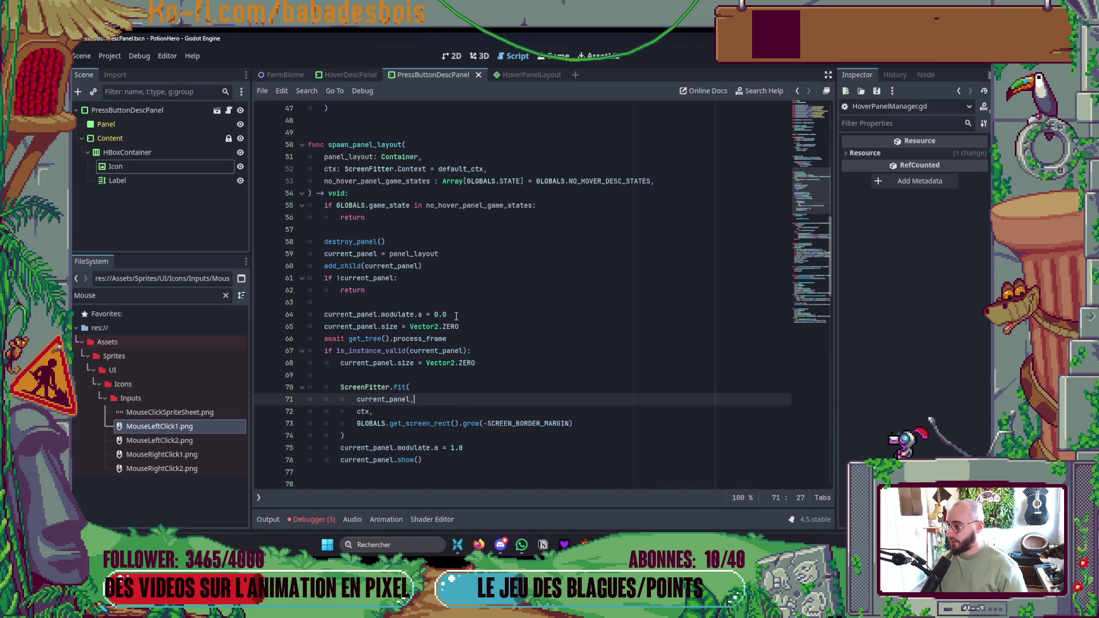
click(454, 60)
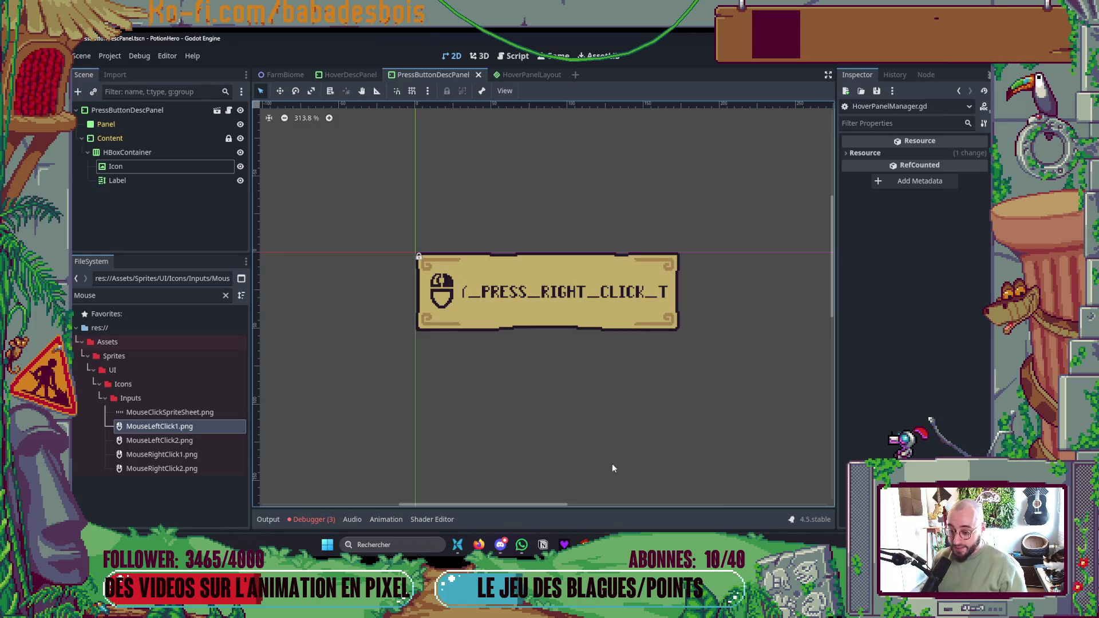
key(alt+Tab)
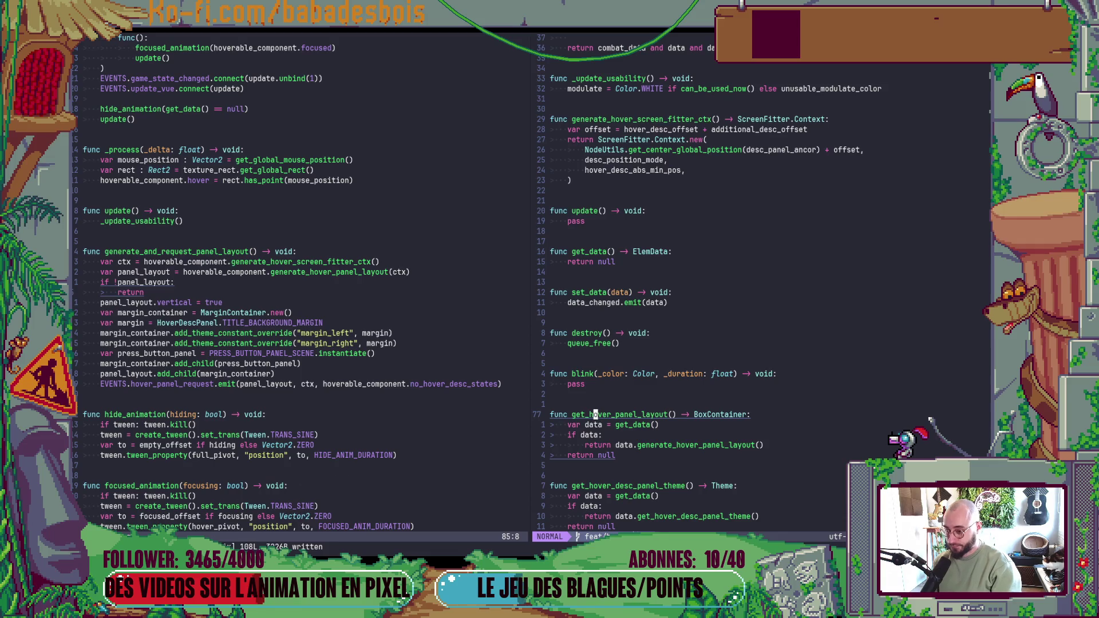
- Open a terminal split below the code and run git status
key(ctrl+backslash)
text(gi)
click(595, 221)
text(t si)
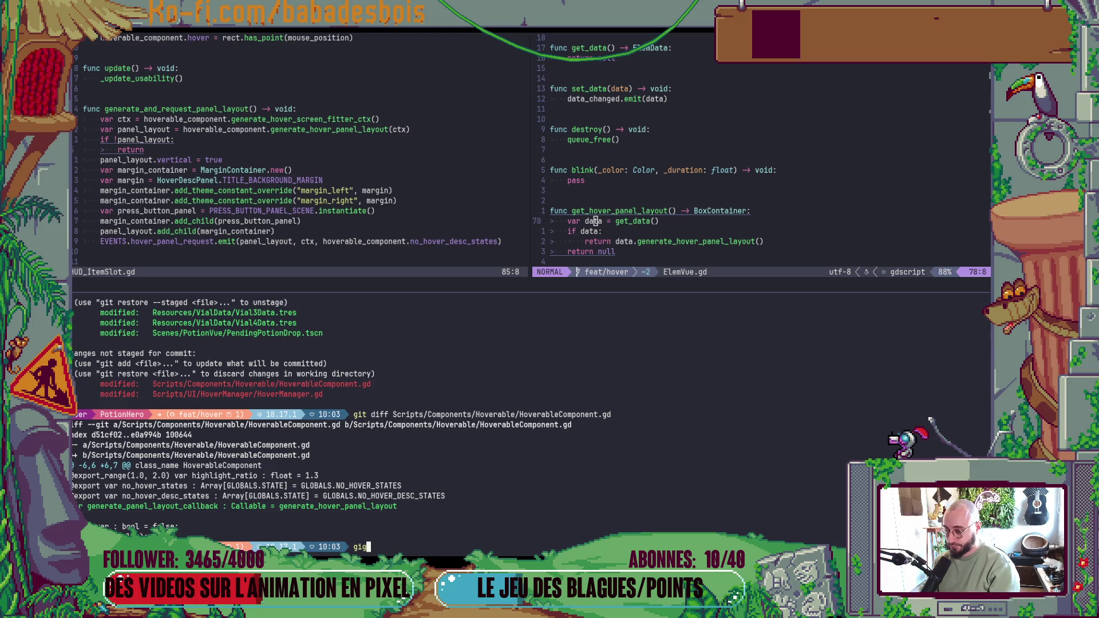
key(Return)
- Start a commitizen commit with git cz instead of git add
text(git )
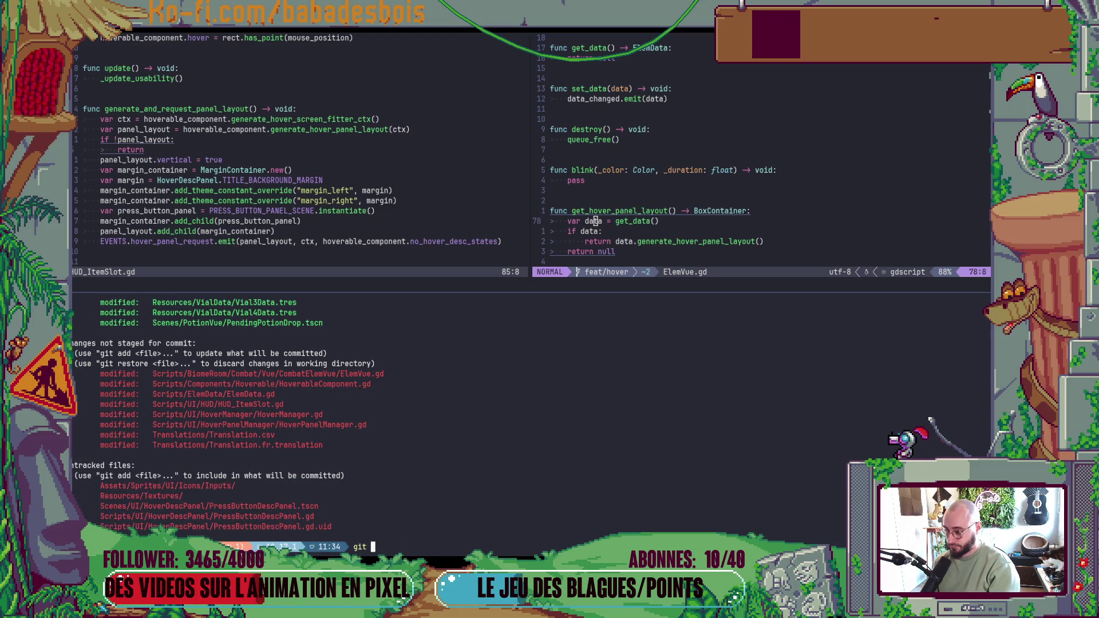
text(add)
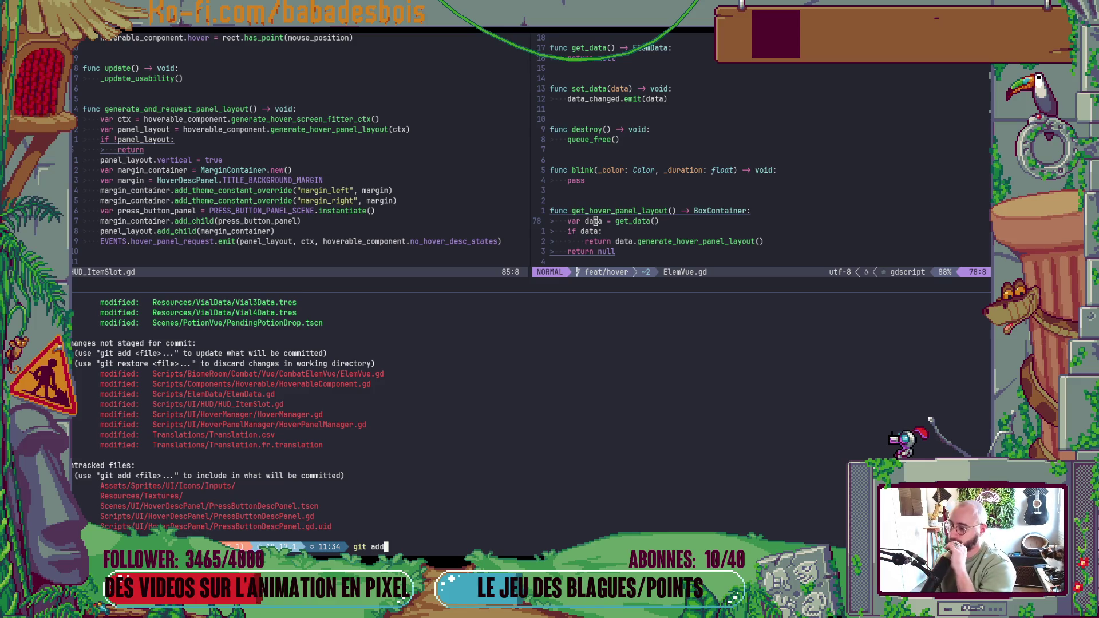
scroll(451, 392, up, 3)
scroll(400, 467, down, 3)
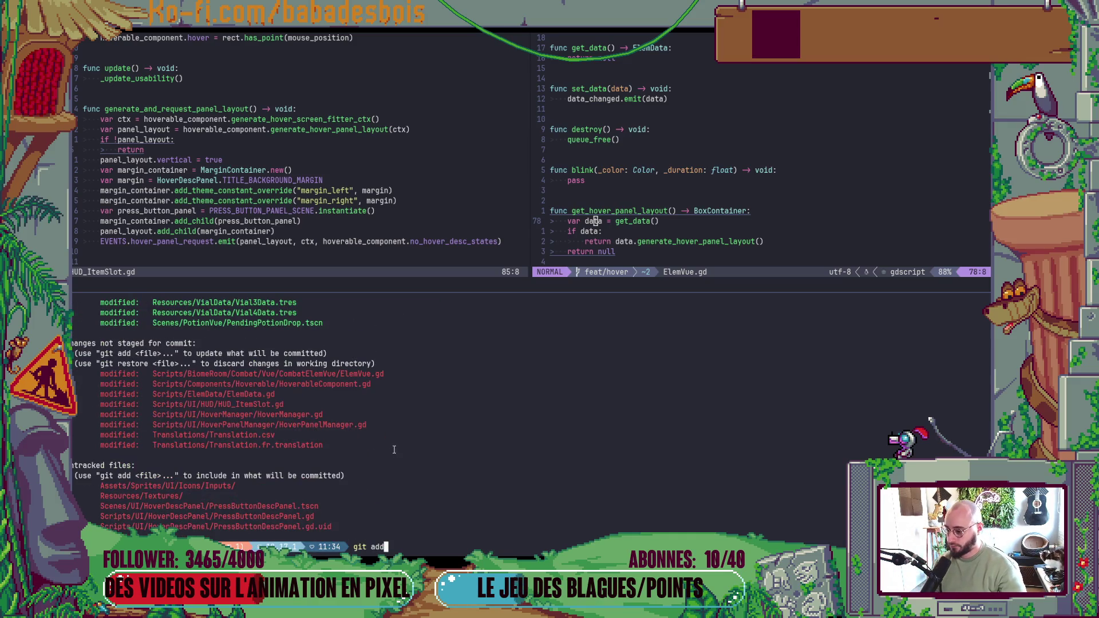
key(BackSpace)
key(BackSpace)
key(BackSpace)
text(cz)
key(Return)
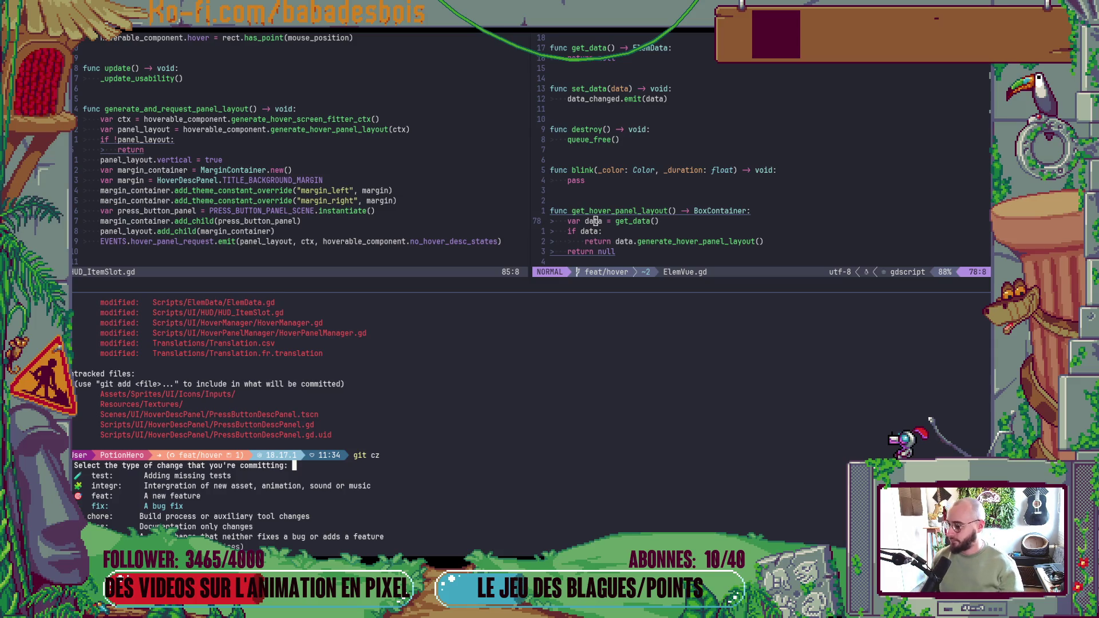
- Choose integr as the commit type and UI as the scope
key(Down)
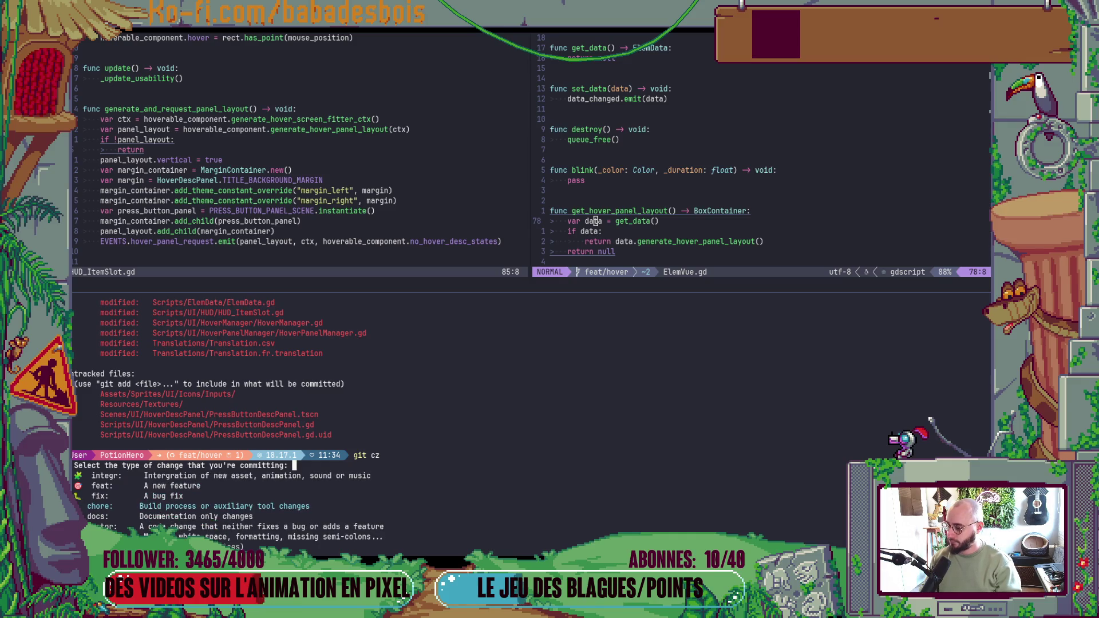
key(Down)
key(Up)
key(Up)
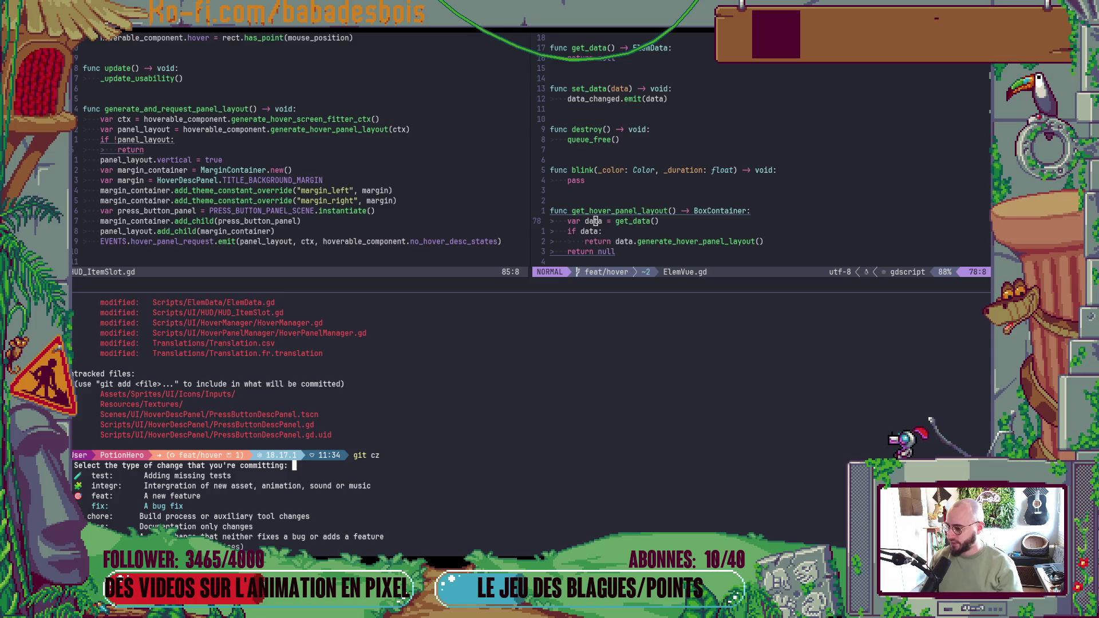
scroll(290, 398, up, 3)
scroll(342, 466, down, 3)
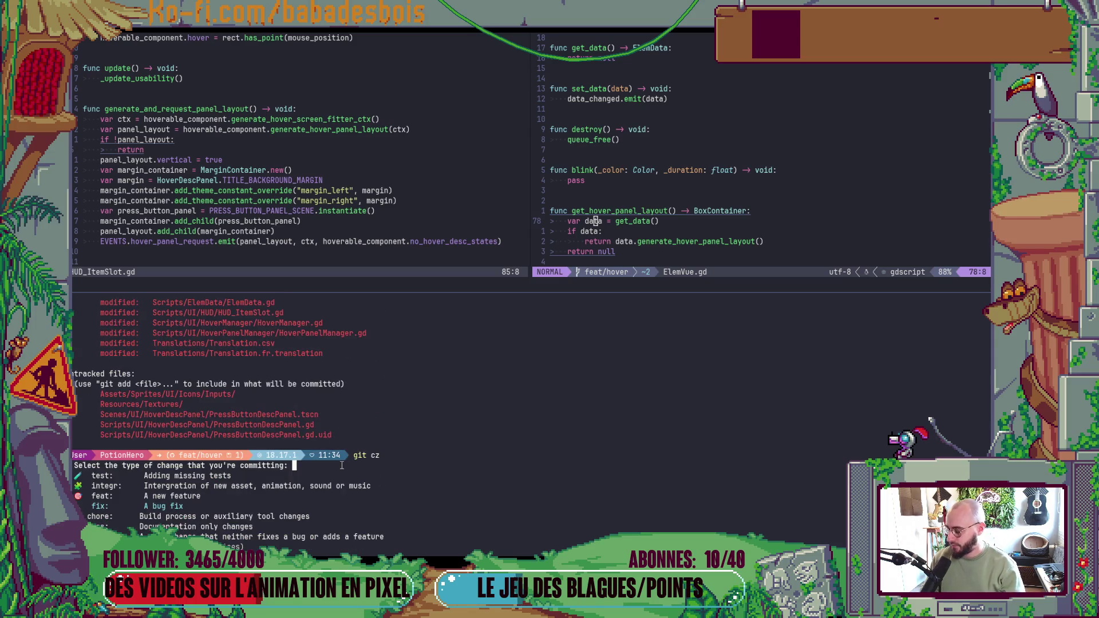
key(Up)
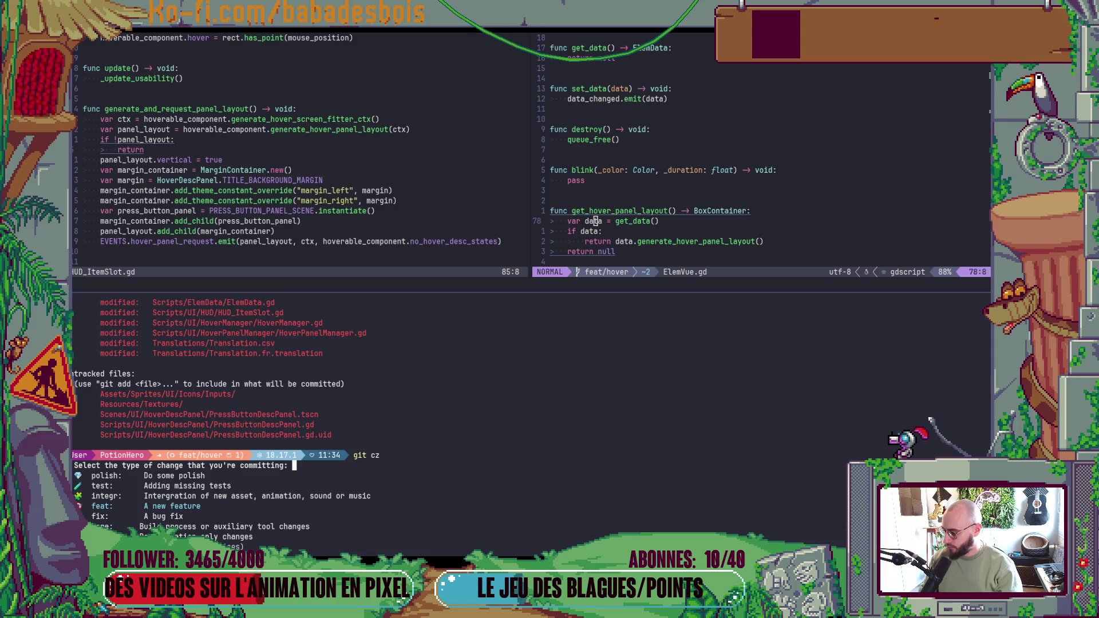
key(Up)
key(Return)
text(UI)
key(Return)
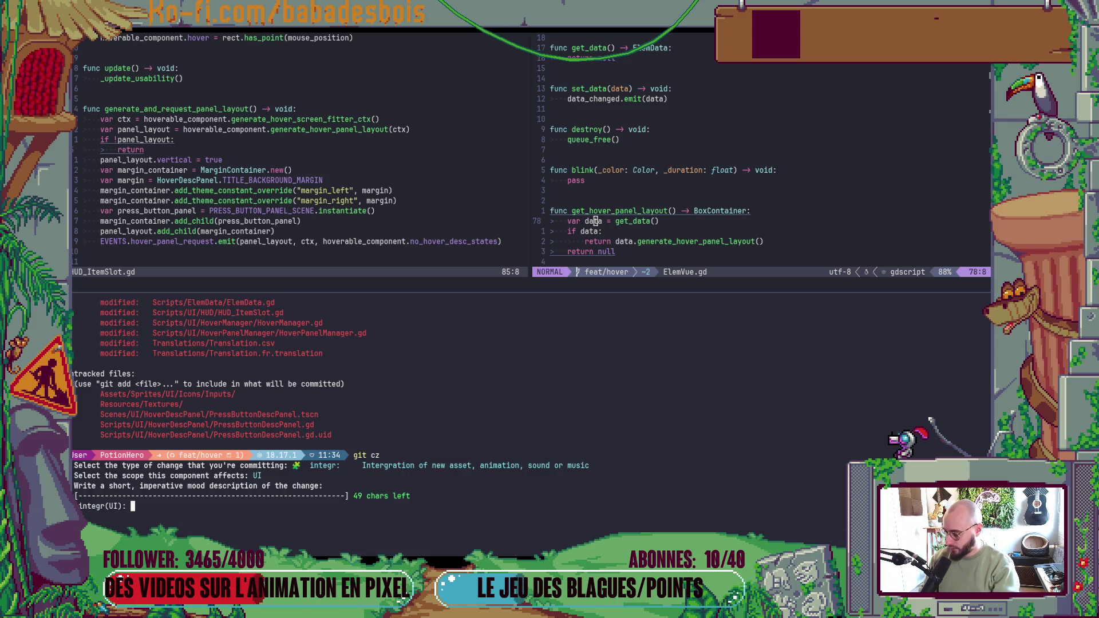
- Enter 'Better margins on vials in the HUD' as the description, finish the commit, and check git status
text(Better )
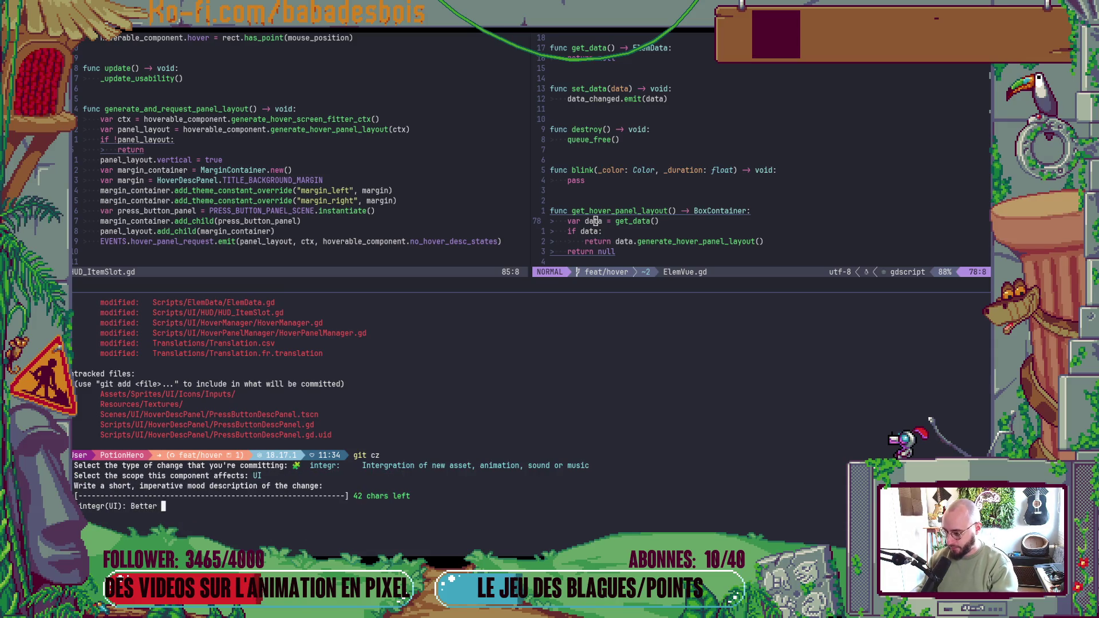
text(margins on )
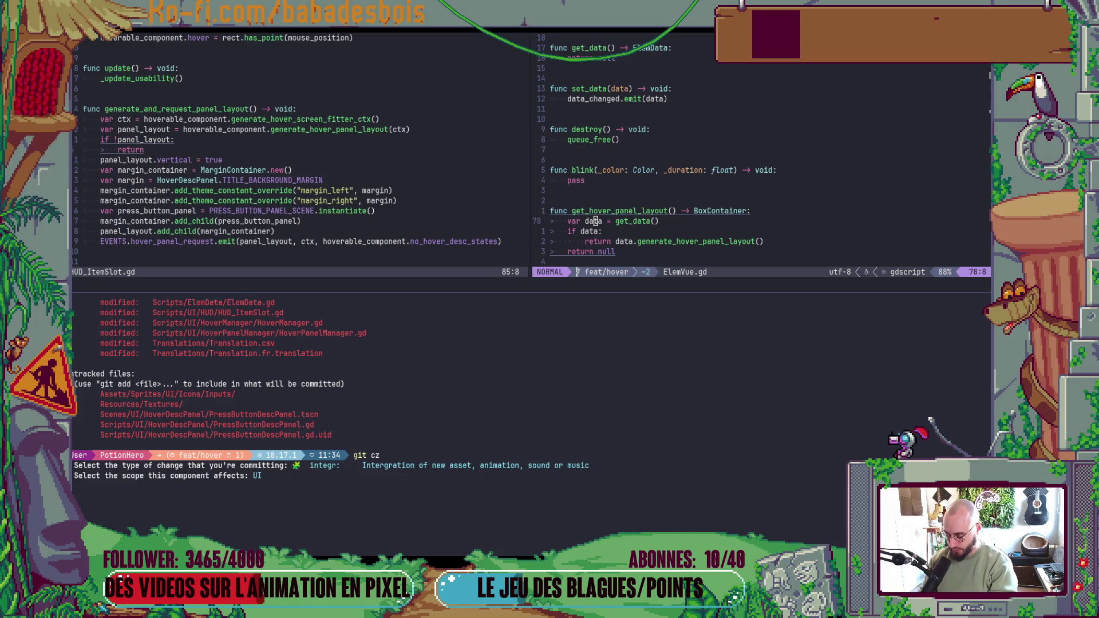
text(vi)
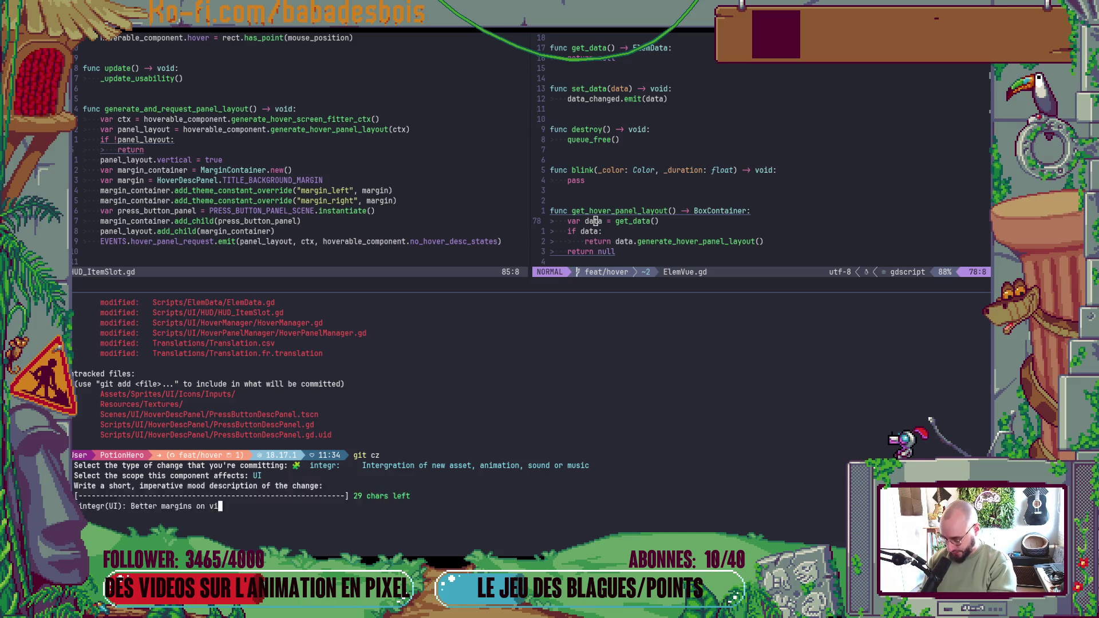
text(als in the HUD)
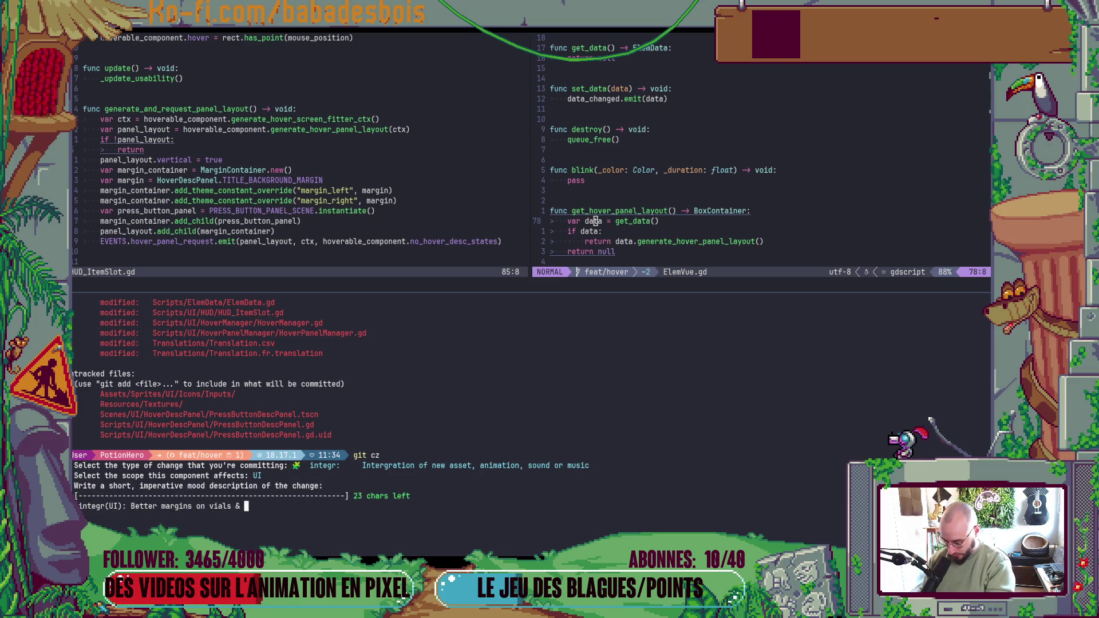
key(Return)
key(Return)
key(Return)
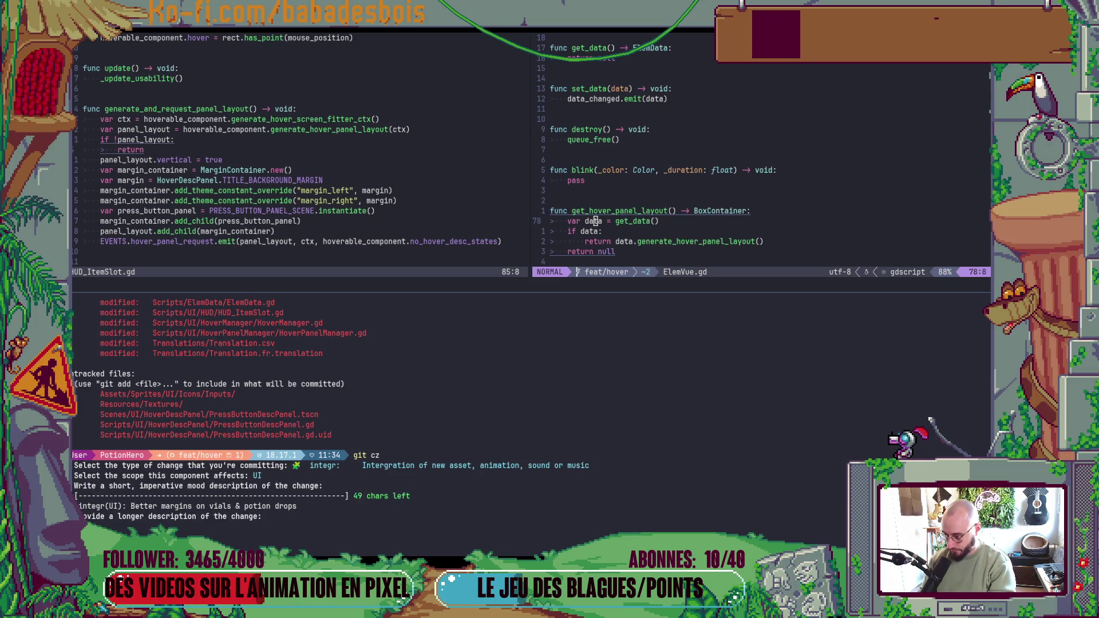
text(gst)
key(Return)
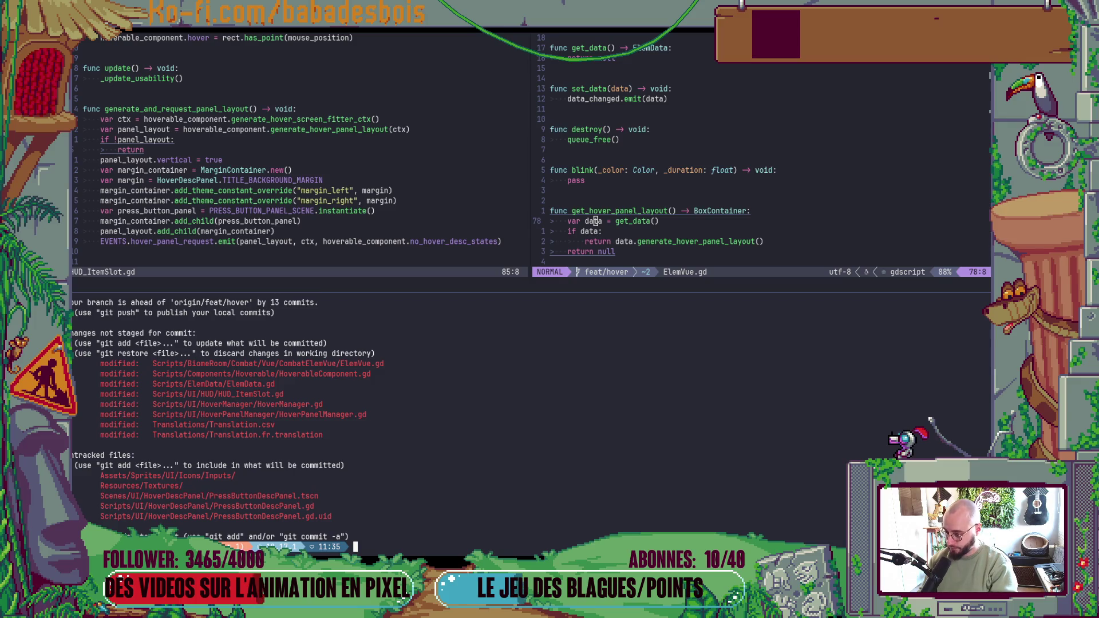
- Stage all remaining changes with git add . and start a feat(UI) git cz commit
text(git add .)
key(Return)
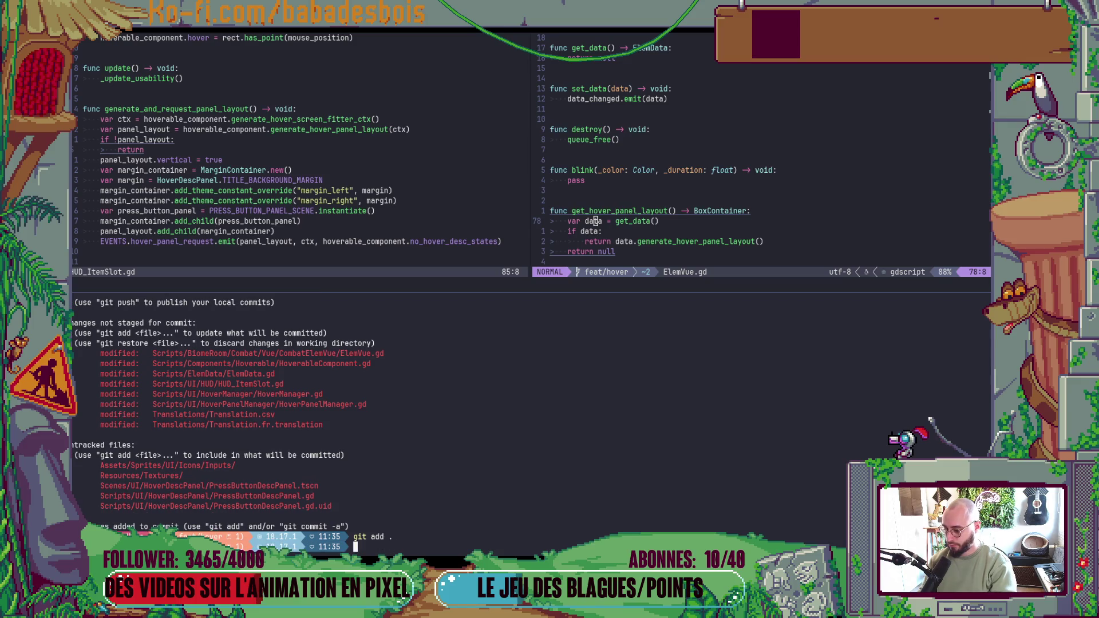
text(cz)
key(Return)
key(Return)
text(UI)
key(Return)
- Describe the commit as 'Add press button desc to items in inventory', submit it, and close the terminal
text(Add press)
key(ctrl+c)
text(button po)
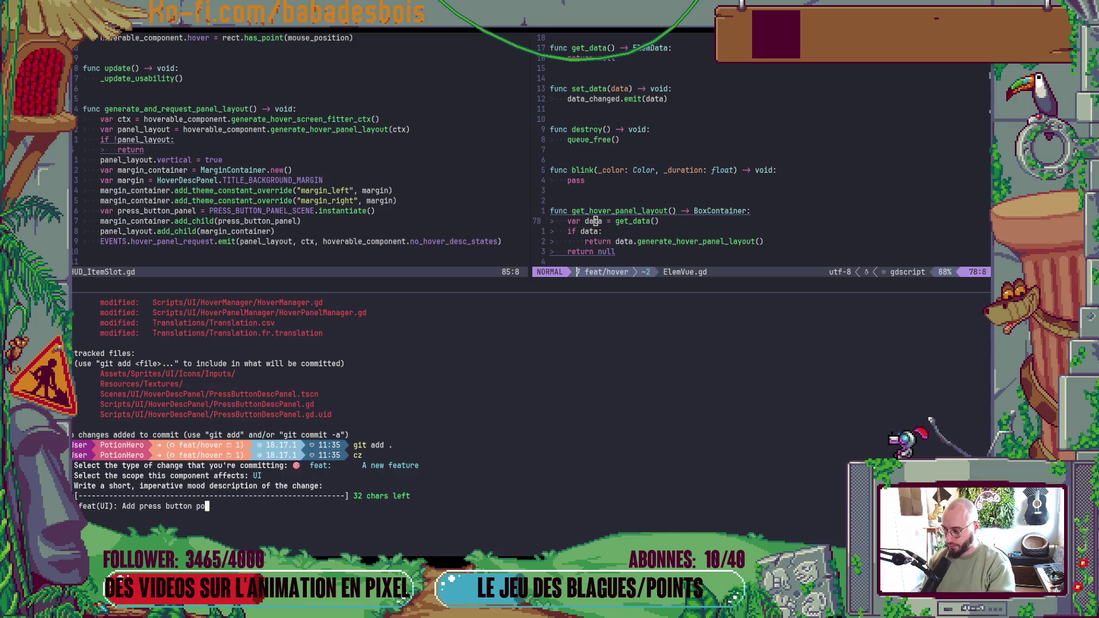
key(BackSpace)
text(desc )
text(to items)
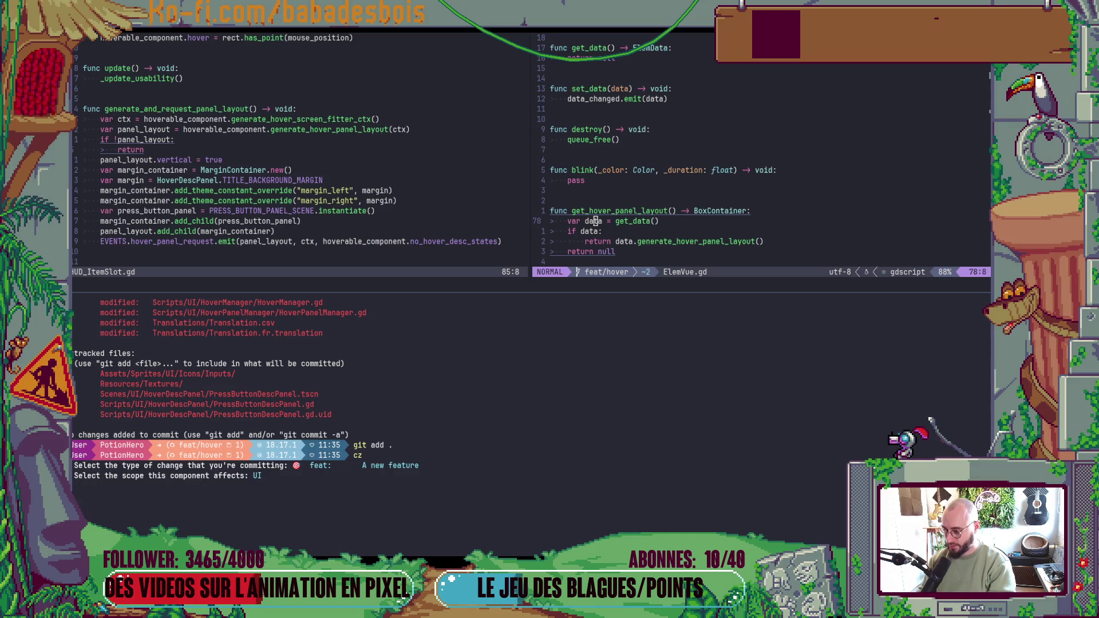
text( in )
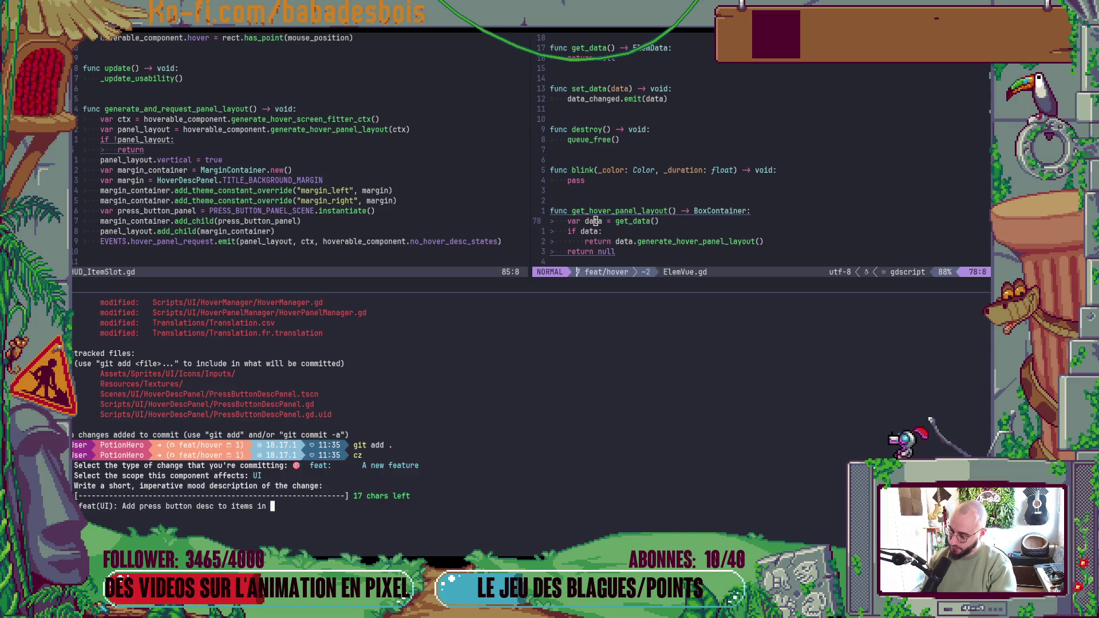
text(inventory)
key(Return)
key(Return)
click(454, 194)
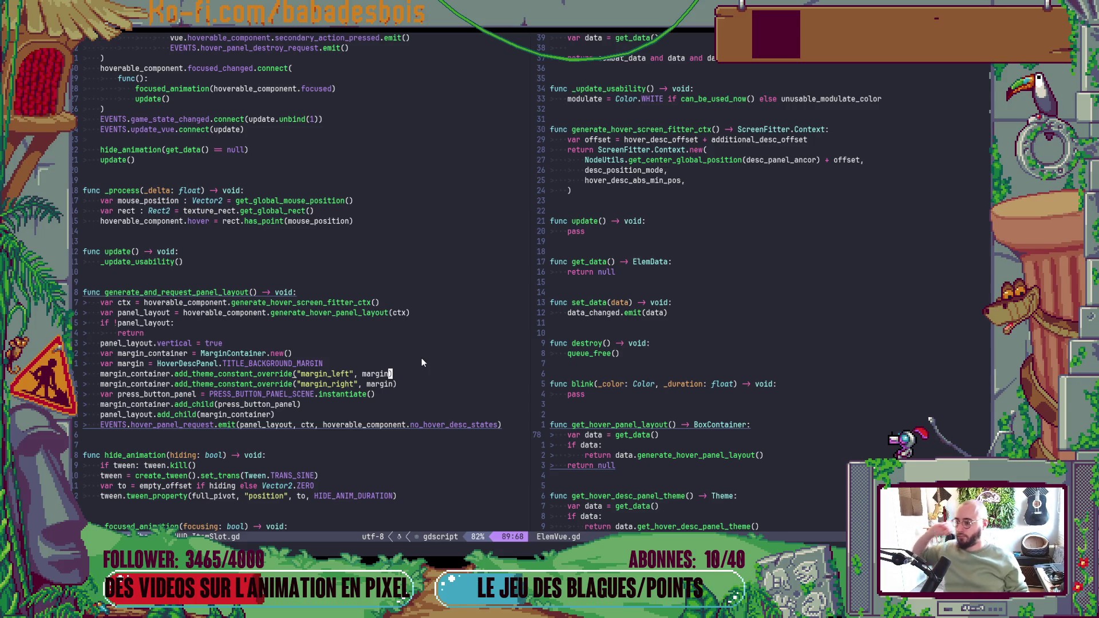
key(alt+Tab)
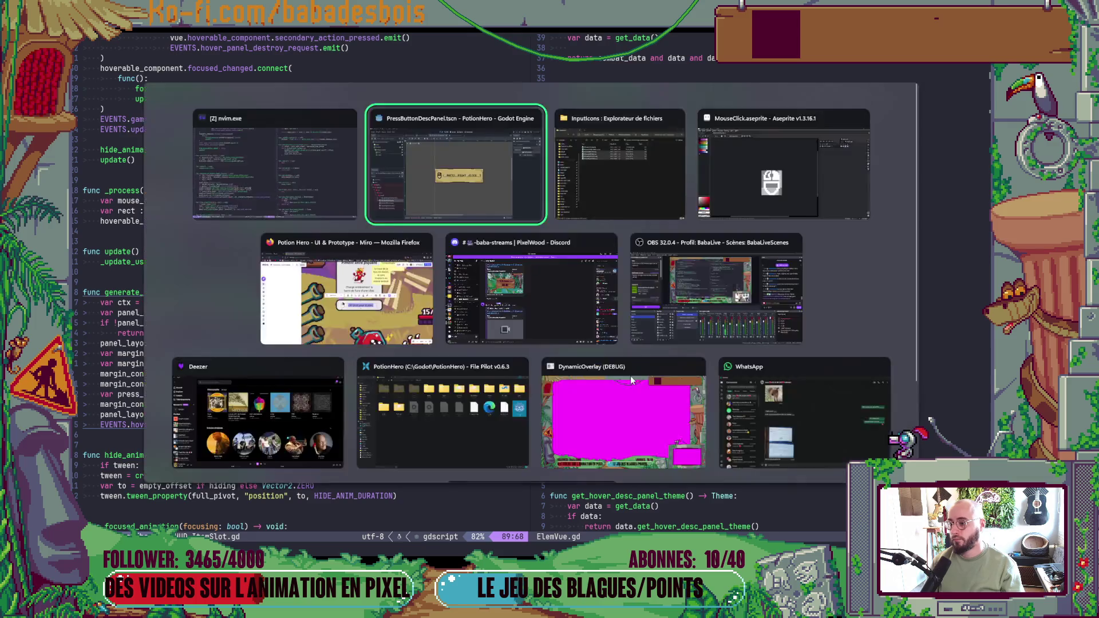
- Run the game to test the hover panels, then stop it
key(F5)
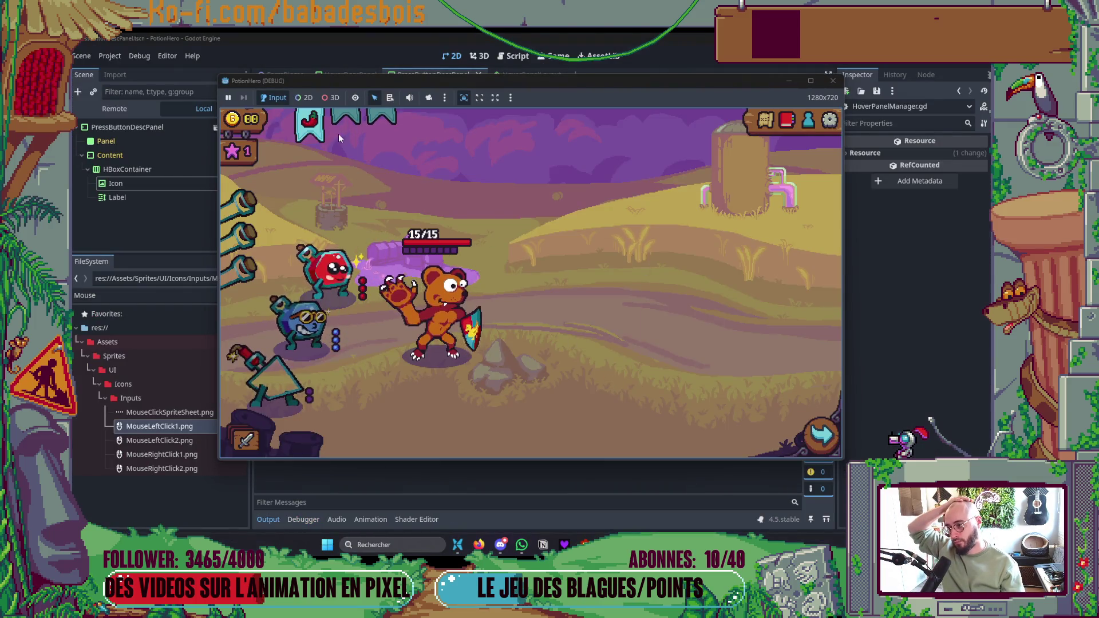
mouse_move(324, 131)
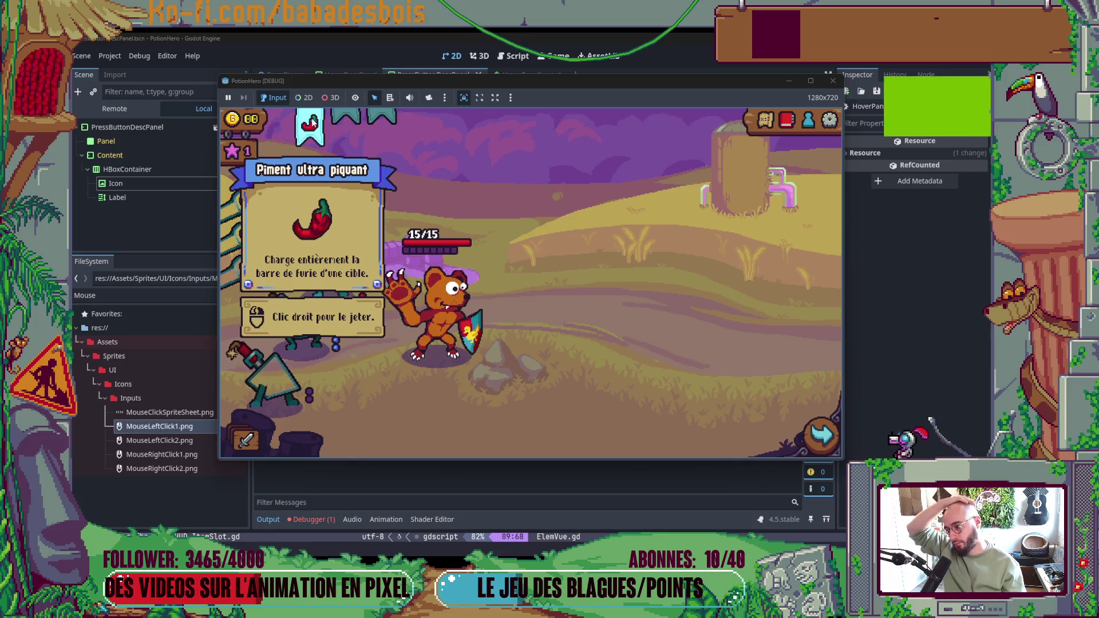
mouse_move(446, 265)
click(833, 81)
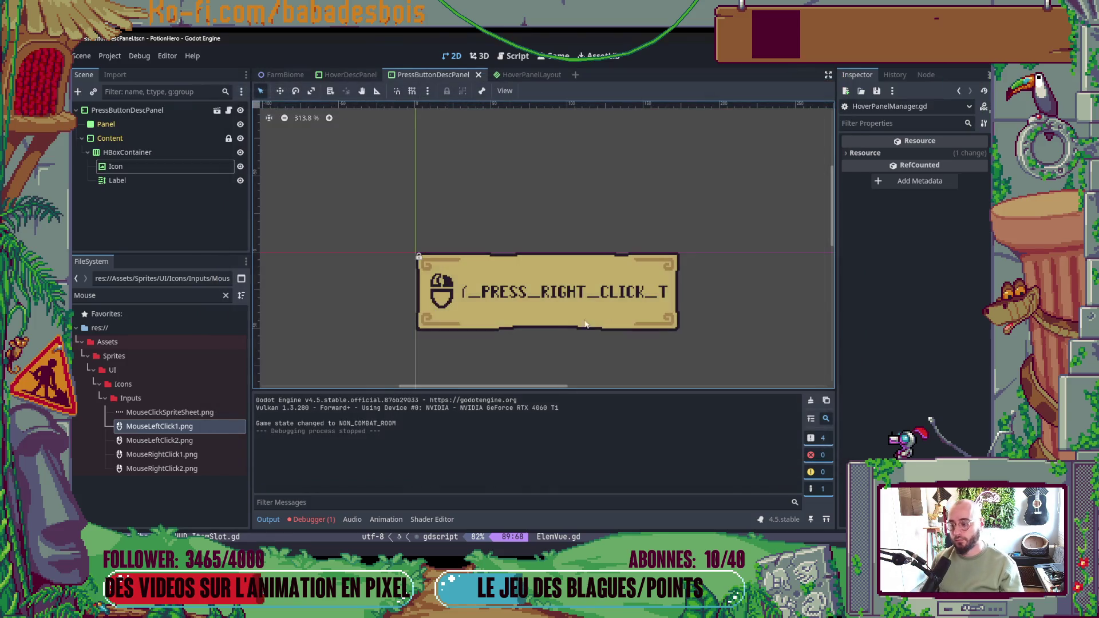
- Toggle the bottom debugger panel and bring up the open-windows overview
click(303, 522)
click(304, 522)
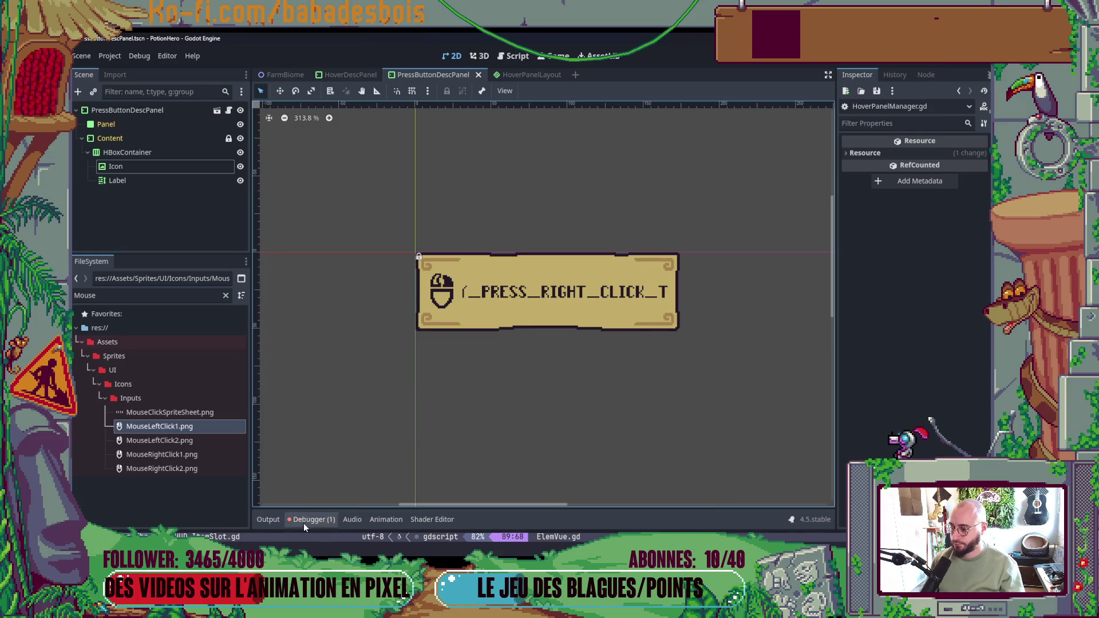
key(alt+Tab)
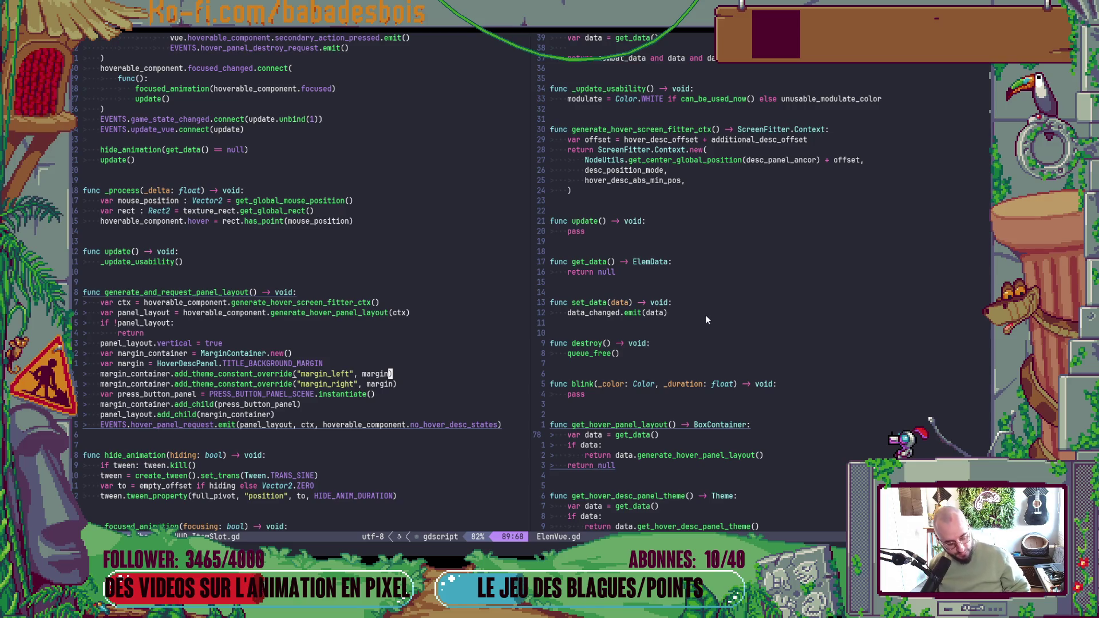
key(super+Tab)
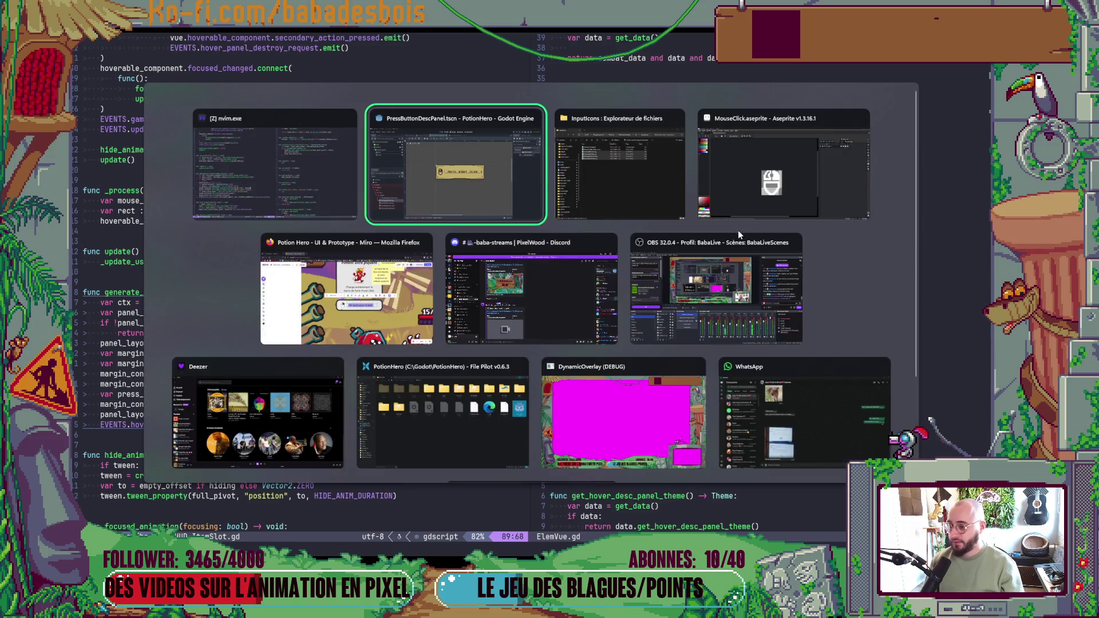
- On the Miro board, zoom onto the Héros card and select a separator line beside Furie
click(408, 317)
scroll(639, 386, down, 6)
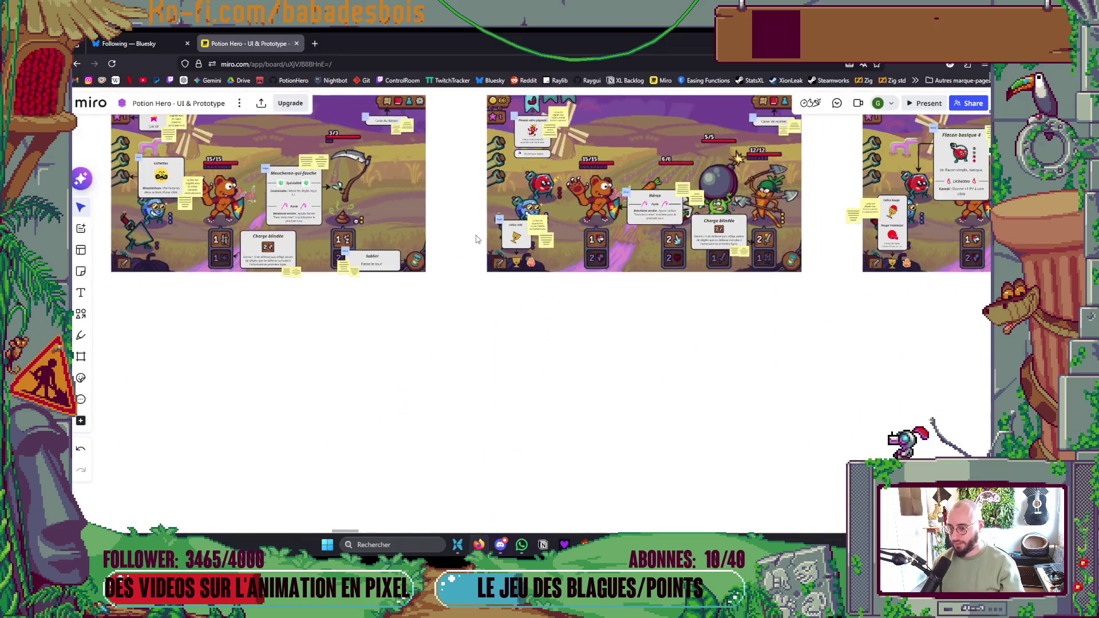
mouse_move(476, 239)
mouse_down()
mouse_move(625, 143)
mouse_move(327, 142)
mouse_up()
scroll(343, 252, up, 10)
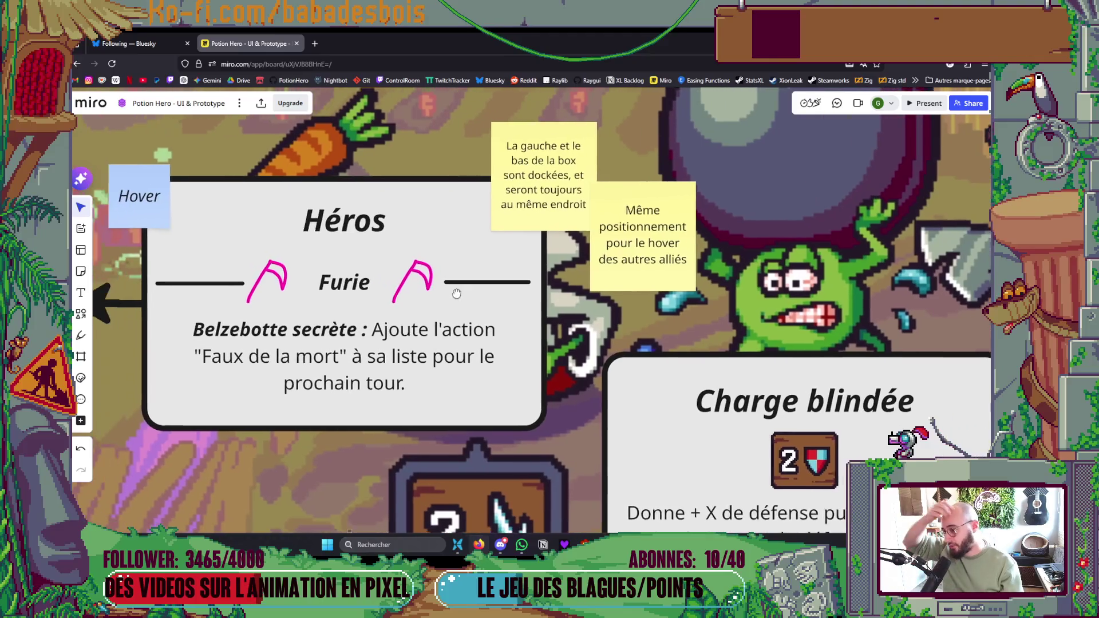
click(507, 282)
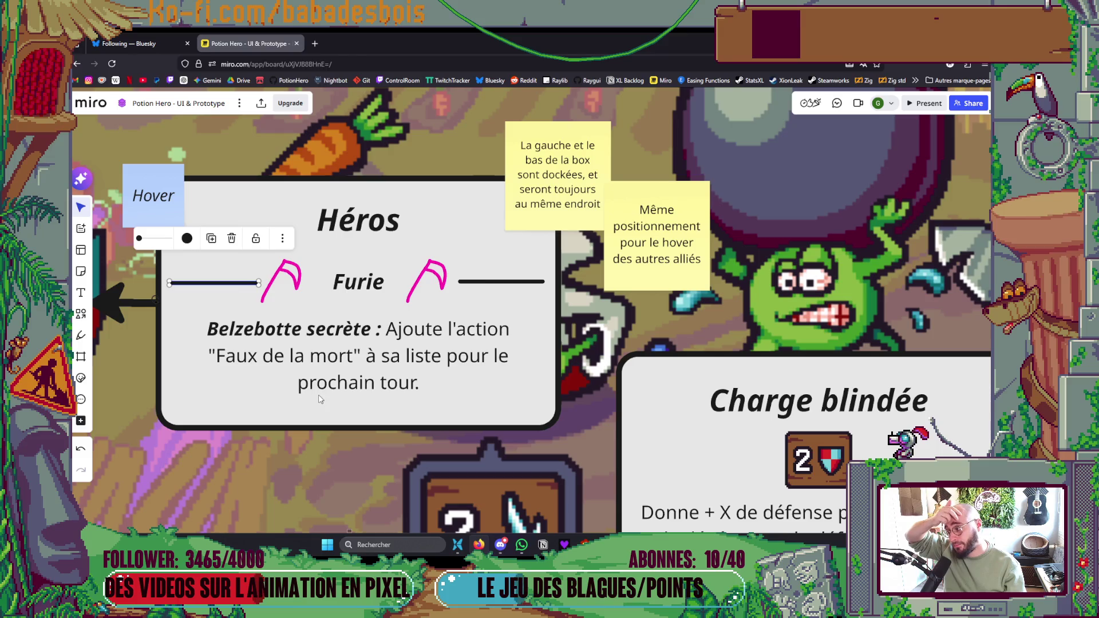
scroll(320, 399, down, 5)
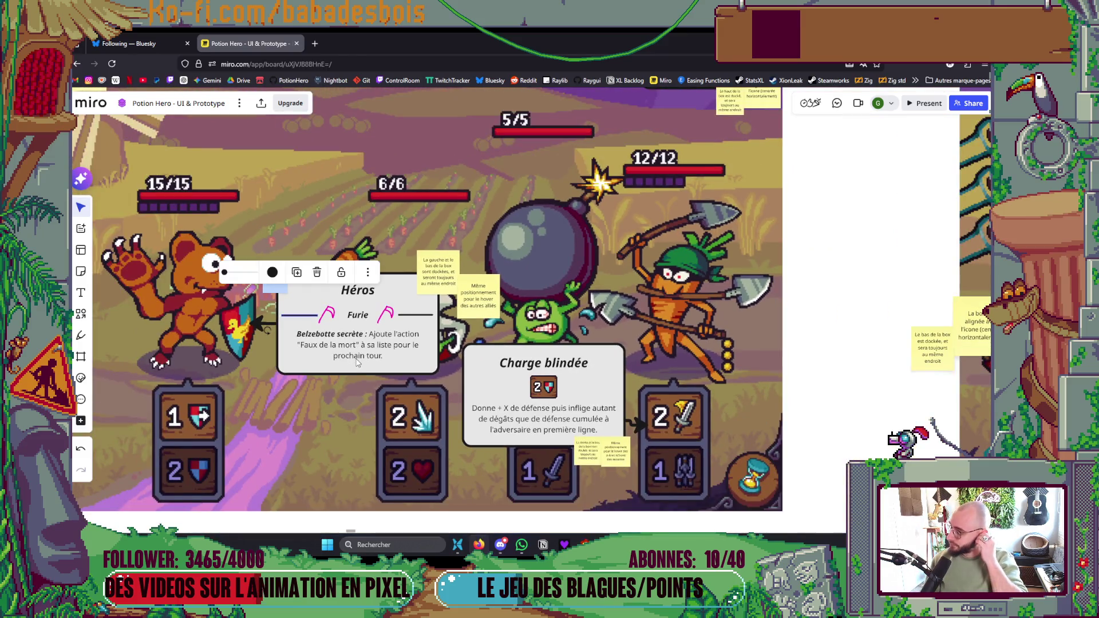
scroll(492, 298, down, 3)
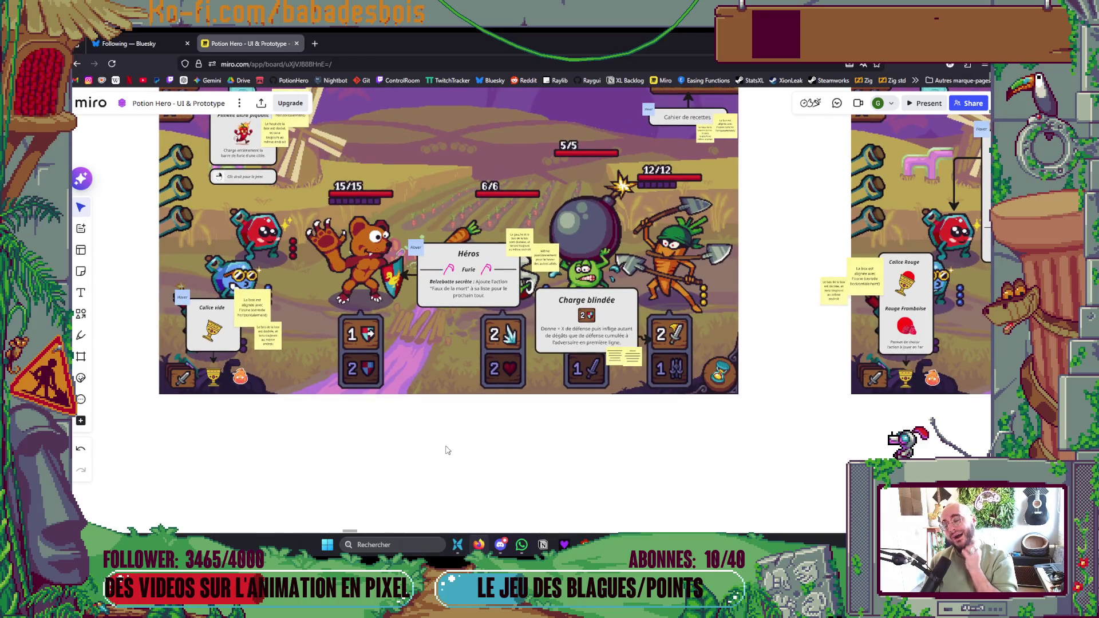
key(alt+Tab)
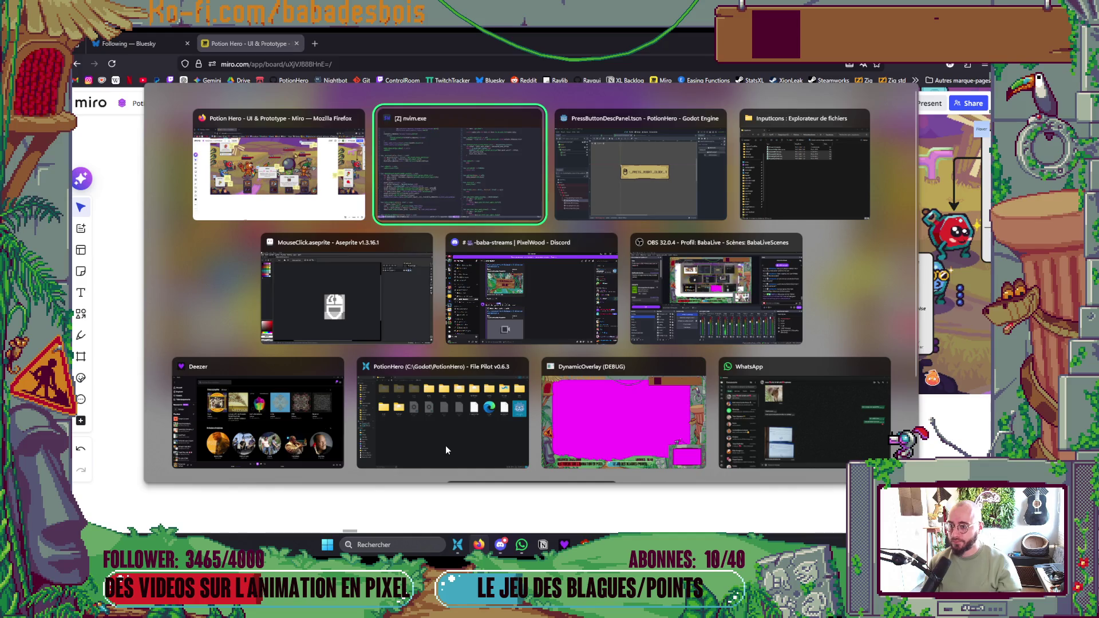
- Close the PressButtonDescPanel, HoverPanelLayout and HoverDescPanel scenes and open HoverDescContent.tscn
scroll(513, 421, down, 1)
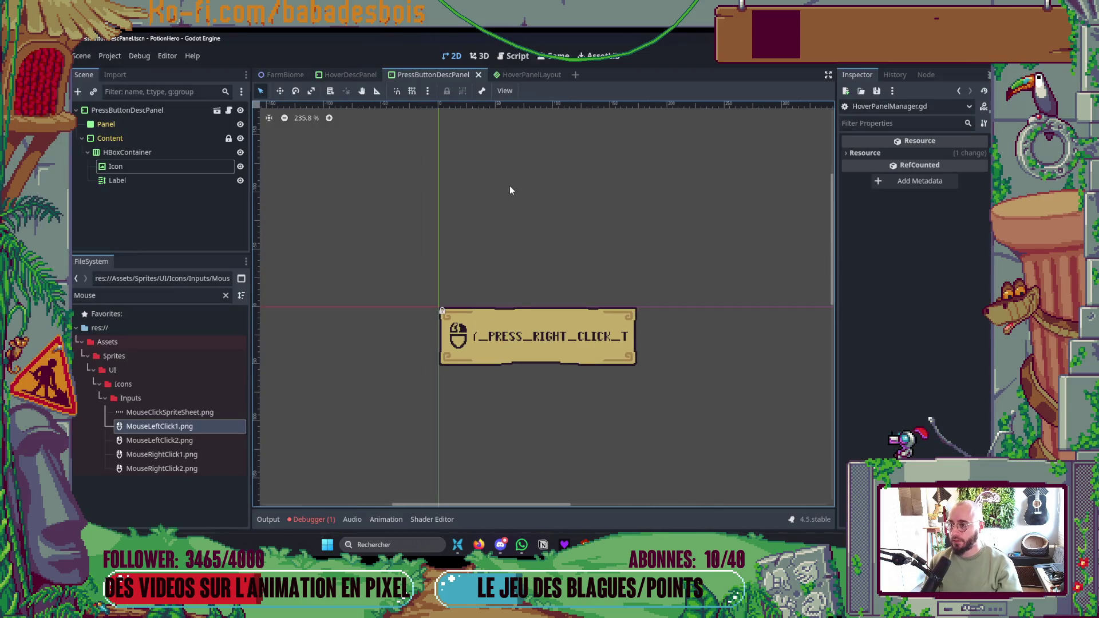
click(478, 75)
click(431, 76)
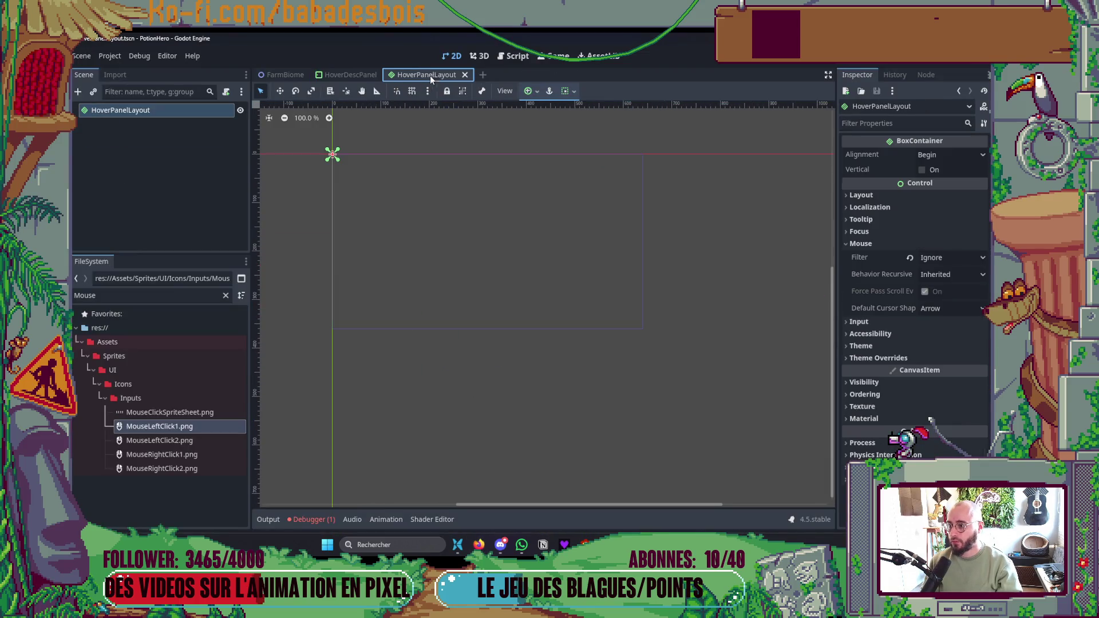
click(465, 75)
click(394, 75)
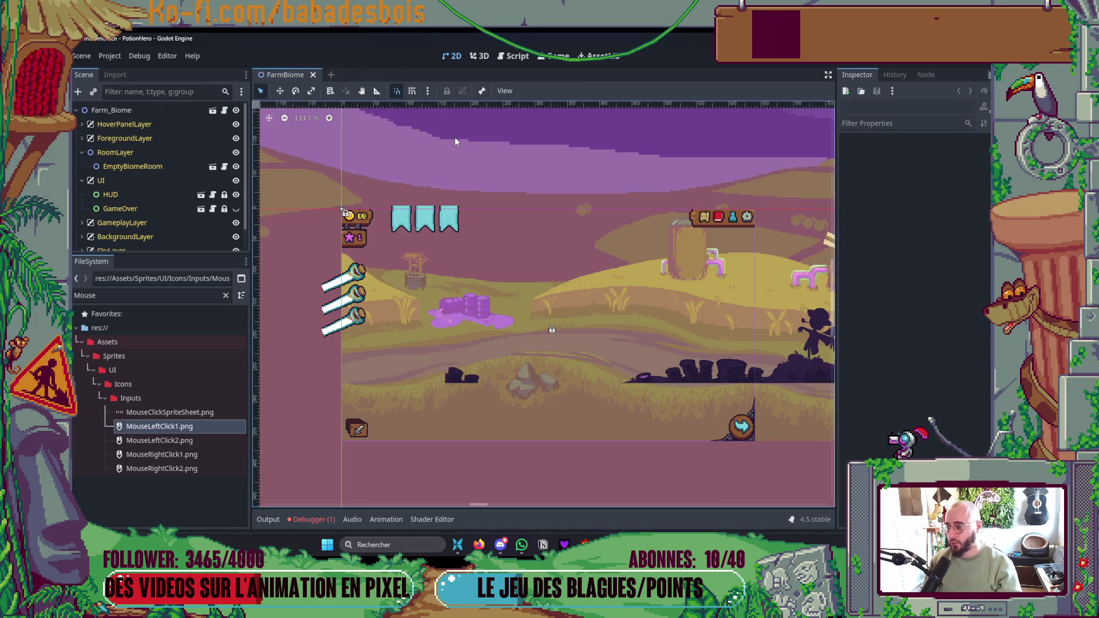
key(ctrl+shift+o)
text(HoverDescC)
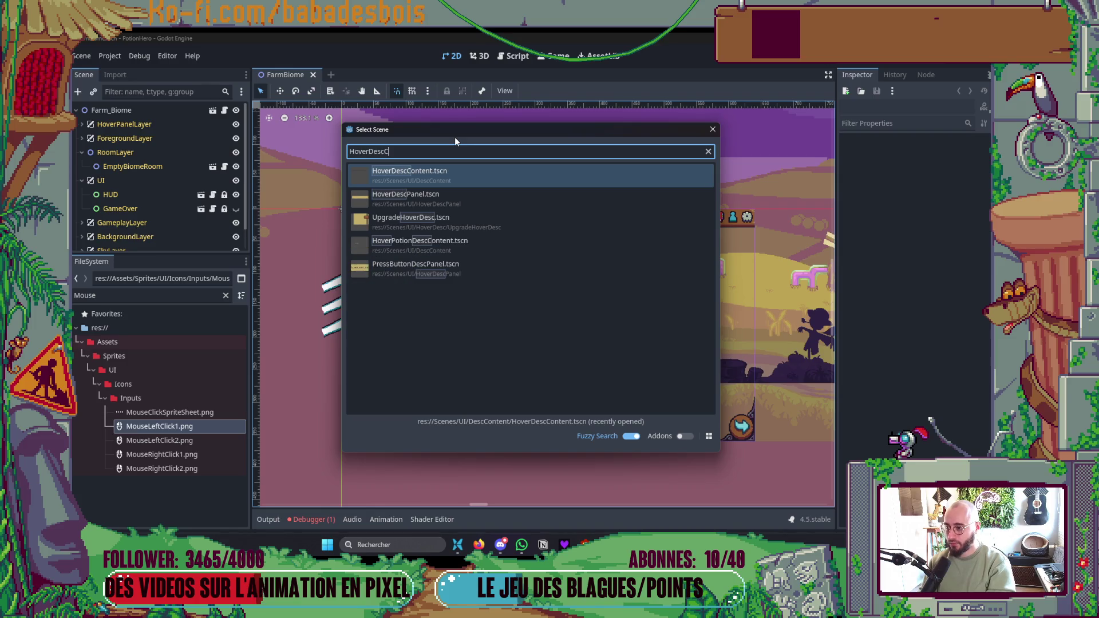
key(Return)
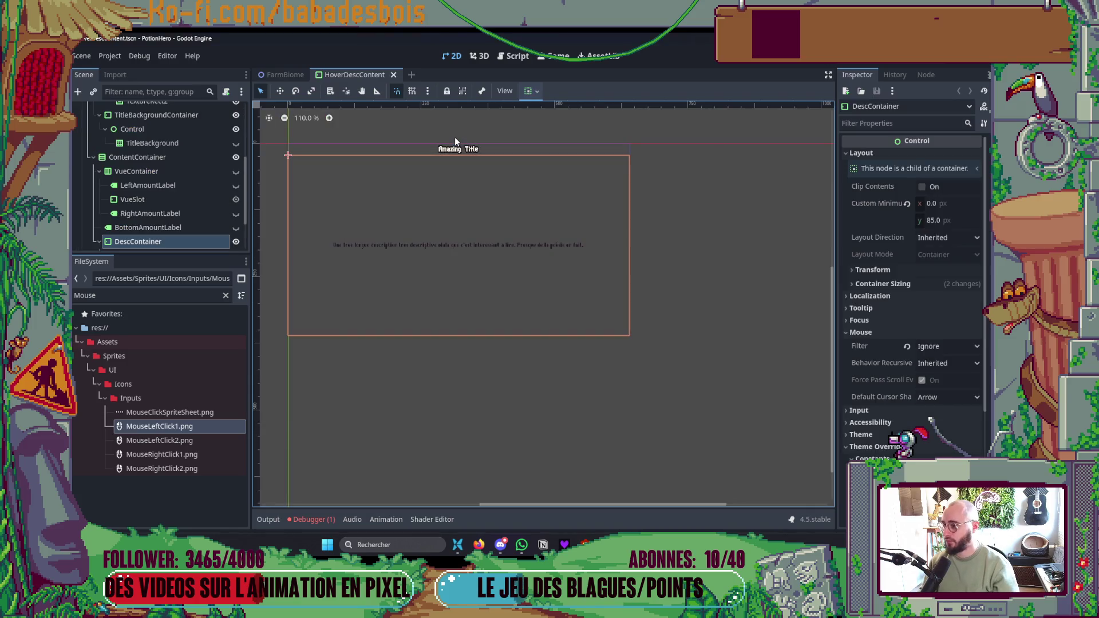
- Inspect the title row nodes, set TitleLabel's vertical sizing to Shrink Center, and run the game
scroll(174, 213, up, 5)
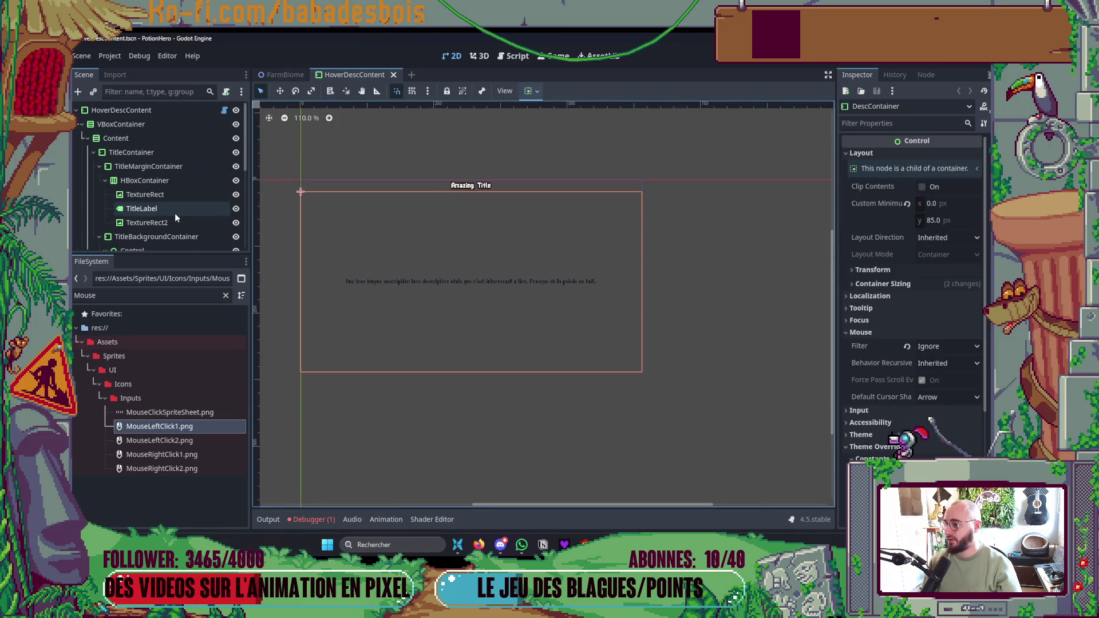
click(163, 194)
click(164, 180)
click(168, 170)
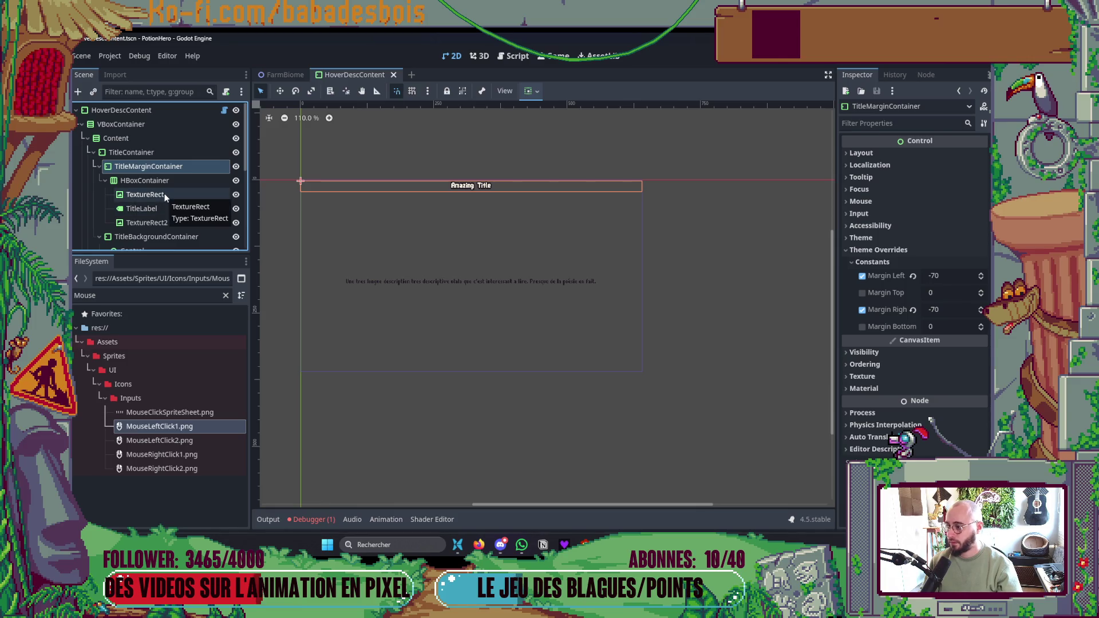
click(164, 193)
click(163, 210)
scroll(366, 202, up, 3)
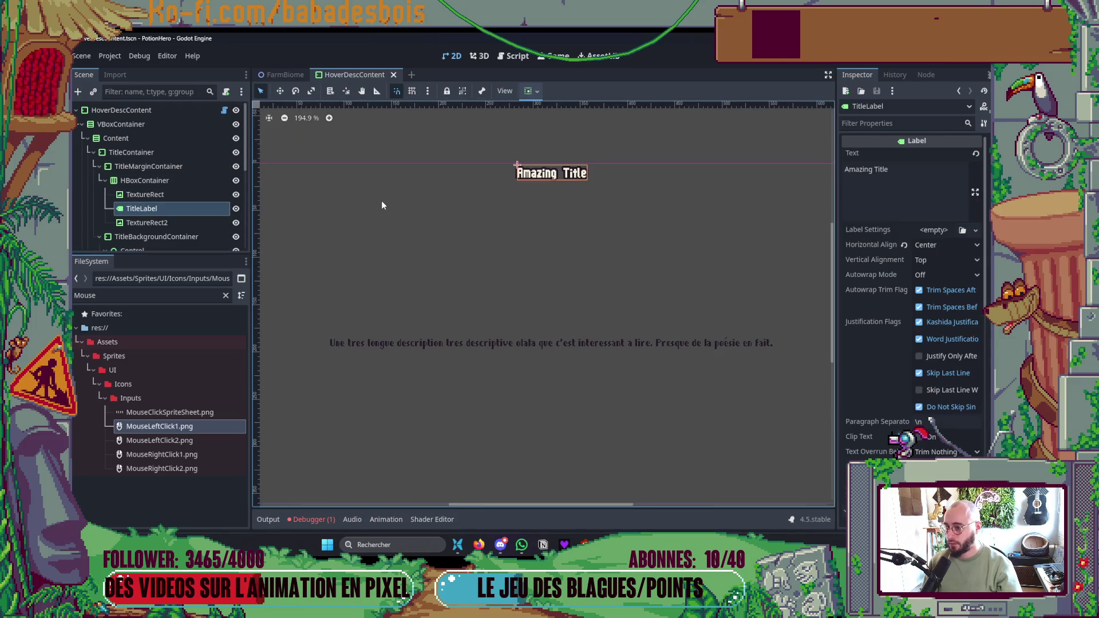
click(530, 91)
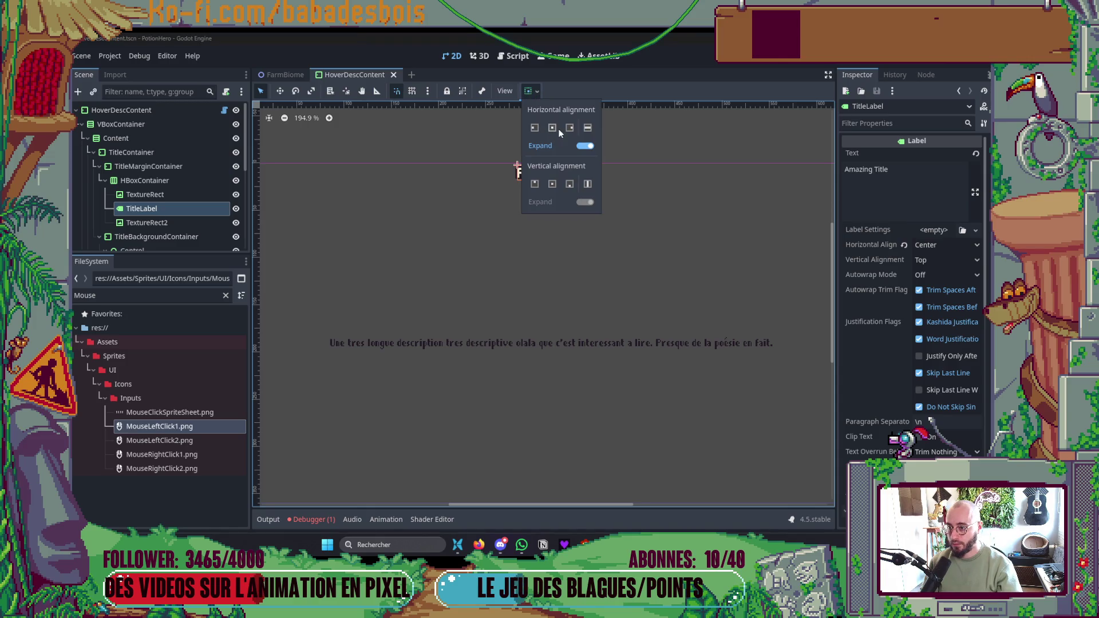
click(553, 184)
key(F5)
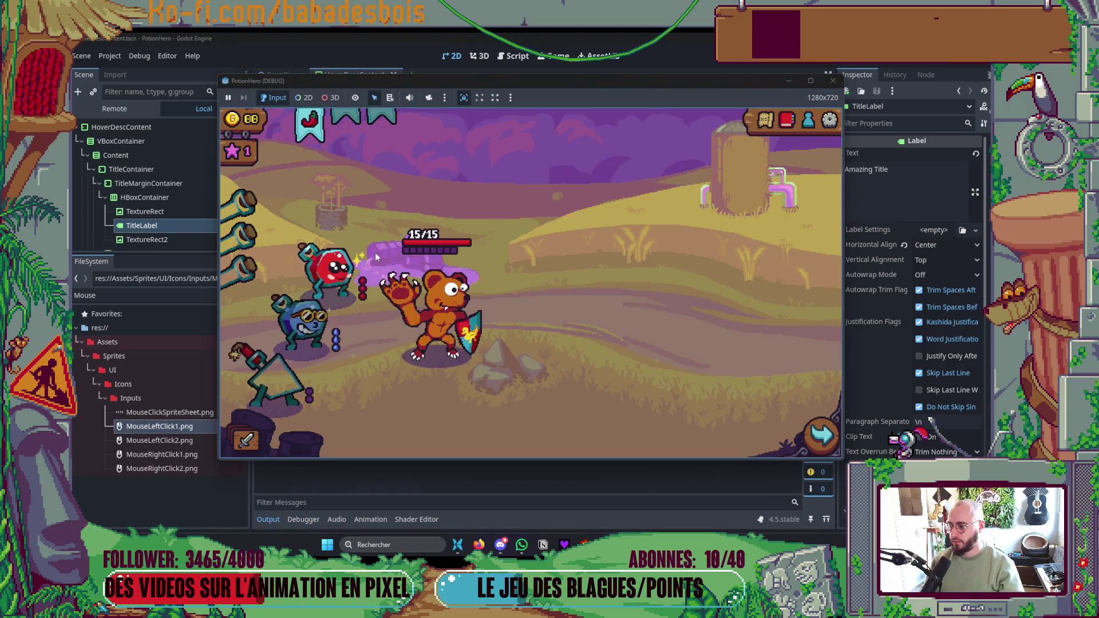
mouse_move(330, 268)
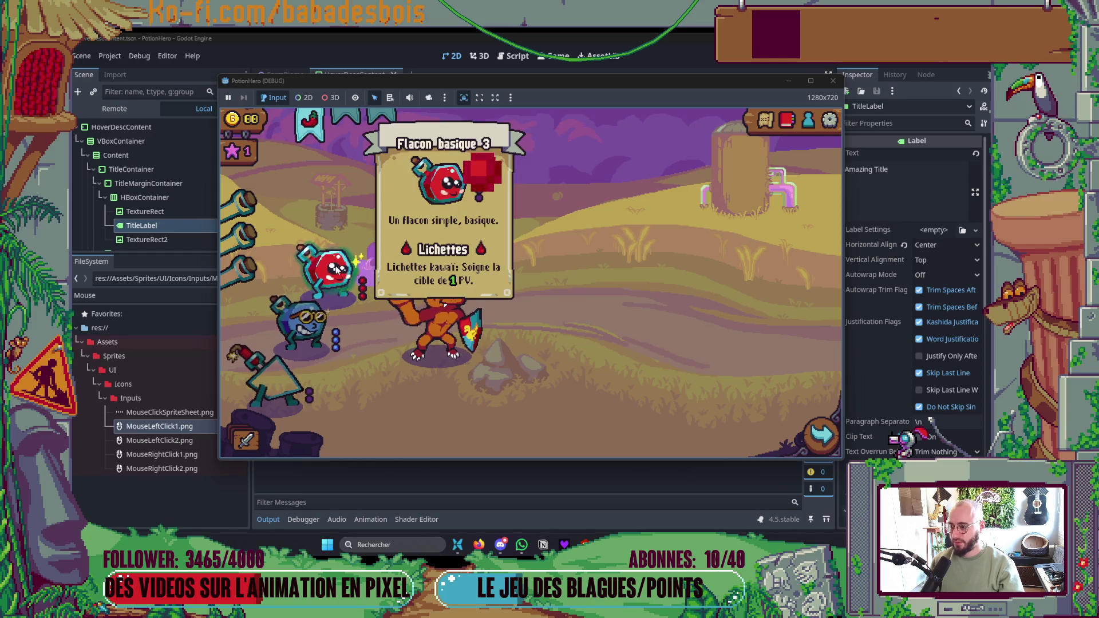
mouse_move(441, 288)
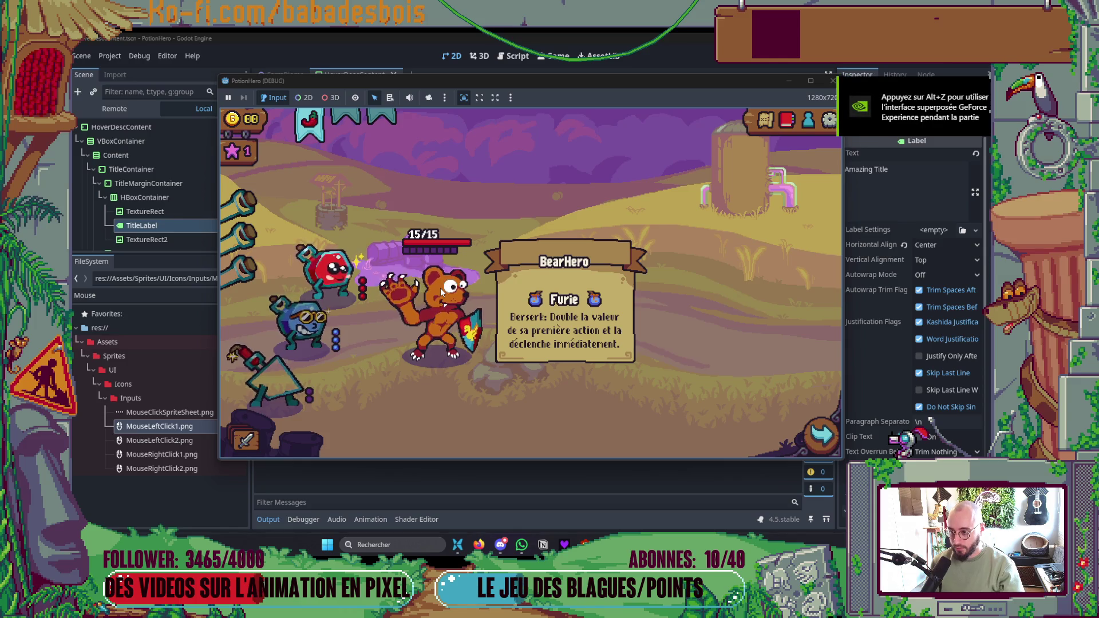
mouse_move(322, 326)
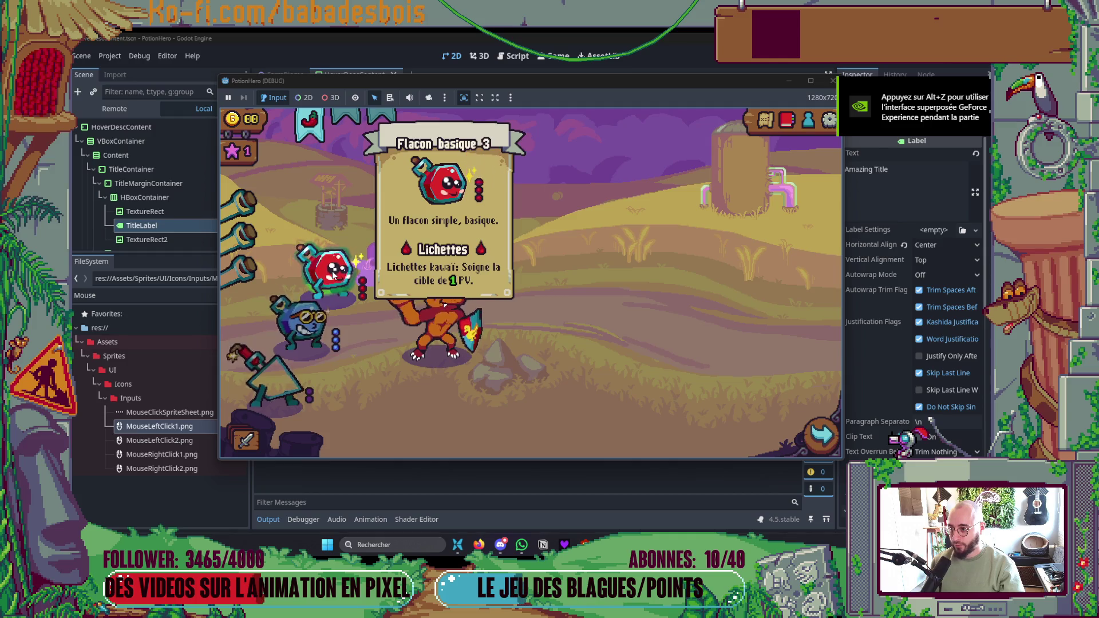
mouse_move(319, 130)
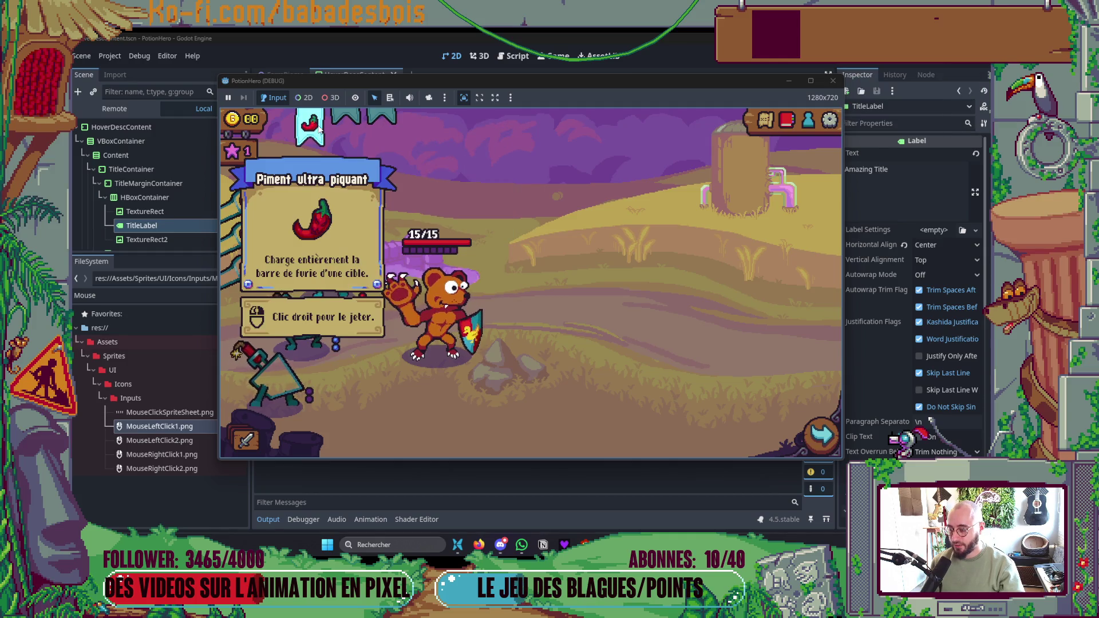
key(F8)
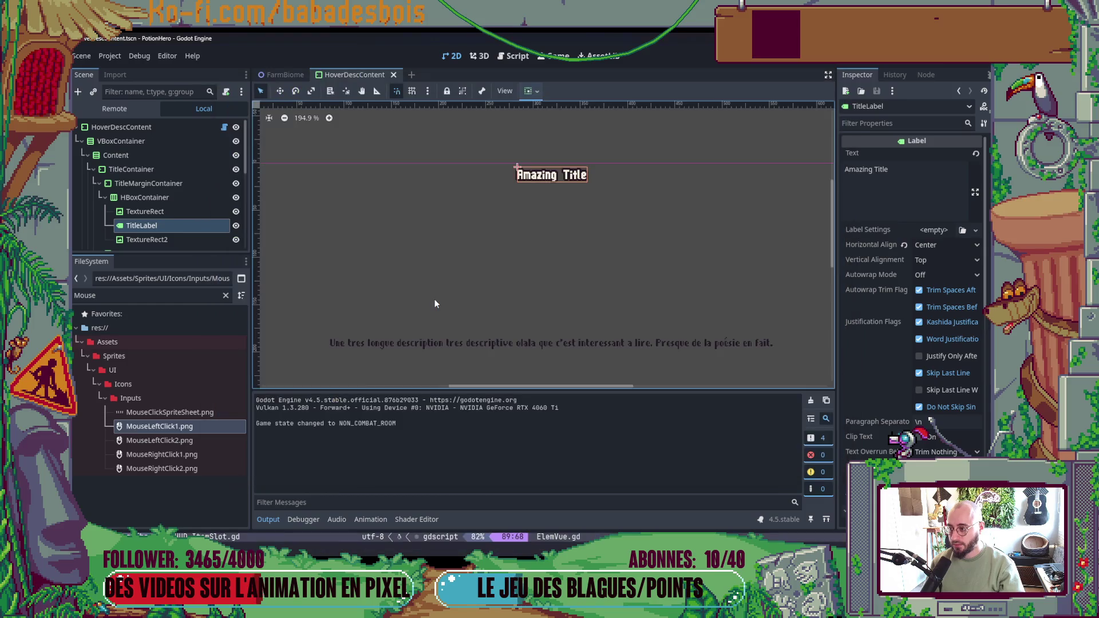
- Undo TitleLabel's centring, save, and add a MarginContainer above the left title icon
key(ctrl+z)
key(ctrl+s)
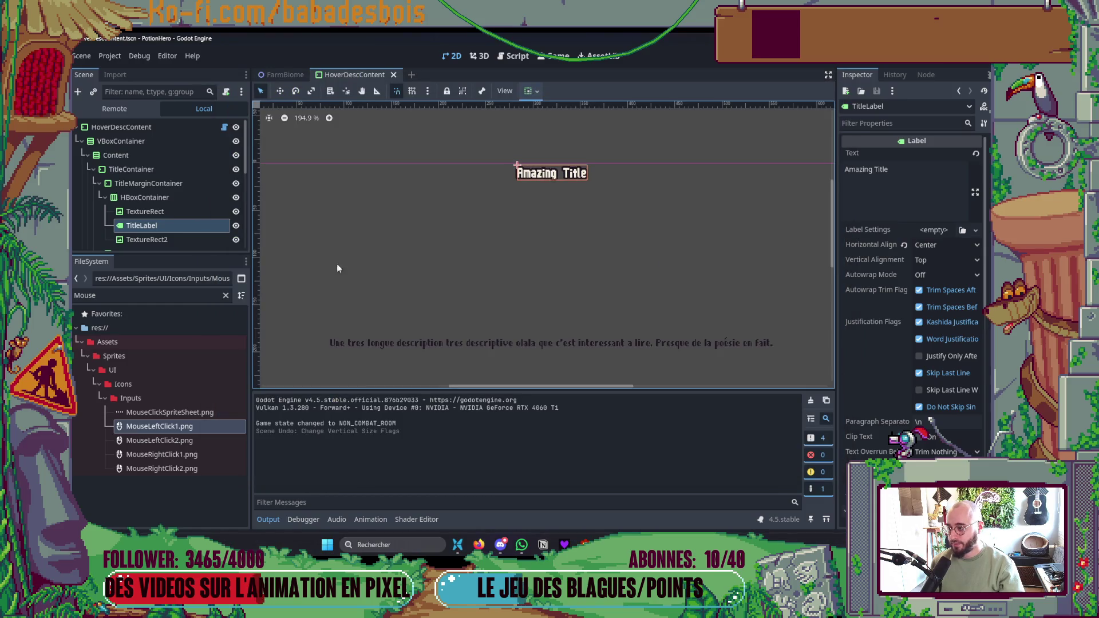
click(175, 198)
right_click(177, 199)
click(224, 212)
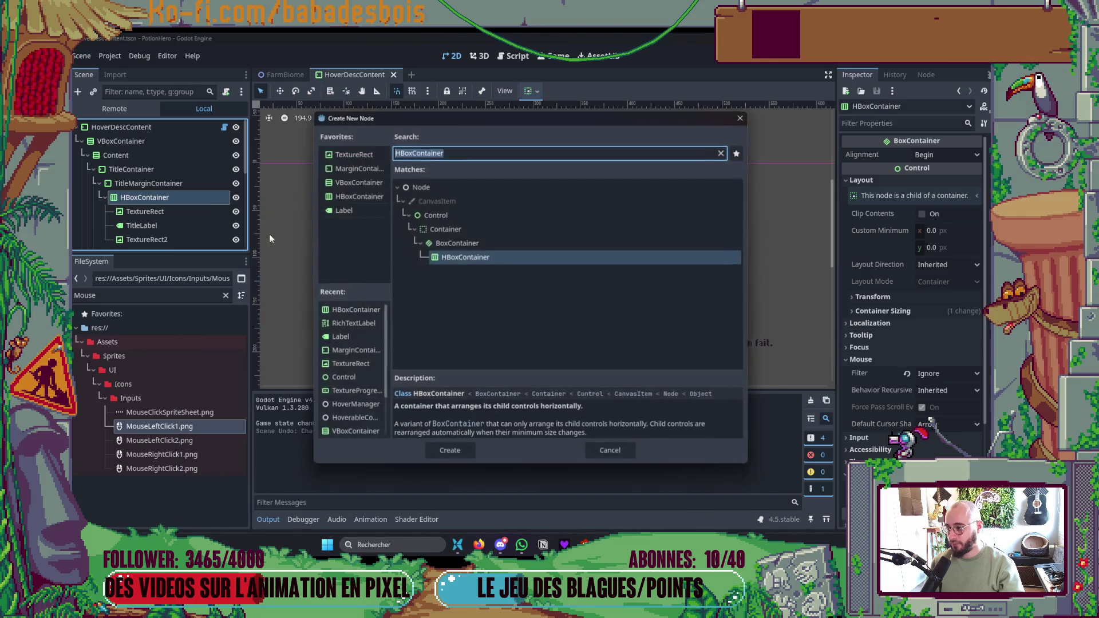
click(354, 169)
key(Return)
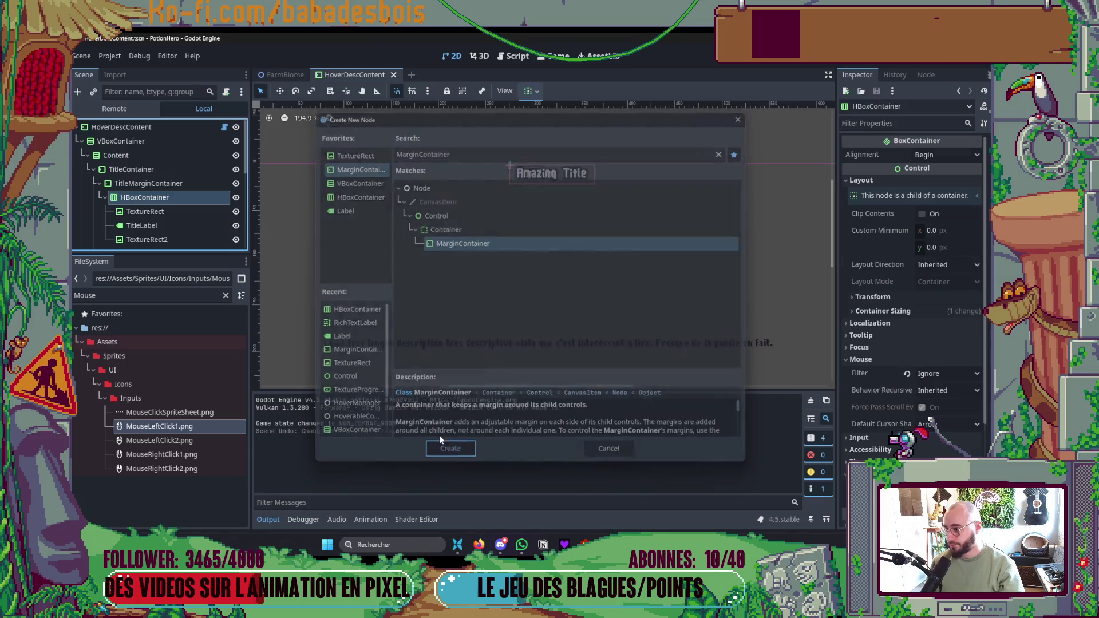
drag(174, 241, 172, 200)
scroll(167, 216, down, 2)
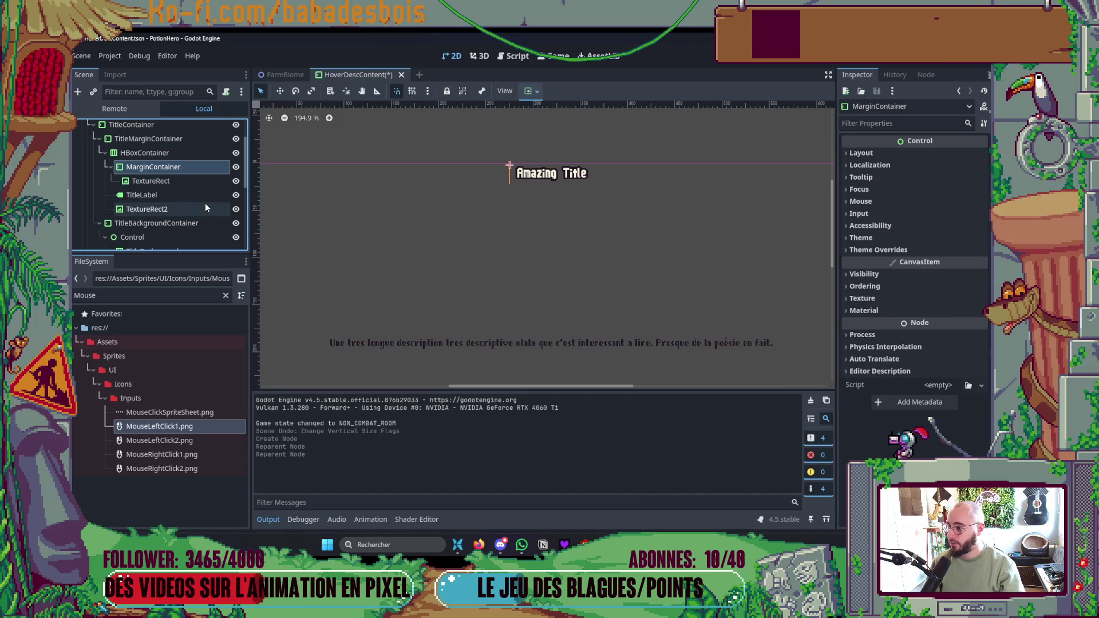
- Add a second MarginContainer placed above TextureRect2
click(152, 207)
right_click(152, 208)
click(186, 216)
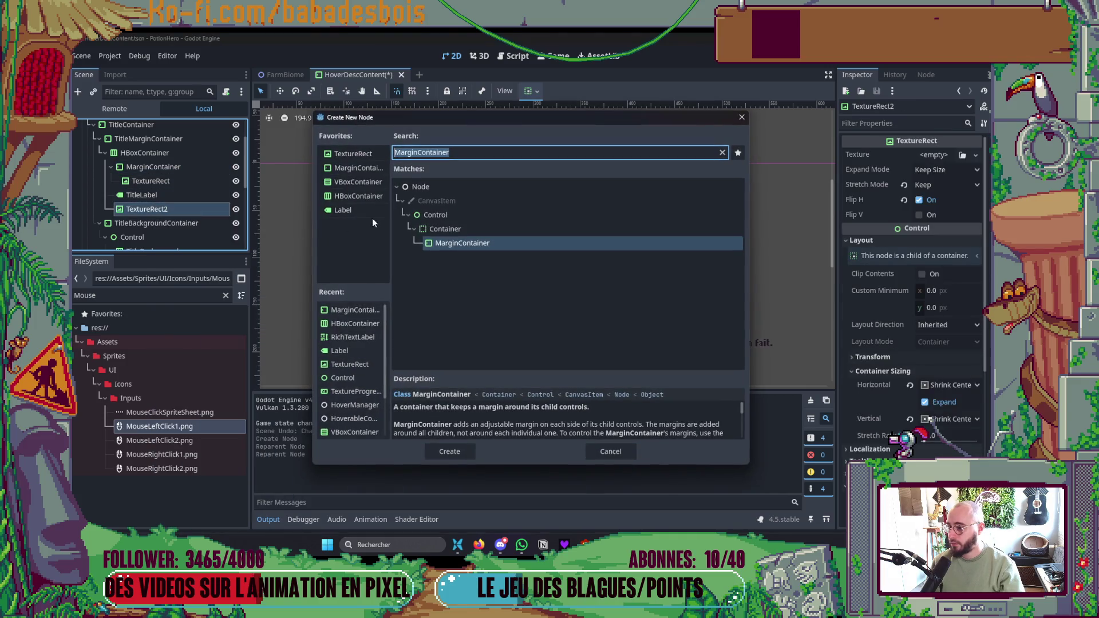
key(Return)
mouse_move(179, 223)
mouse_down()
mouse_move(180, 205)
mouse_move(170, 212)
mouse_up()
- Give the first MarginContainer a bottom margin override of 2 and save
click(164, 168)
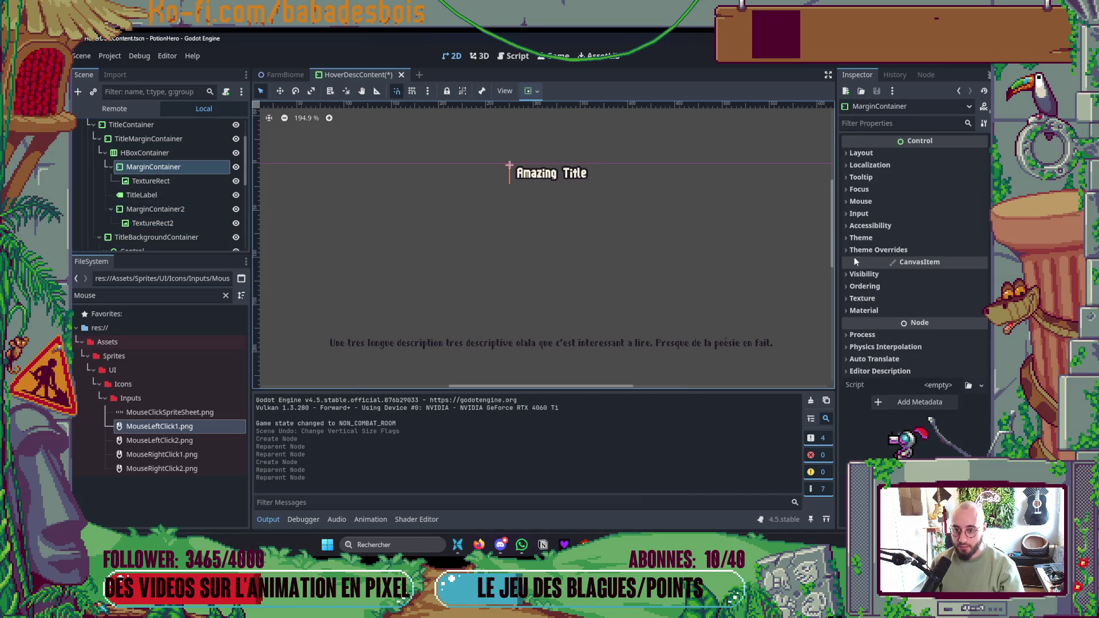
click(855, 251)
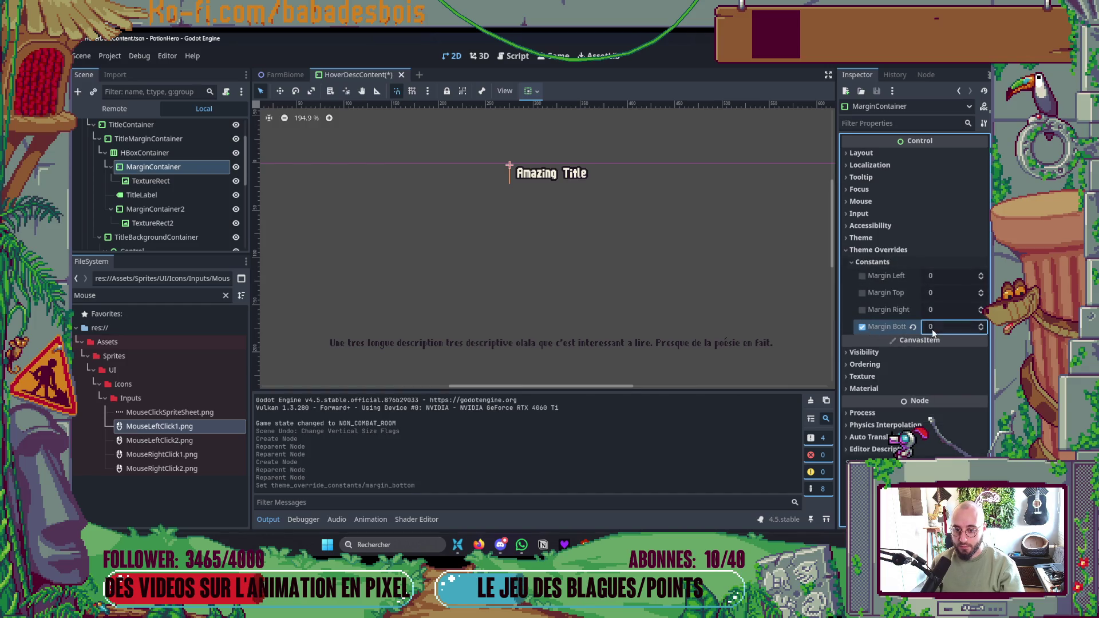
text(2)
key(Return)
key(ctrl+s)
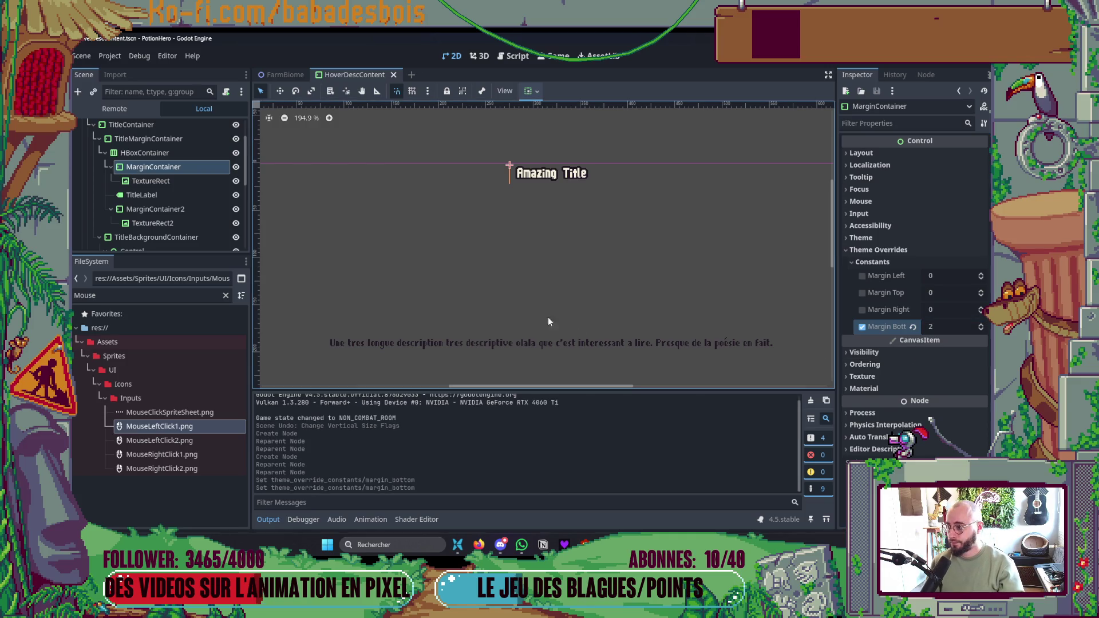
- Give MarginContainer2 a bottom margin of 2 and run the game
click(183, 213)
click(881, 250)
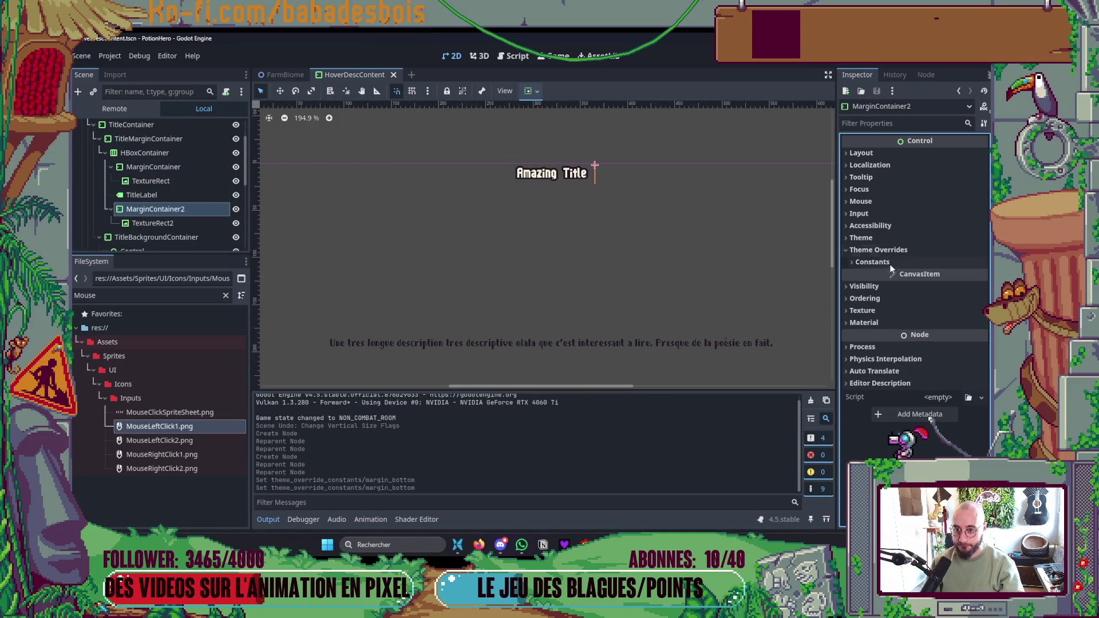
click(891, 263)
click(863, 327)
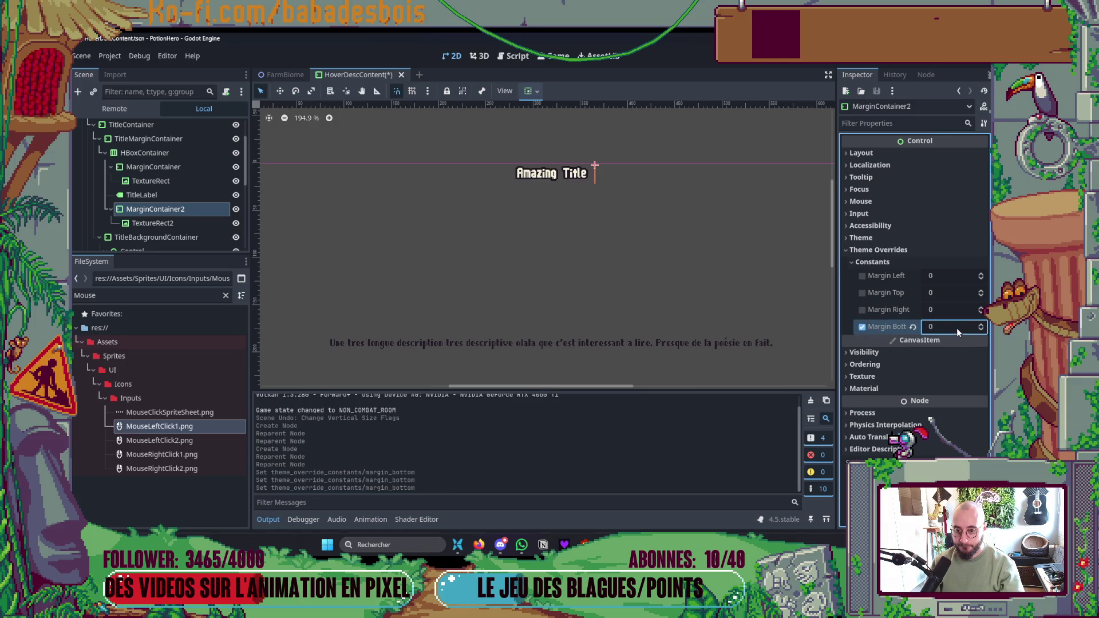
text(2)
key(F5)
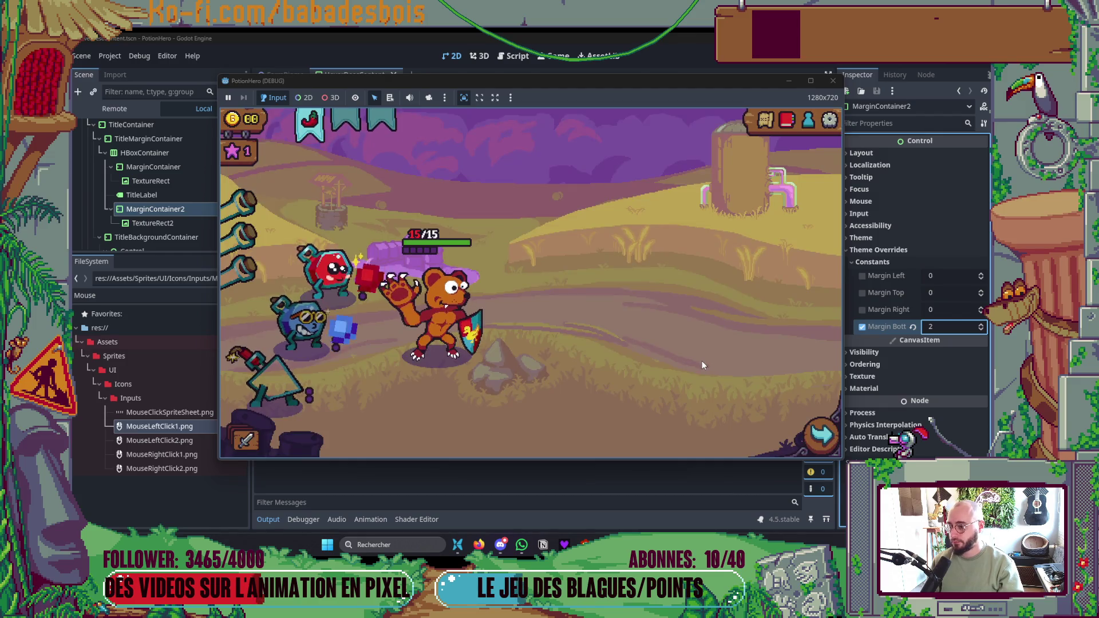
- Try a bottom margin of 4 while checking the hover panel in the running game
mouse_move(445, 299)
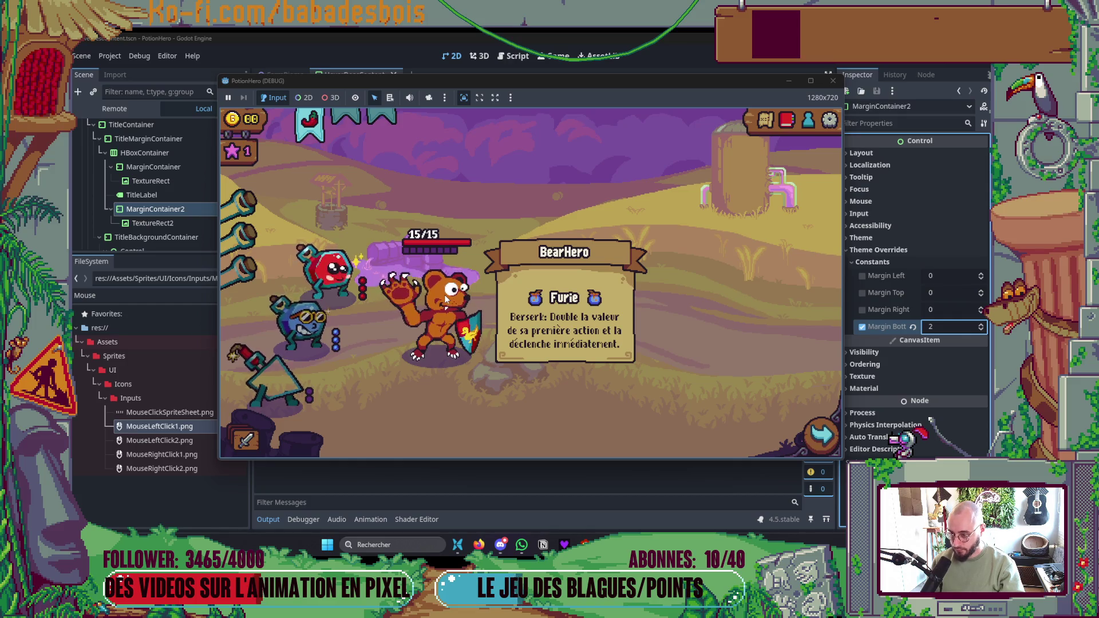
click(957, 324)
text(4)
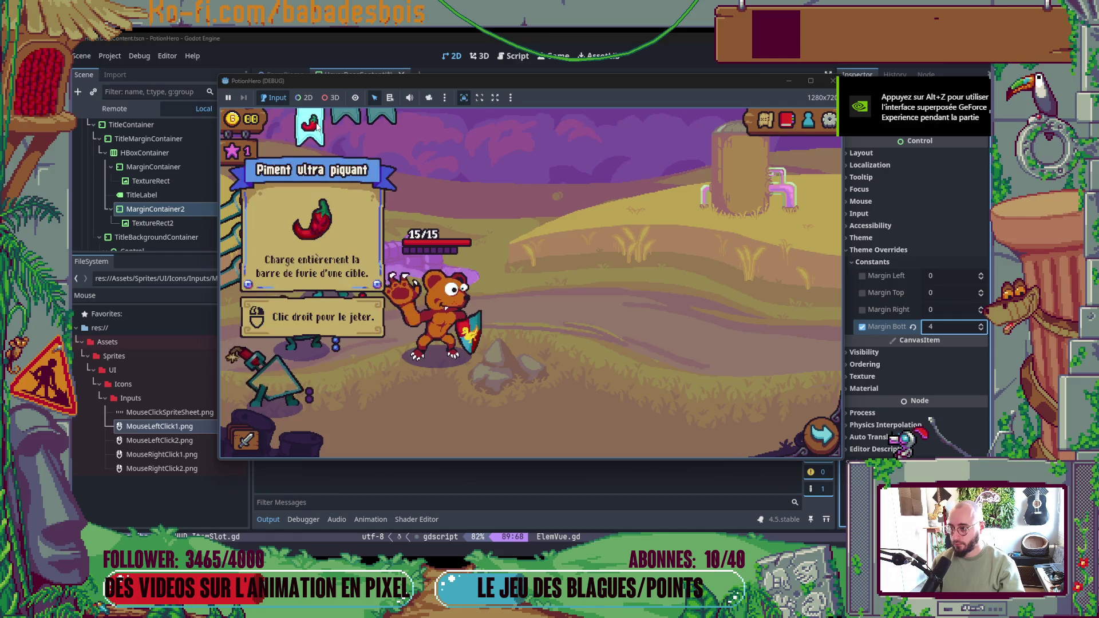
mouse_move(445, 312)
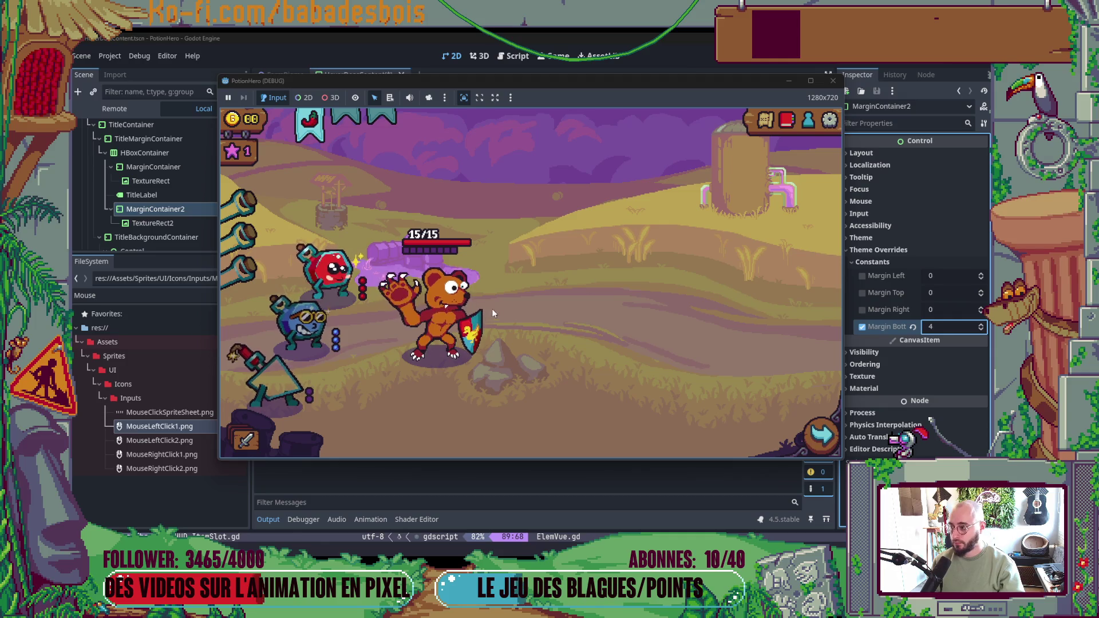
mouse_move(451, 286)
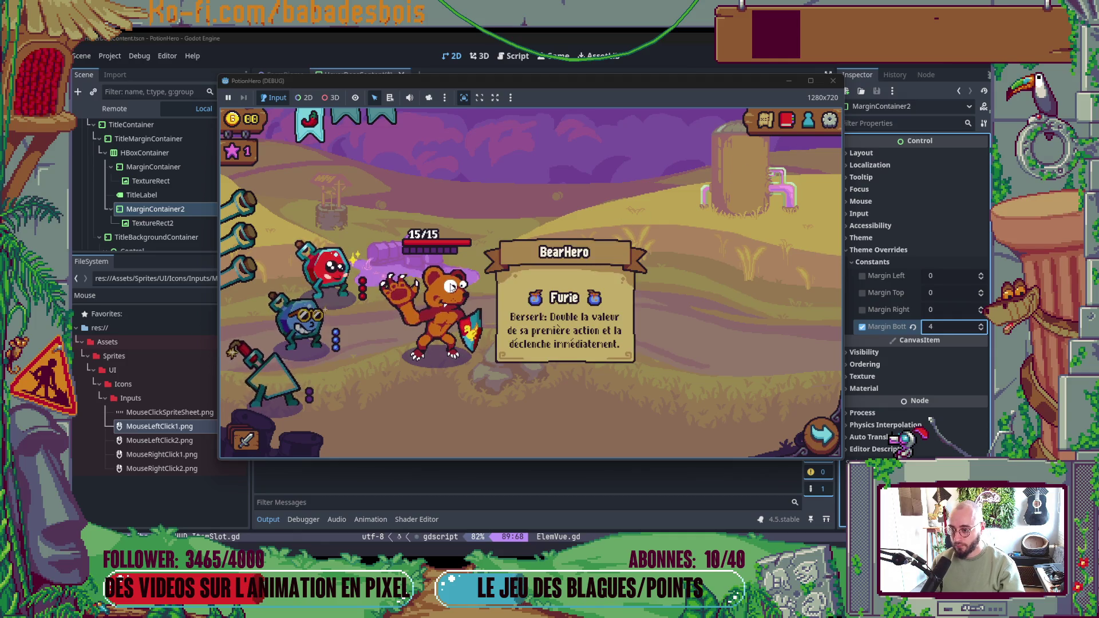
key(F8)
- Set a bottom margin of 6 on both icon margin containers and preview it in-game
click(157, 171)
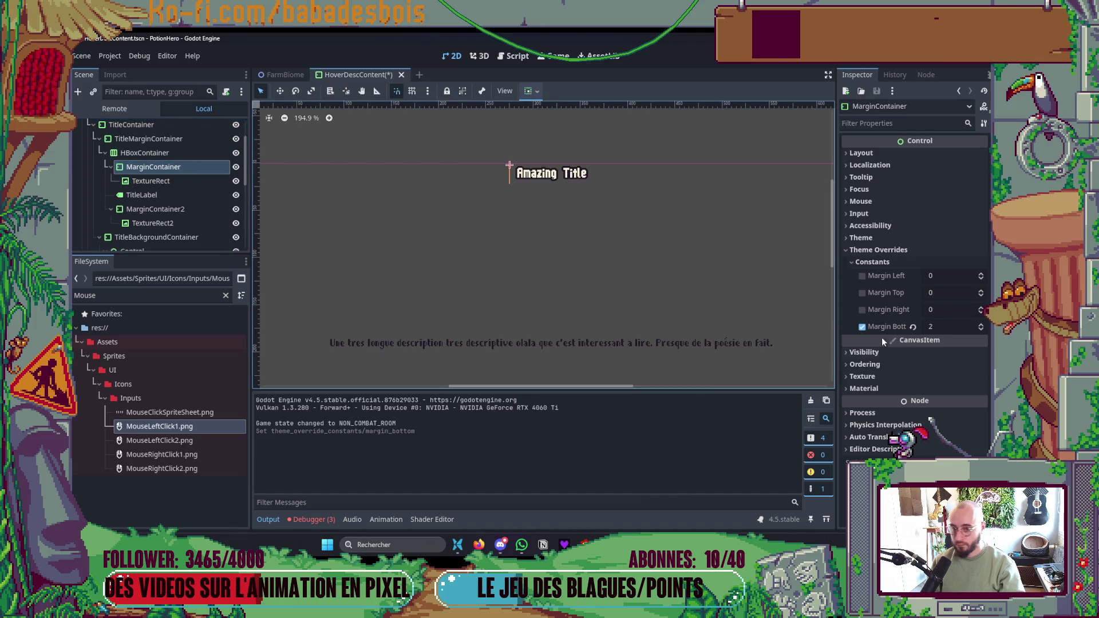
text(4)
key(F5)
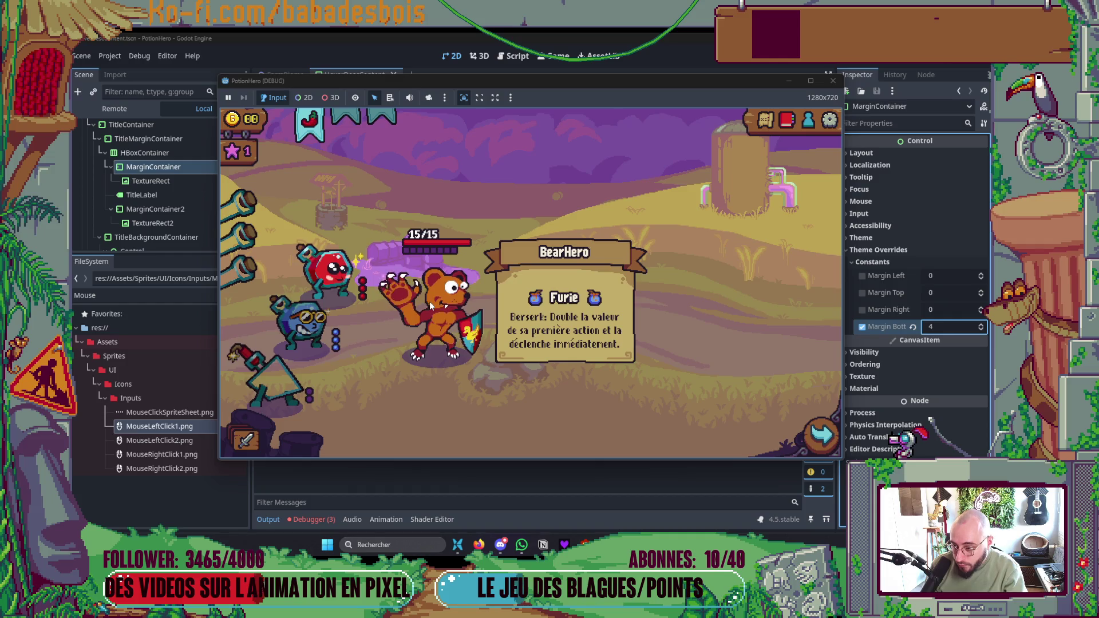
key(F8)
text(6)
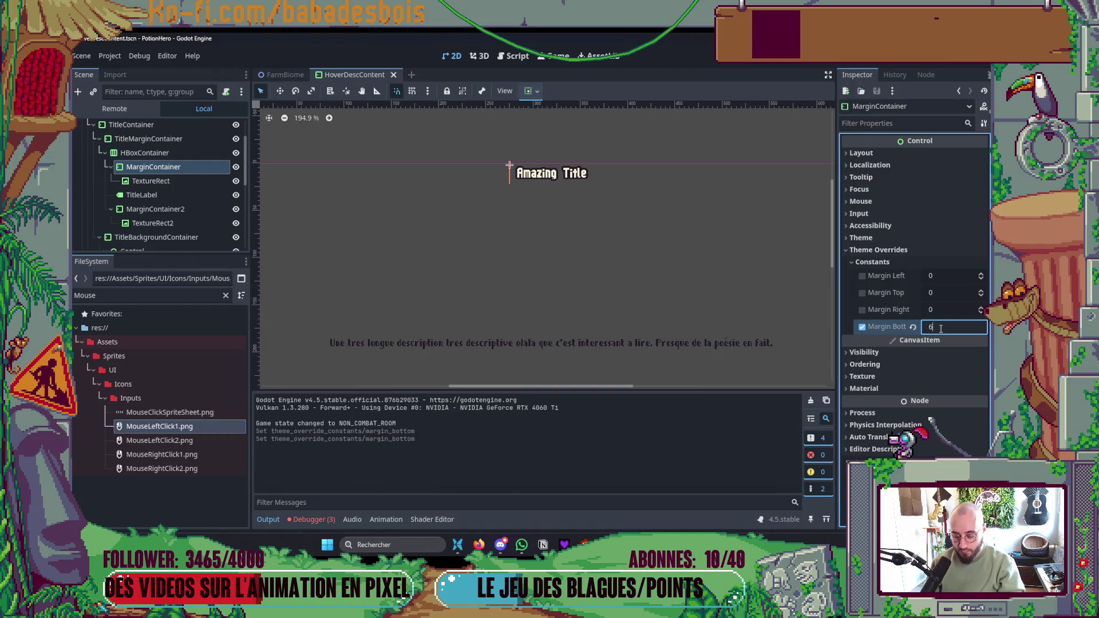
key(Return)
click(177, 208)
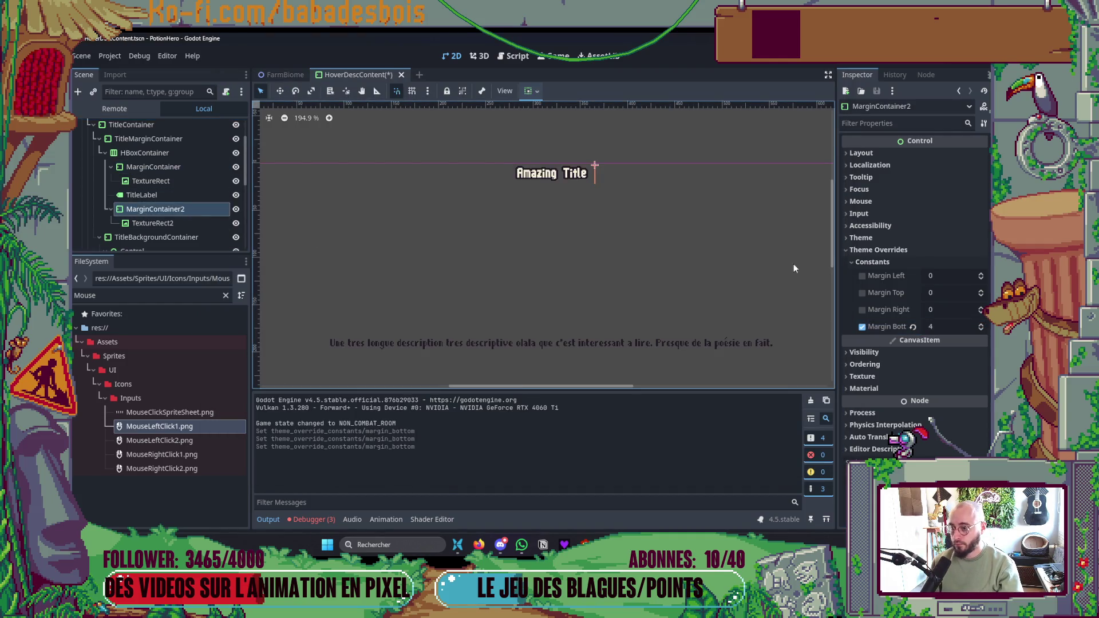
click(941, 330)
key(F5)
mouse_move(445, 303)
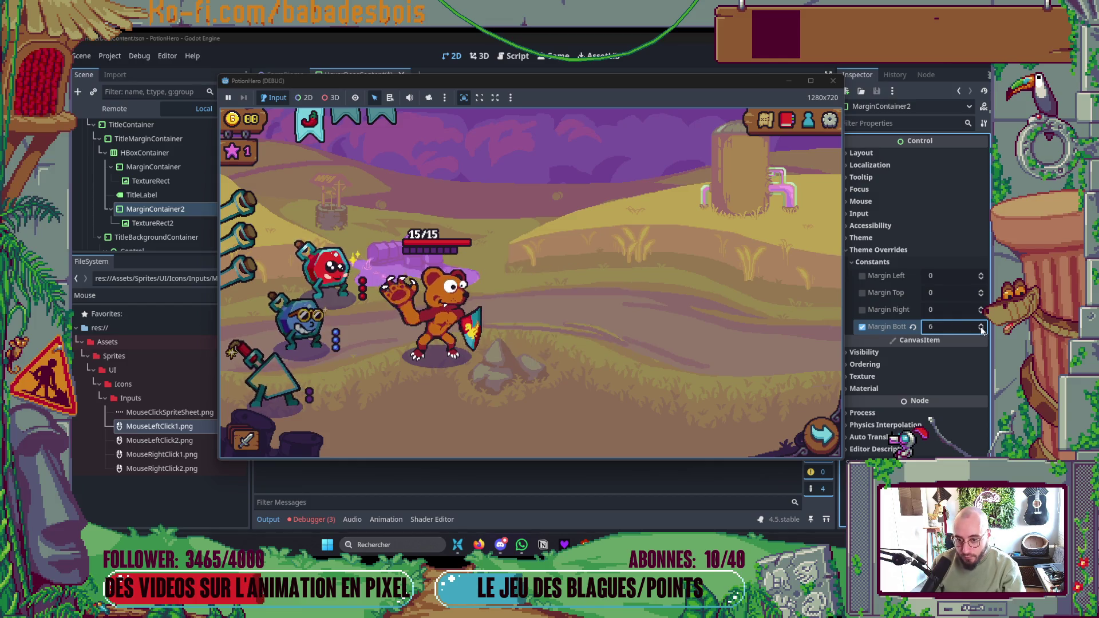
click(833, 81)
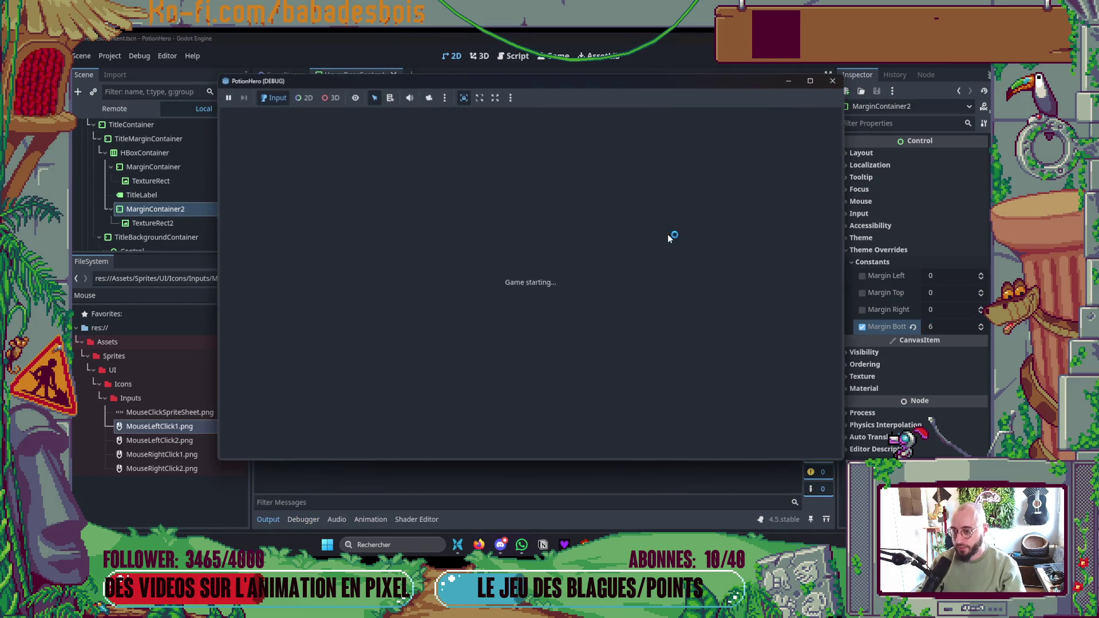
- Save the scene and recommit the first container's bottom margin of 6, then rerun
double_click(195, 181)
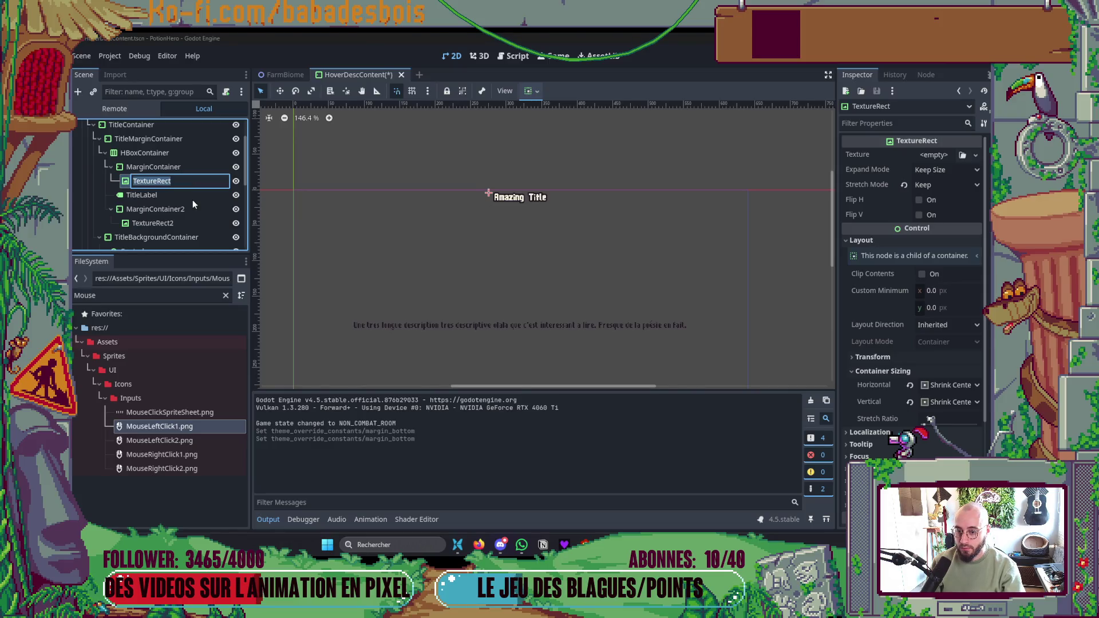
click(174, 166)
key(ctrl+s)
key(F5)
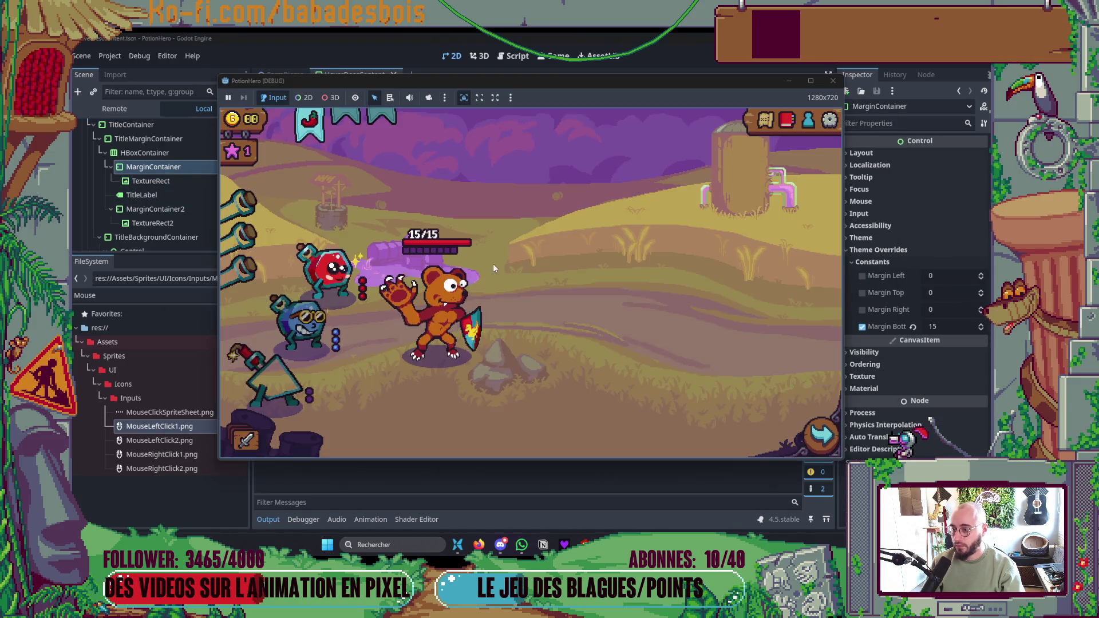
key(F8)
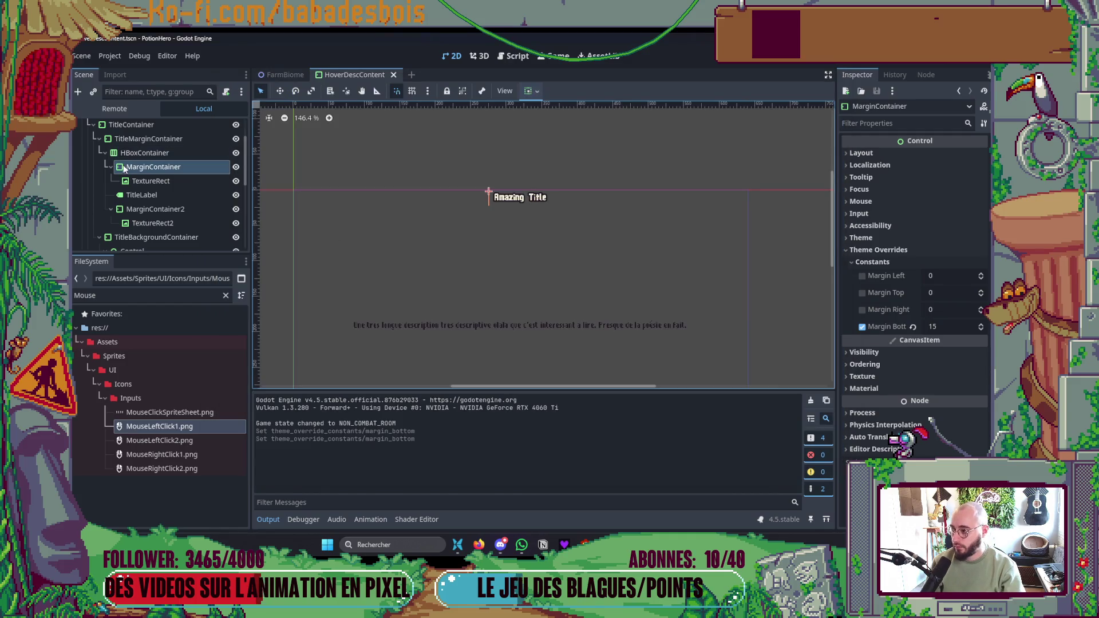
click(943, 328)
key(Return)
key(F5)
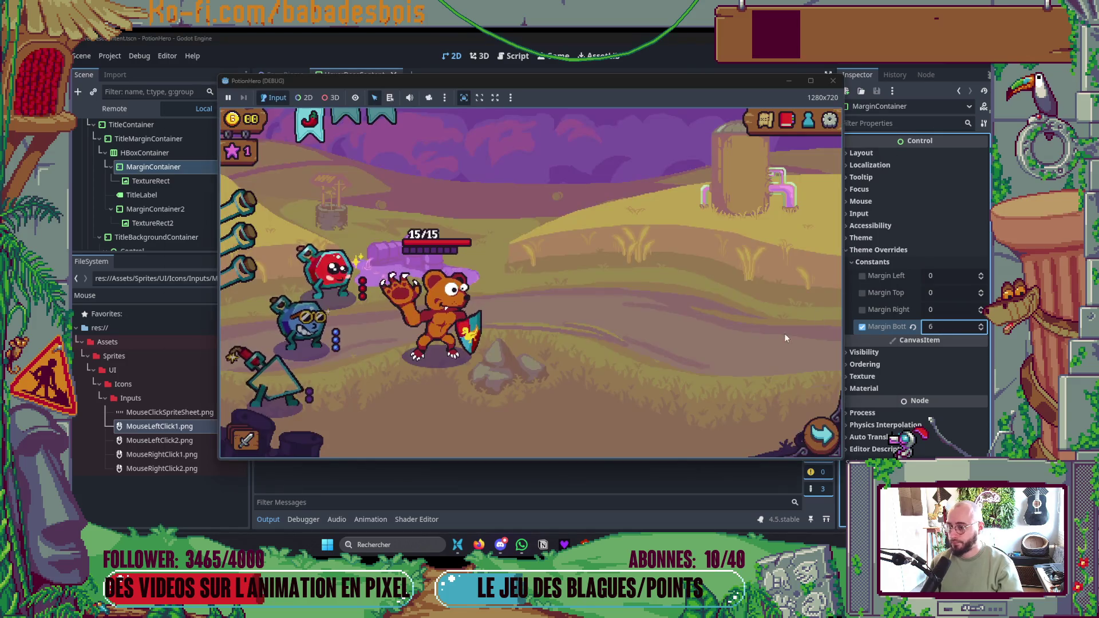
- Check the hover panel title in-game, then revert the first container's bottom margin to default
mouse_move(459, 305)
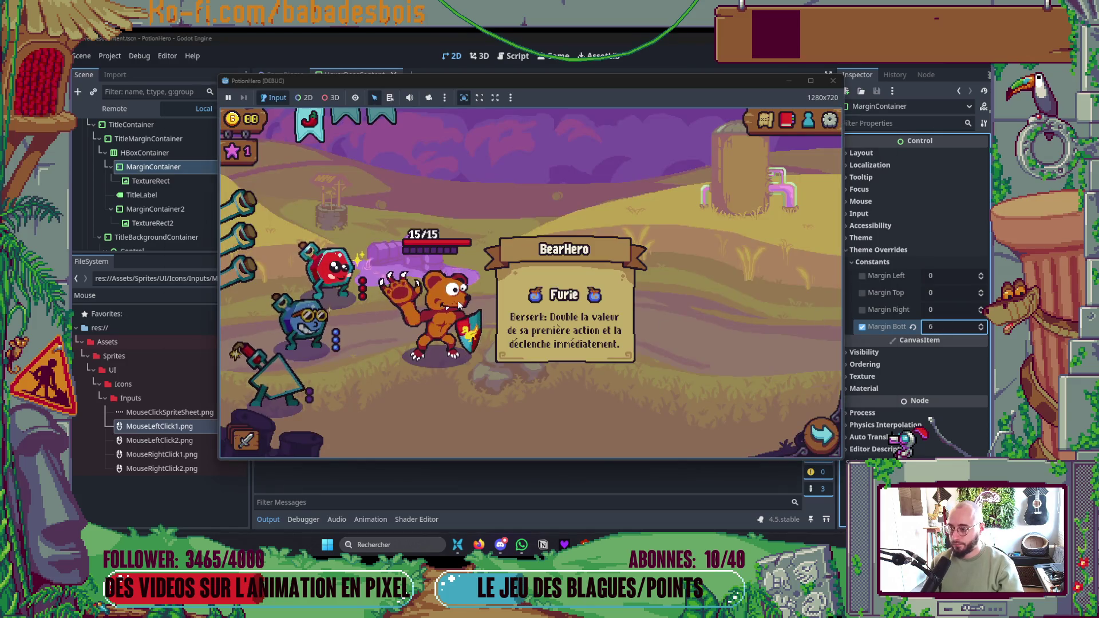
mouse_move(331, 264)
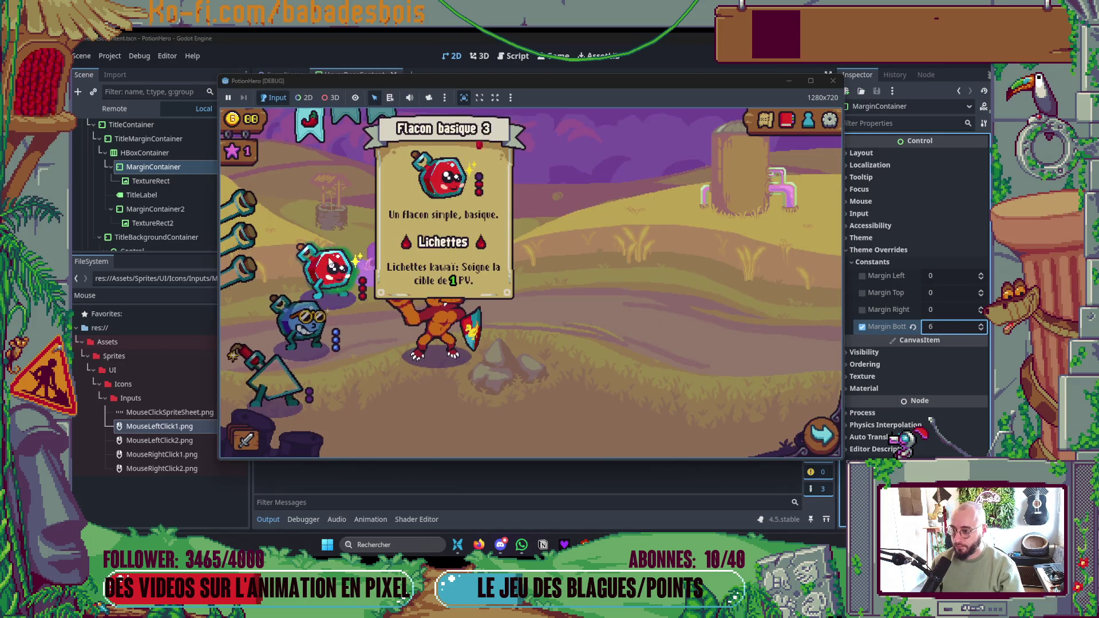
mouse_move(279, 366)
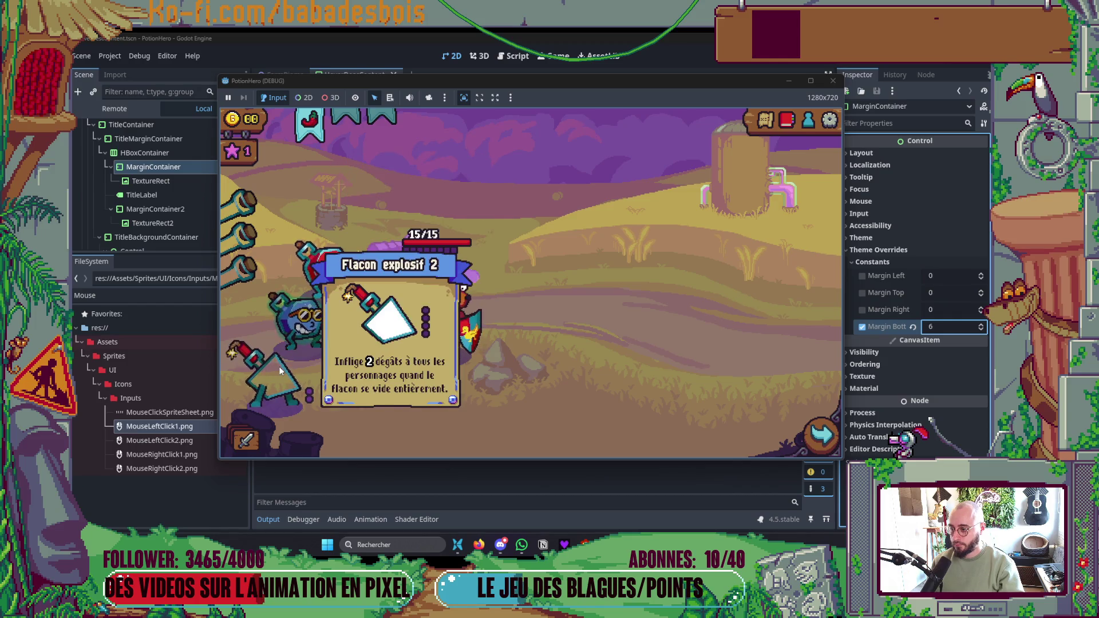
mouse_move(446, 324)
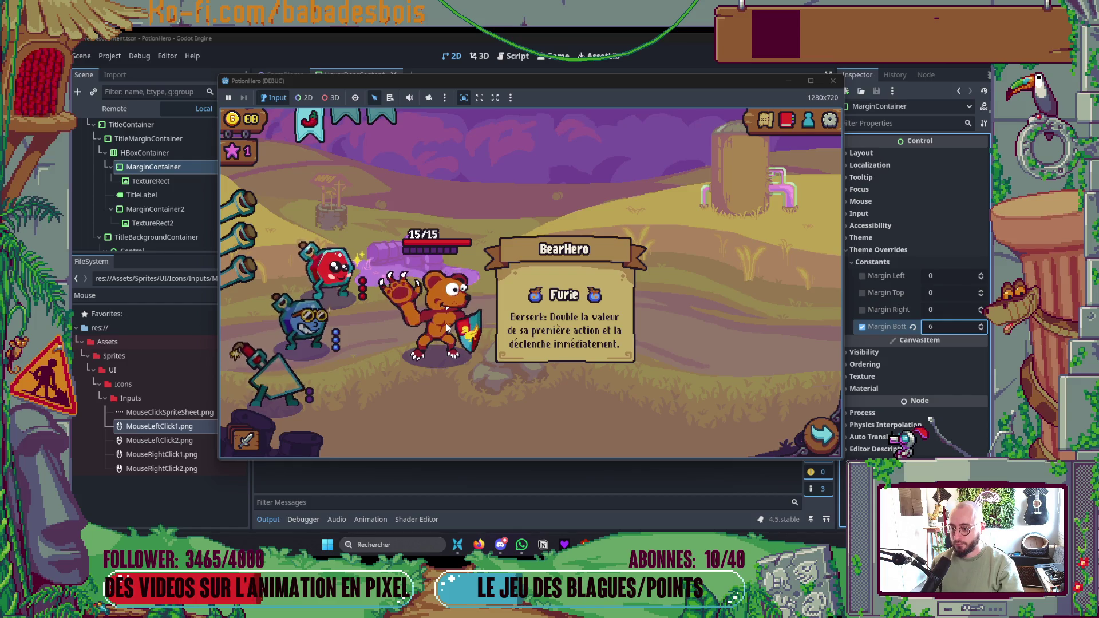
key(F8)
click(862, 326)
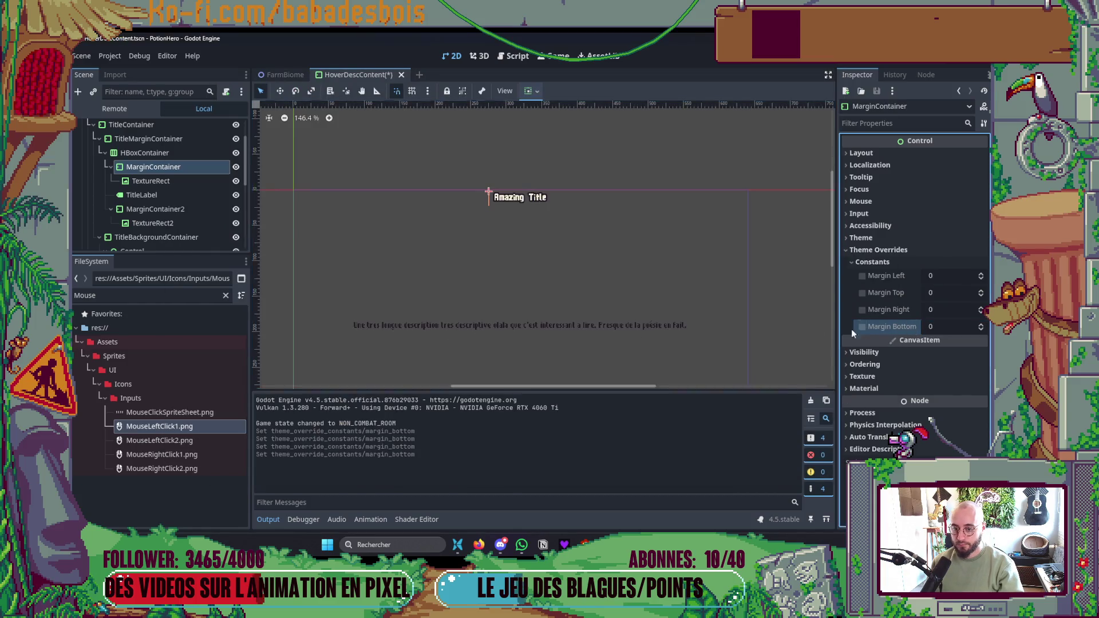
- Clear MarginContainer2's bottom-margin override and check the panel in the running game
click(171, 209)
click(862, 326)
key(F5)
mouse_move(456, 321)
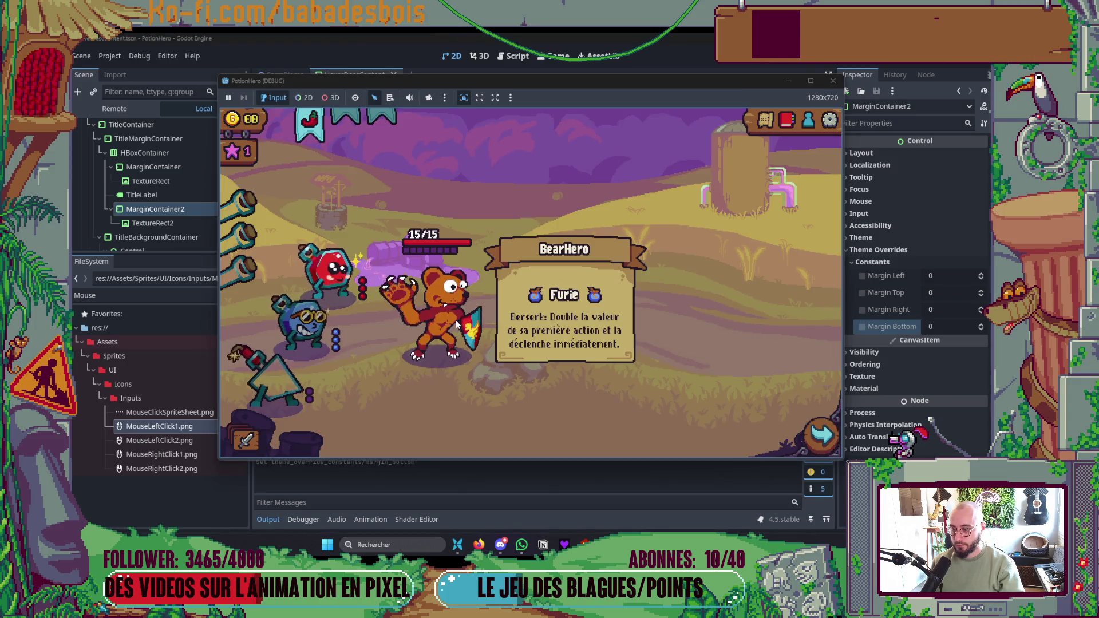
key(F8)
- Enable a top margin override on the first icon container and preview it in-game
click(183, 166)
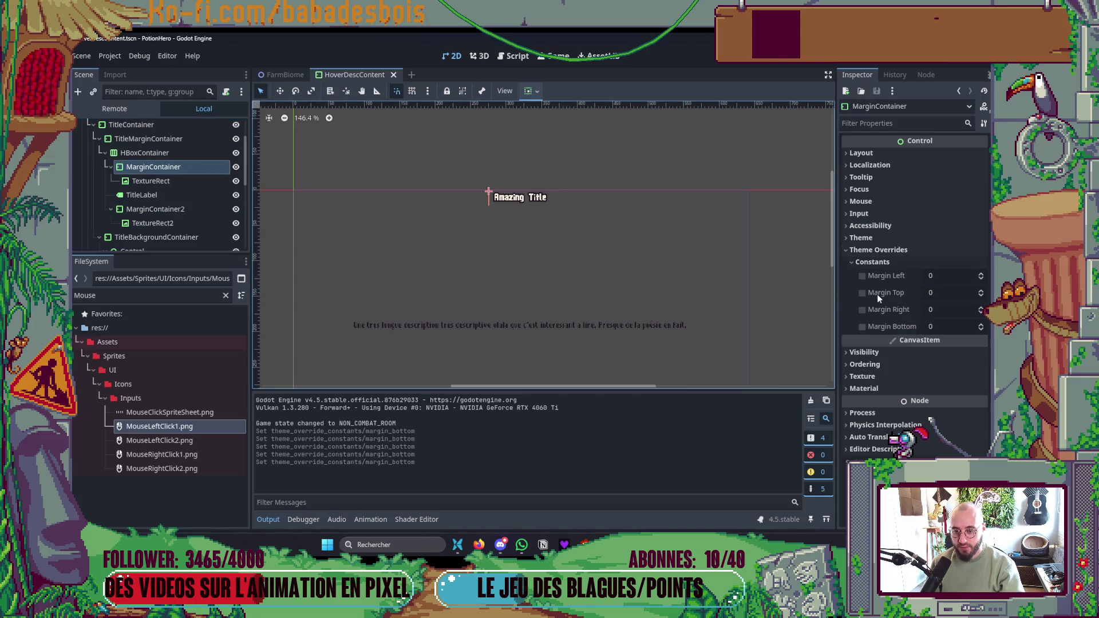
click(862, 292)
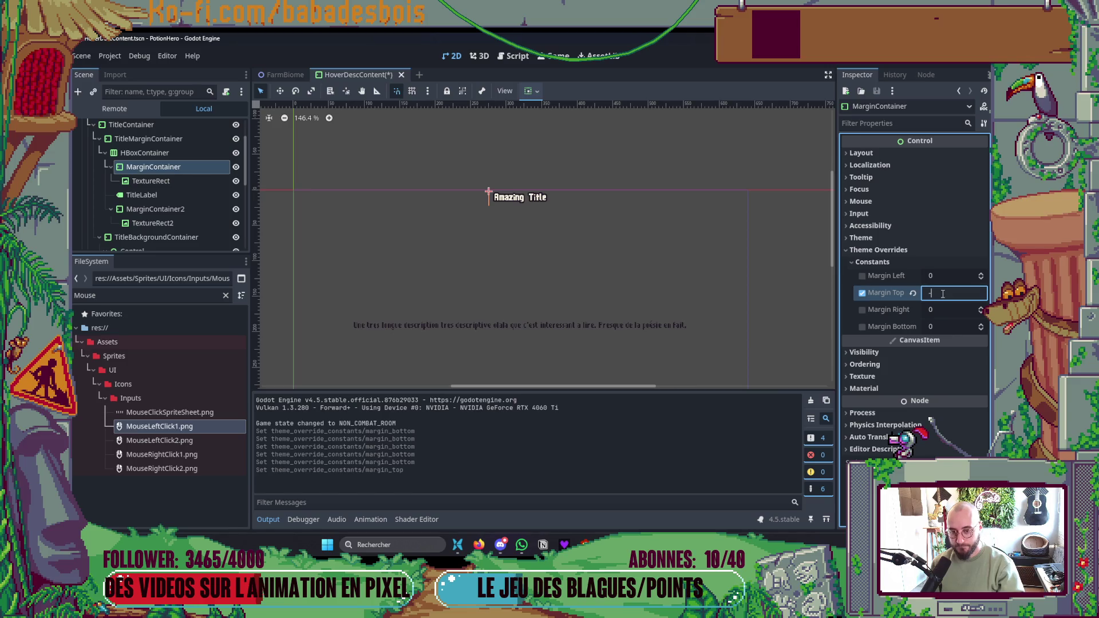
key(F5)
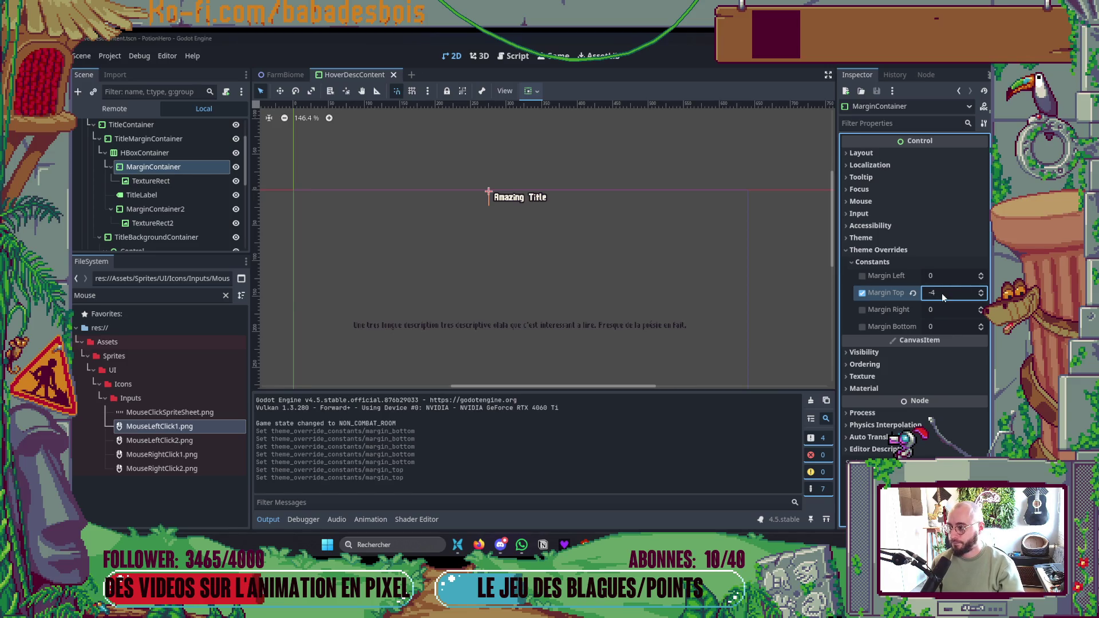
mouse_move(441, 308)
key(F8)
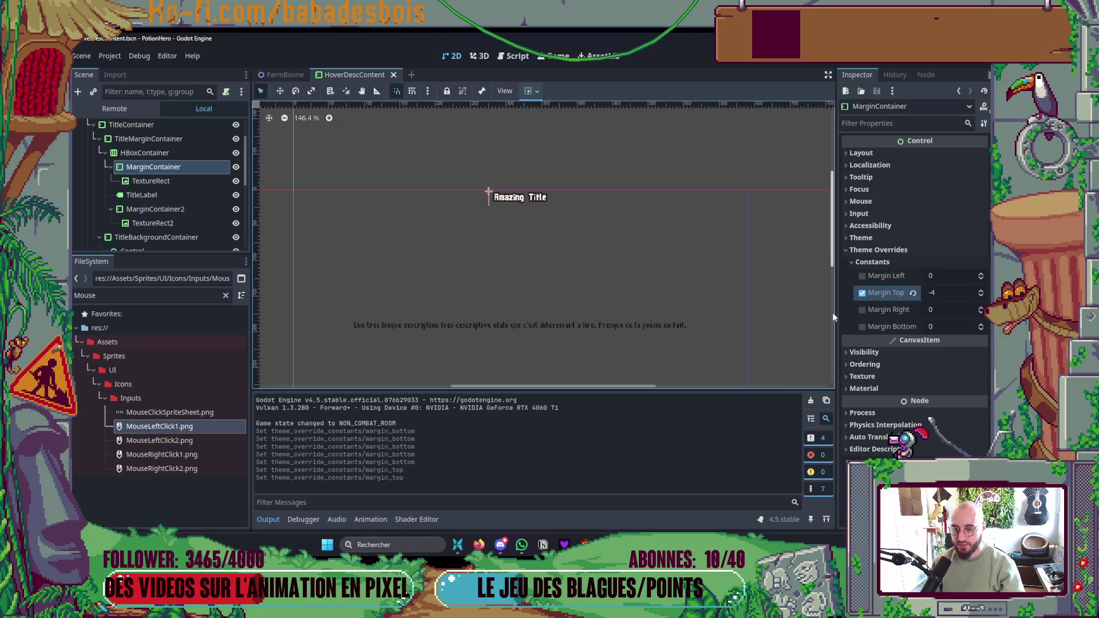
click(188, 183)
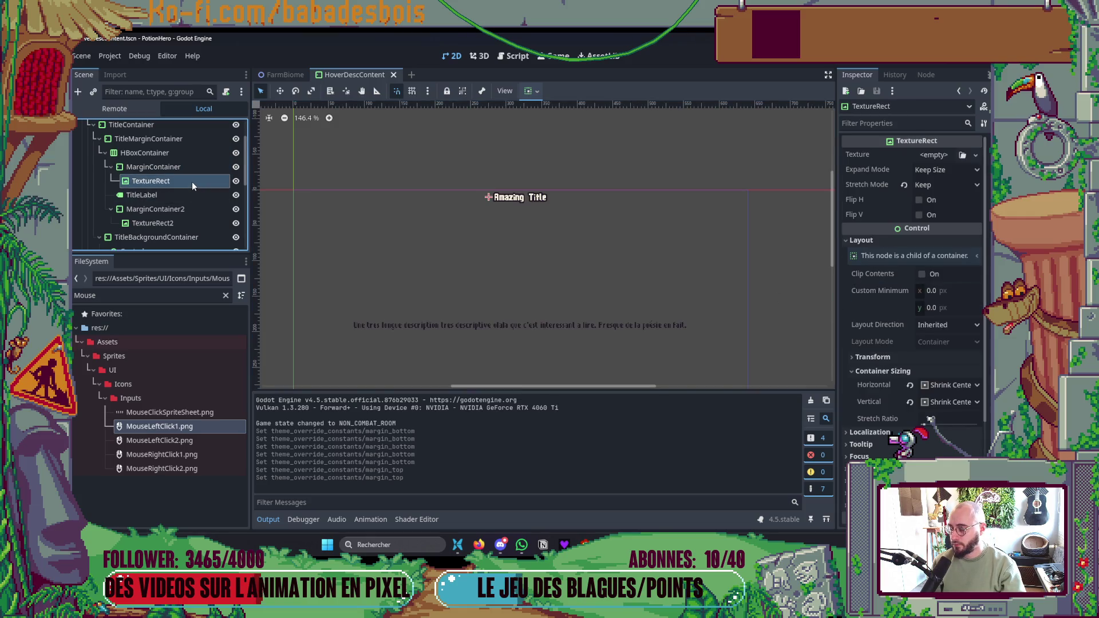
key(F5)
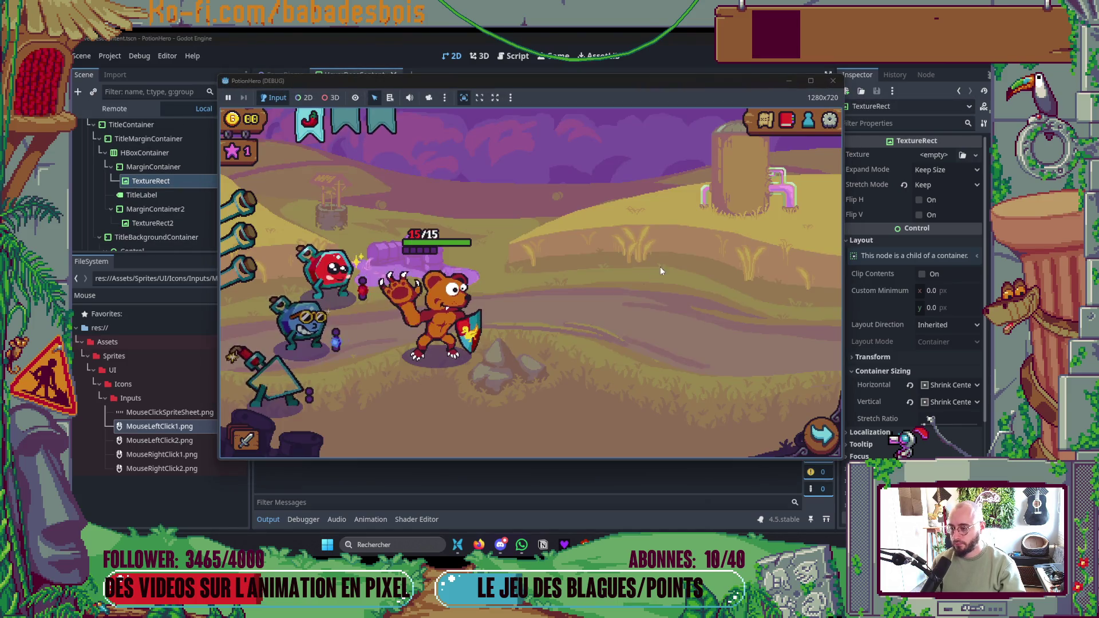
mouse_move(463, 297)
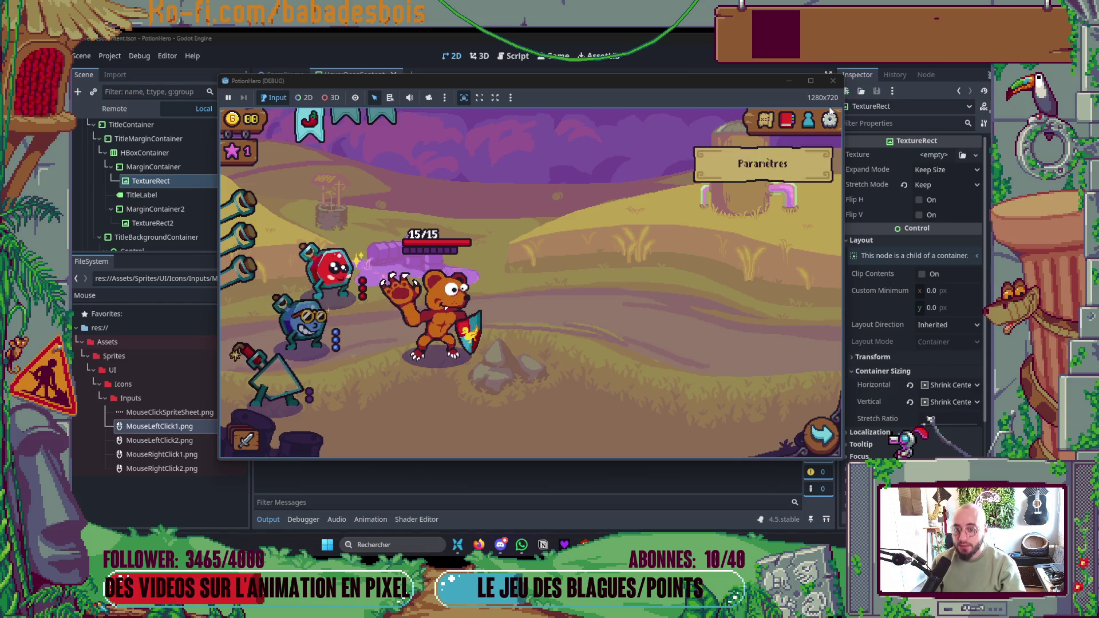
click(833, 81)
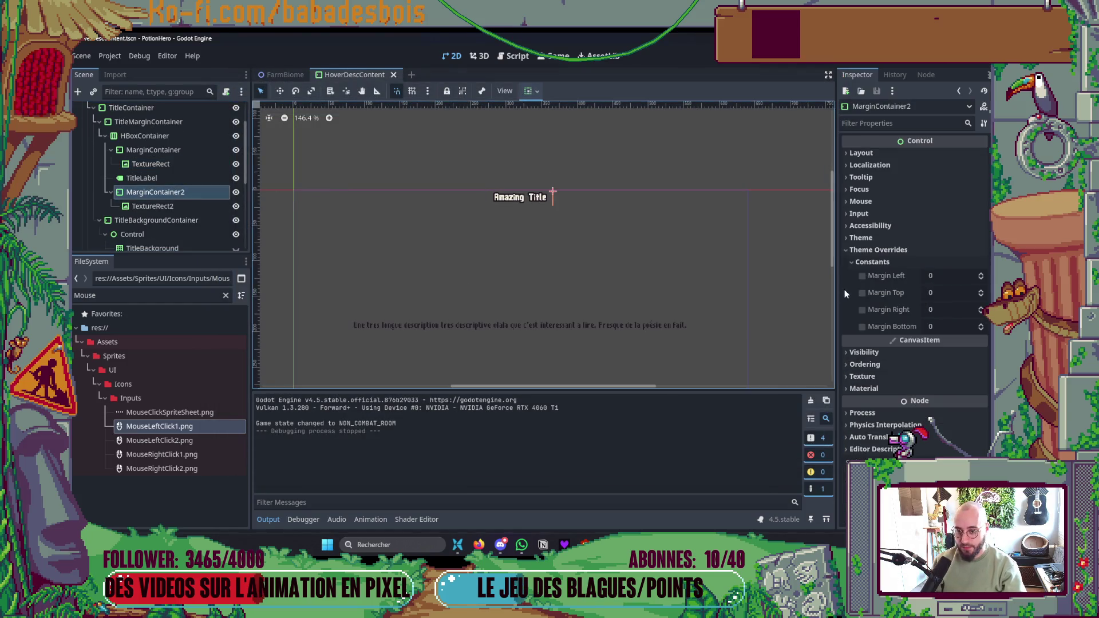
- Set MarginContainer2's top margin to -4 and run the game
click(172, 150)
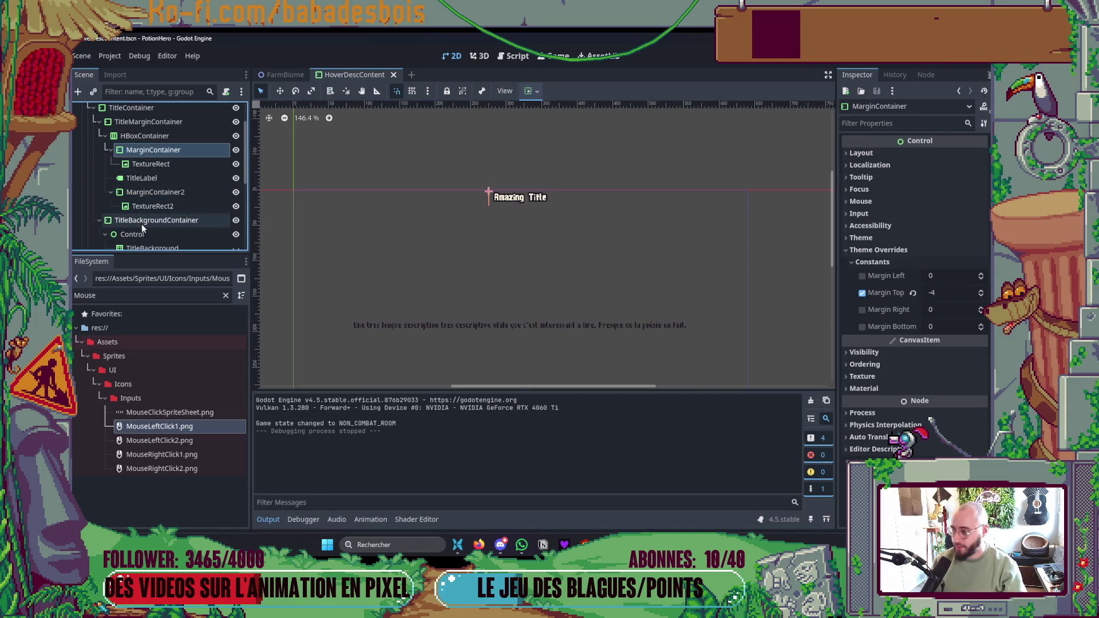
click(172, 192)
click(933, 292)
text(-4)
key(F5)
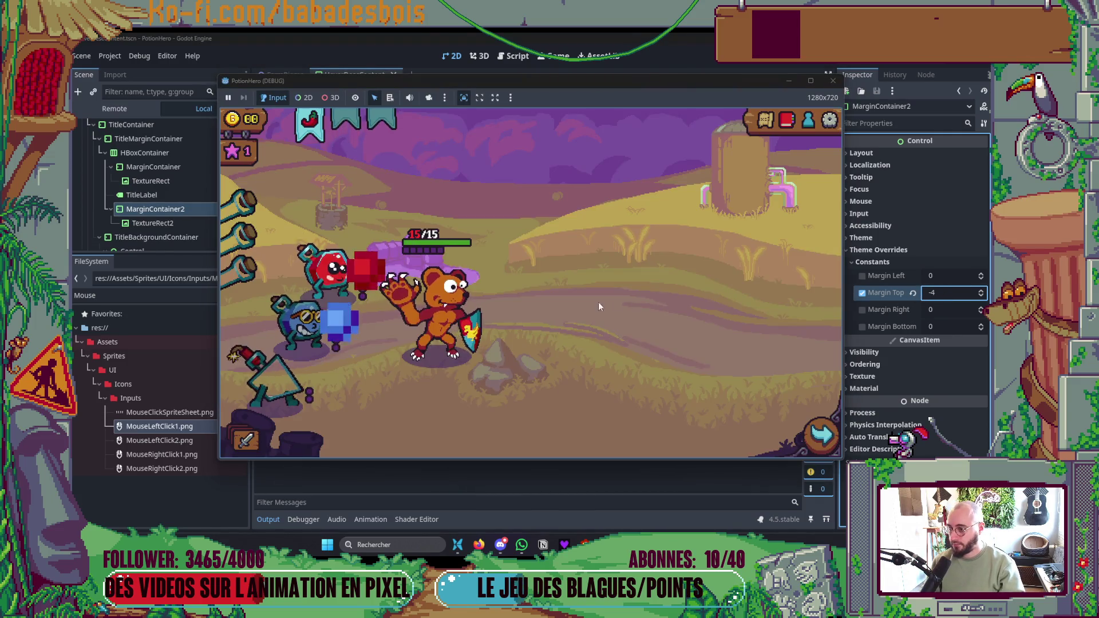
- Check the hover panel title in-game, close the game and save the scene
mouse_move(464, 313)
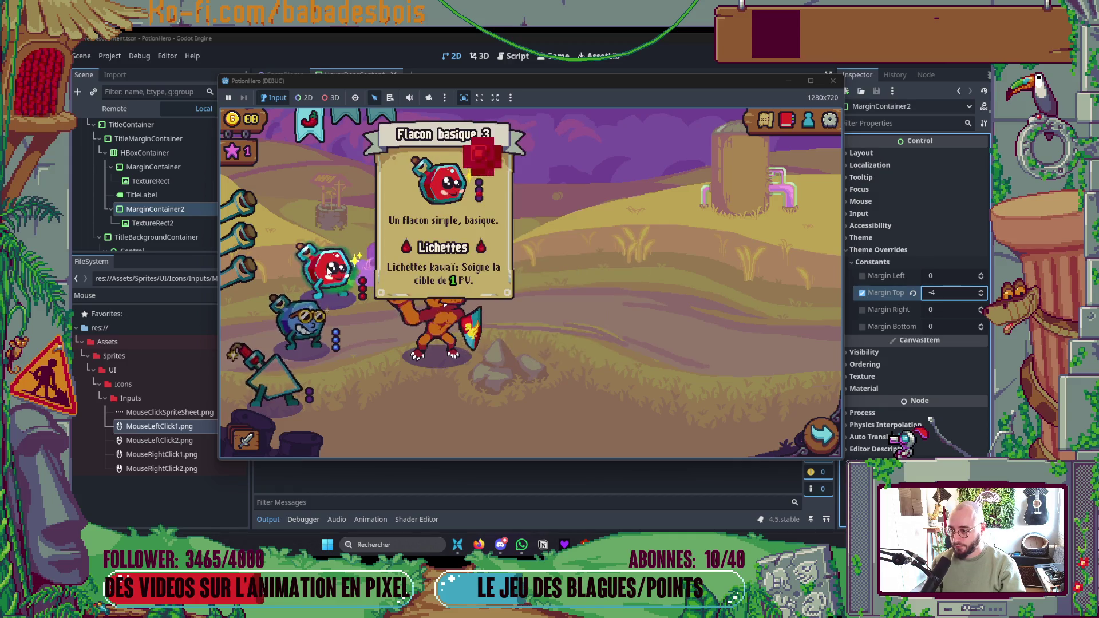
mouse_move(251, 392)
mouse_move(471, 331)
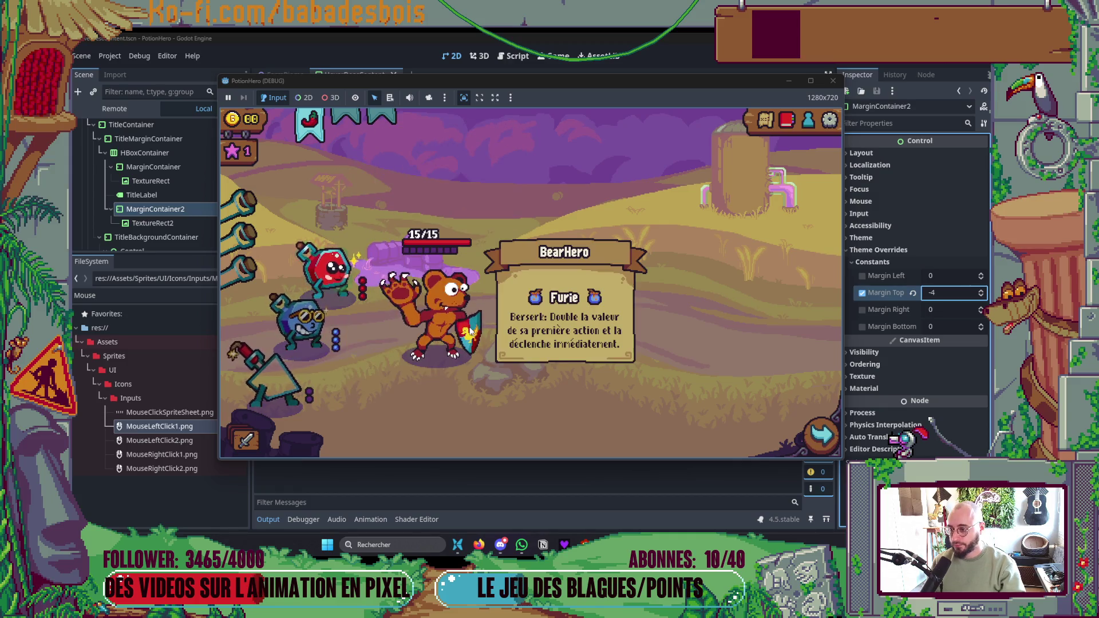
click(833, 81)
key(ctrl+s)
key(alt+Tab)
key(alt+Tab)
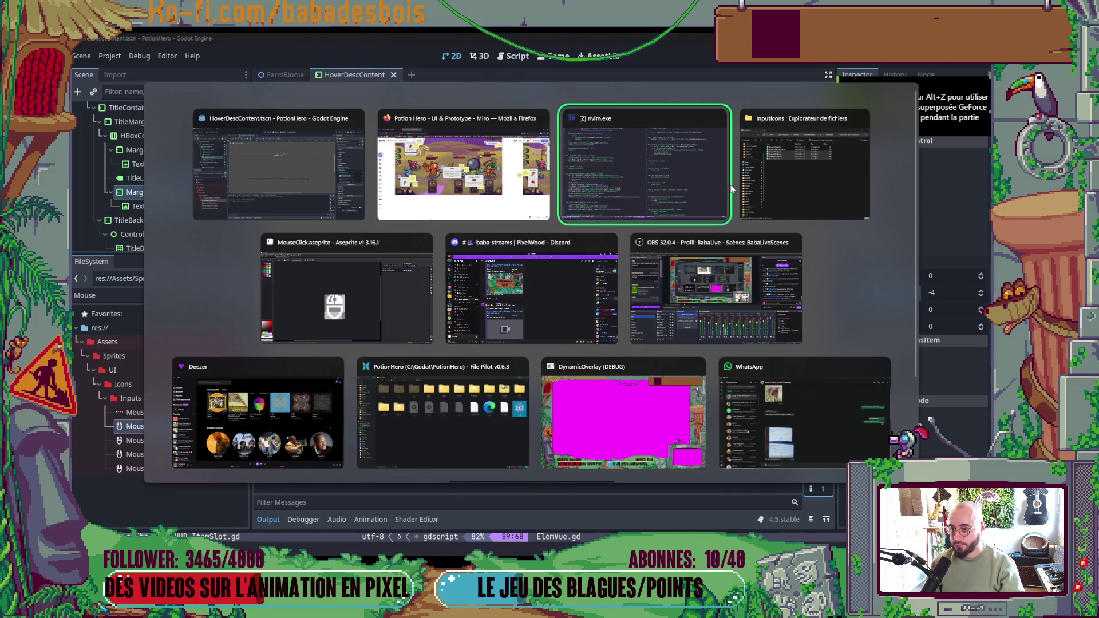
- In Aseprite, open PotionDropTitleIcon.aseprite from the UI Icons folder
key(alt+Tab)
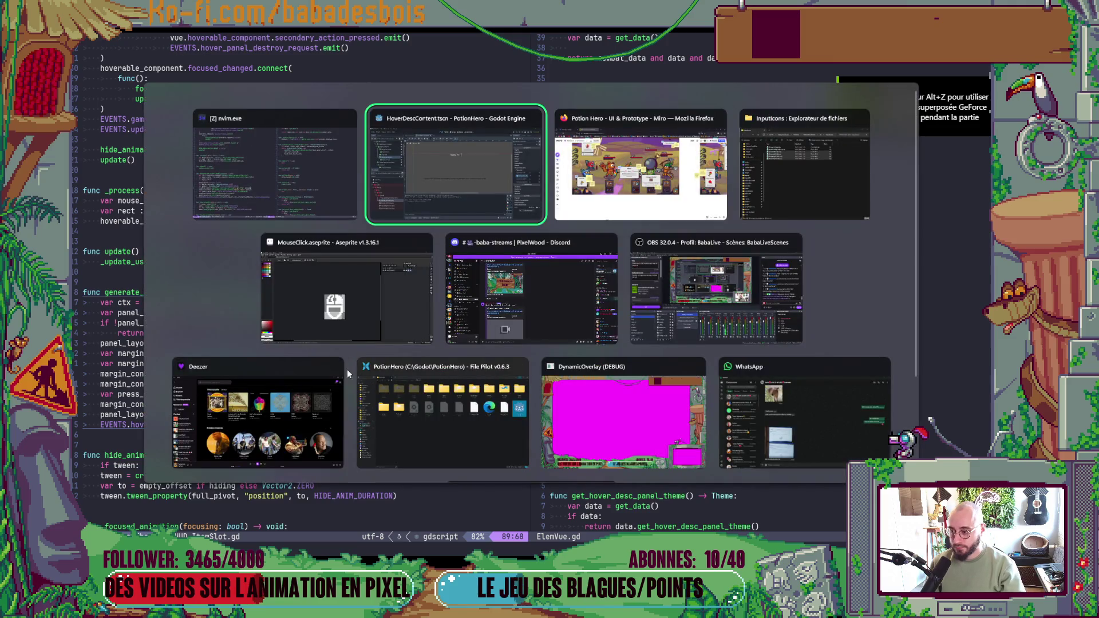
click(345, 318)
click(114, 64)
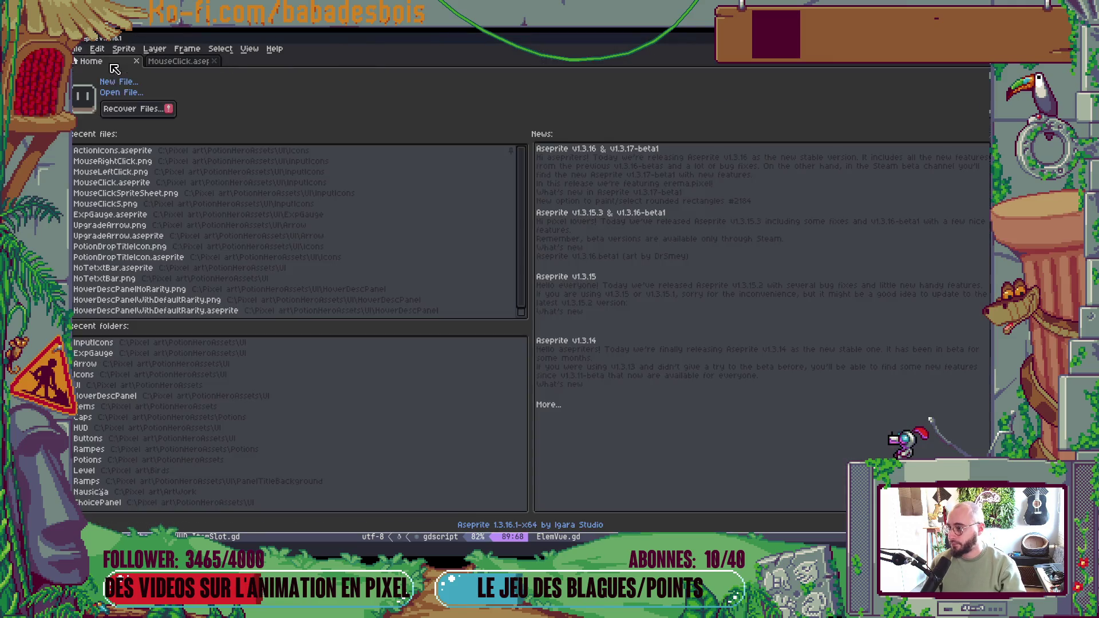
click(119, 95)
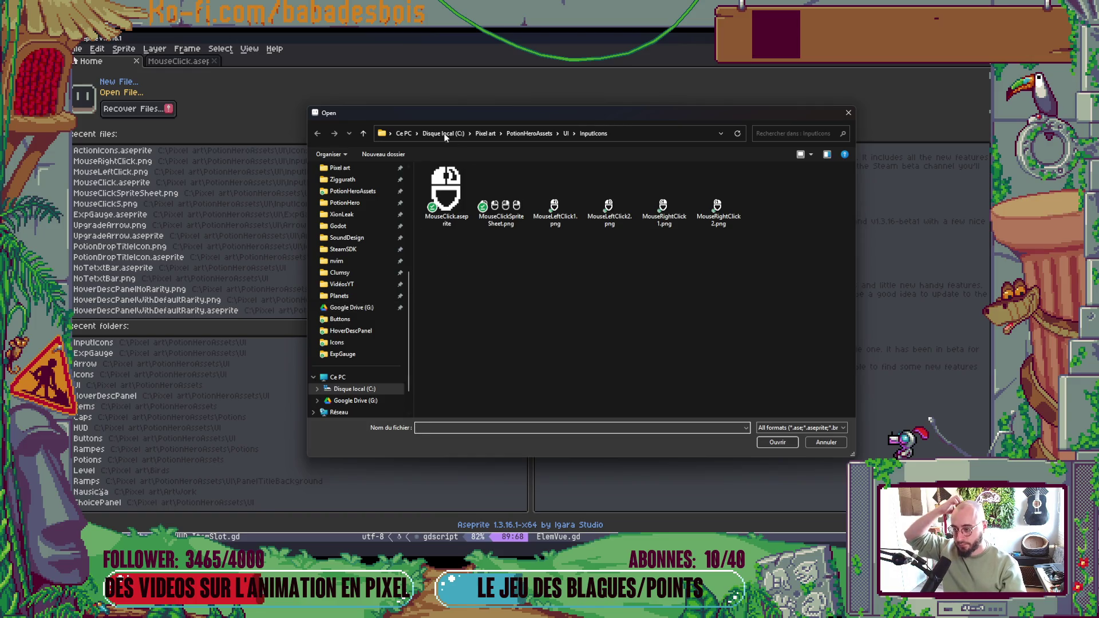
click(565, 134)
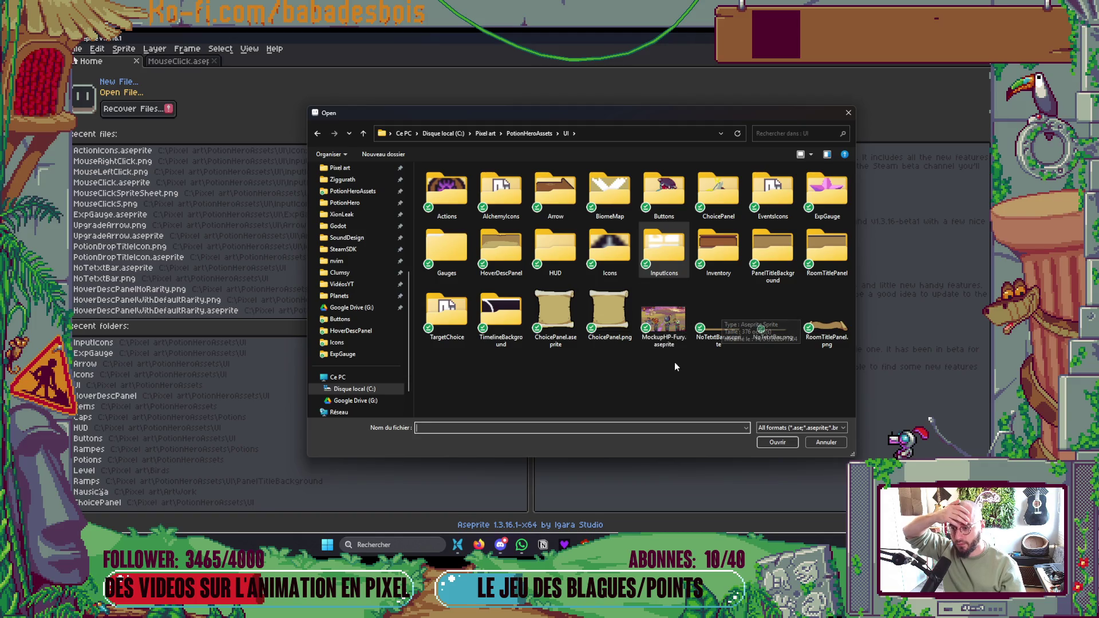
double_click(610, 249)
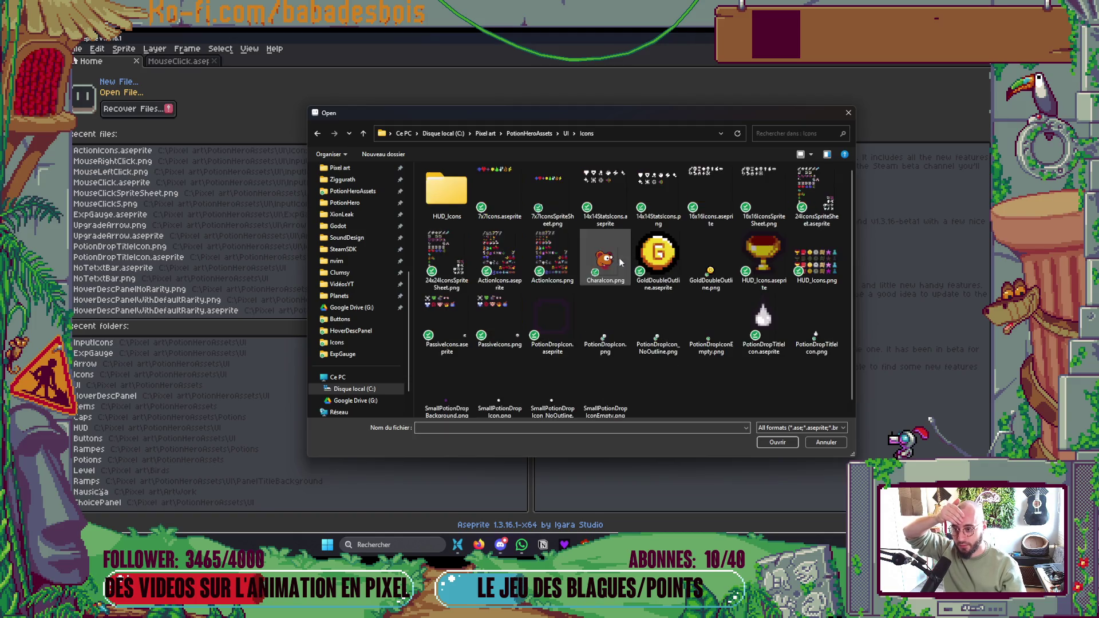
double_click(778, 342)
- Shrink the canvas by 4 px at the bottom to 11×16 and save
scroll(424, 320, up, 4)
key(ctrl+alt+c)
drag(416, 351, 416, 328)
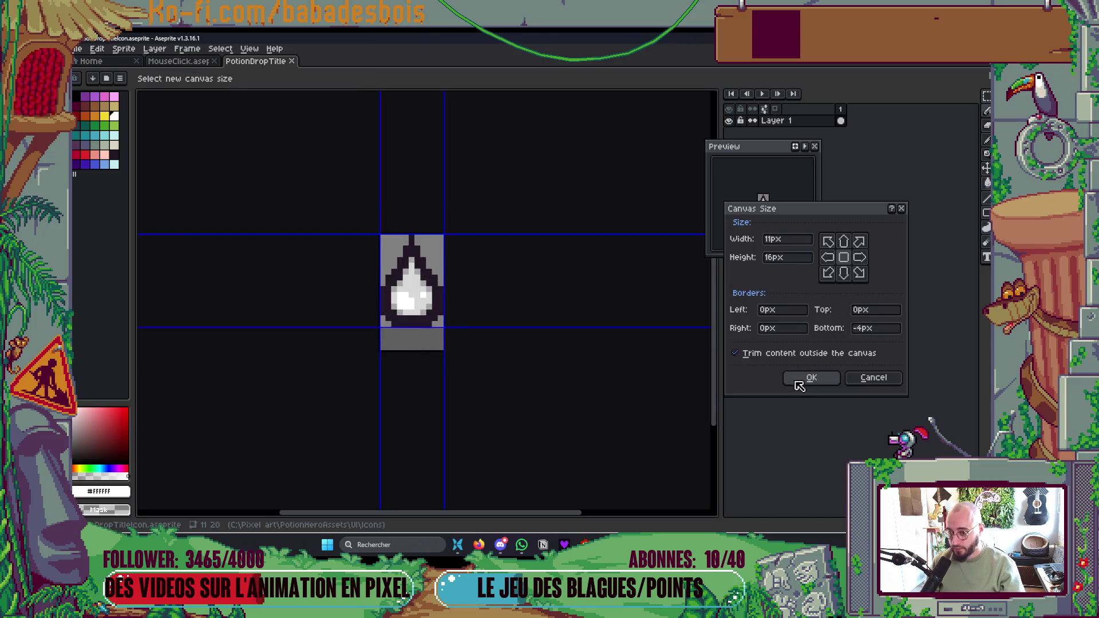
click(812, 377)
key(ctrl+s)
- Export the sprite, overwriting PotionDropTitleIcon.png
key(ctrl+shift+e)
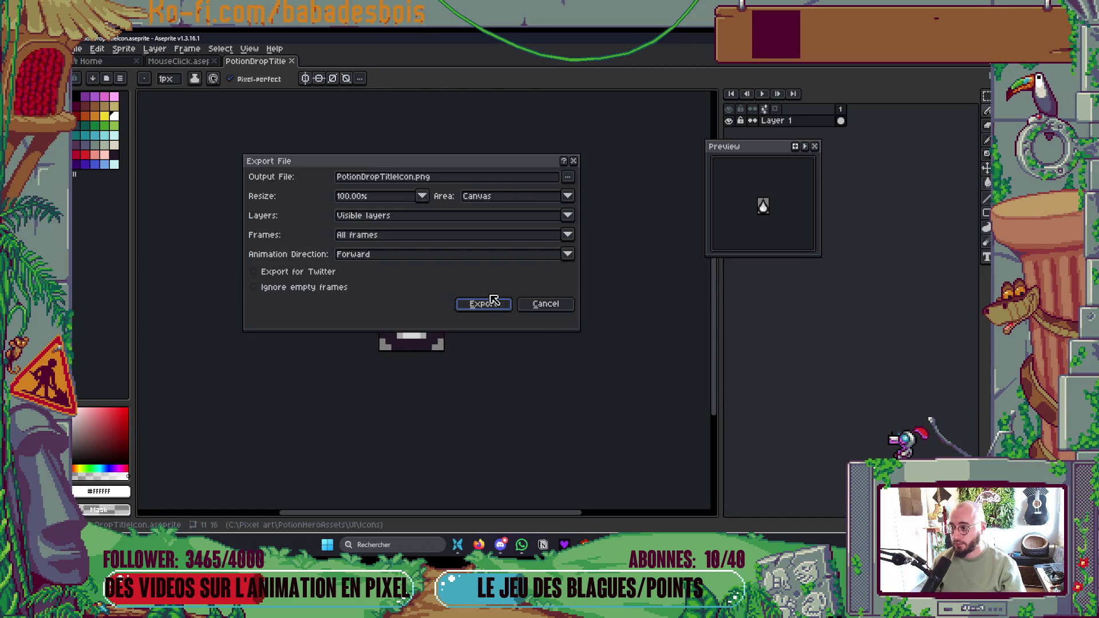
click(491, 301)
click(504, 312)
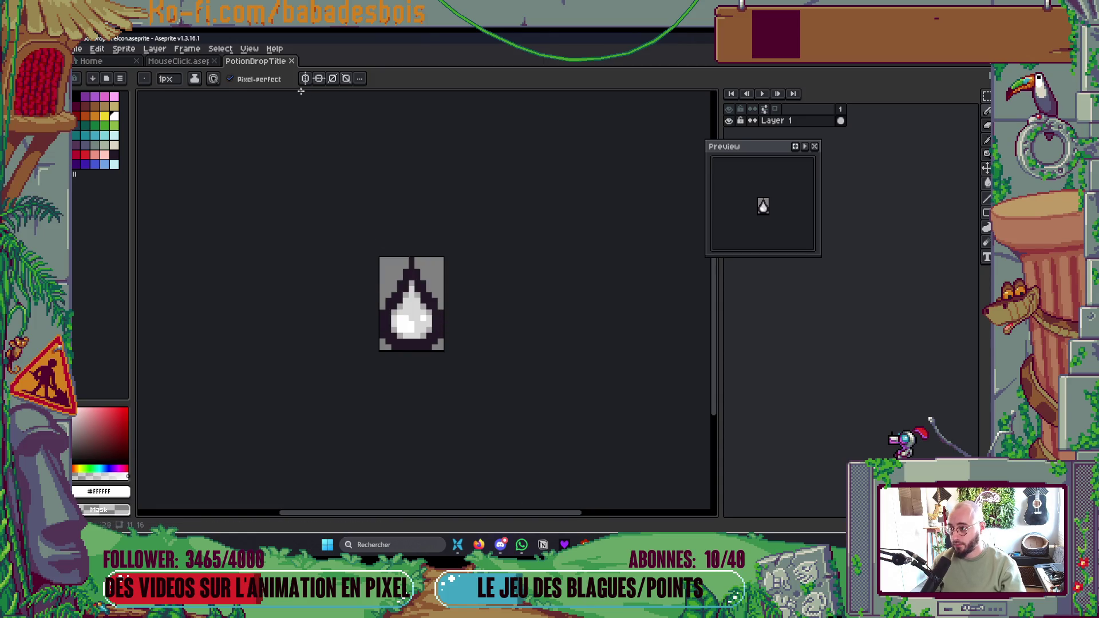
key(alt+Tab)
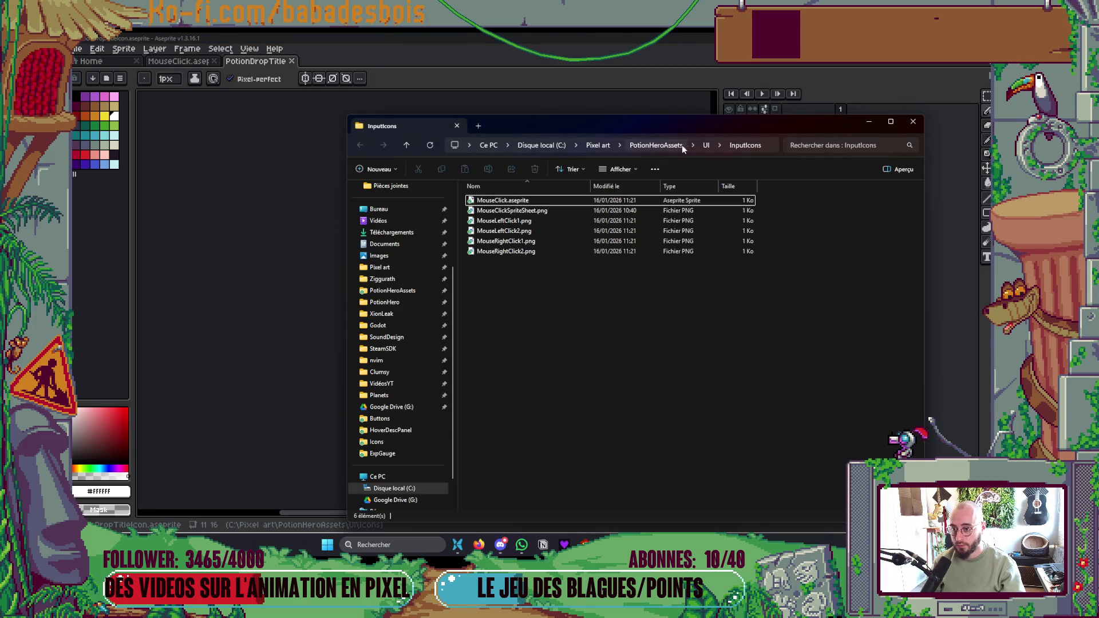
- View the UI Icons folder as large thumbnails, select the small potion drop file, and return to Godot
click(706, 147)
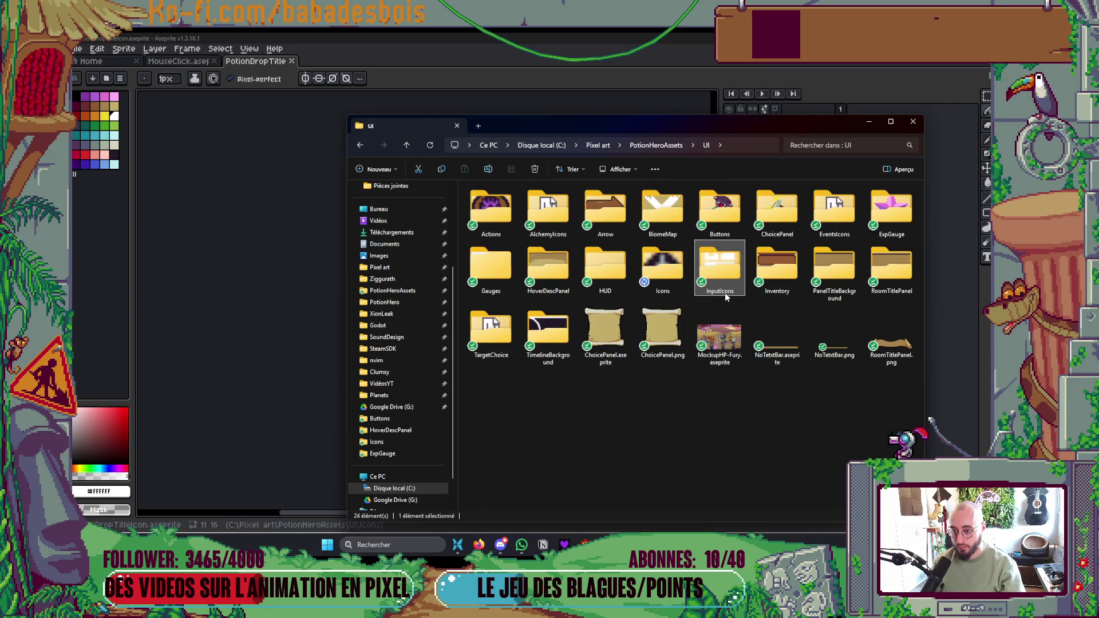
double_click(675, 277)
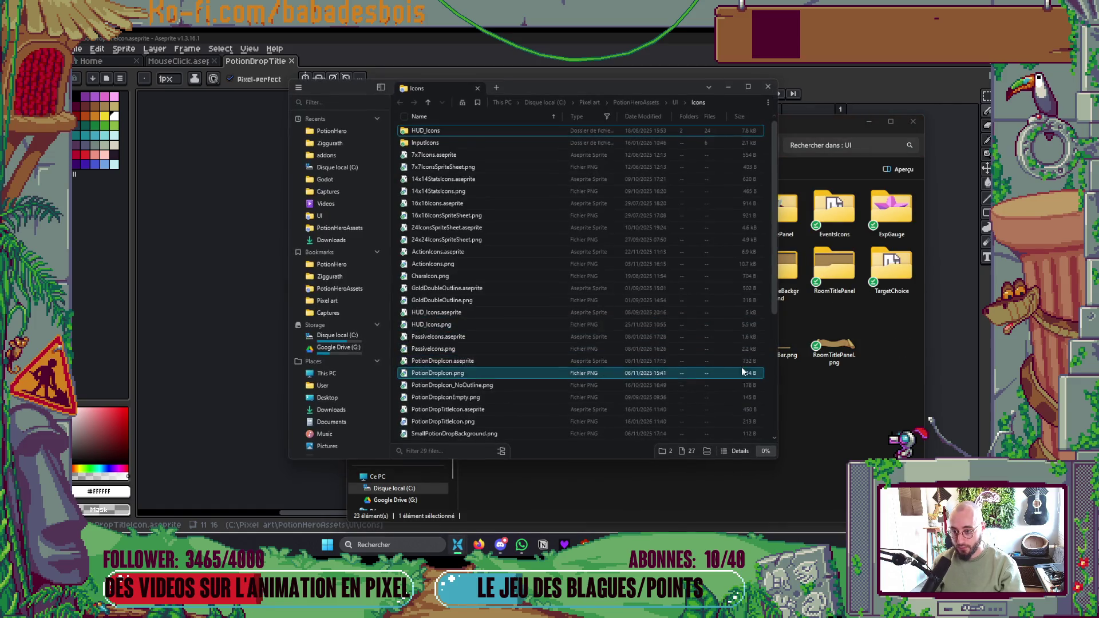
click(913, 122)
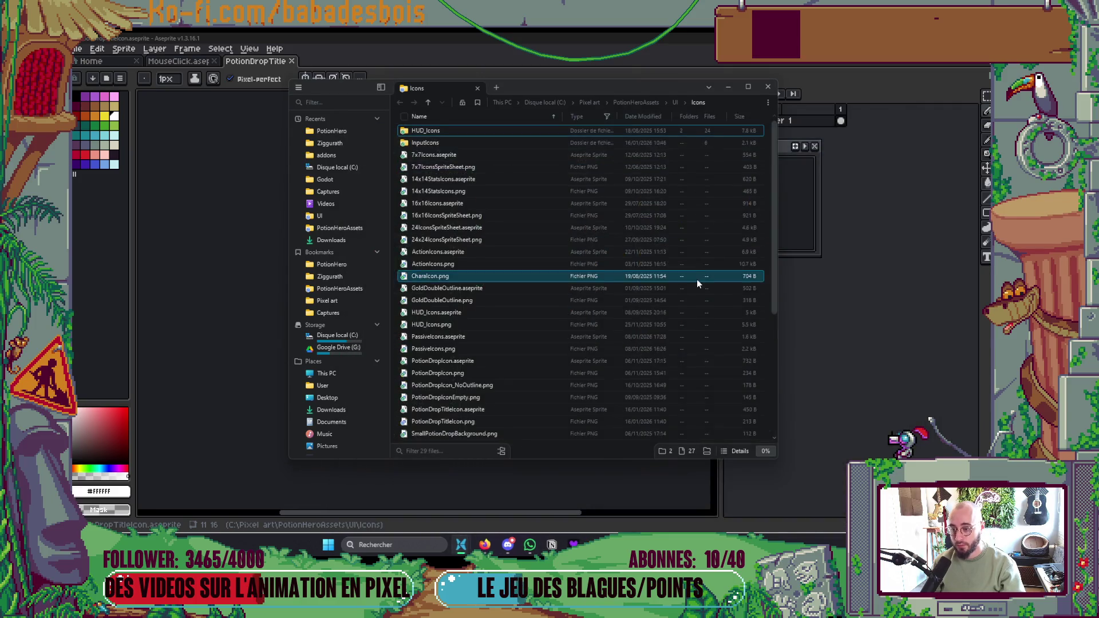
ctrl+scroll(696, 280, up, 3)
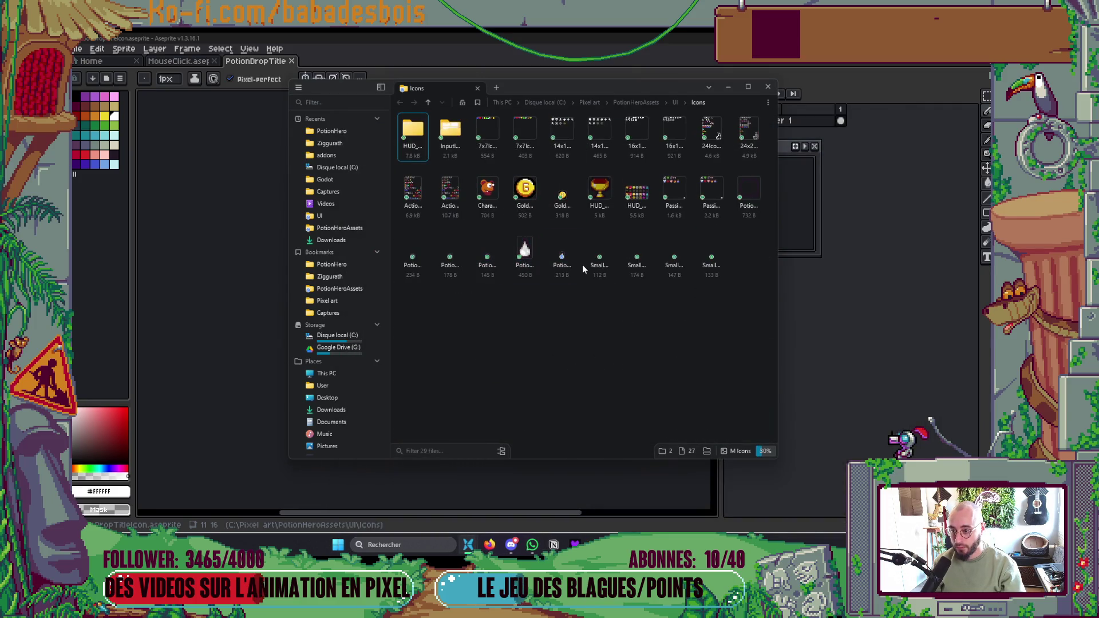
ctrl+scroll(583, 265, up, 2)
click(588, 389)
key(alt+Tab)
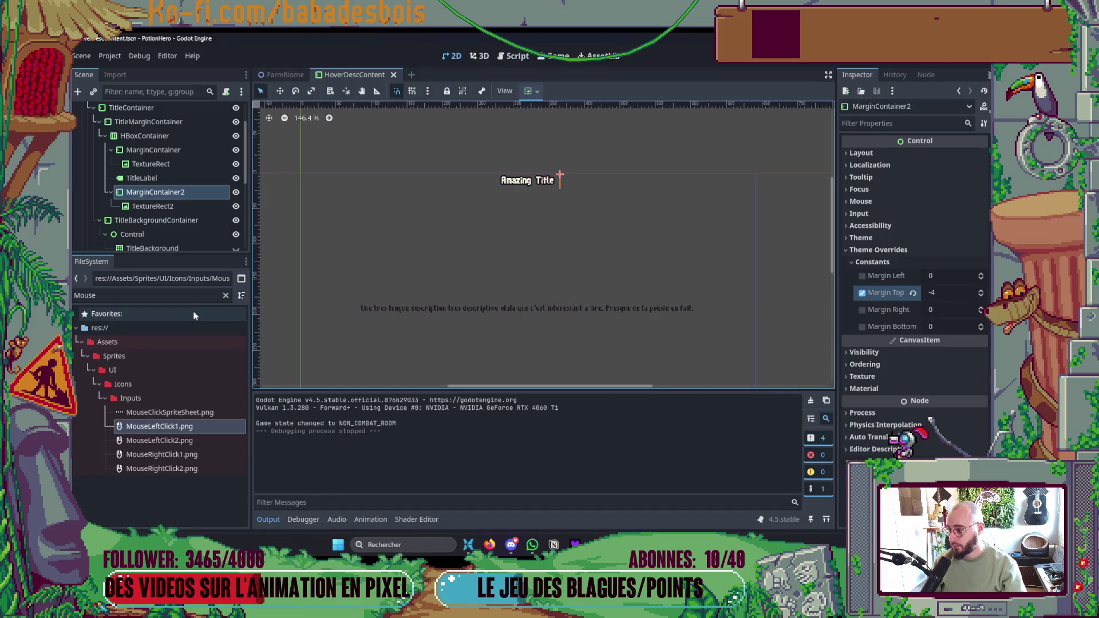
drag(114, 295, 85, 295)
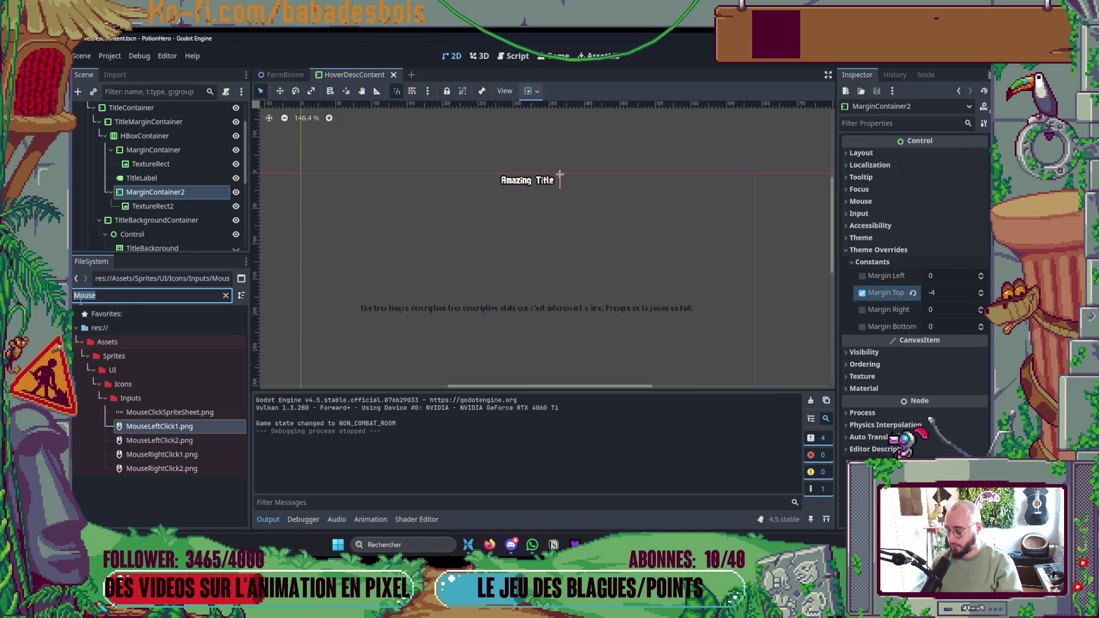
- Filter the FileSystem for 'potionDropIc' to locate the Icons folder and show it in the file manager
text(potionDro)
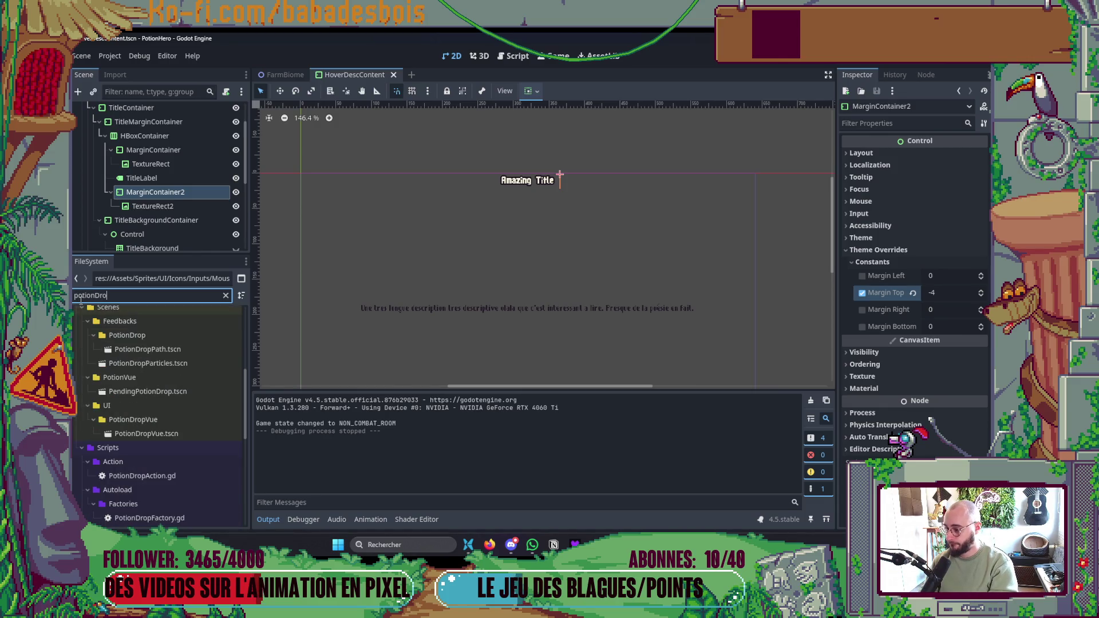
scroll(181, 371, down, 3)
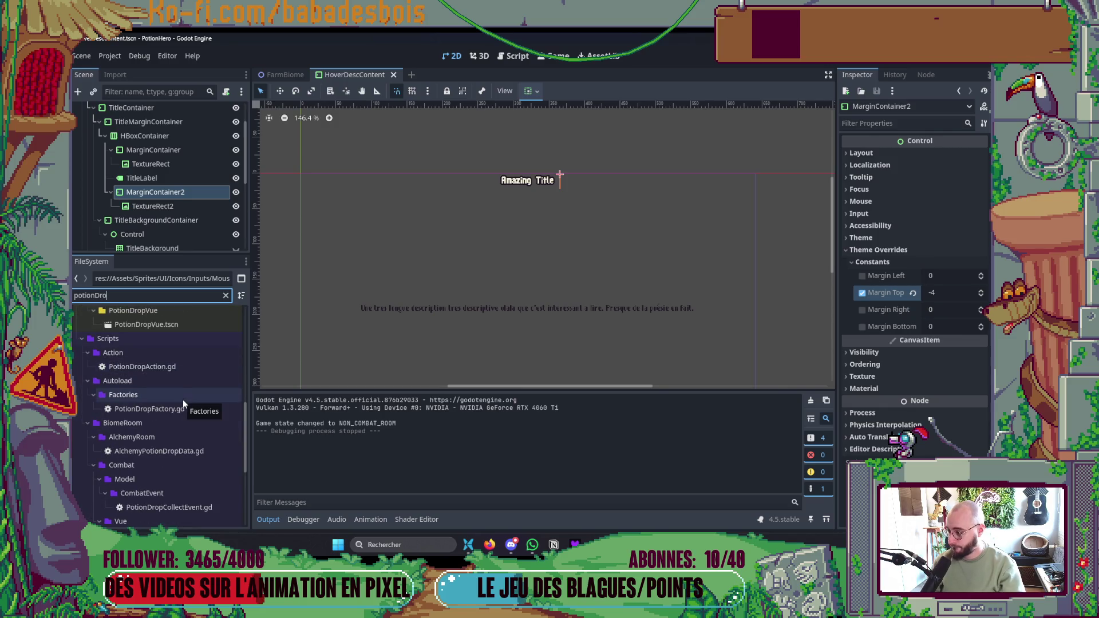
text(pIc)
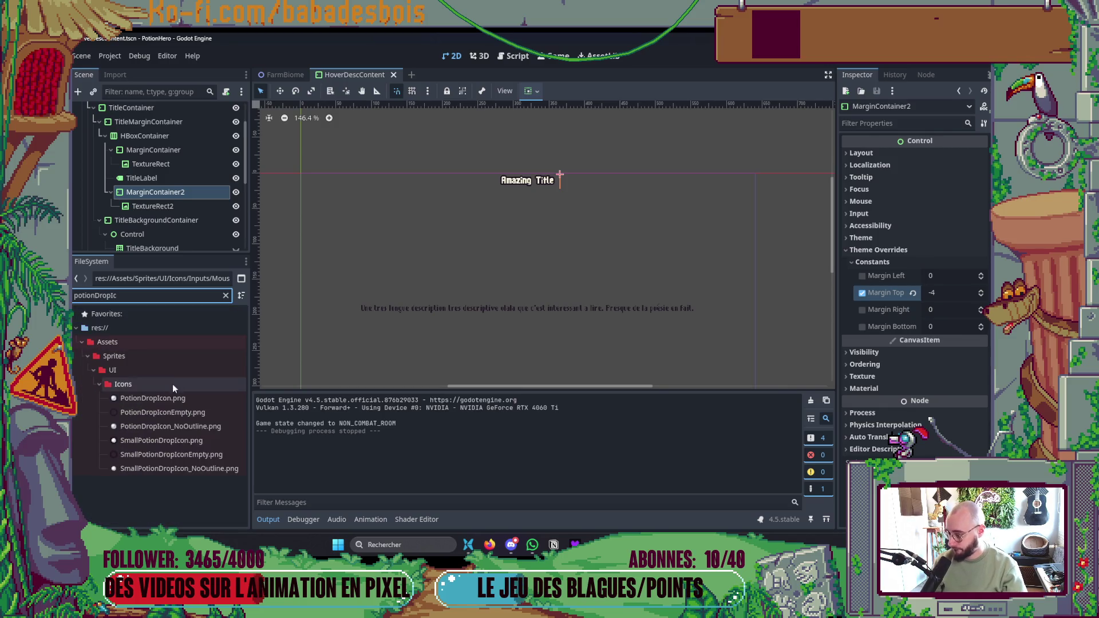
click(166, 387)
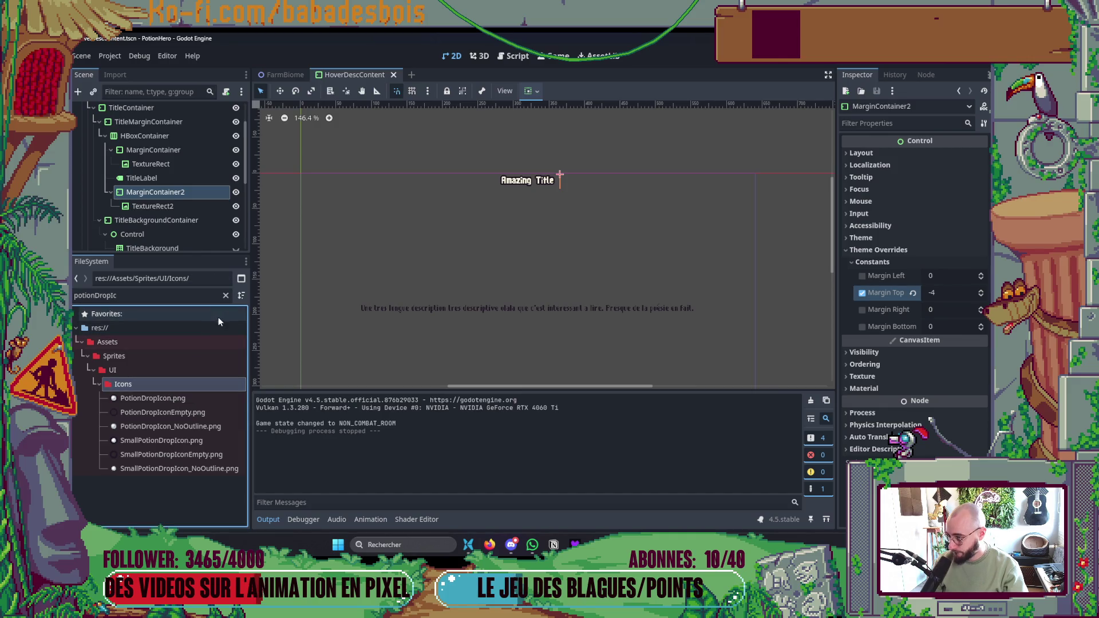
click(226, 295)
scroll(205, 433, down, 10)
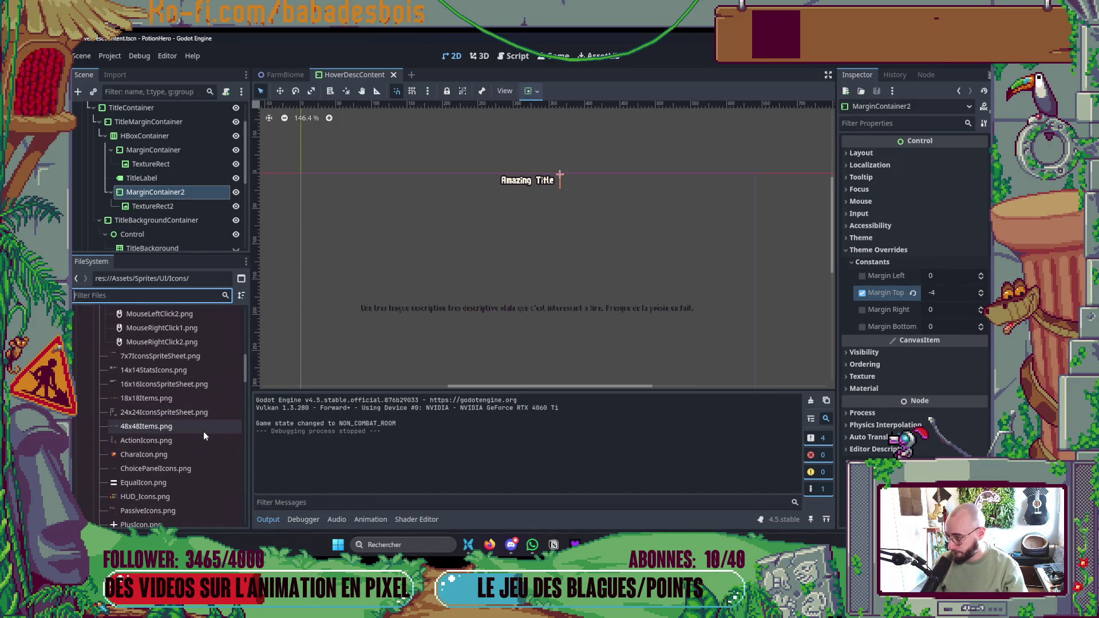
right_click(207, 437)
click(252, 458)
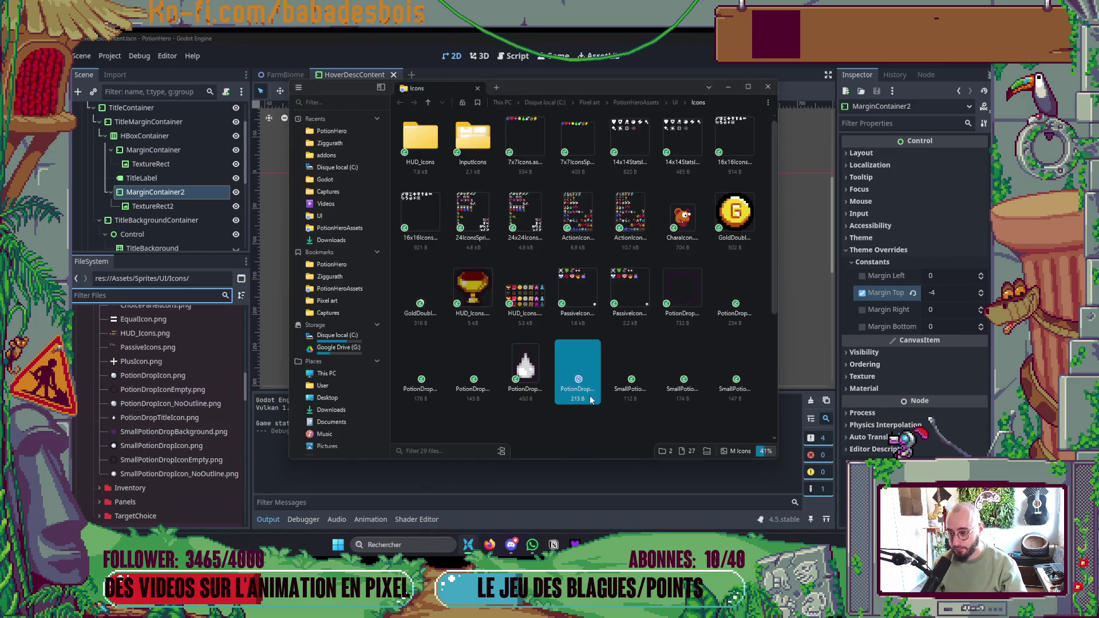
- Back in Godot, collapse the Icons folder, then save and relaunch the game with F5
scroll(146, 395, up, 5)
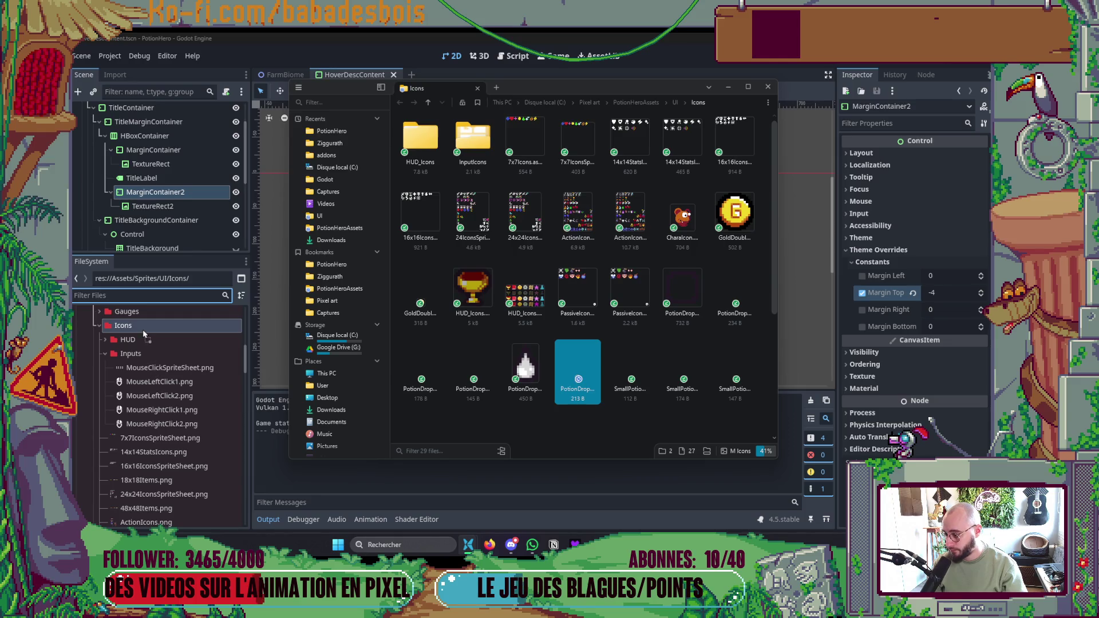
click(99, 326)
click(99, 325)
key(F5)
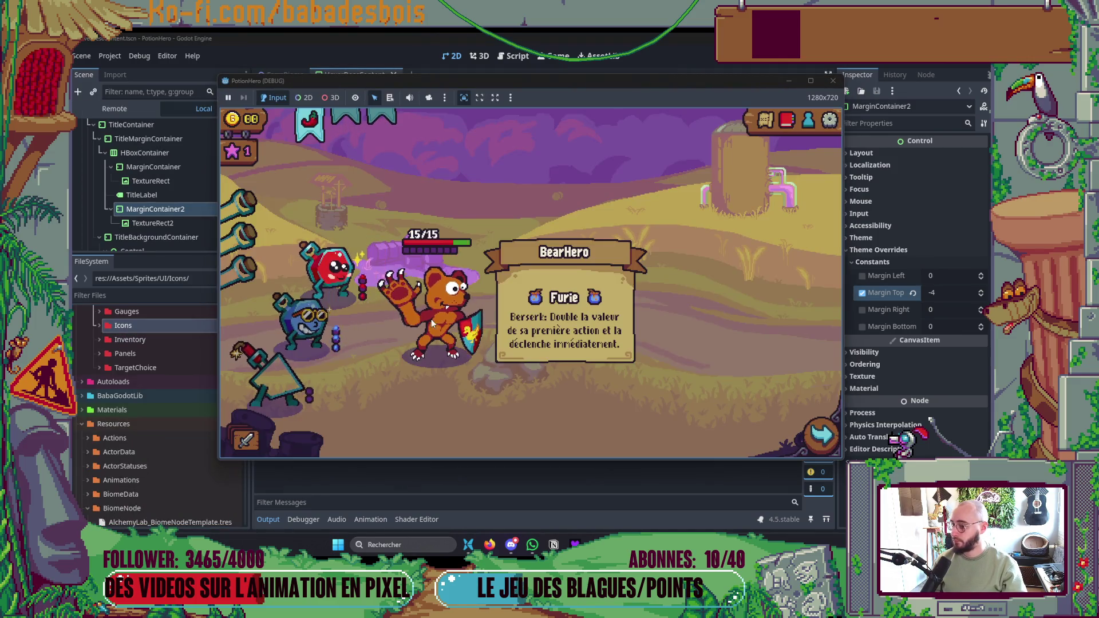
- End the turn and advance to the next battle room on the map
mouse_move(365, 293)
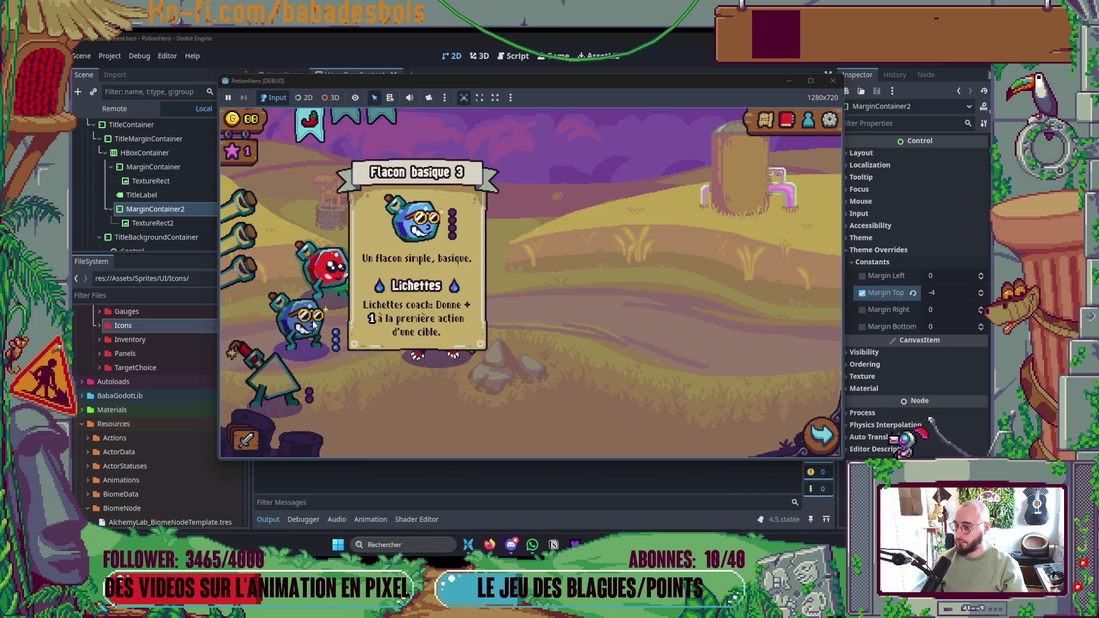
mouse_move(450, 312)
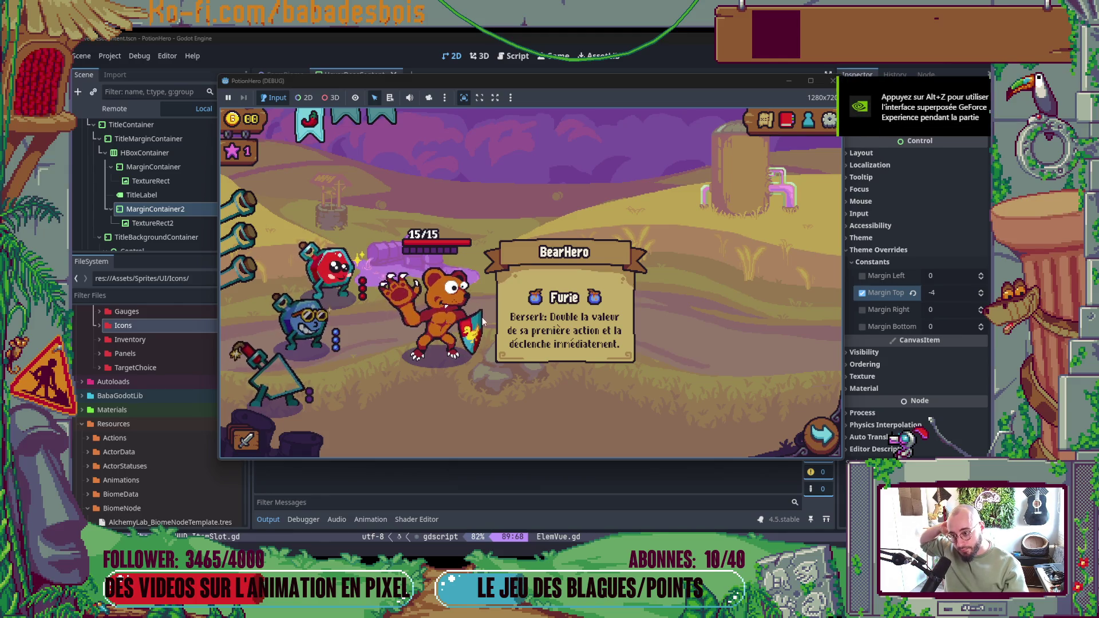
click(805, 427)
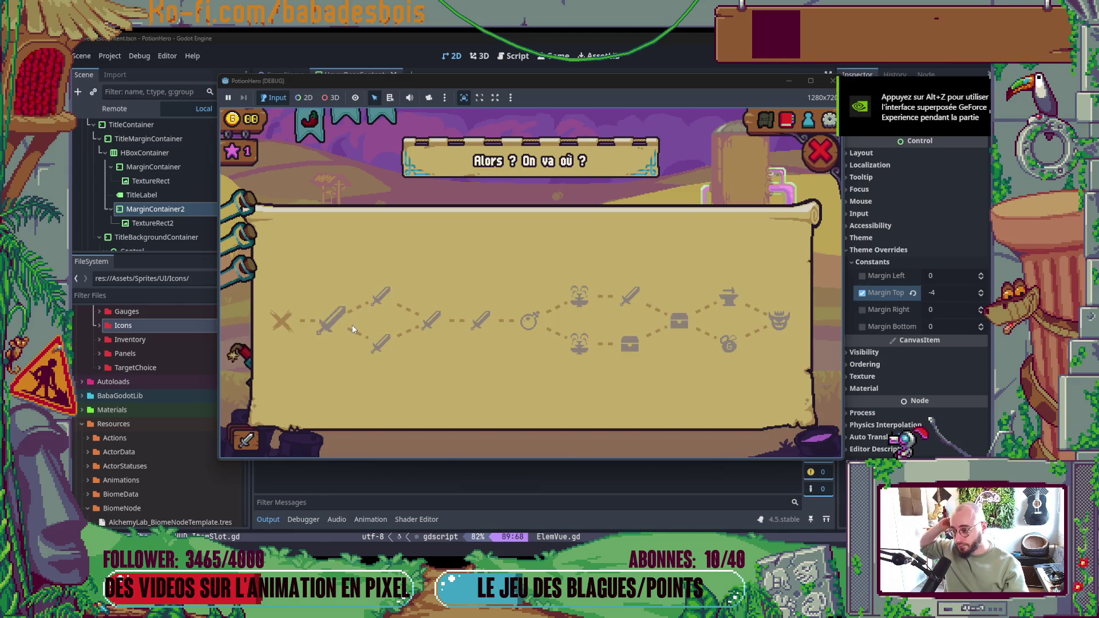
click(338, 326)
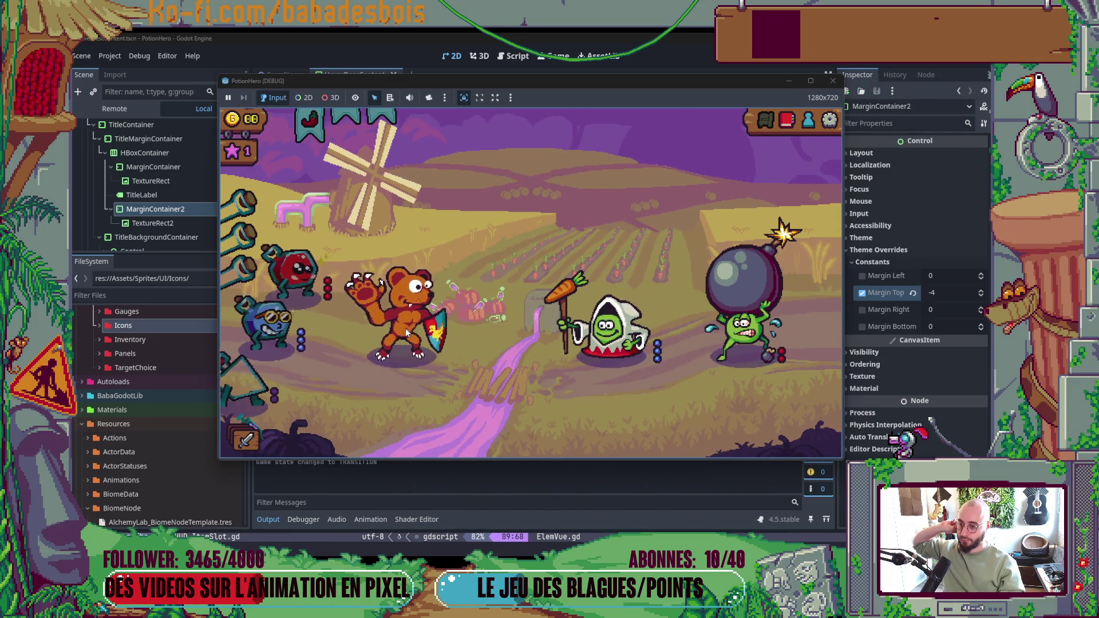
- Check the titles of the unit and skill hover panels, then stop the game with F8 and hide the output log
mouse_move(754, 332)
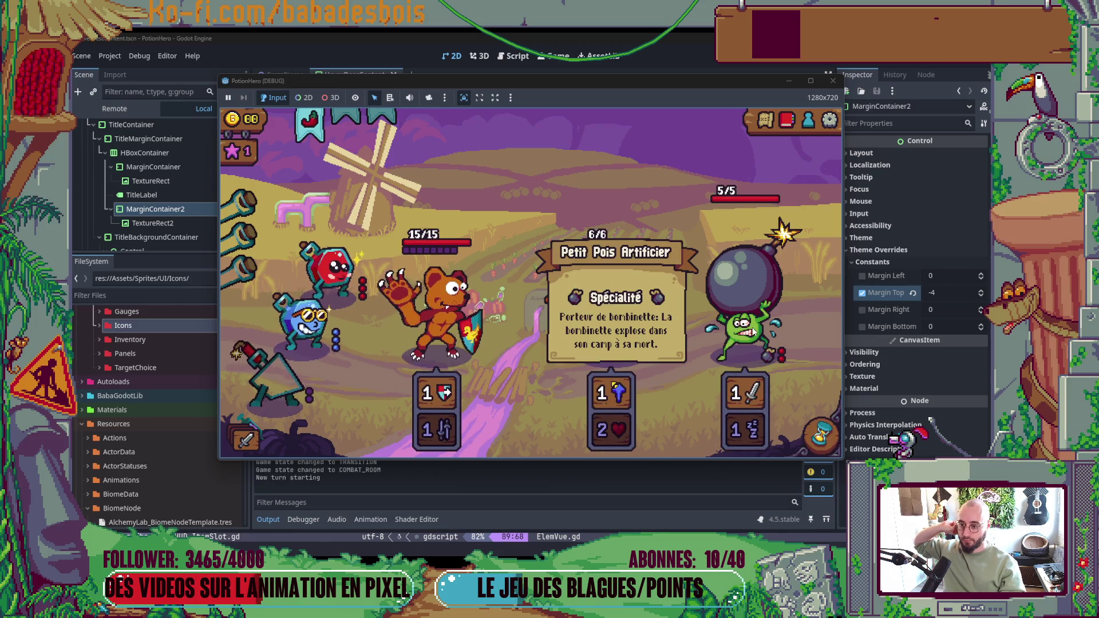
mouse_move(784, 357)
mouse_move(619, 372)
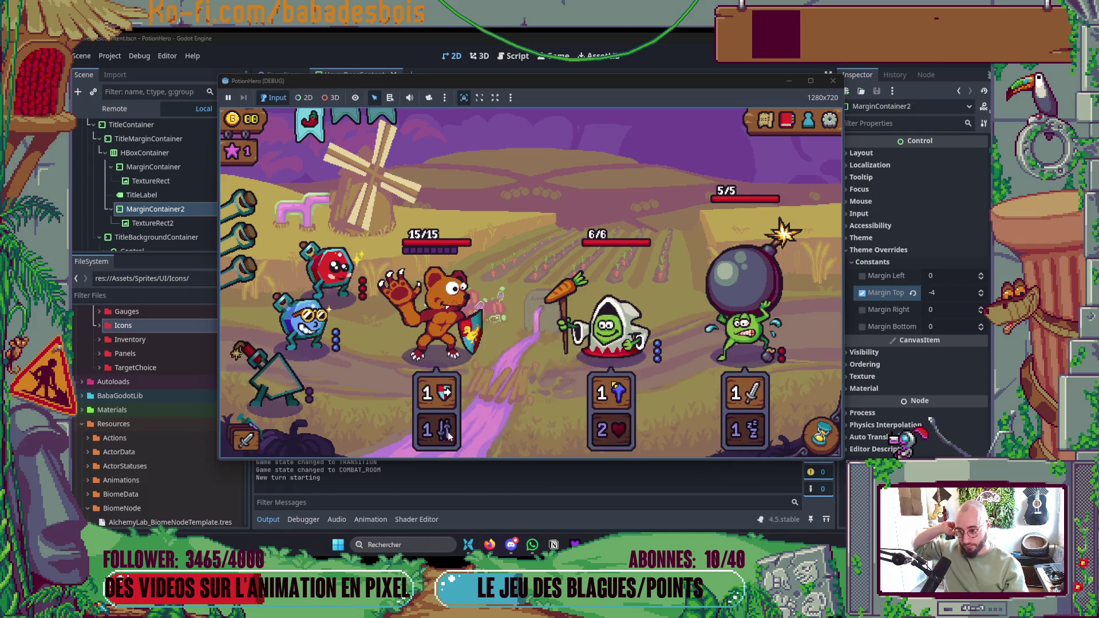
mouse_move(438, 399)
mouse_move(436, 350)
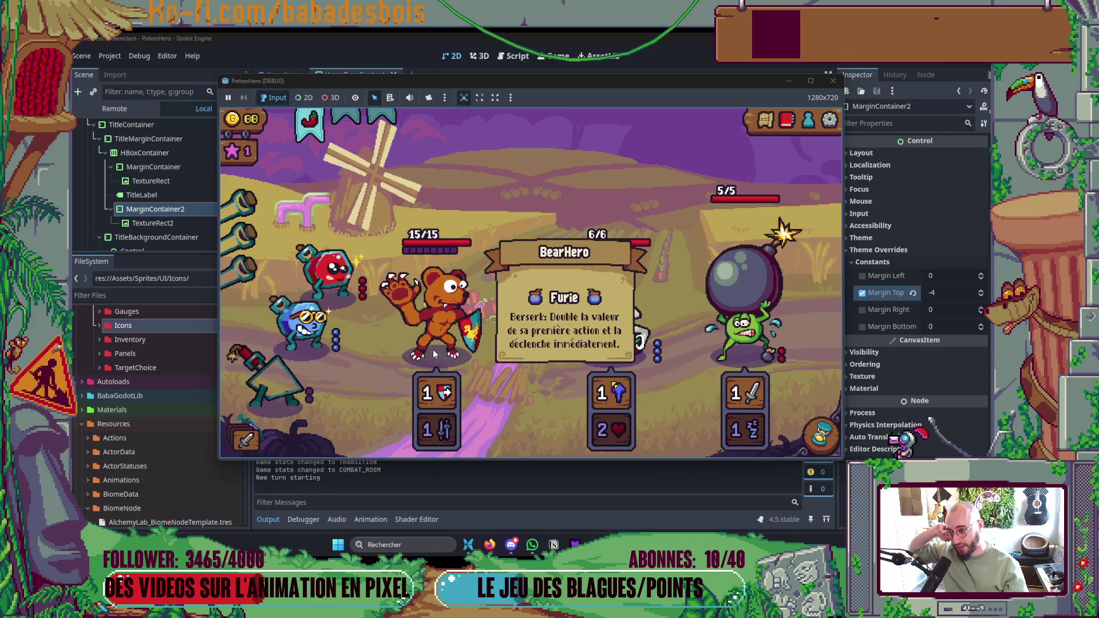
mouse_move(306, 337)
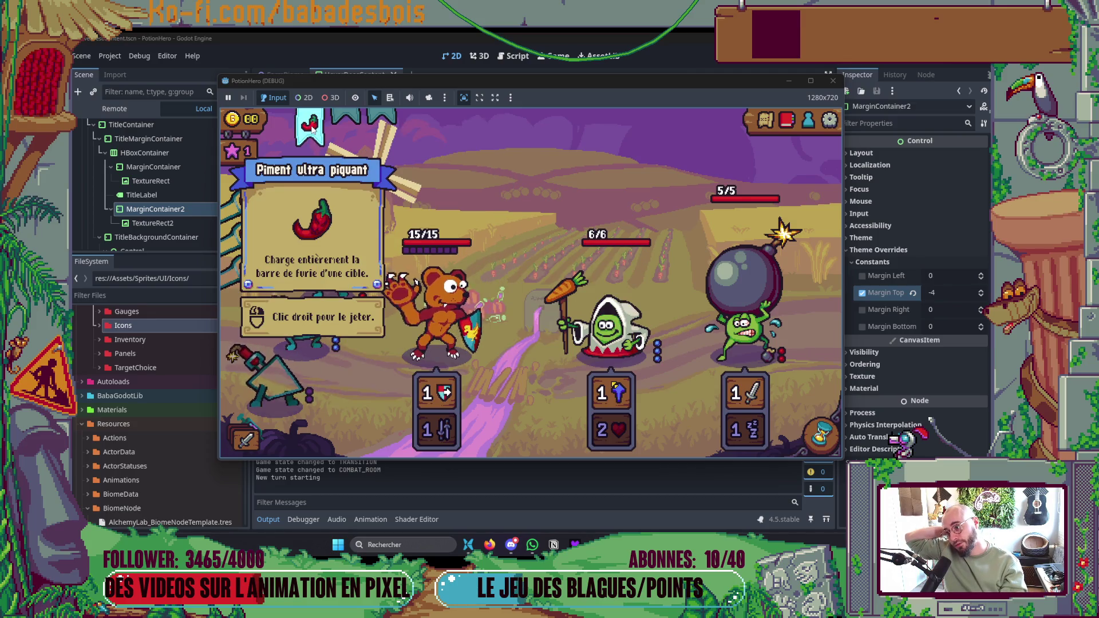
key(F8)
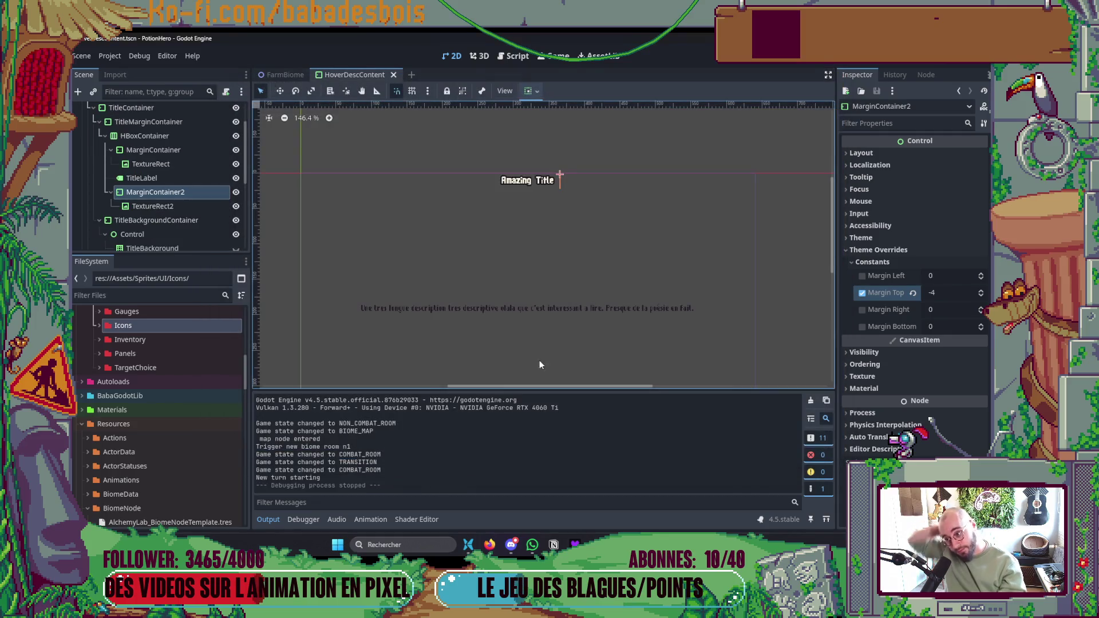
click(279, 518)
- Save the HoverDescContent scene and switch over to Neovim
key(ctrl+s)
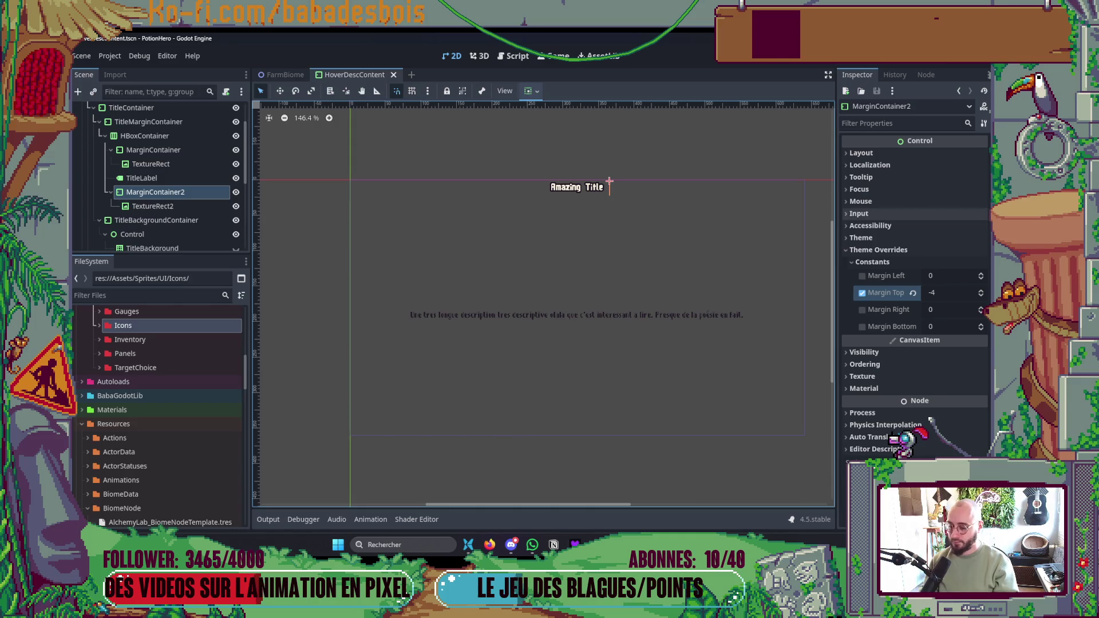
key(alt+Tab)
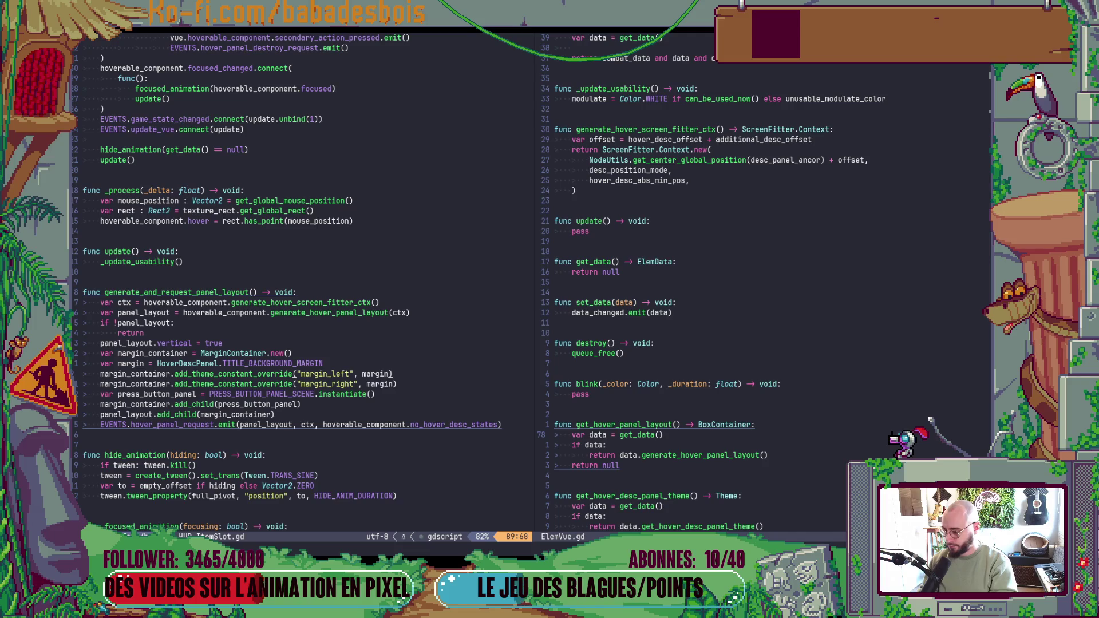
- In a Neovim terminal split, check the git status and stage all changes
key(ctrl+backslash)
text(git)
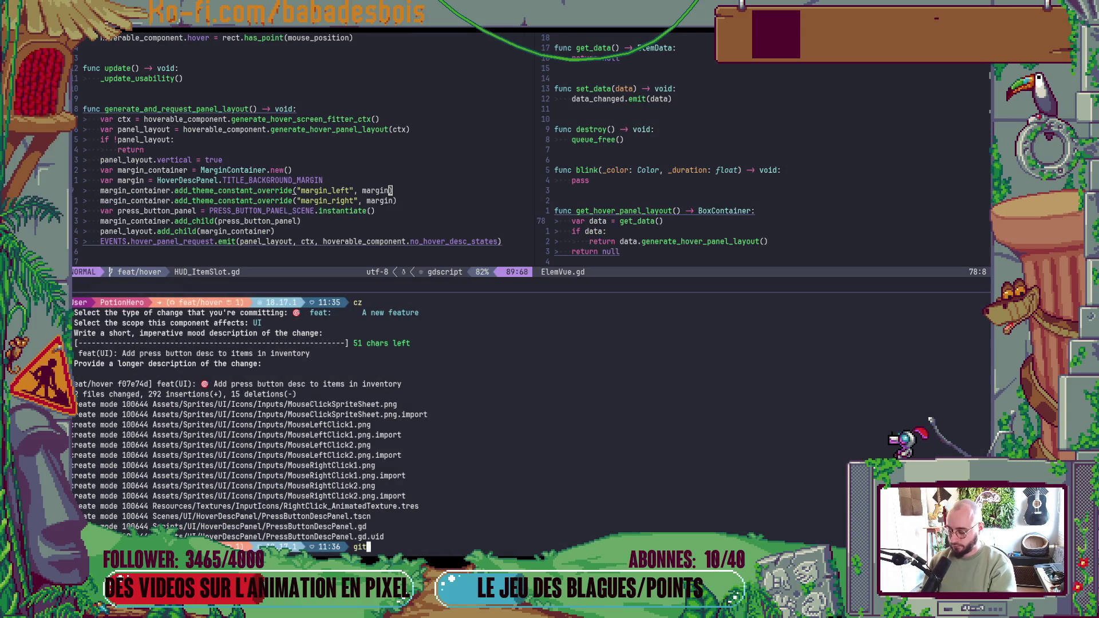
text(s)
key(Return)
text(git )
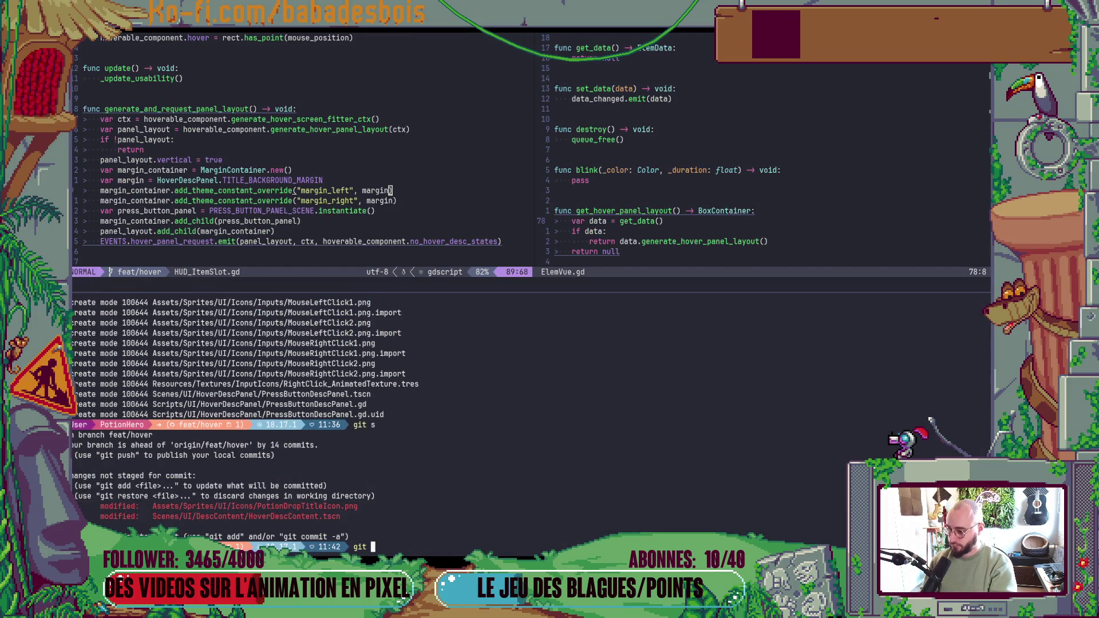
text(add .)
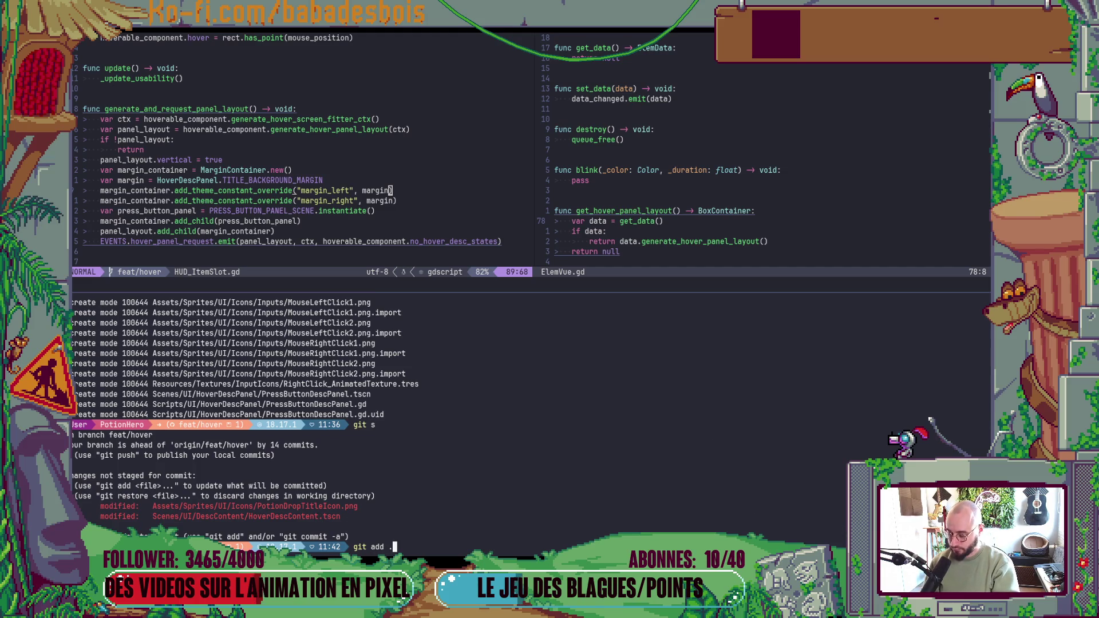
key(Return)
- Commit with cz as fix(UI) 'Fix vertical alignement of title icon in hover desc', then close the terminal
text(cz)
key(Return)
key(Down)
key(Return)
key(Down)
key(Down)
key(Return)
text(Fix )
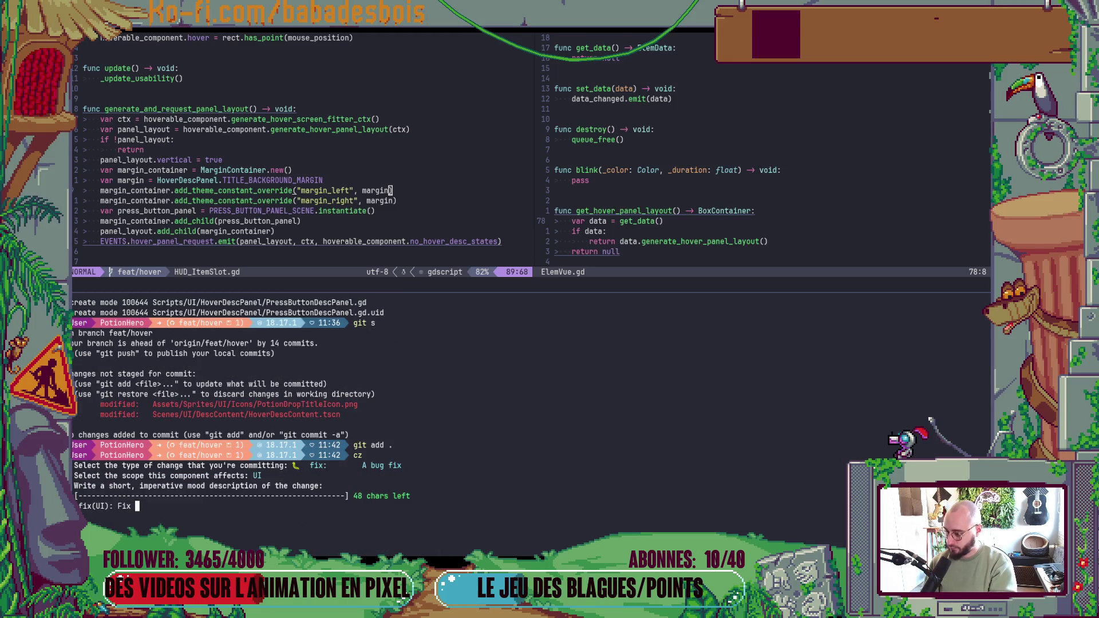
text(vertical alignement of)
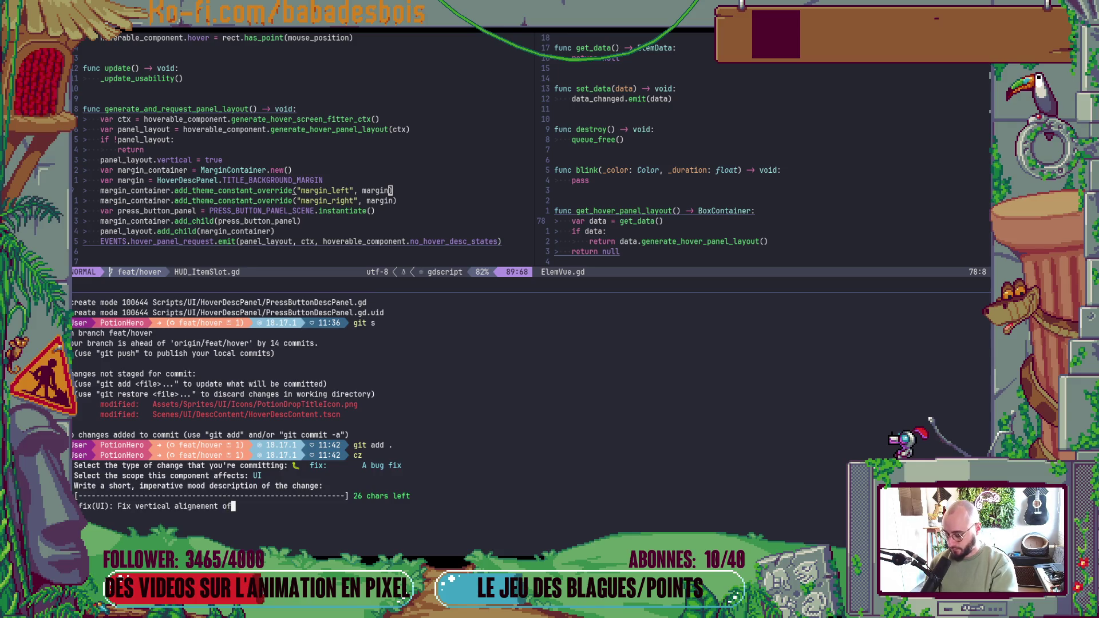
text( title )
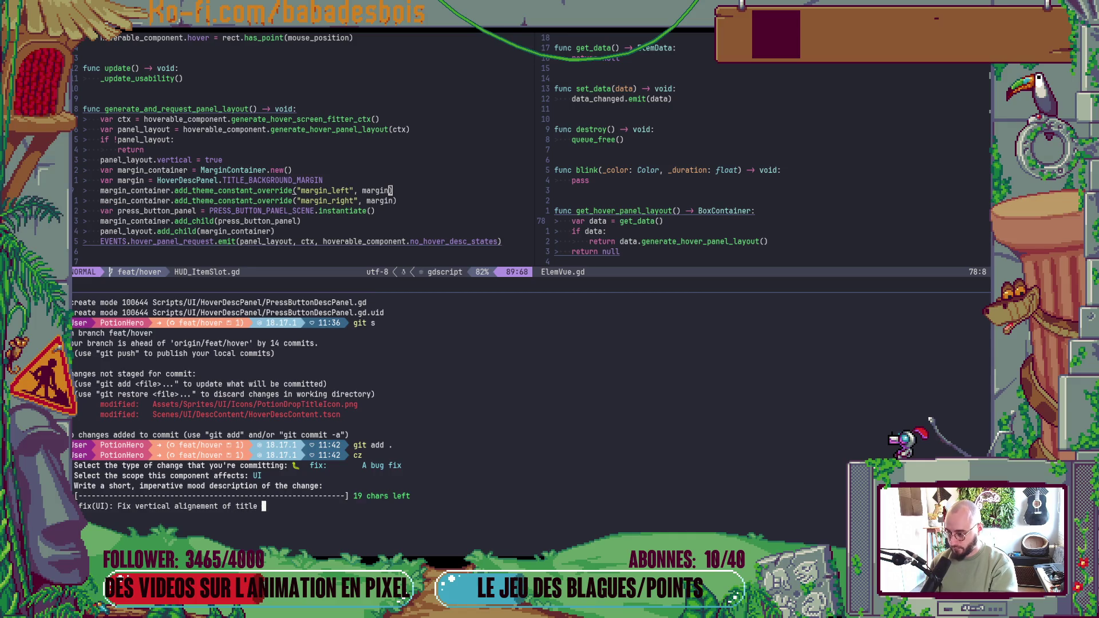
text(iconn hover desc)
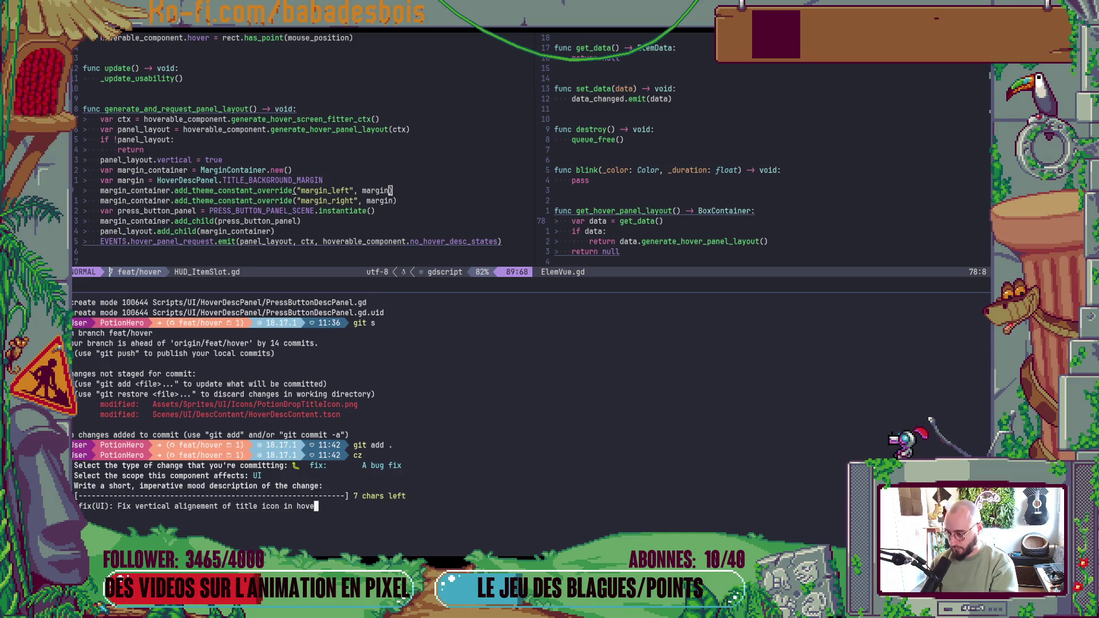
key(Return)
key(Return)
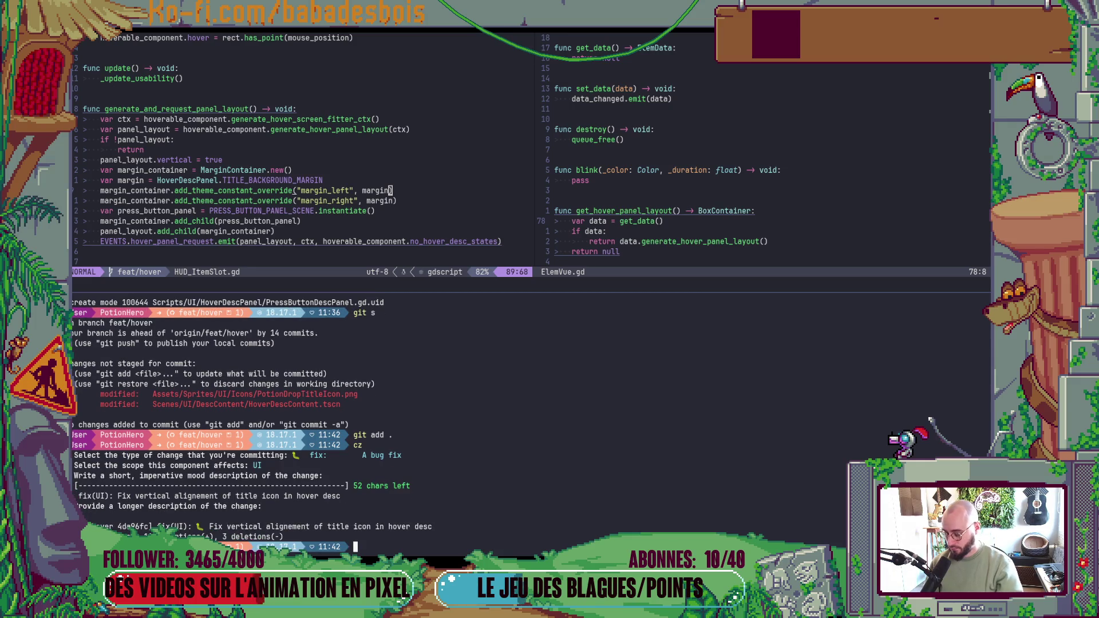
key(ctrl+d)
key(alt+Tab)
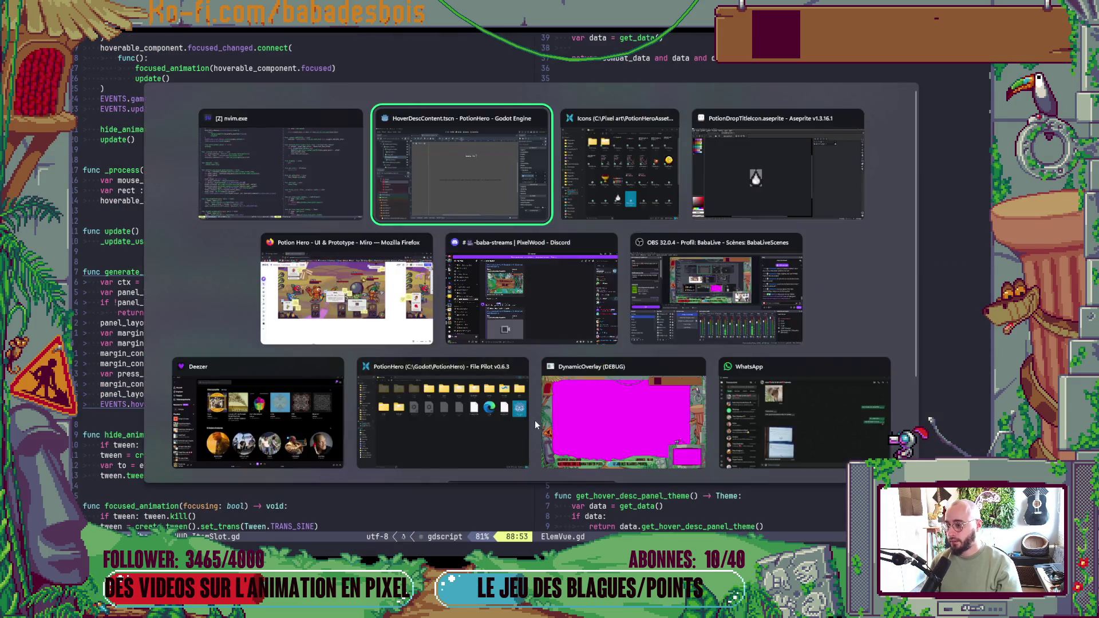
- Find the title's HBoxContainer in the Scene dock and select it
scroll(462, 230, down, 3)
scroll(191, 187, down, 2)
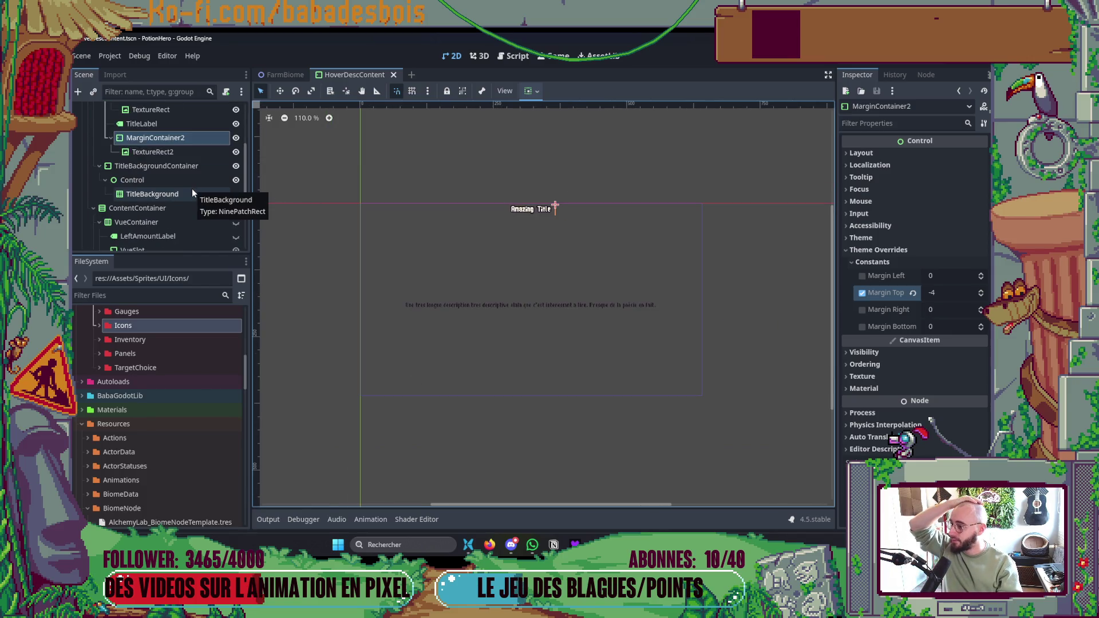
scroll(191, 188, up, 2)
click(105, 137)
scroll(456, 281, up, 1)
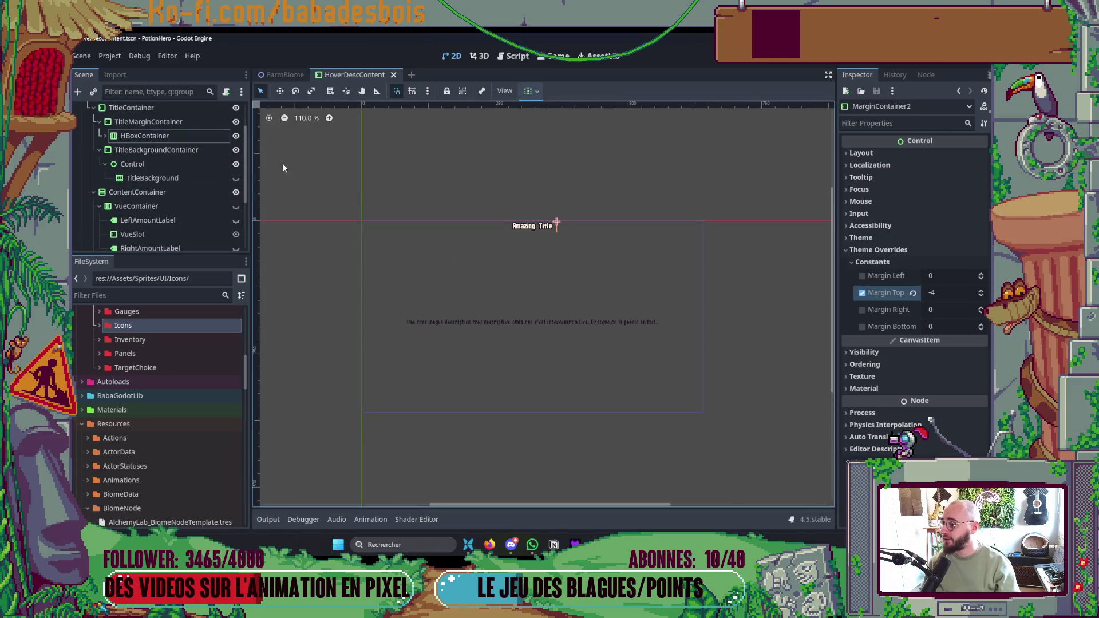
double_click(103, 137)
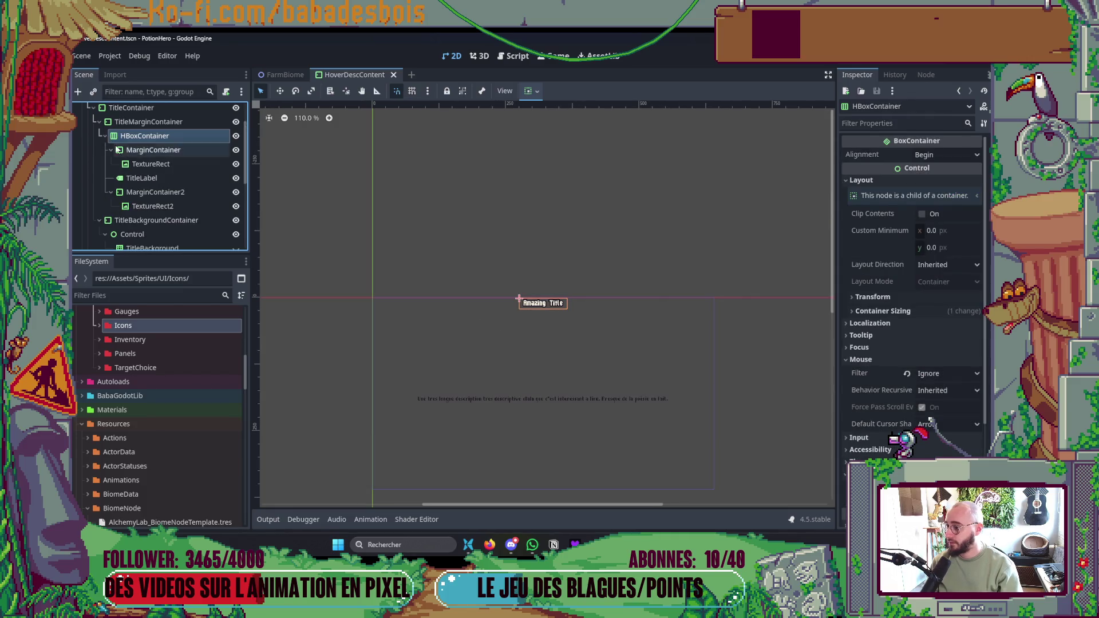
click(183, 192)
- Add a NinePatchRect child to HBoxContainer and drag it above MarginContainer to make it the first child
right_click(186, 139)
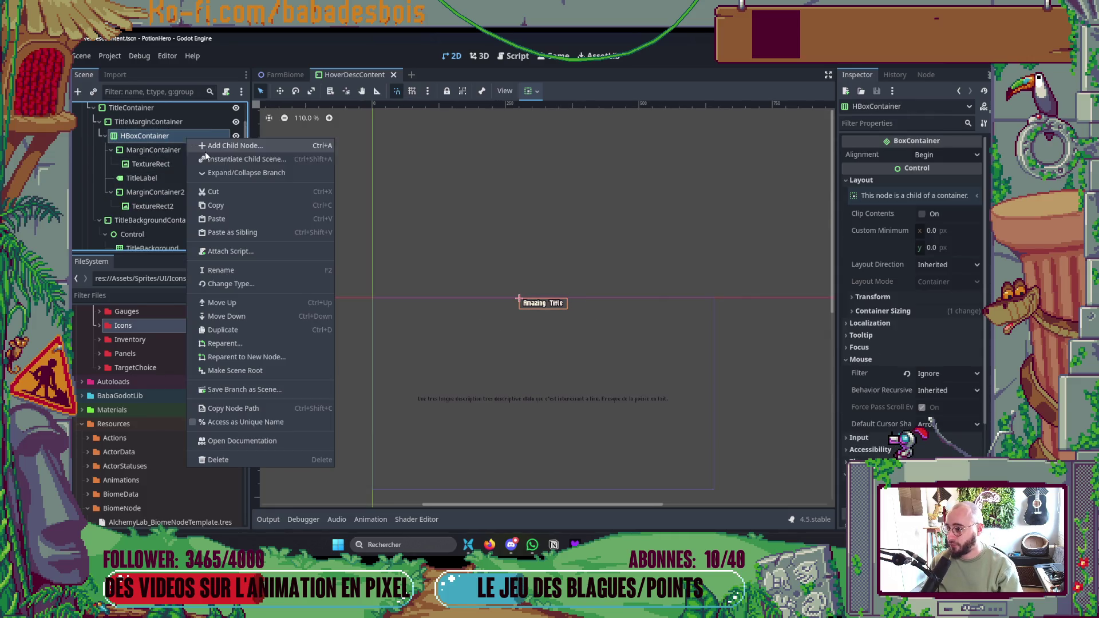
click(241, 145)
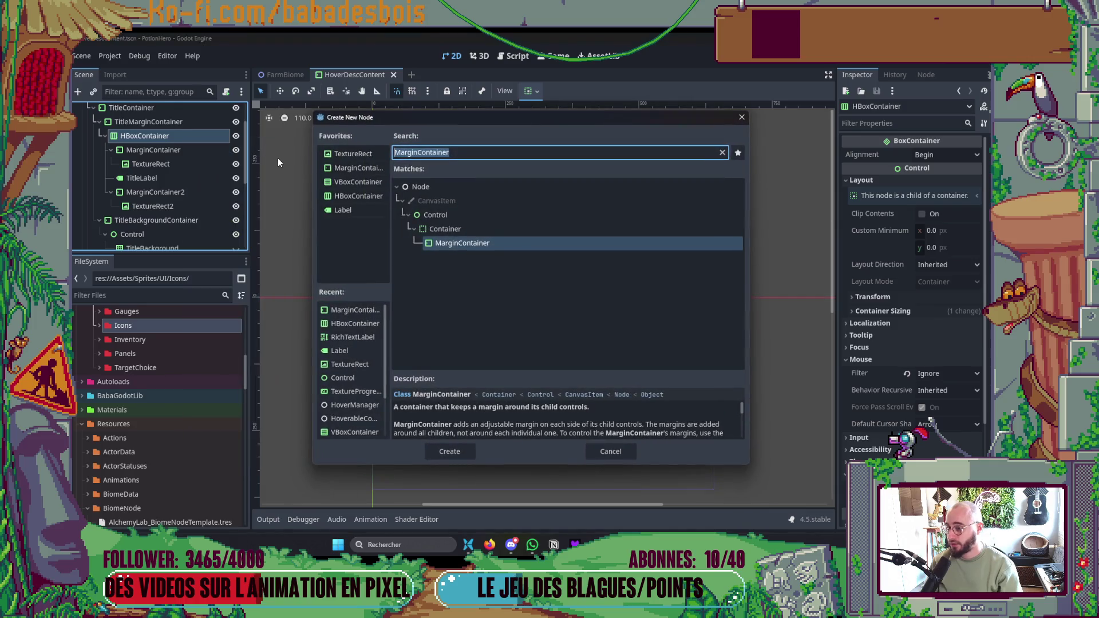
key(Escape)
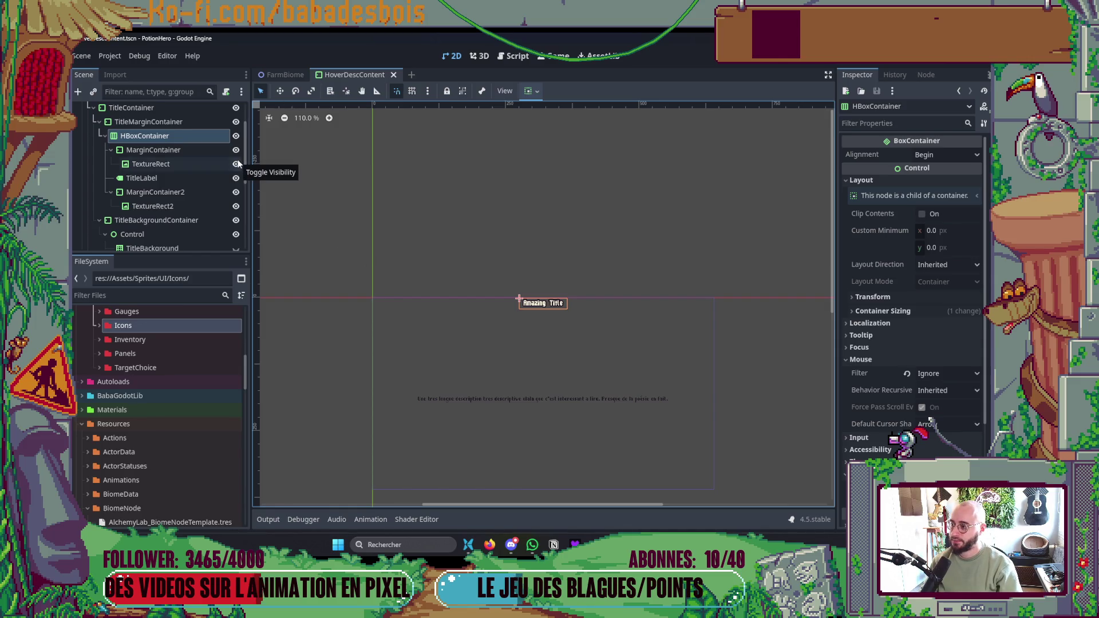
right_click(190, 130)
click(229, 142)
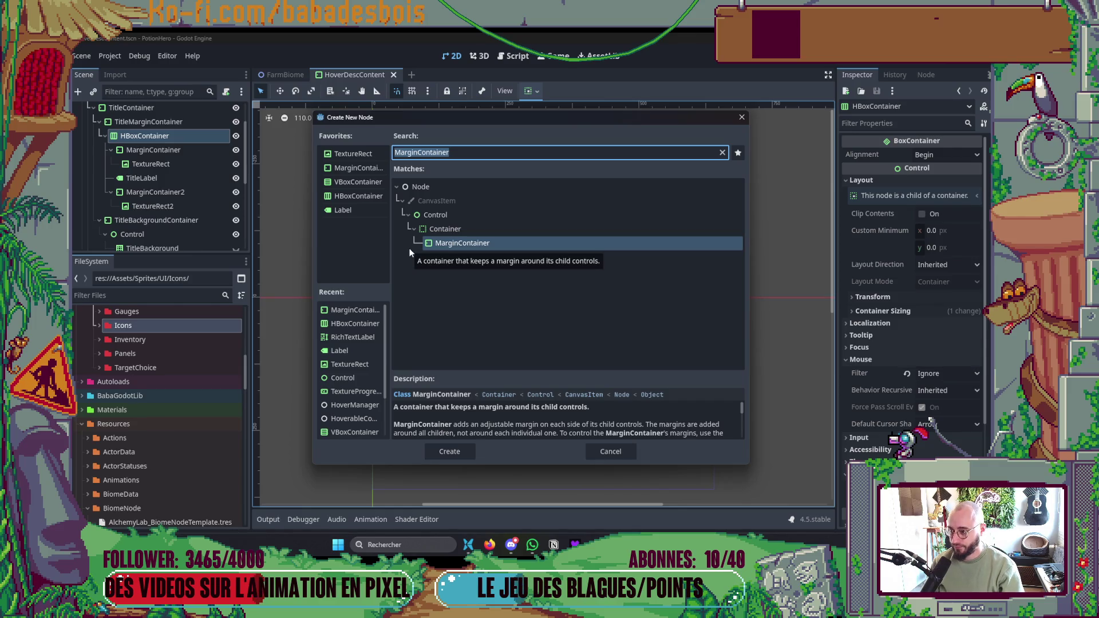
key(Escape)
right_click(170, 139)
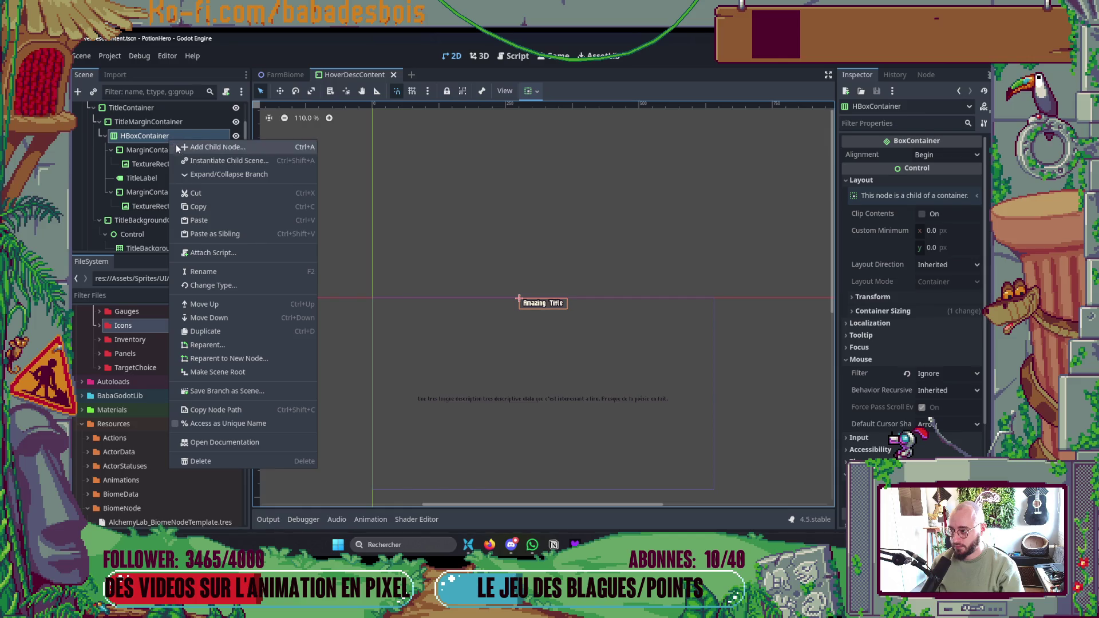
click(180, 150)
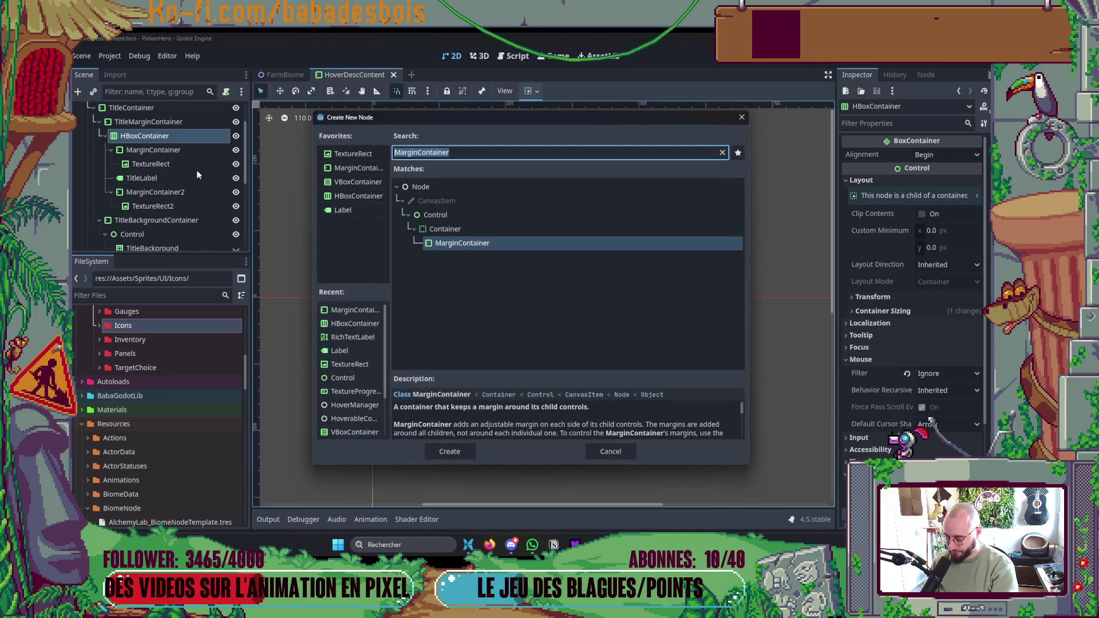
text(nine)
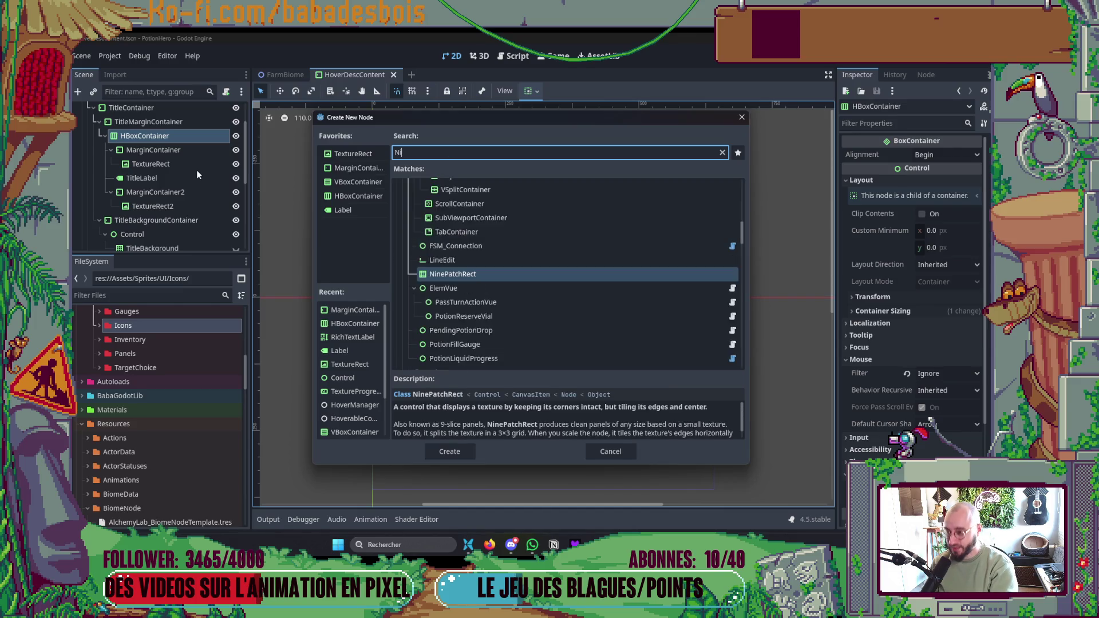
key(Return)
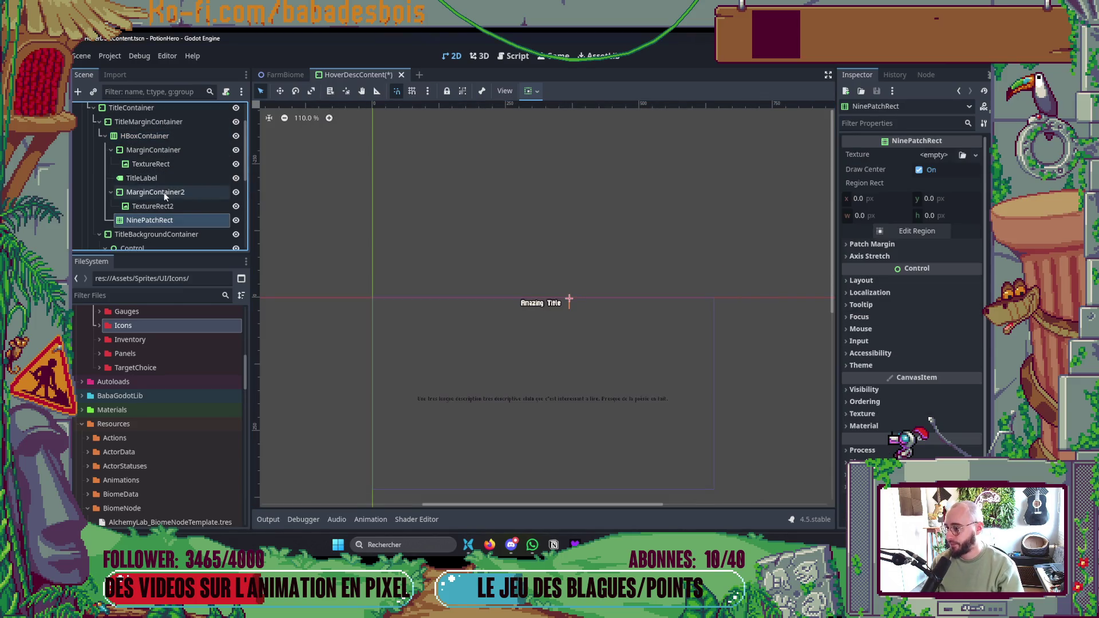
drag(150, 222, 163, 143)
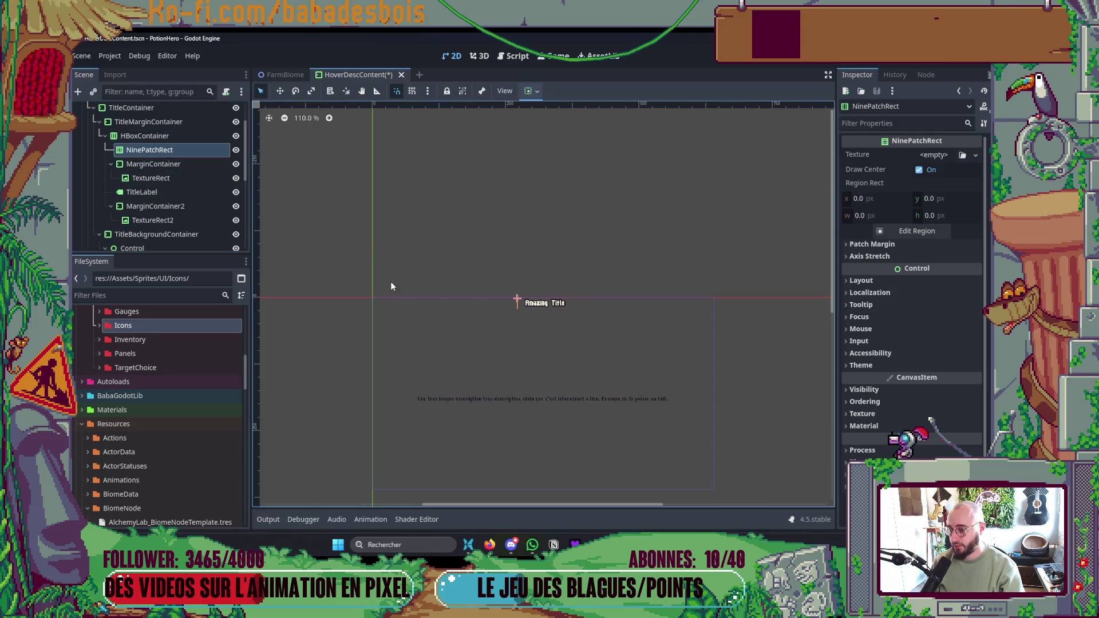
key(alt+Tab)
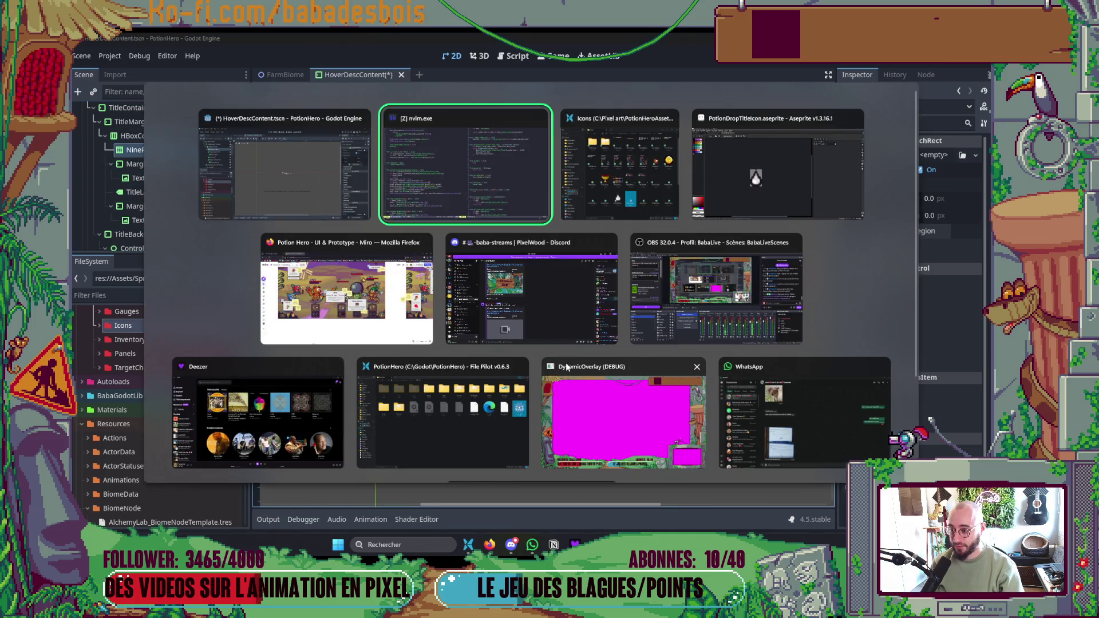
- Create a new 3×3 px sprite in Aseprite and paint its middle row white
click(785, 205)
click(92, 61)
click(119, 82)
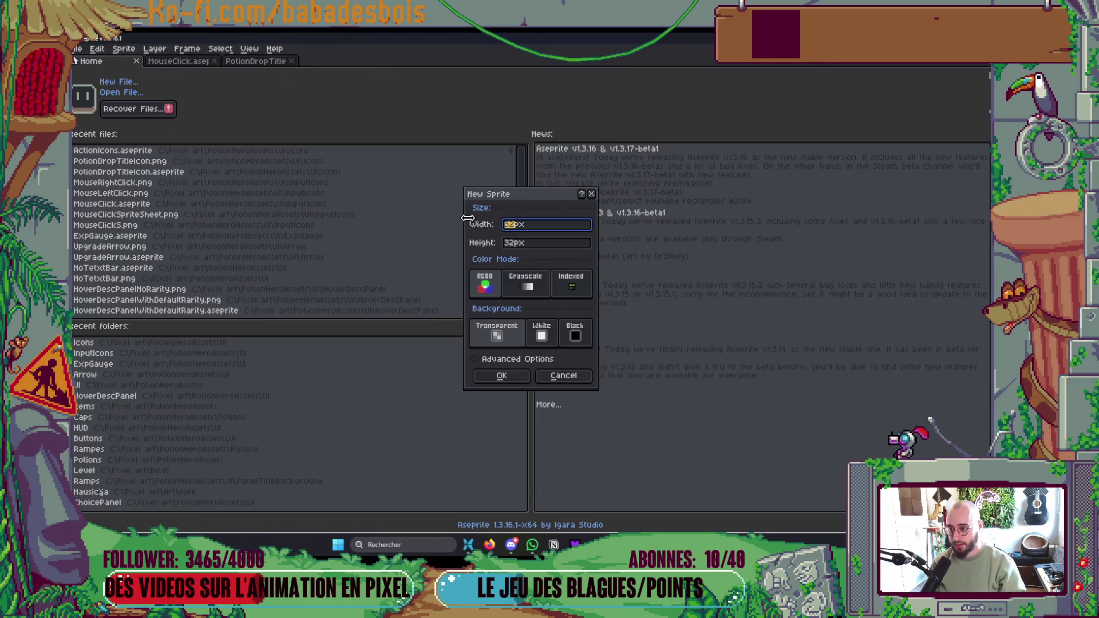
key(Tab)
key(Return)
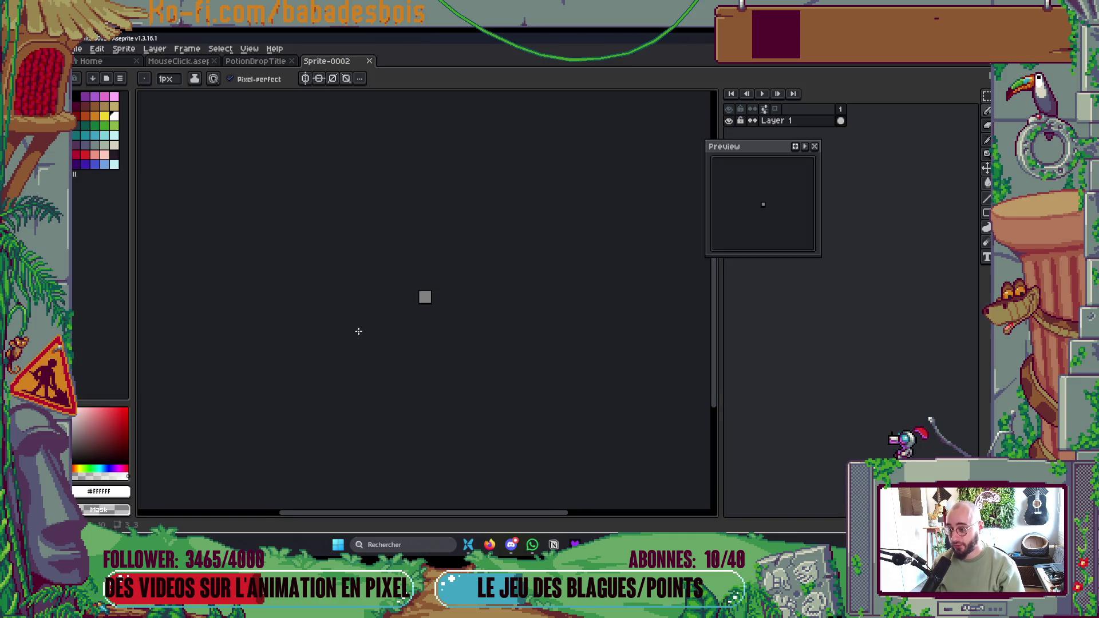
scroll(422, 279, up, 3)
click(422, 279)
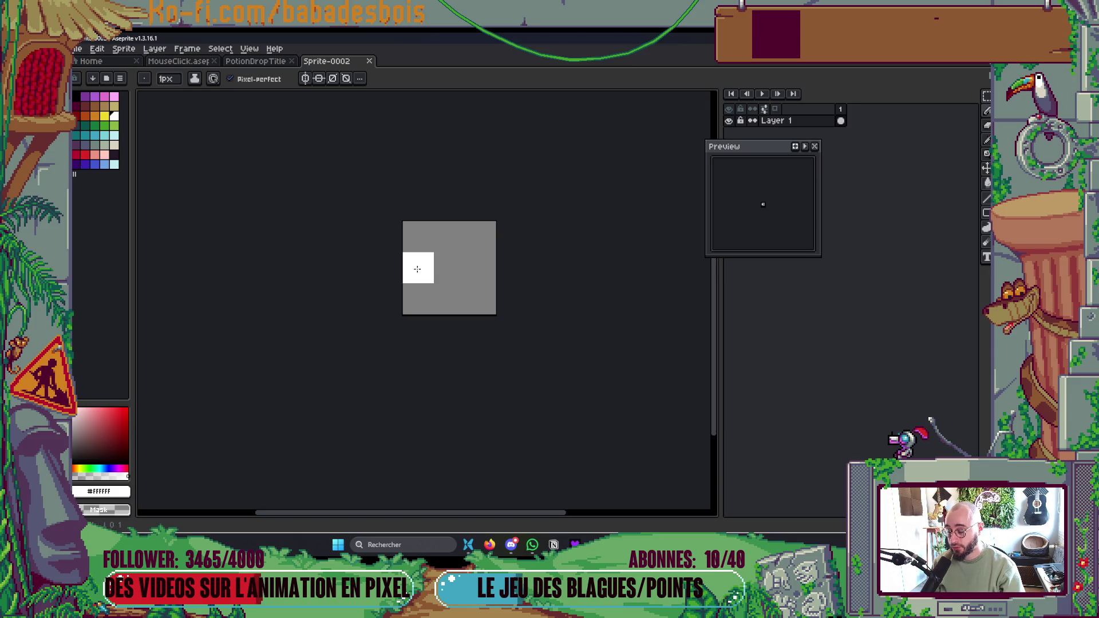
drag(417, 269, 468, 274)
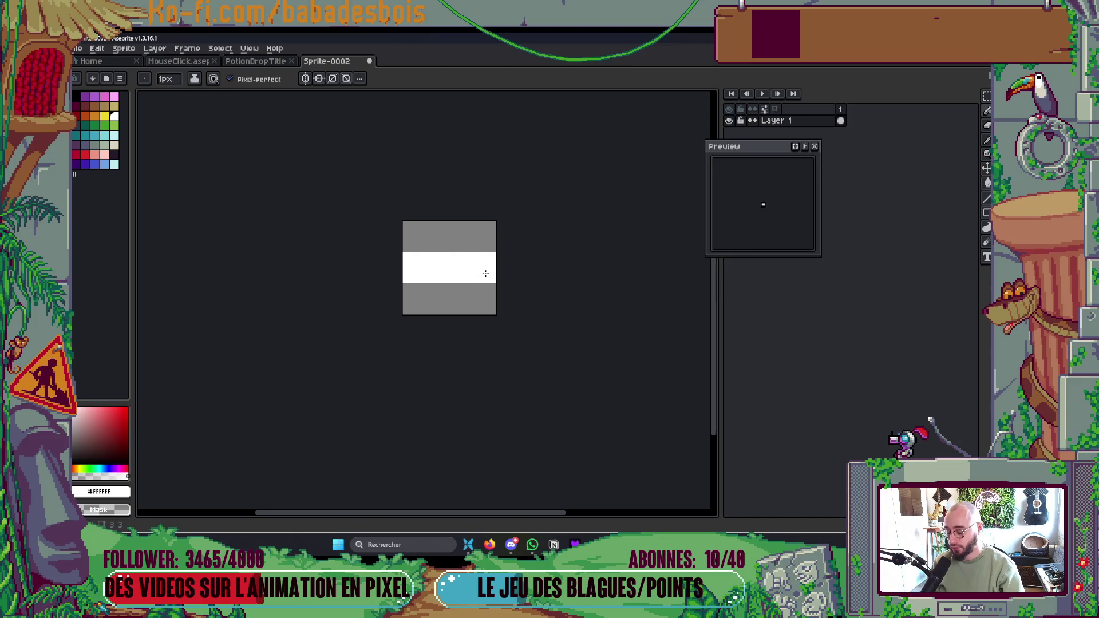
- Resize the sprite canvas to 5×2 pixels
key(ctrl+alt+c)
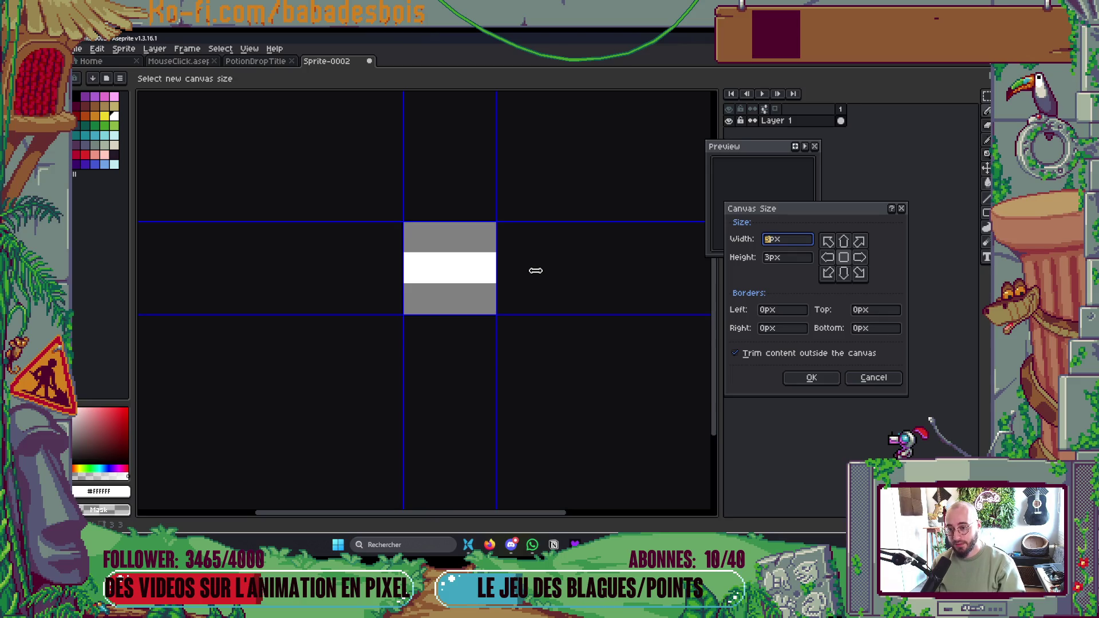
text(6)
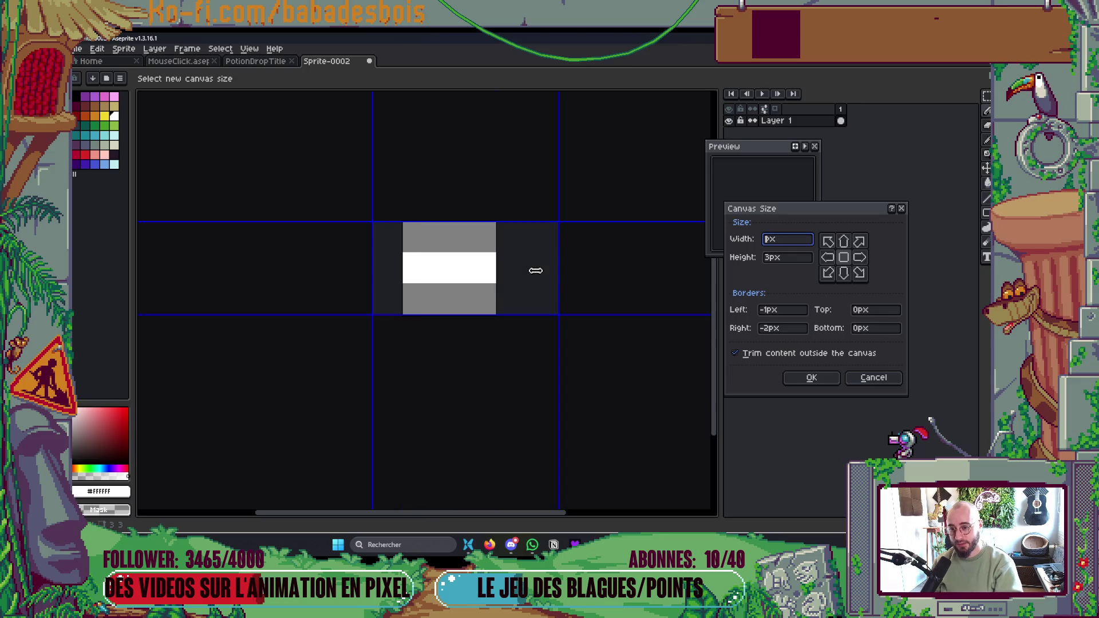
key(Escape)
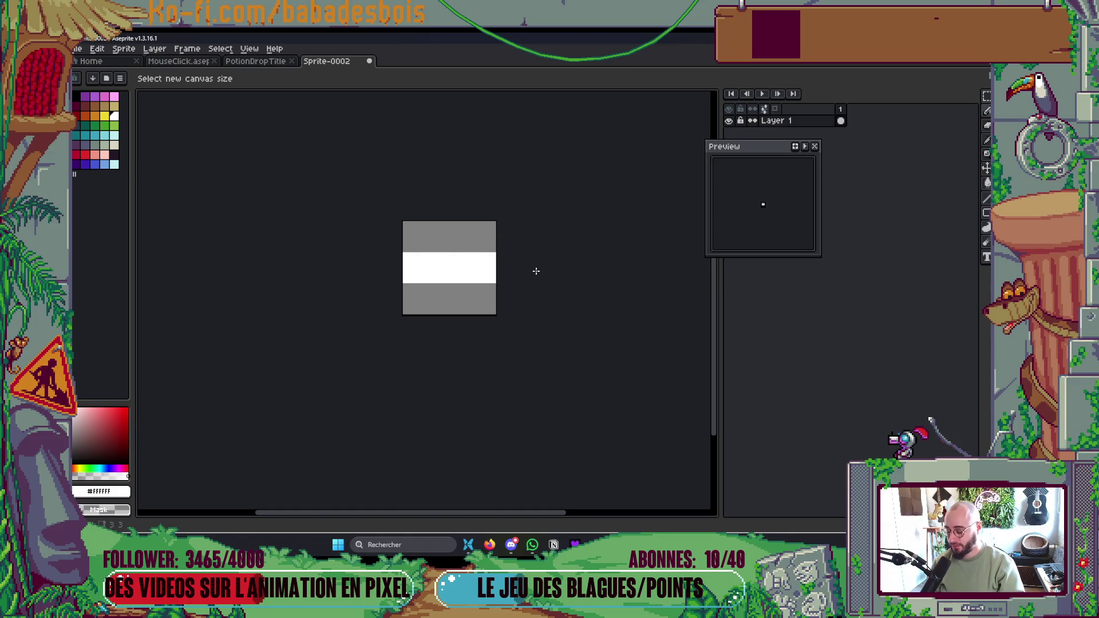
key(ctrl+alt+c)
text(6)
key(BackSpace)
text(5)
key(Tab)
text(2)
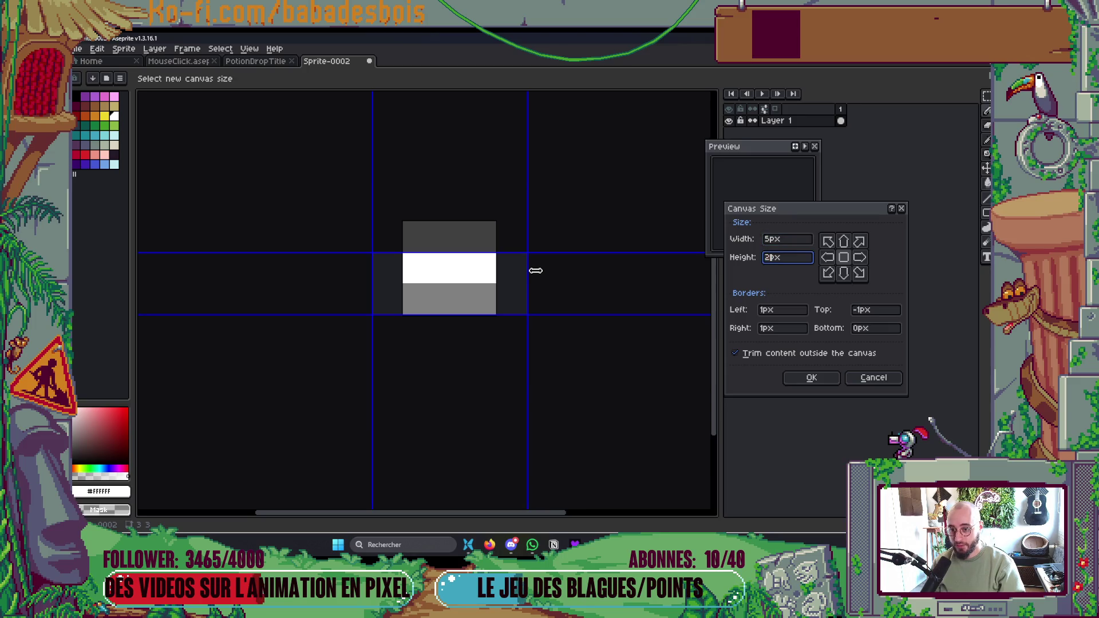
key(Return)
- Pencil the bottom row and top-right pixels white, then save the sprite
key(b)
scroll(375, 309, up, 1)
click(375, 309)
mouse_move(375, 310)
mouse_down()
mouse_move(491, 304)
mouse_move(541, 258)
mouse_up()
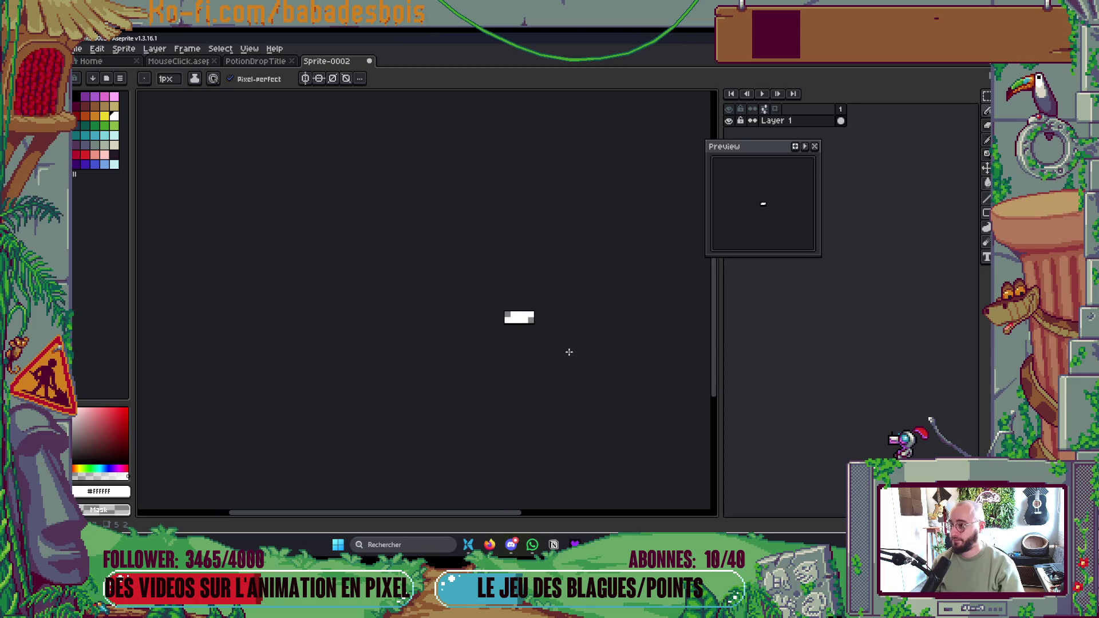
key(ctrl+s)
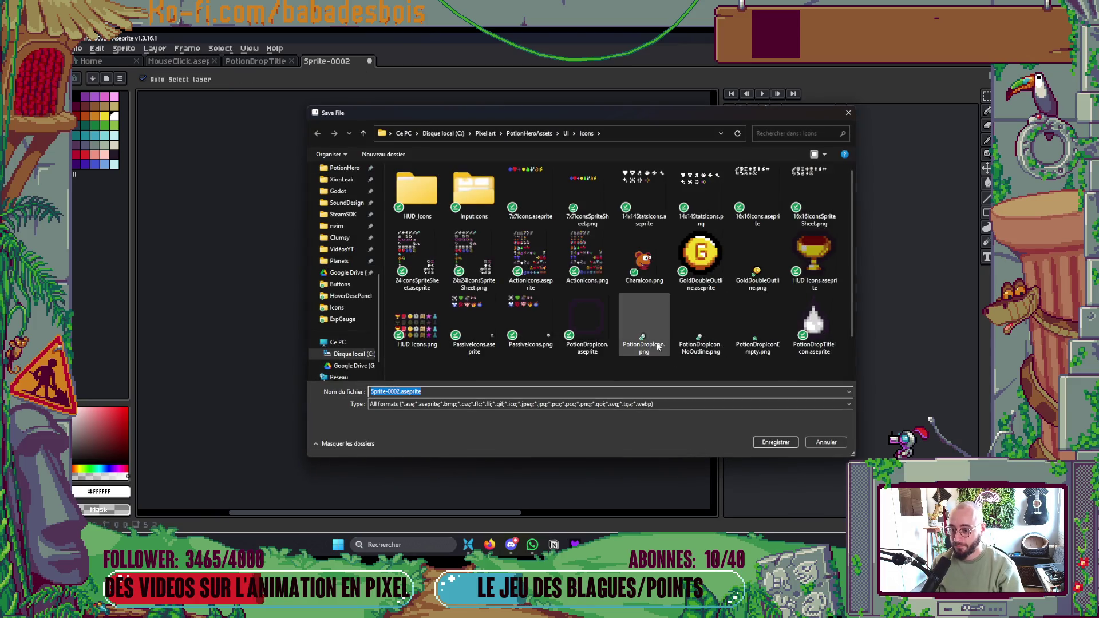
- Save the sprite as TitleSeparation.aseprite in the UI/HoverDescPanel folder
click(566, 134)
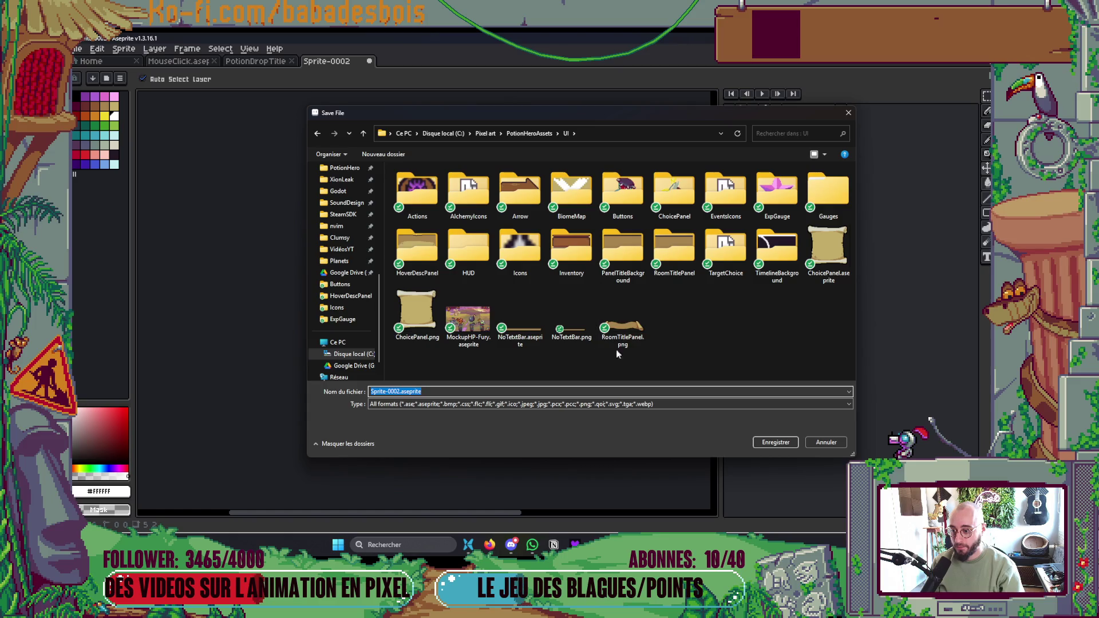
click(402, 391)
key(shift+Left)
key(shift+Left)
key(shift+Left)
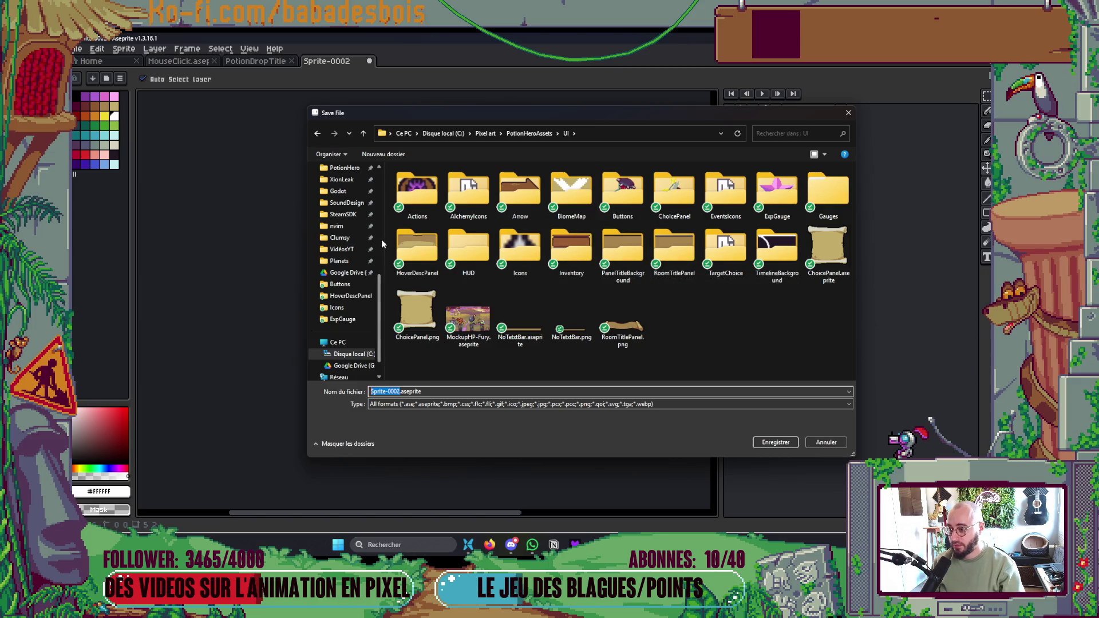
double_click(425, 259)
double_click(404, 392)
key(Home)
key(ctrl+shift+Right)
key(ctrl+shift+Right)
text(Title)
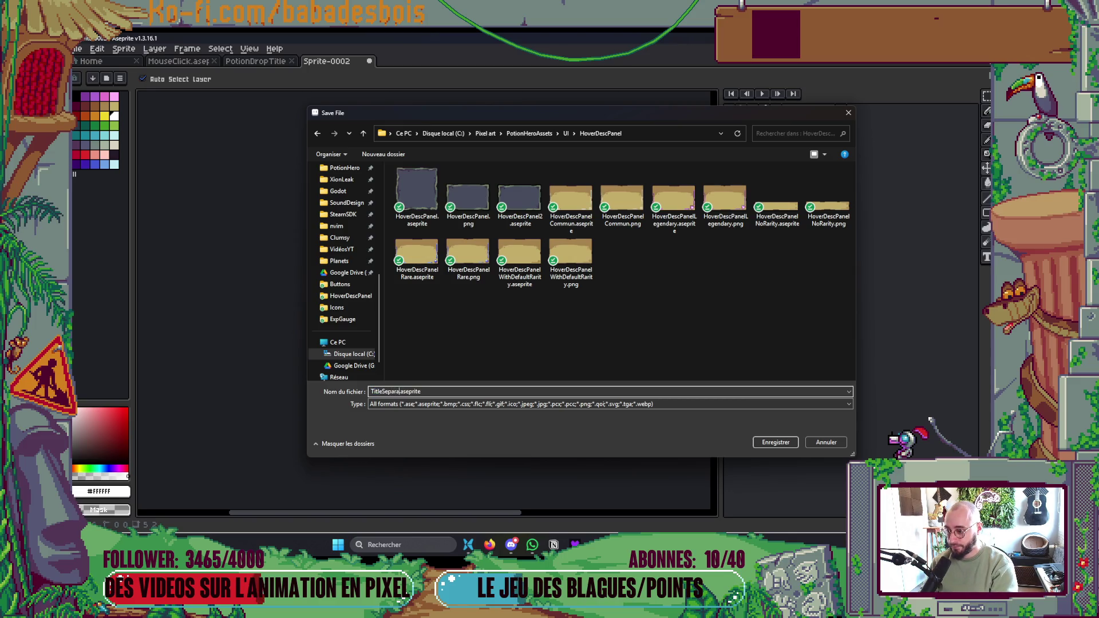
text(n)
key(Return)
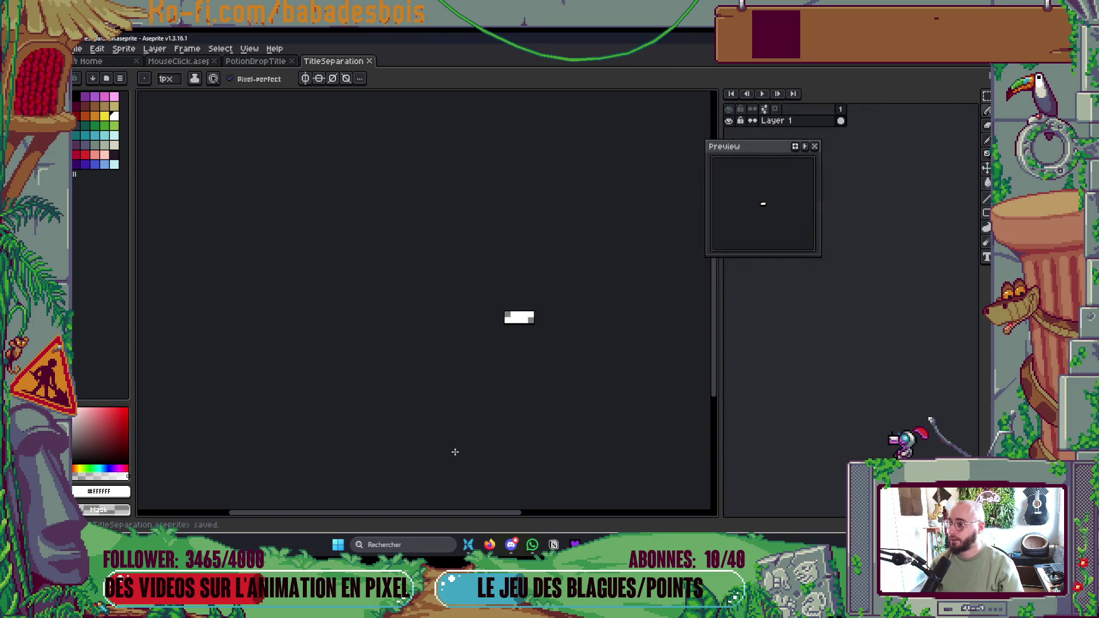
key(ctrl+alt+shift+s)
- Confirm the PNG export and return to the UI sprite folders in Godot's FileSystem
click(486, 303)
key(i)
key(alt+Tab)
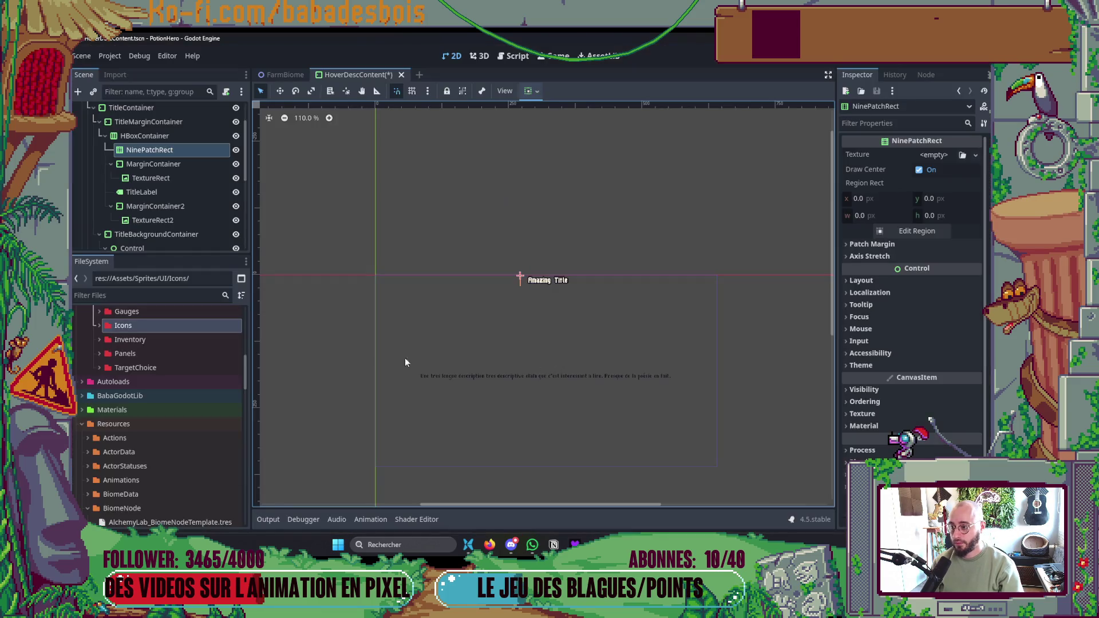
scroll(184, 322, up, 2)
scroll(171, 386, up, 3)
scroll(138, 415, down, 3)
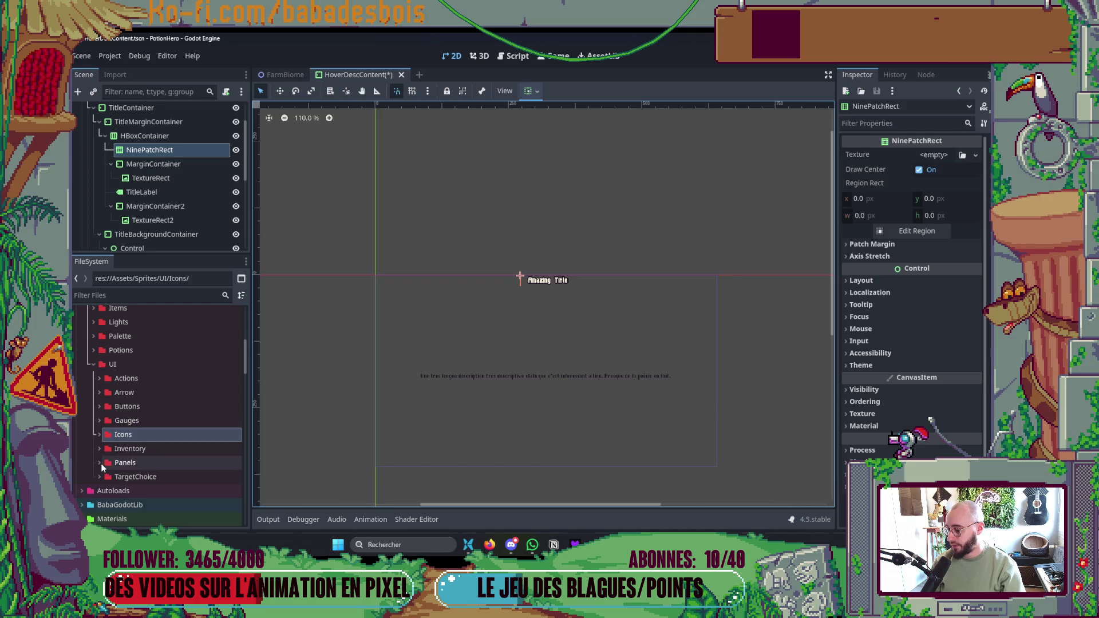
click(100, 464)
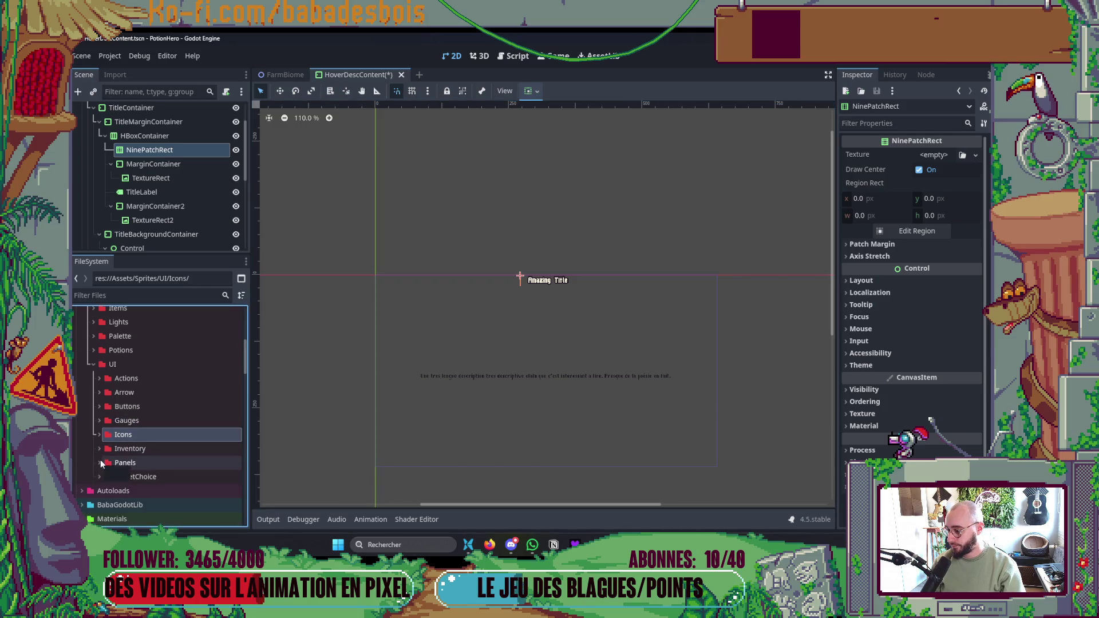
click(98, 463)
scroll(97, 424, down, 3)
scroll(104, 382, up, 2)
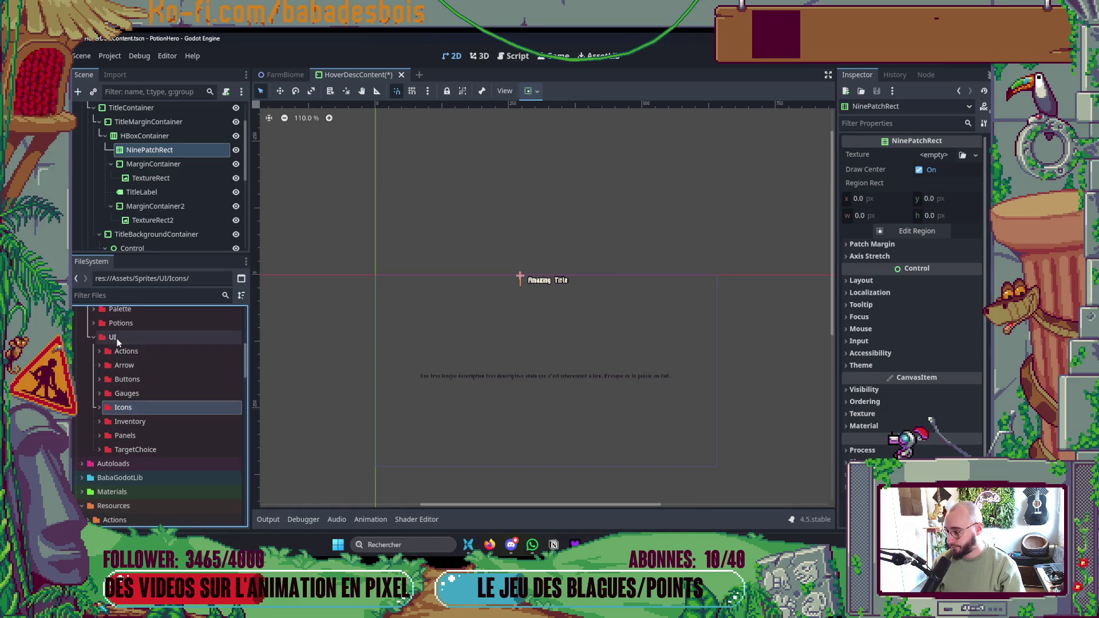
- Create a 'Separations' folder inside UI, then open the file browser on the UI art folder
right_click(112, 337)
mouse_move(170, 328)
click(277, 329)
text(Sera)
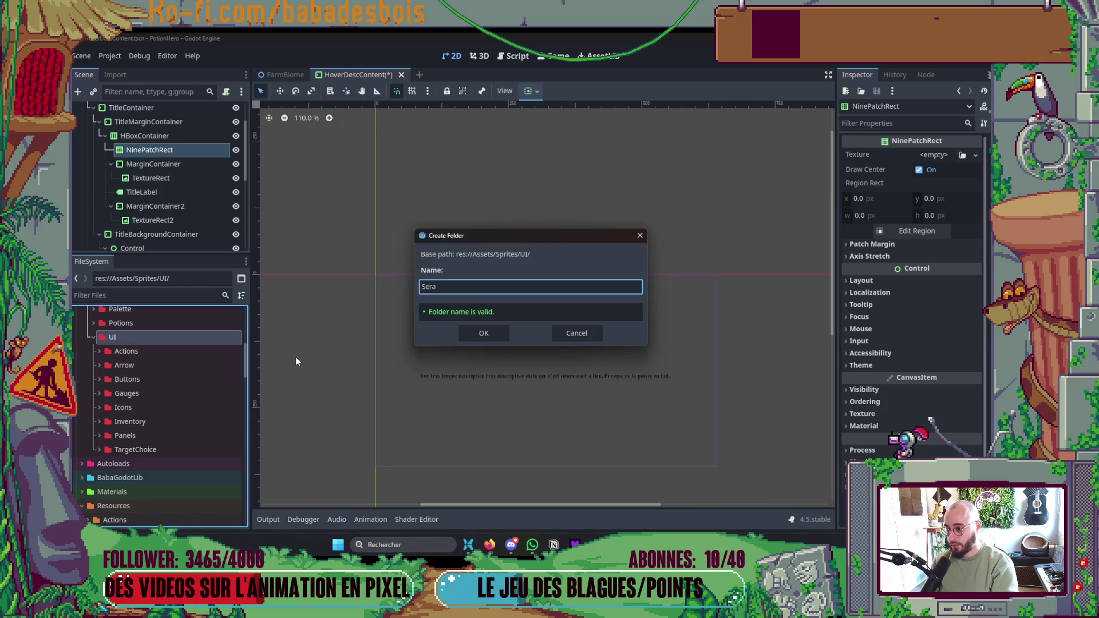
key(BackSpace)
text(parations)
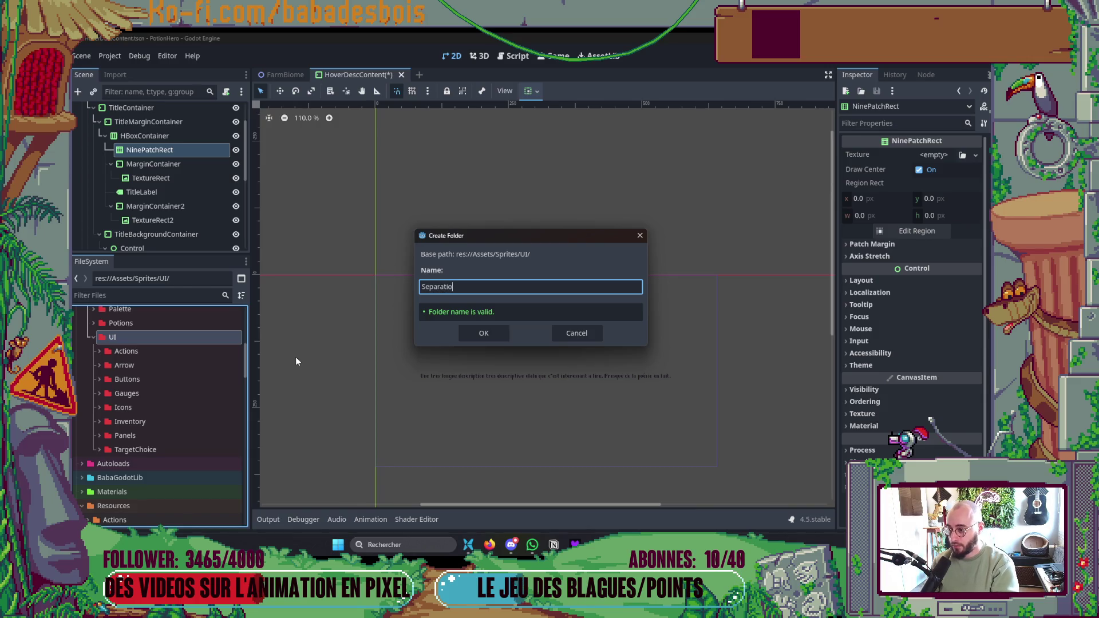
key(Return)
click(166, 453)
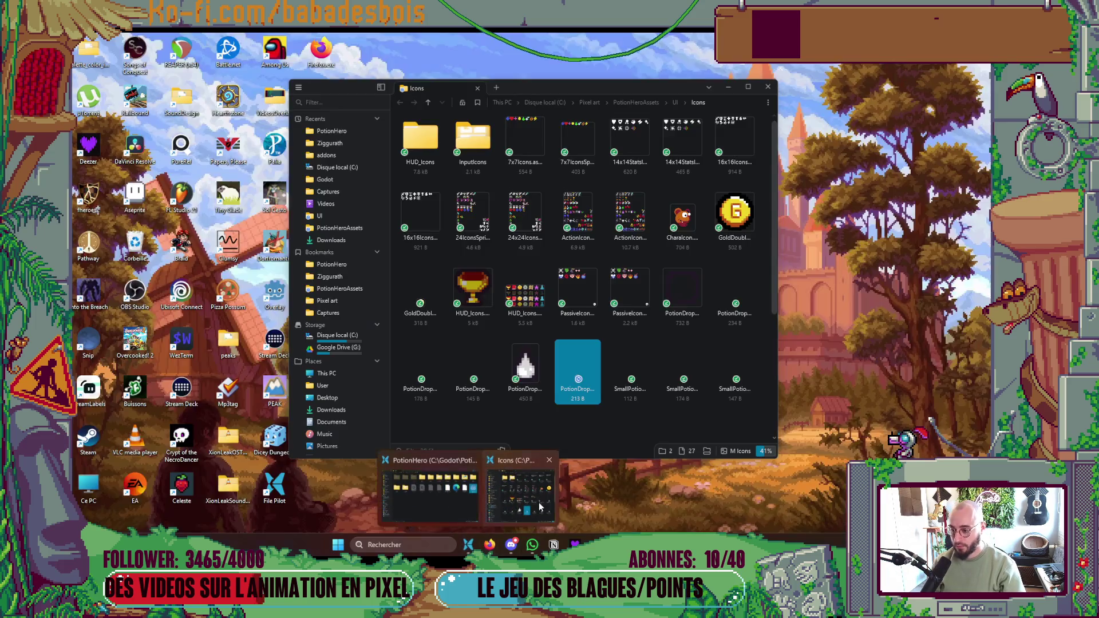
click(504, 484)
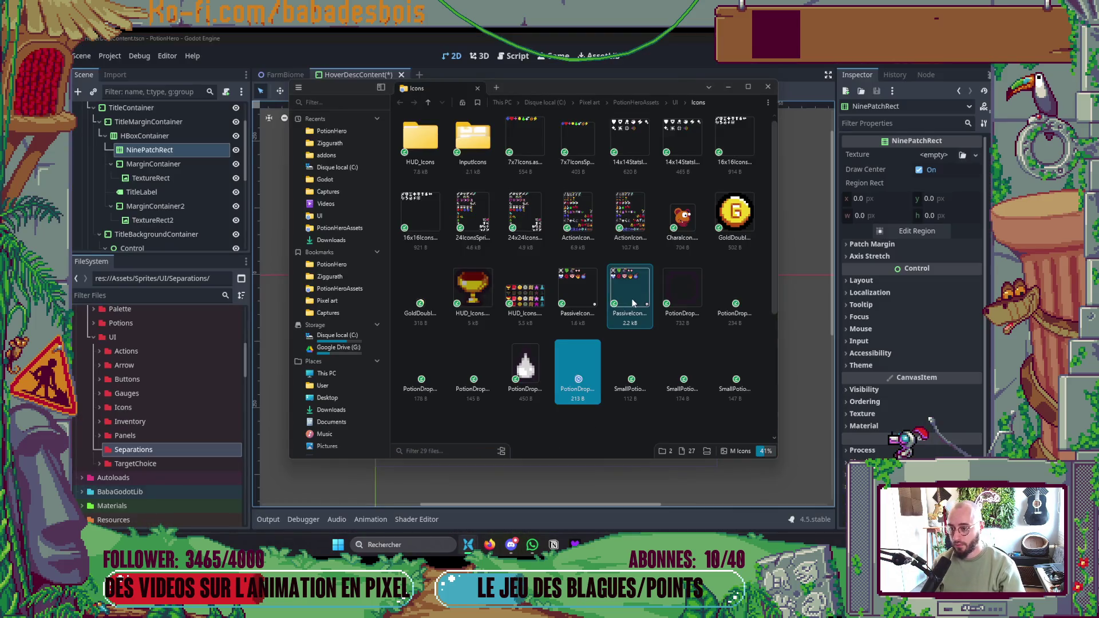
click(675, 102)
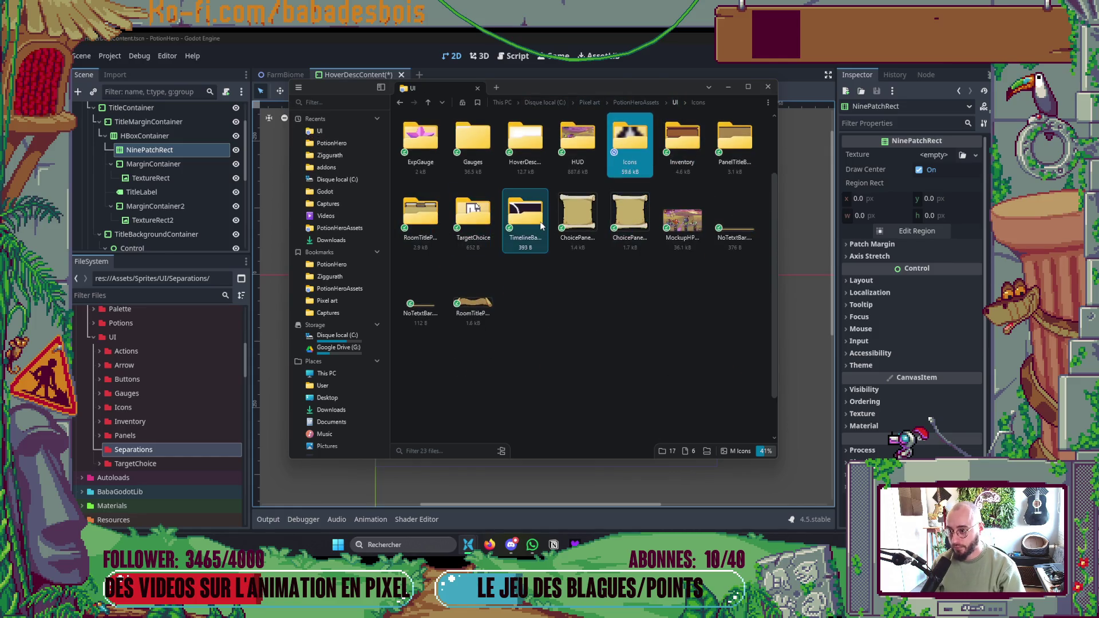
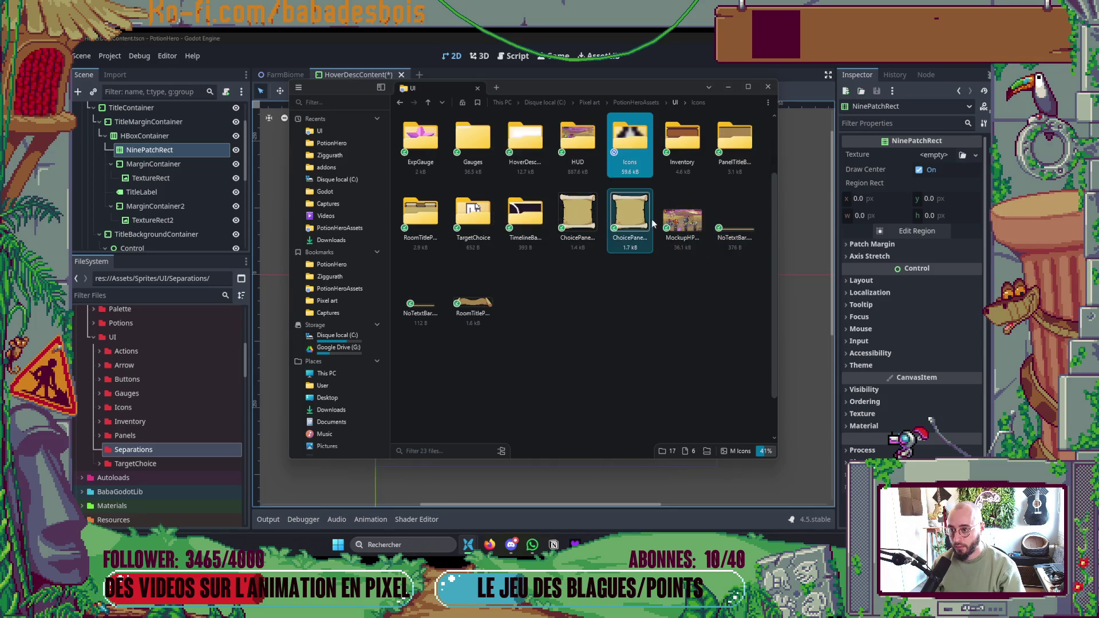
- Copy TitleSeparation.png from the HoverDescPanel assets folder into Godot's Separations folder
double_click(525, 143)
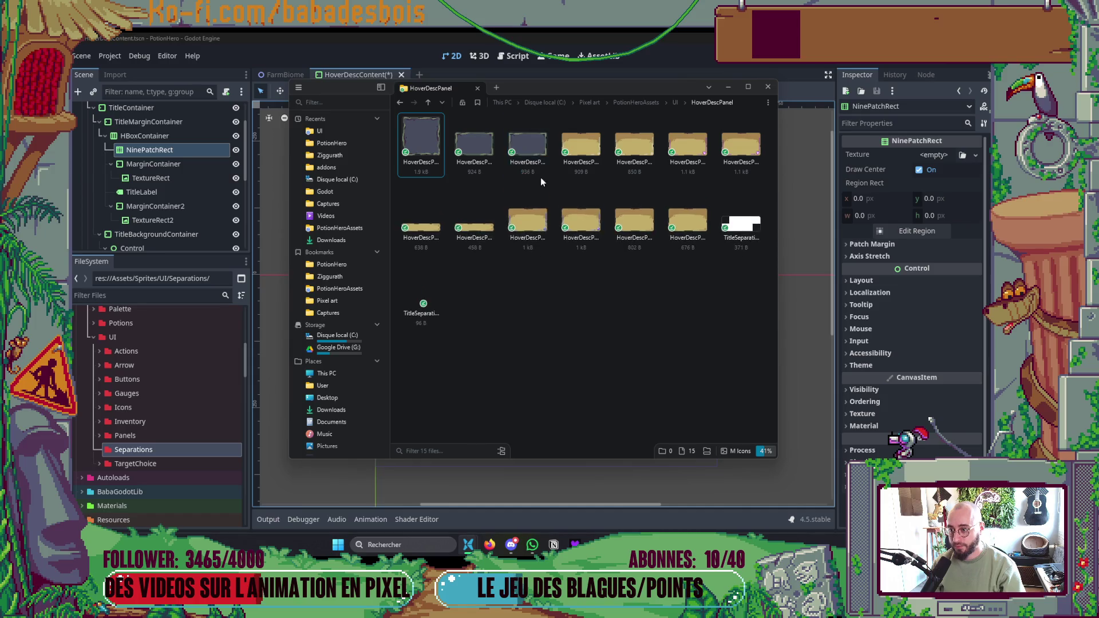
click(439, 298)
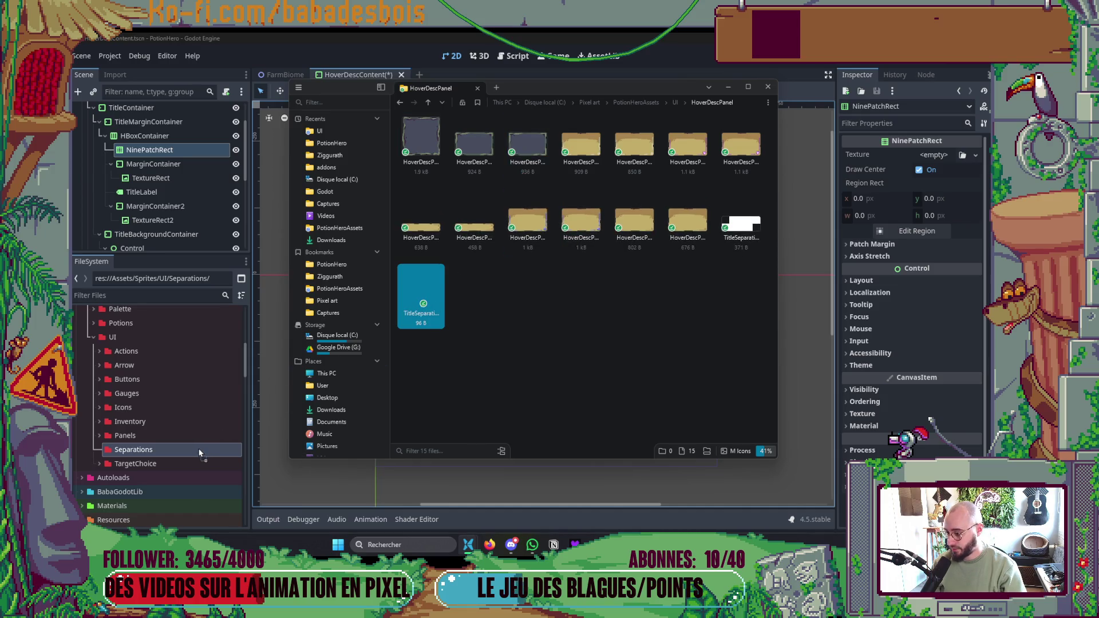
drag(200, 452, 205, 450)
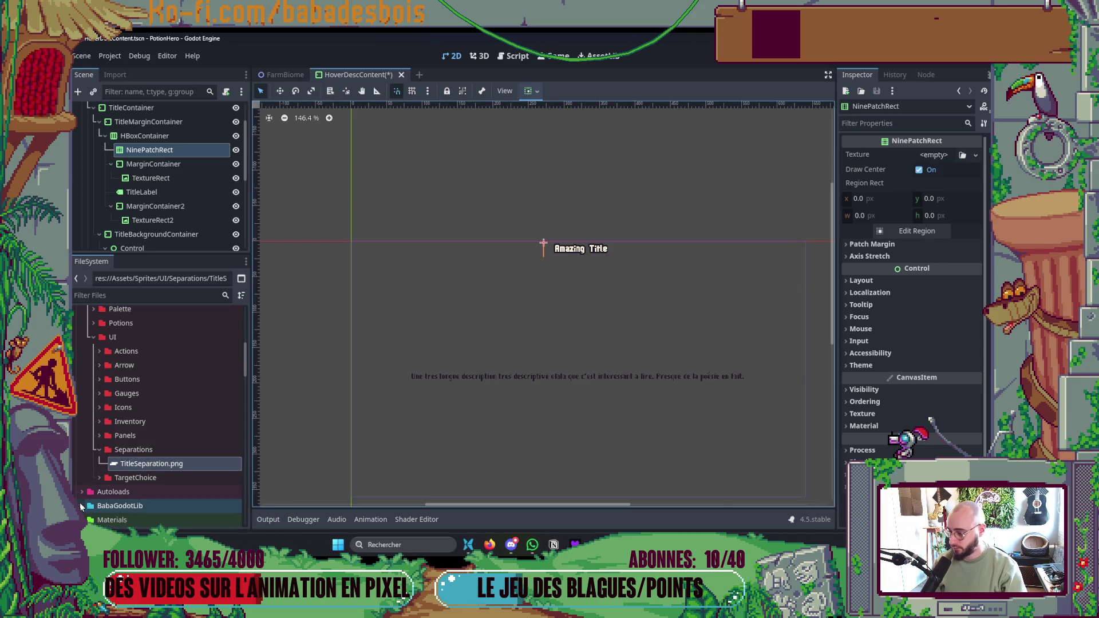
- Assign TitleSeparation.png as the NinePatchRect texture and set it to fill horizontally
drag(183, 463, 945, 156)
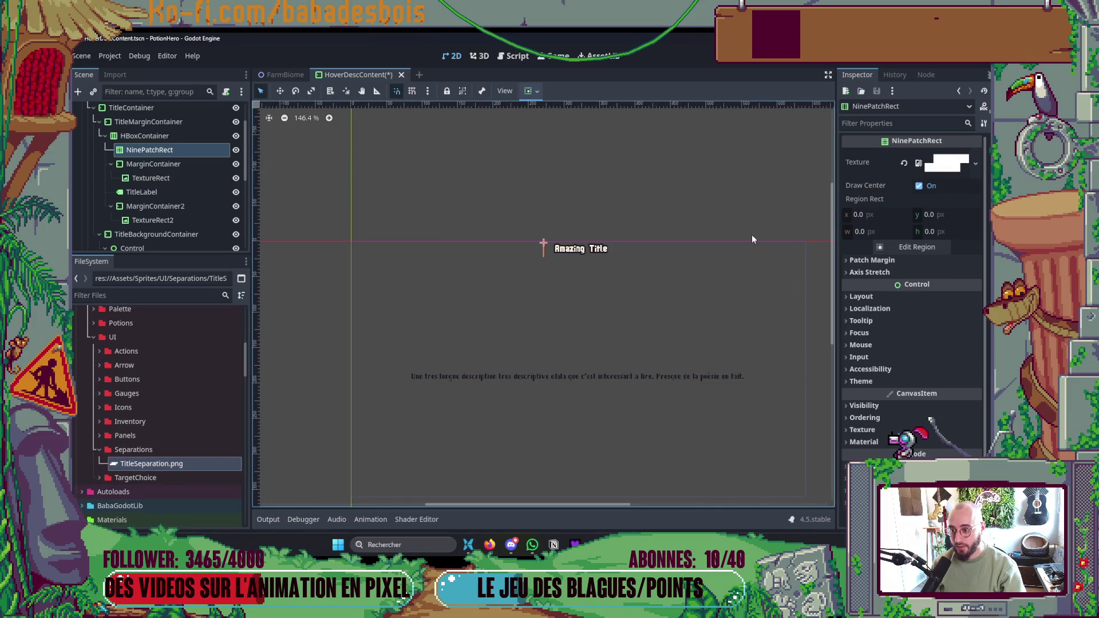
scroll(664, 245, up, 4)
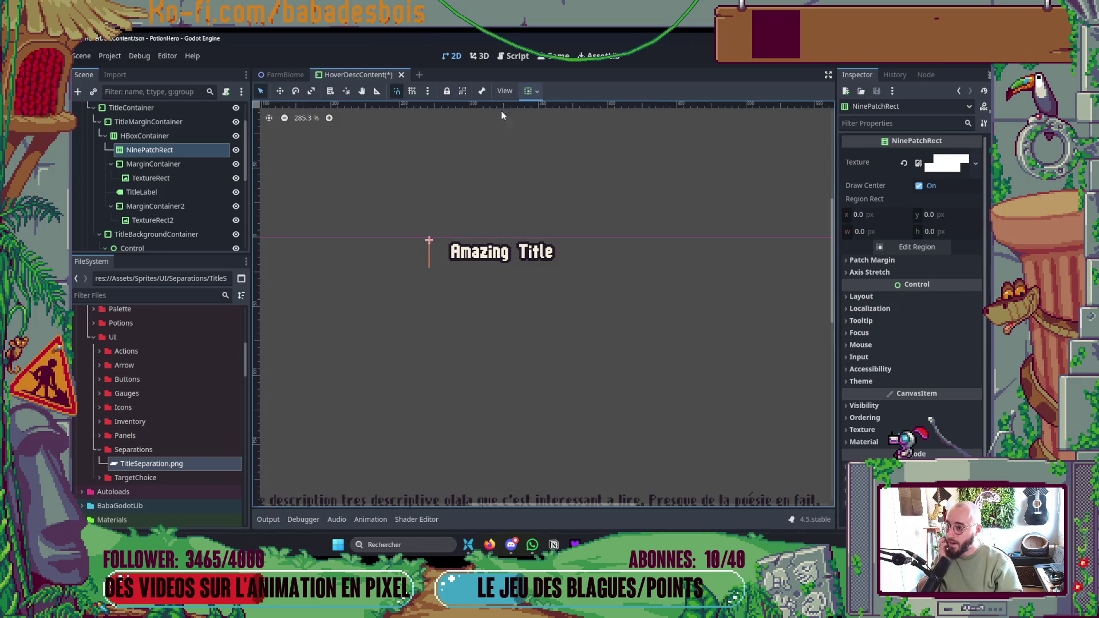
click(535, 94)
click(588, 129)
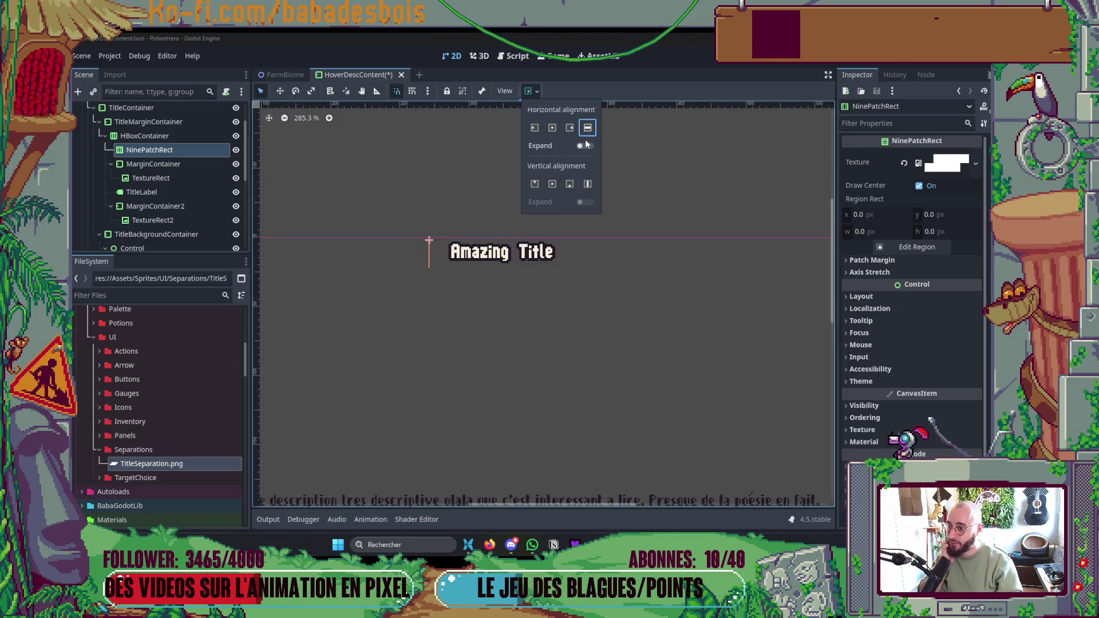
click(500, 178)
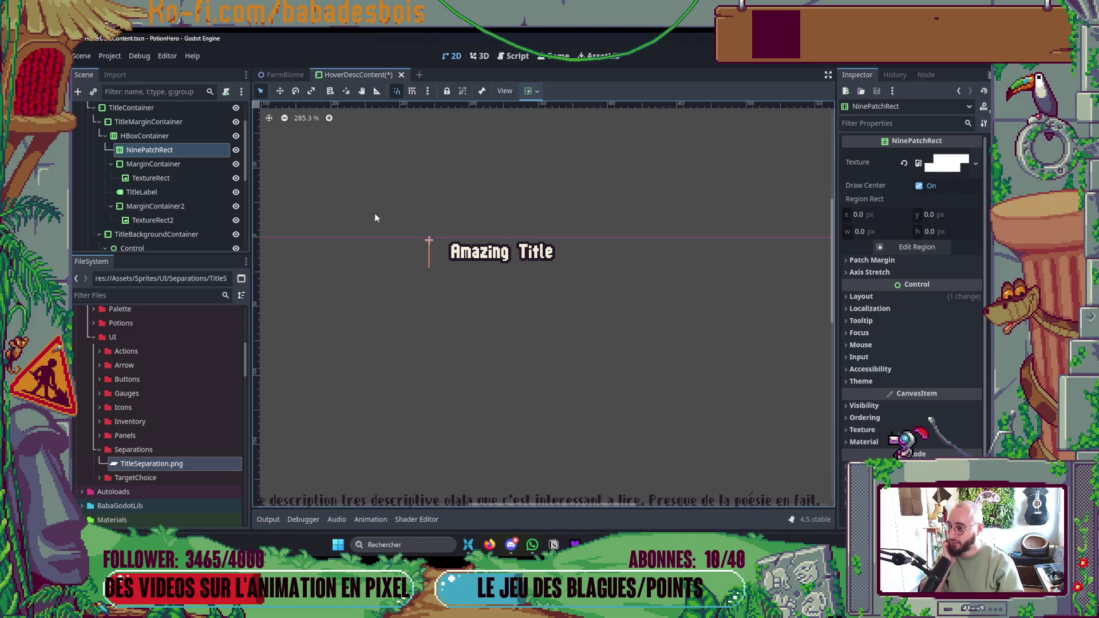
scroll(503, 222, down, 2)
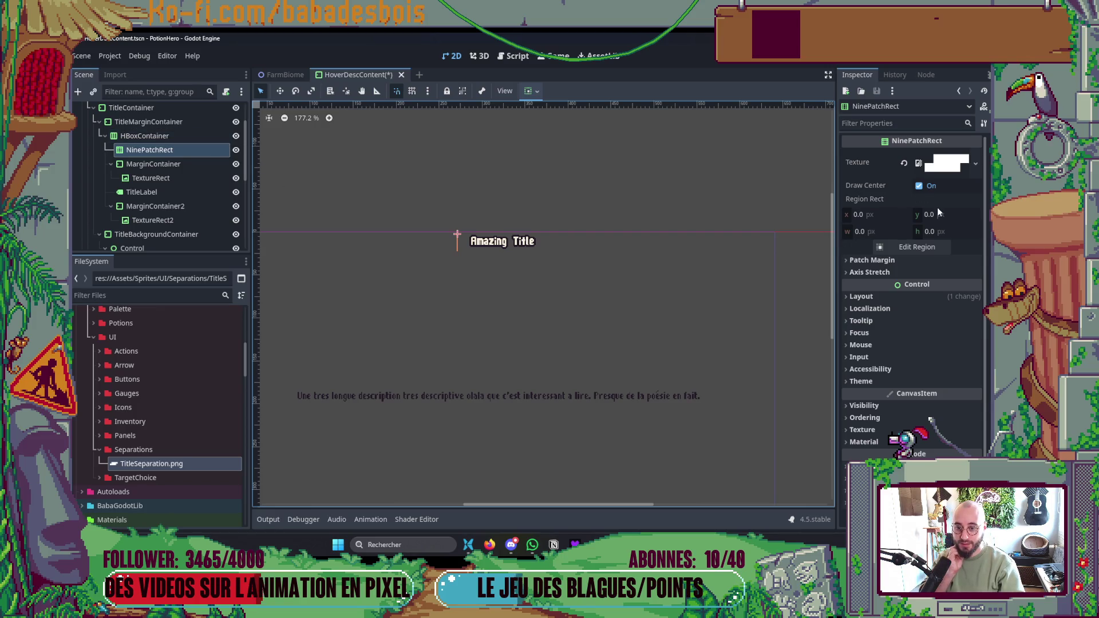
- Reapply horizontal Fill with Expand and bring up the texture's Region Editor
click(537, 91)
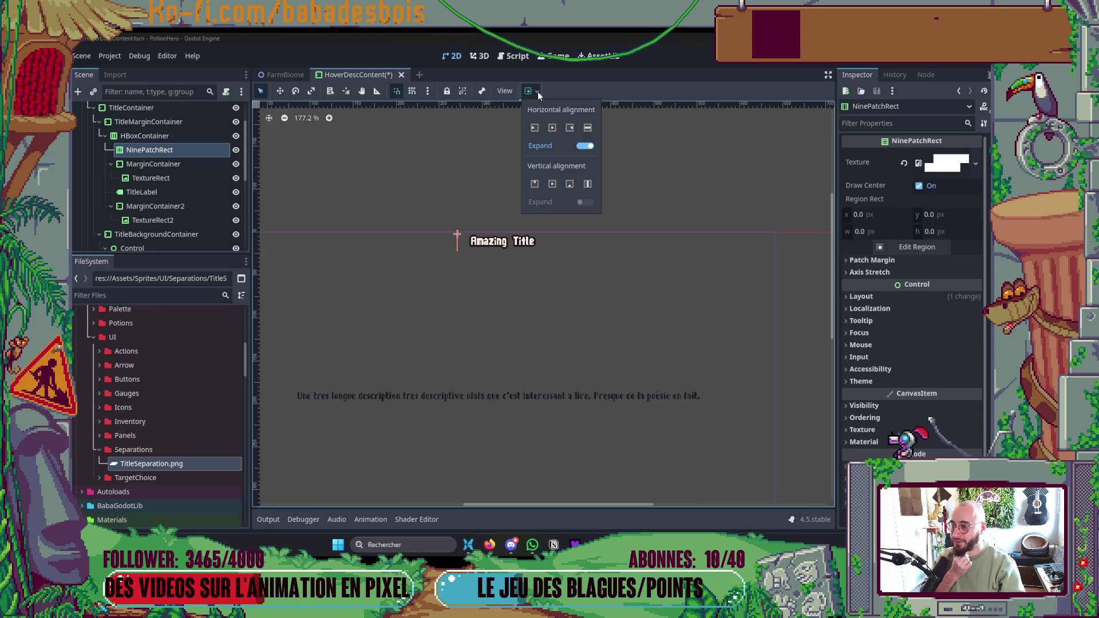
click(586, 126)
scroll(444, 218, up, 4)
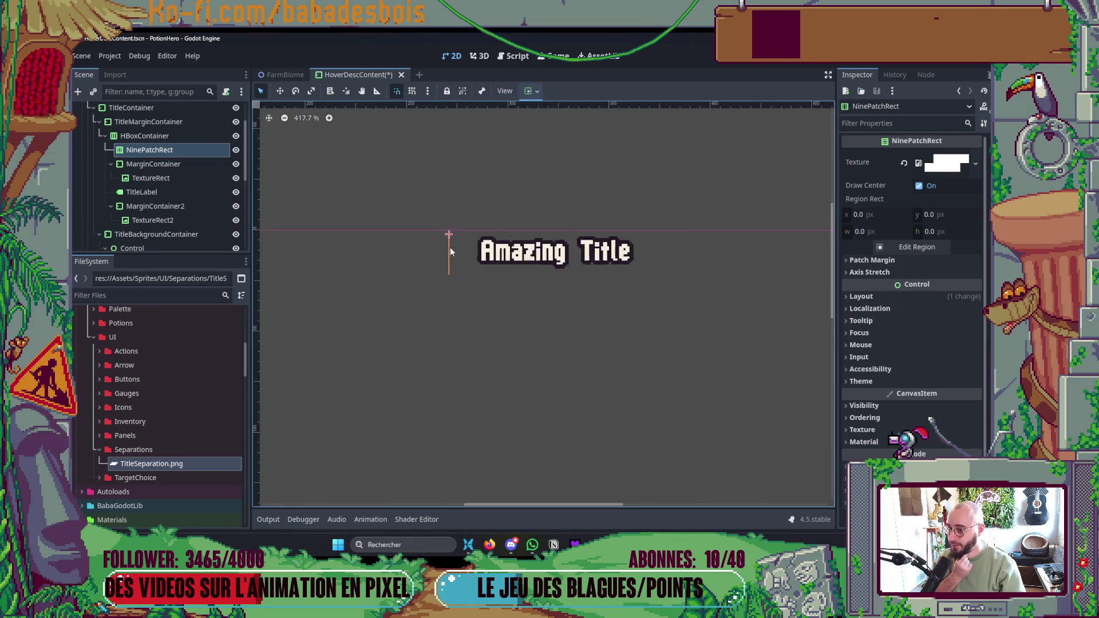
scroll(450, 251, up, 1)
click(884, 247)
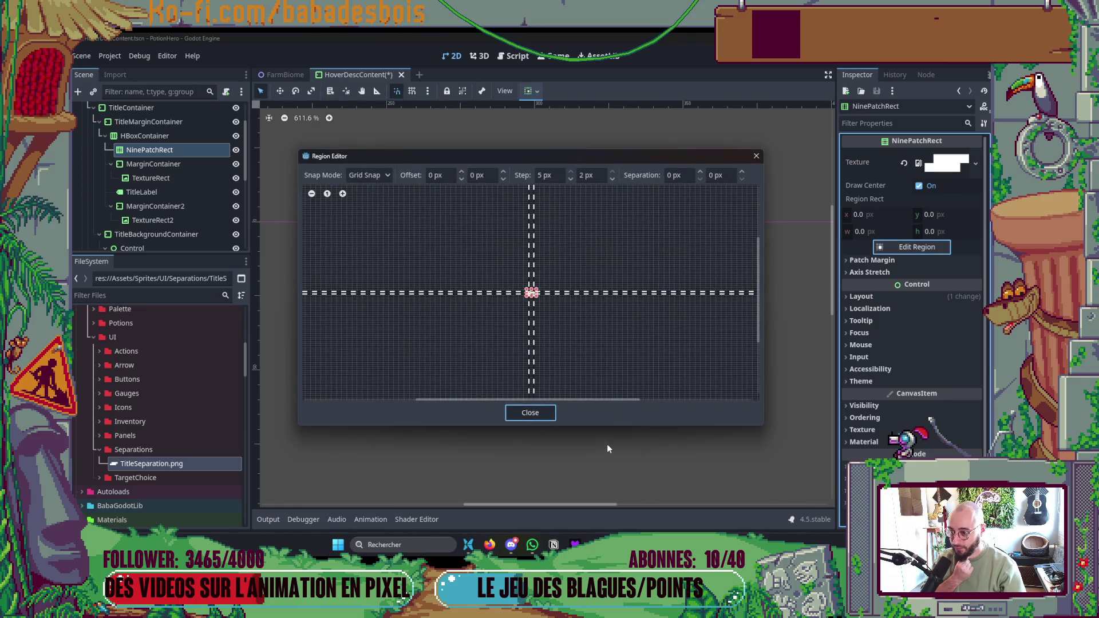
- Undo a misplaced patch margin drag and switch the Region Editor to Pixel Snap
scroll(556, 314, up, 8)
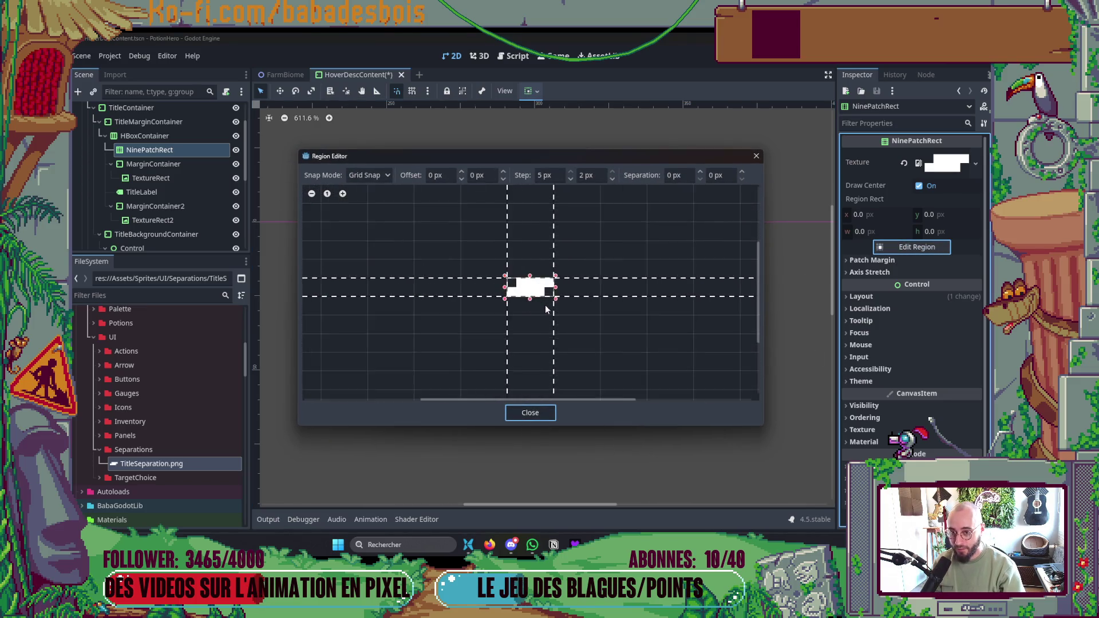
click(482, 241)
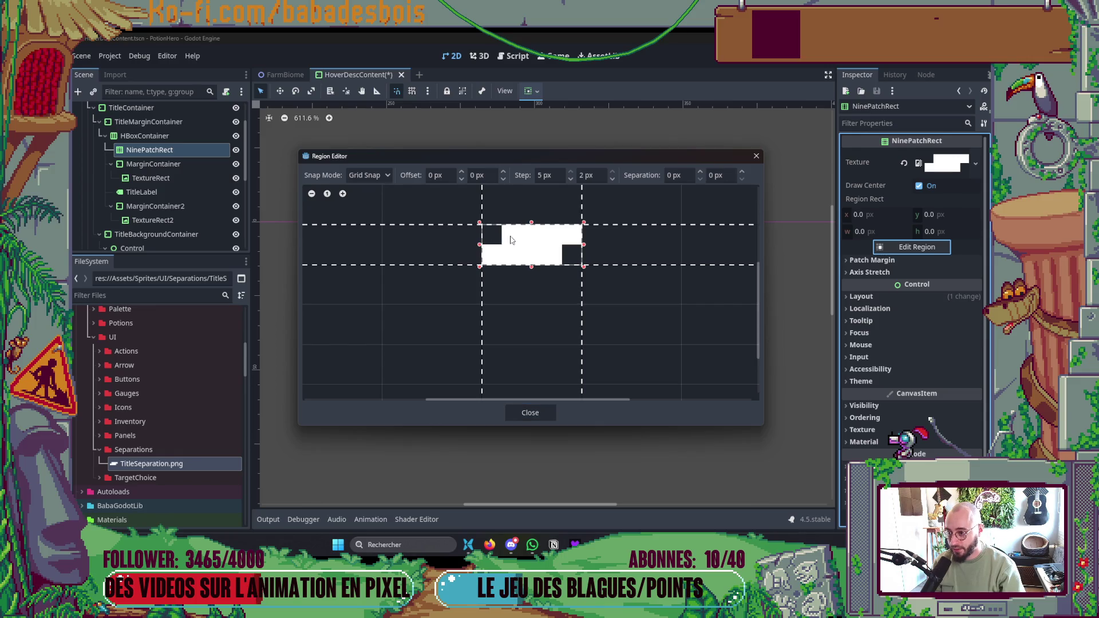
drag(481, 203, 540, 209)
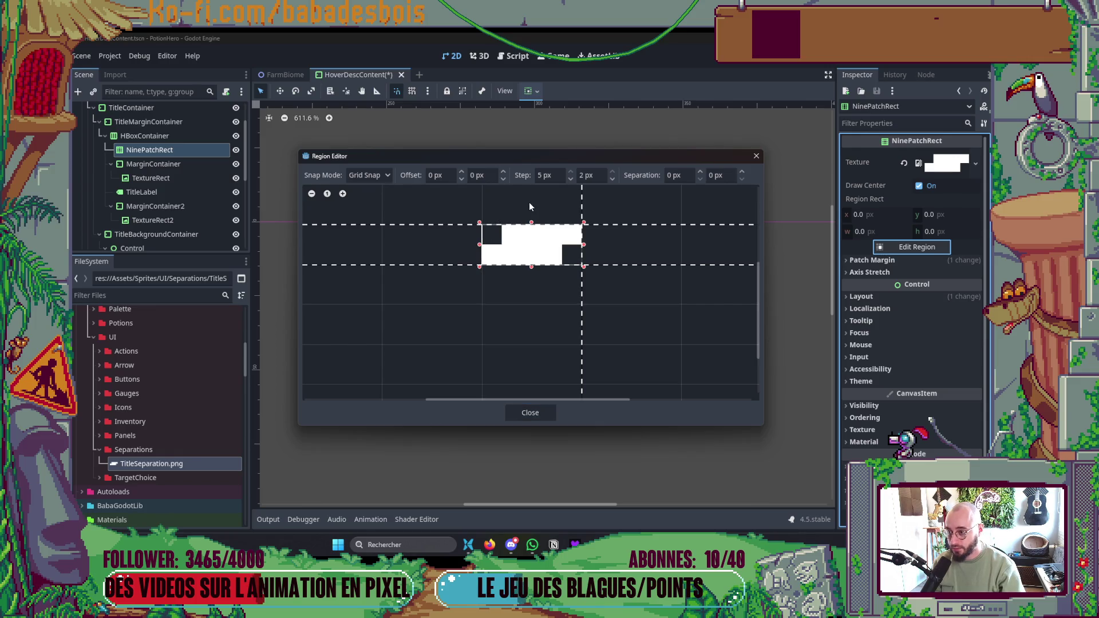
key(ctrl+z)
click(382, 178)
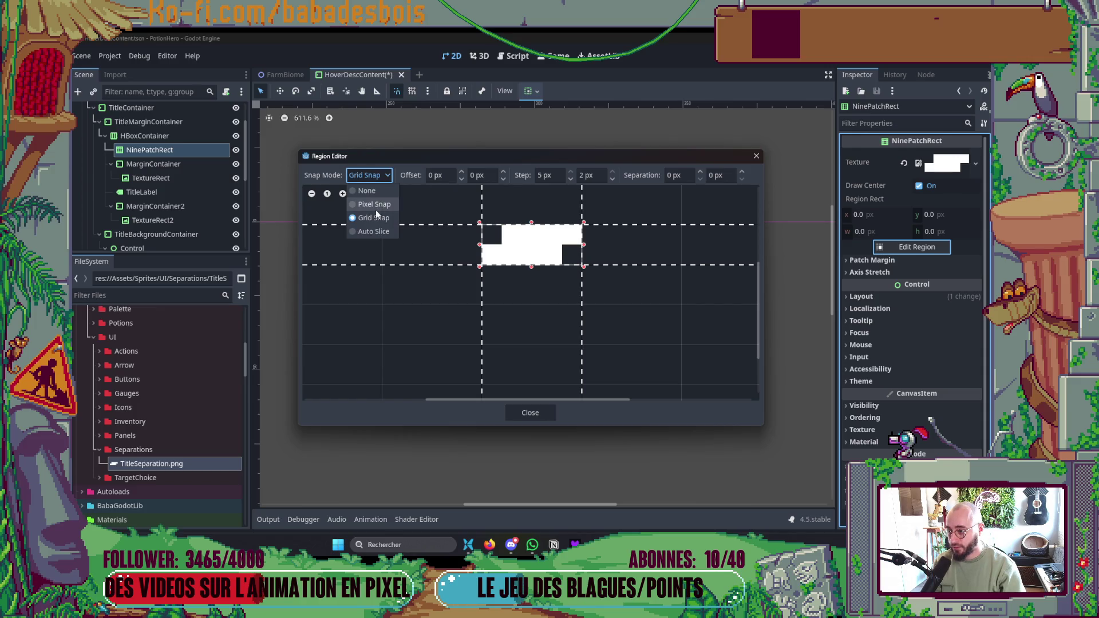
click(382, 205)
- Set the left patch margin a few pixels in, close the Region Editor and save
drag(482, 206, 554, 212)
scroll(633, 240, down, 3)
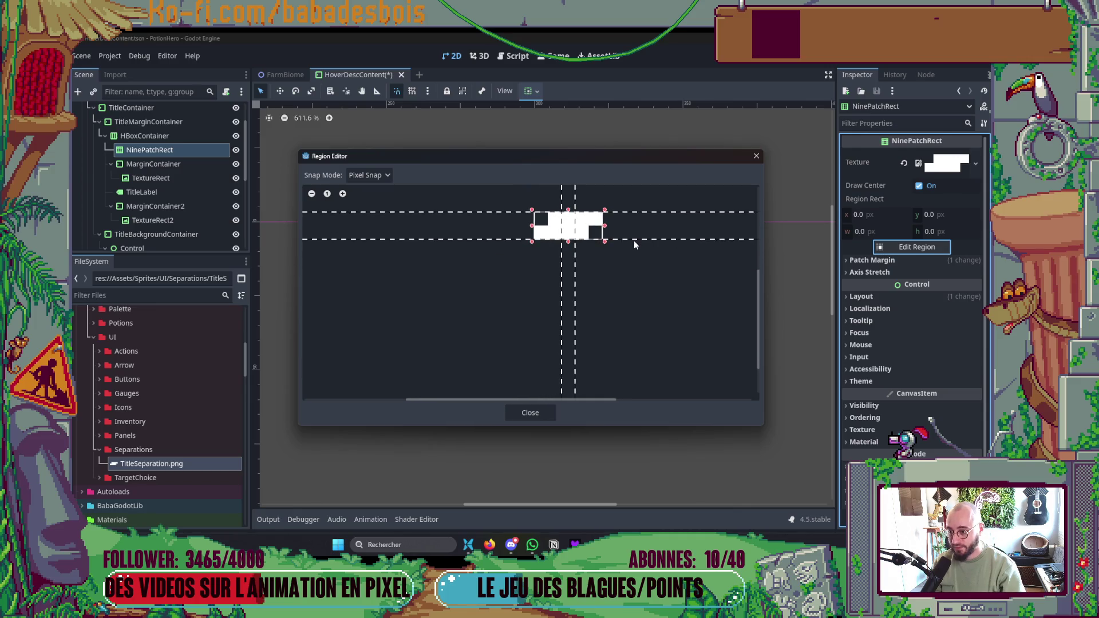
drag(633, 241, 593, 324)
click(524, 415)
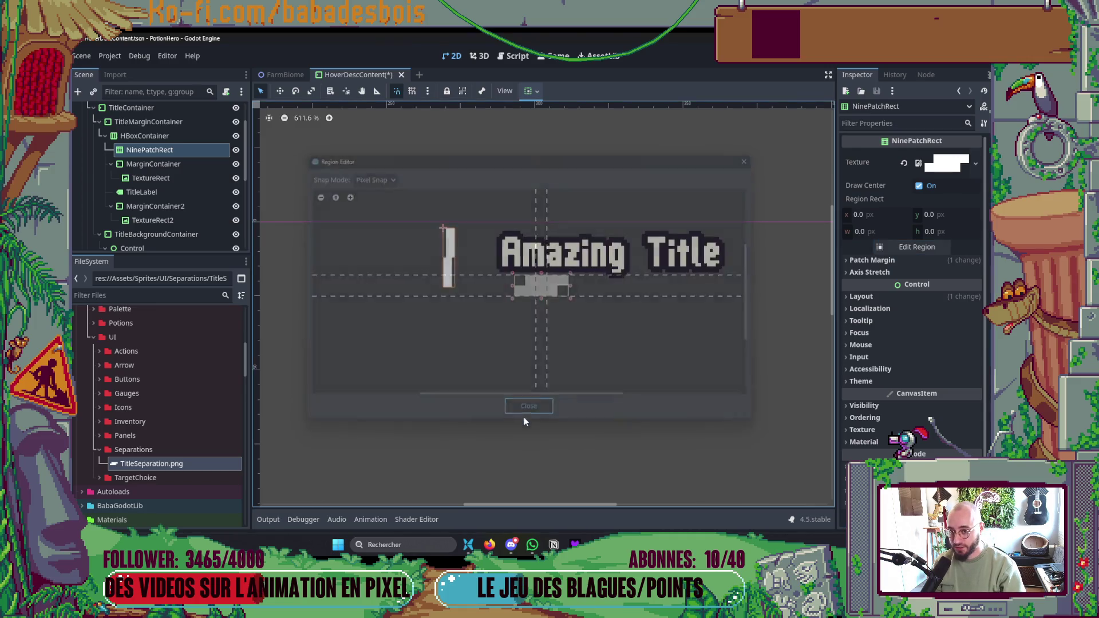
key(ctrl+s)
scroll(466, 308, down, 3)
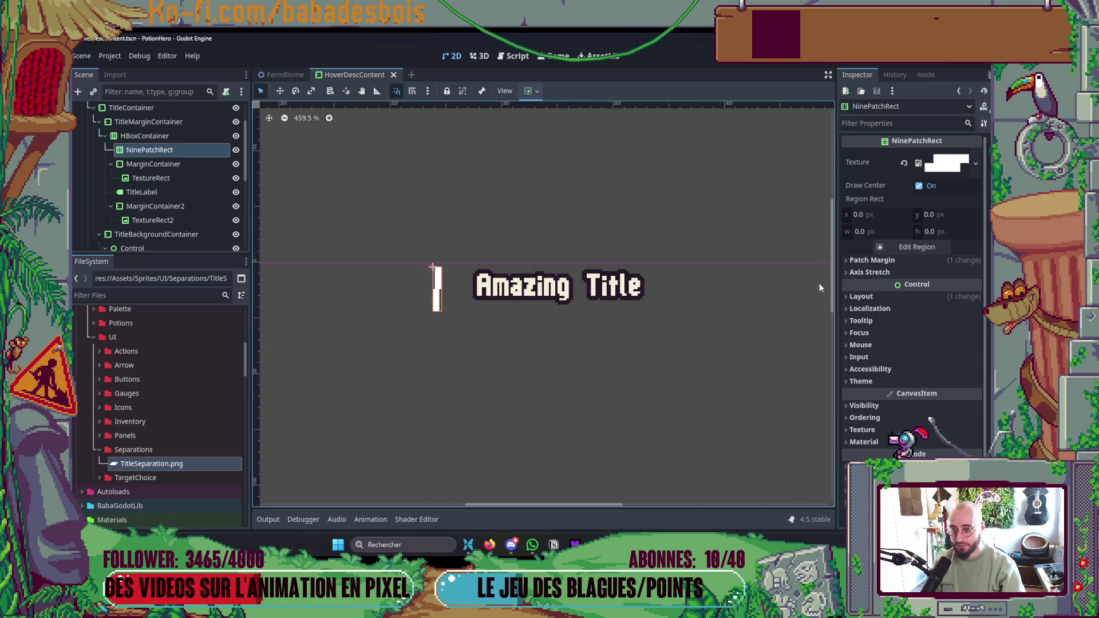
- Centre the NinePatchRect vertically and give it a 2 px custom minimum height
click(873, 262)
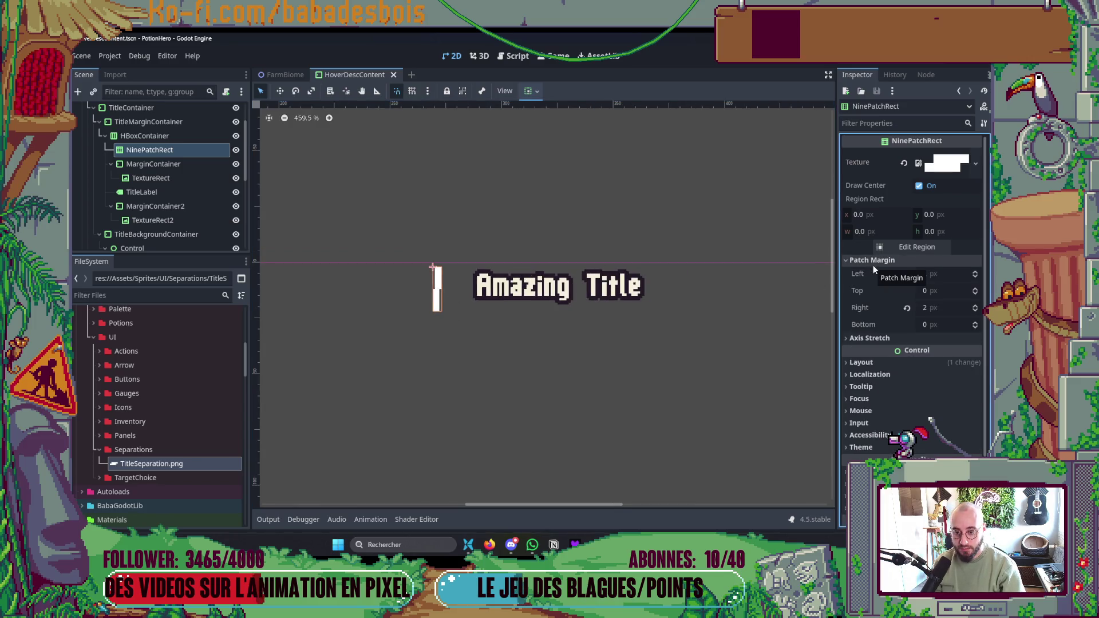
click(538, 98)
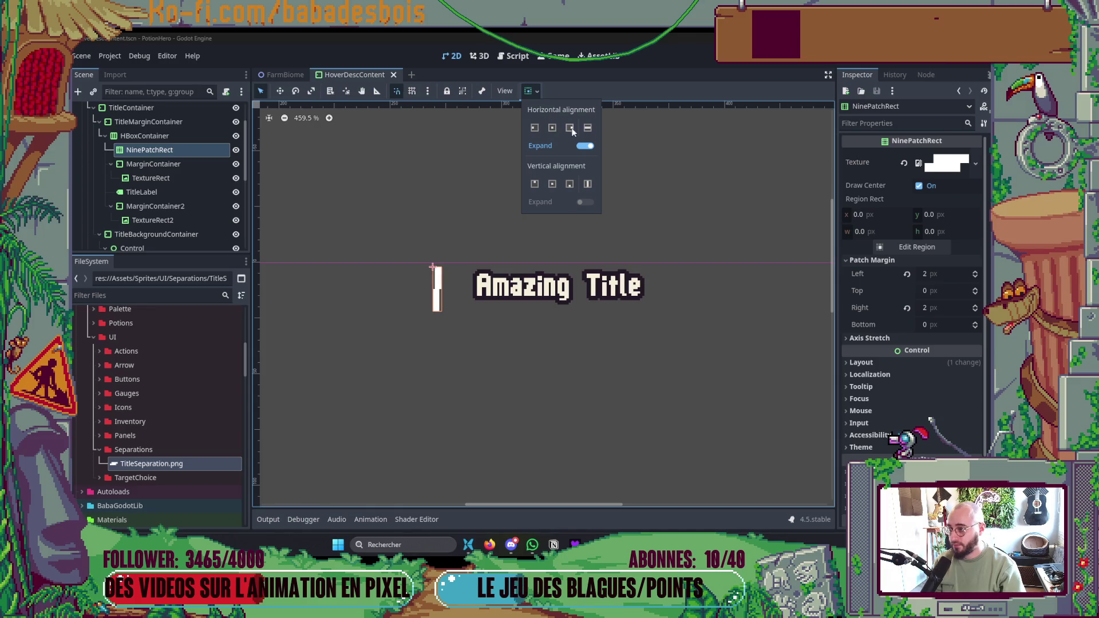
click(553, 184)
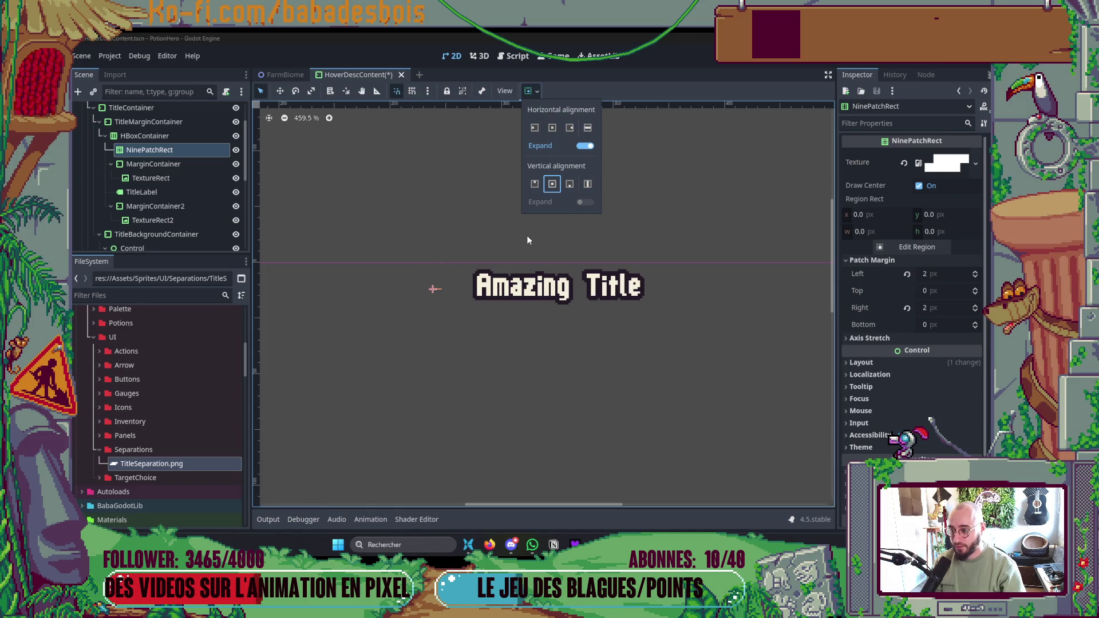
click(878, 365)
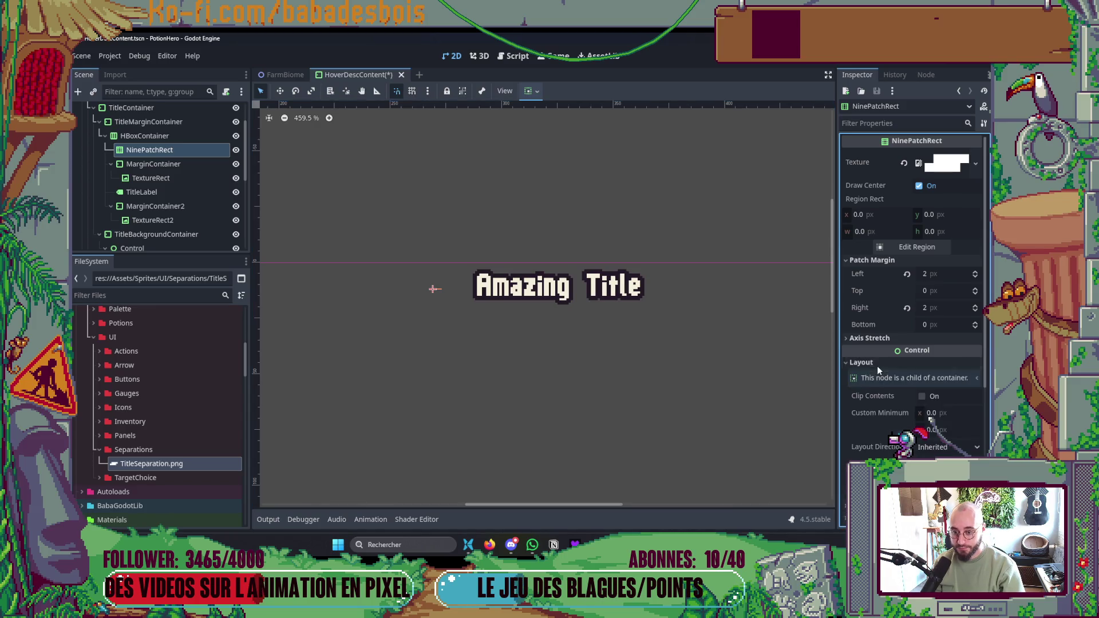
click(942, 432)
key(Return)
- Compare with DescContainer's settings, then move the NinePatchRect into the MarginContainer
scroll(435, 303, up, 5)
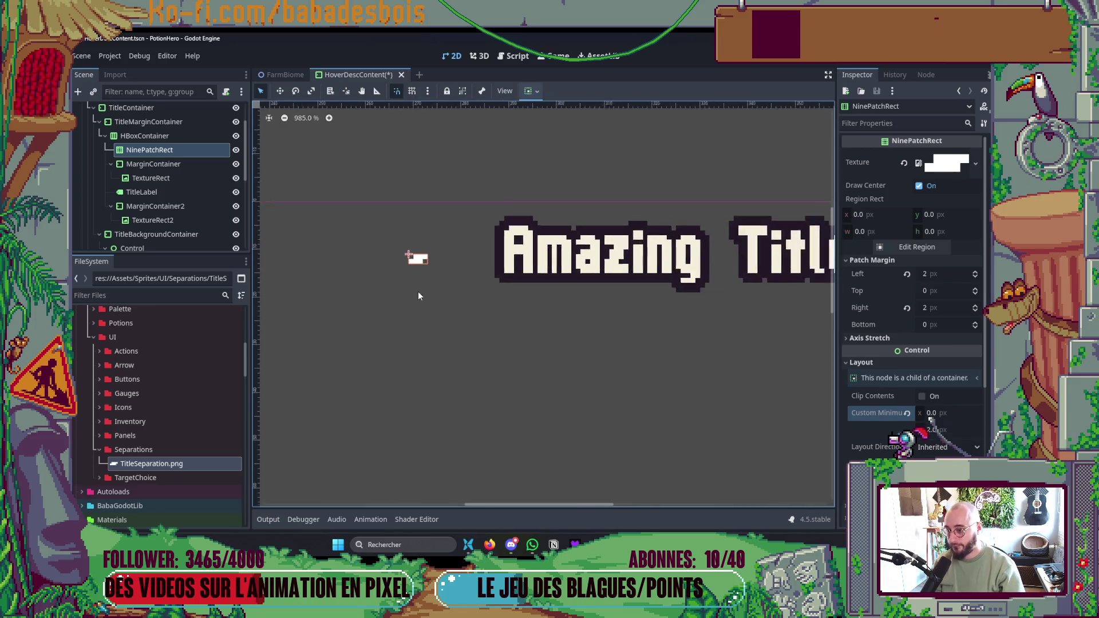
click(418, 338)
scroll(436, 318, down, 7)
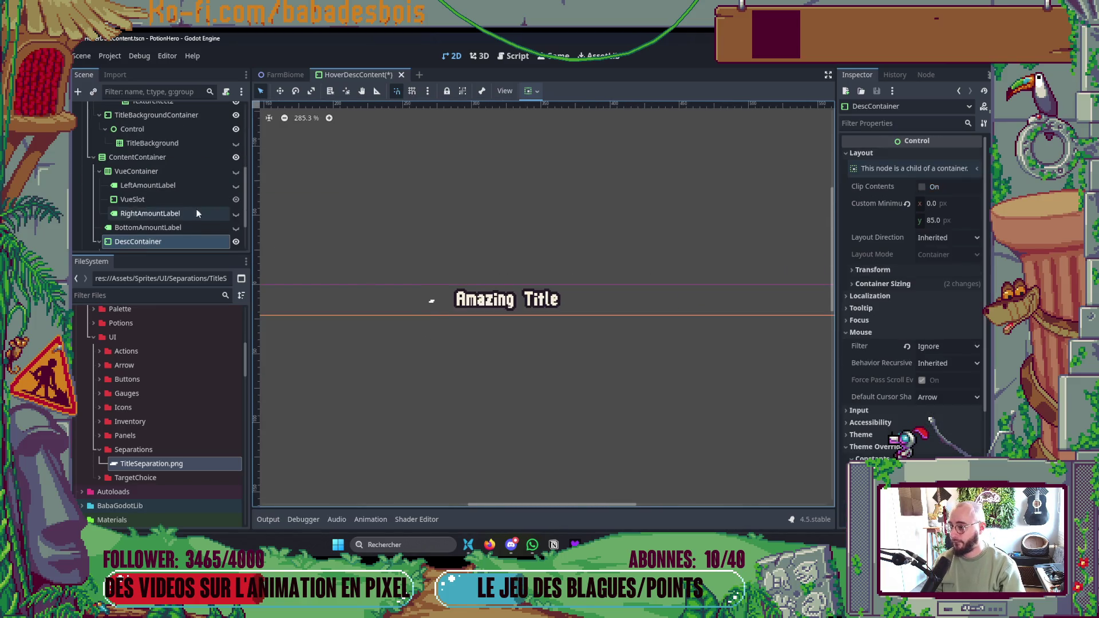
scroll(198, 206, up, 5)
click(183, 161)
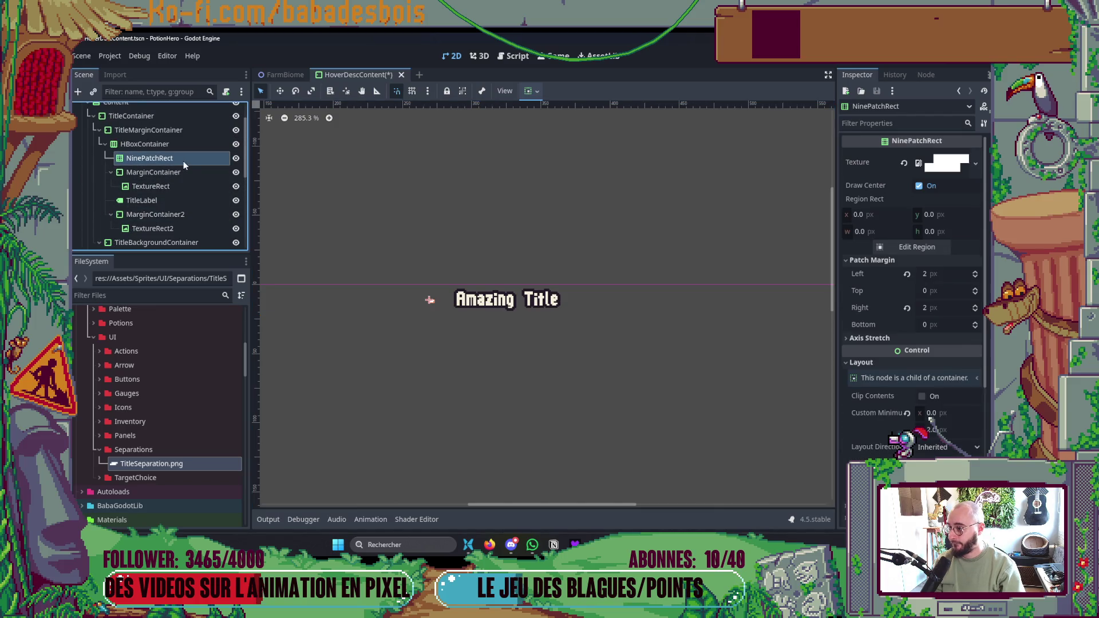
scroll(338, 212, down, 2)
drag(193, 163, 182, 178)
- Add an HBoxContainer child to the MarginContainer and move NinePatchRect and TextureRect into it
right_click(171, 157)
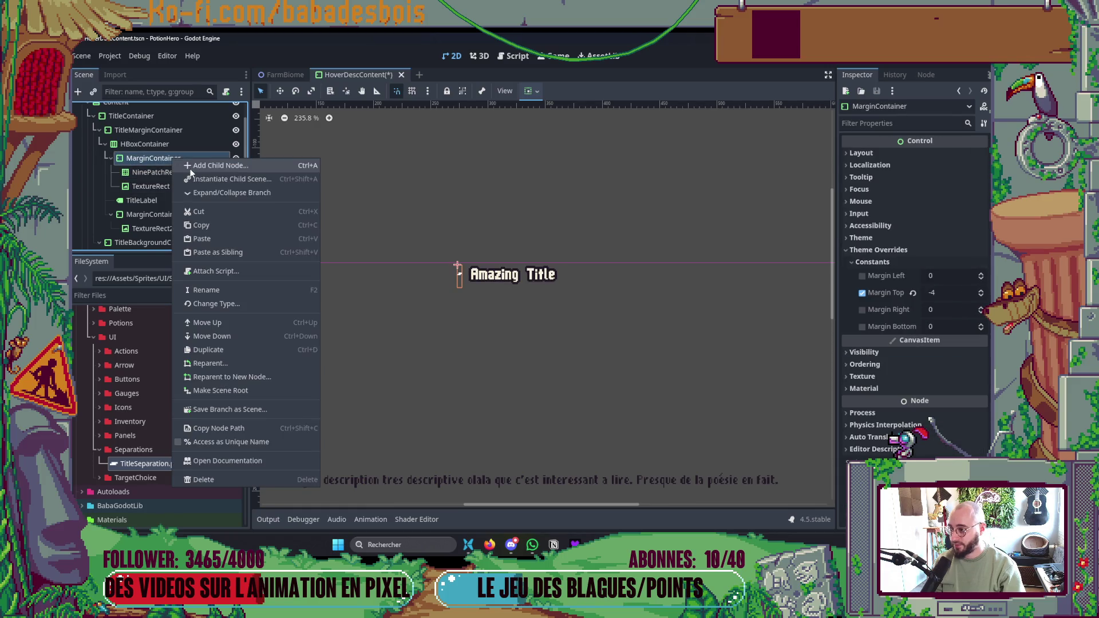
click(192, 170)
click(350, 199)
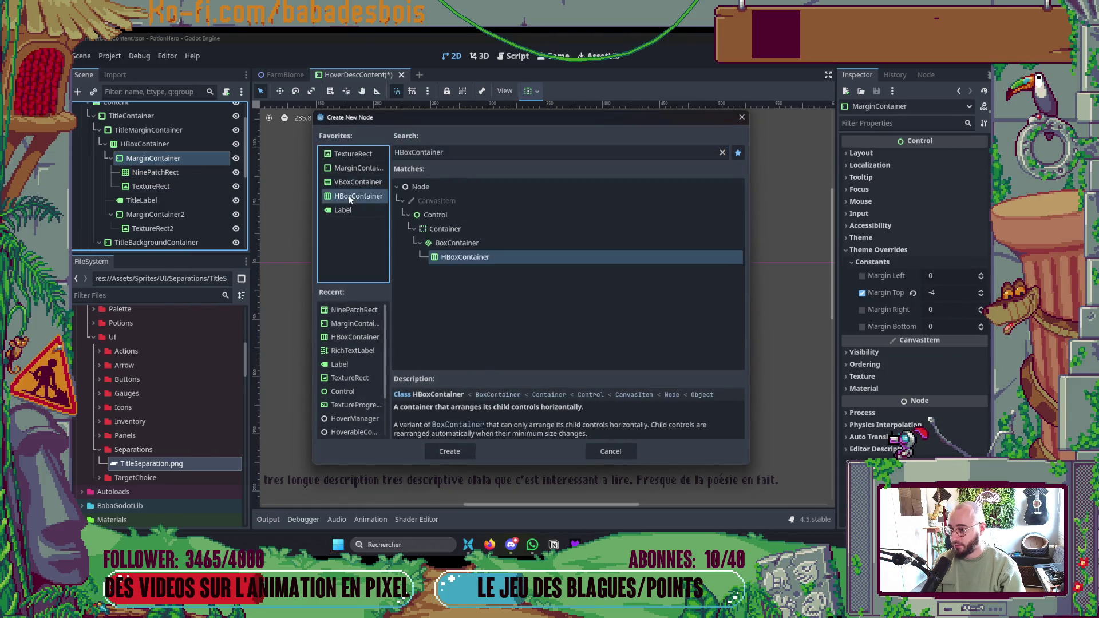
double_click(350, 198)
click(170, 184)
shift+click(174, 173)
drag(174, 173, 176, 200)
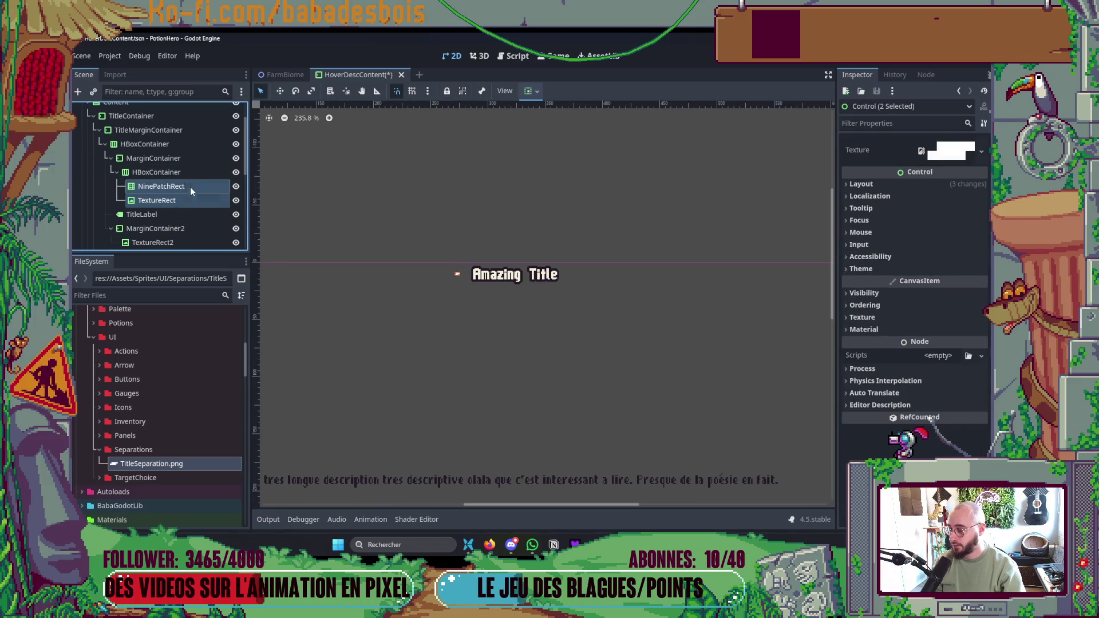
- Turn on horizontal Expand for the left separator's MarginContainer
click(187, 187)
click(157, 172)
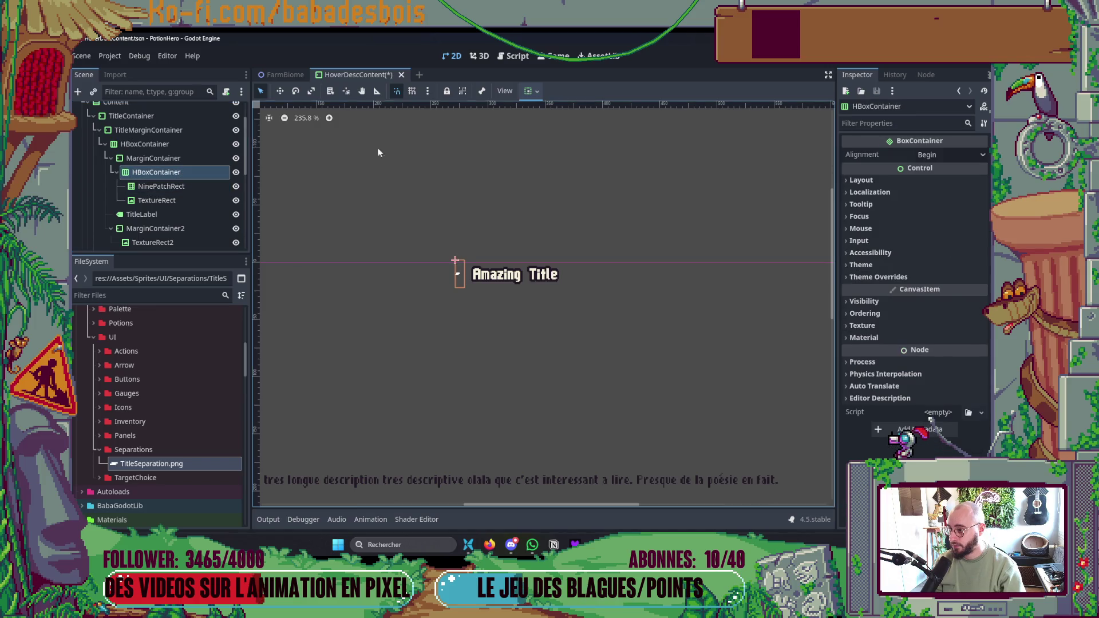
click(528, 94)
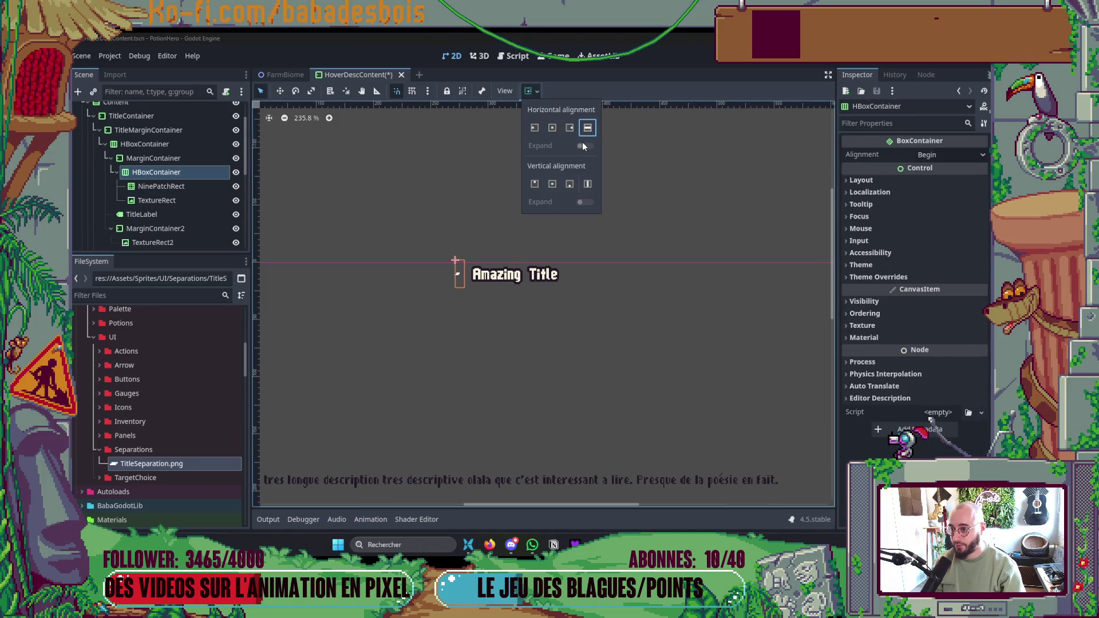
click(174, 159)
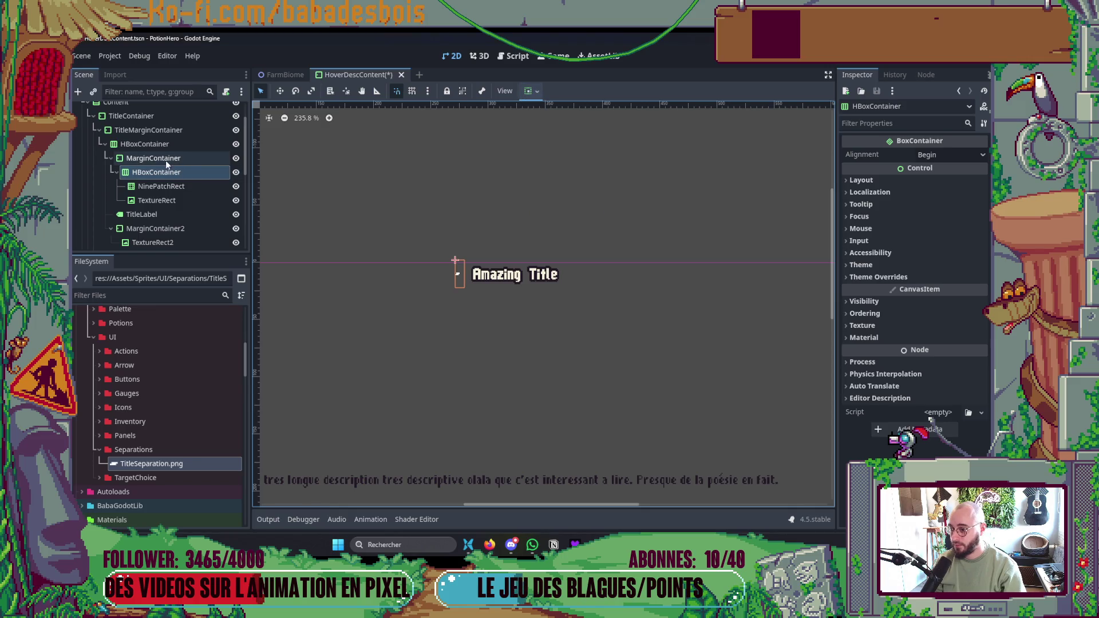
click(527, 93)
click(583, 146)
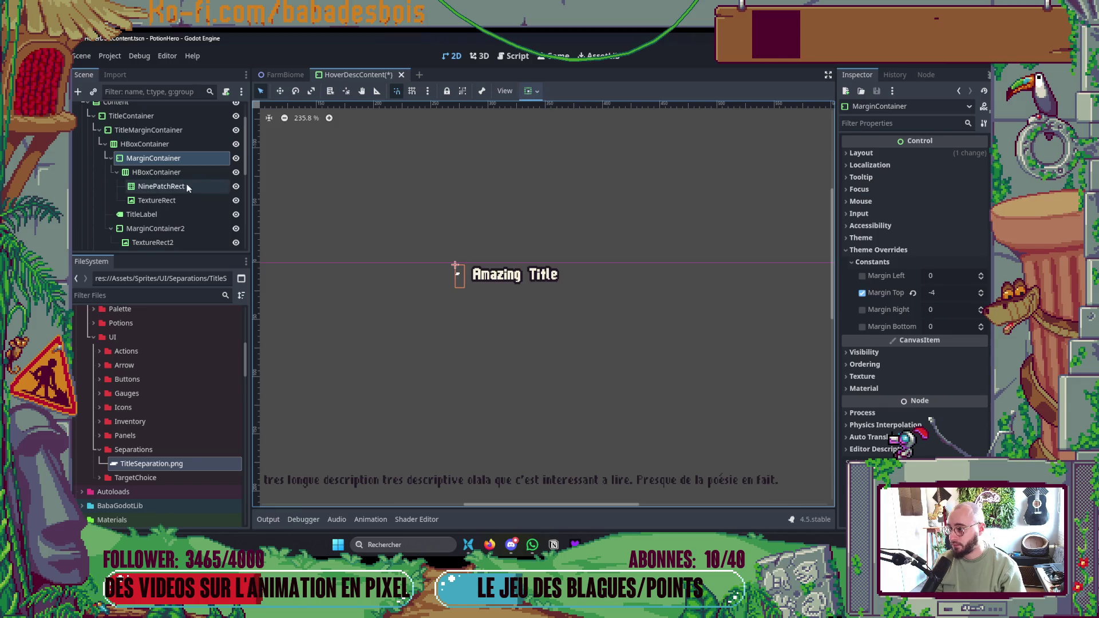
- Set the title row HBoxContainer to Fill horizontally across the full width
click(161, 143)
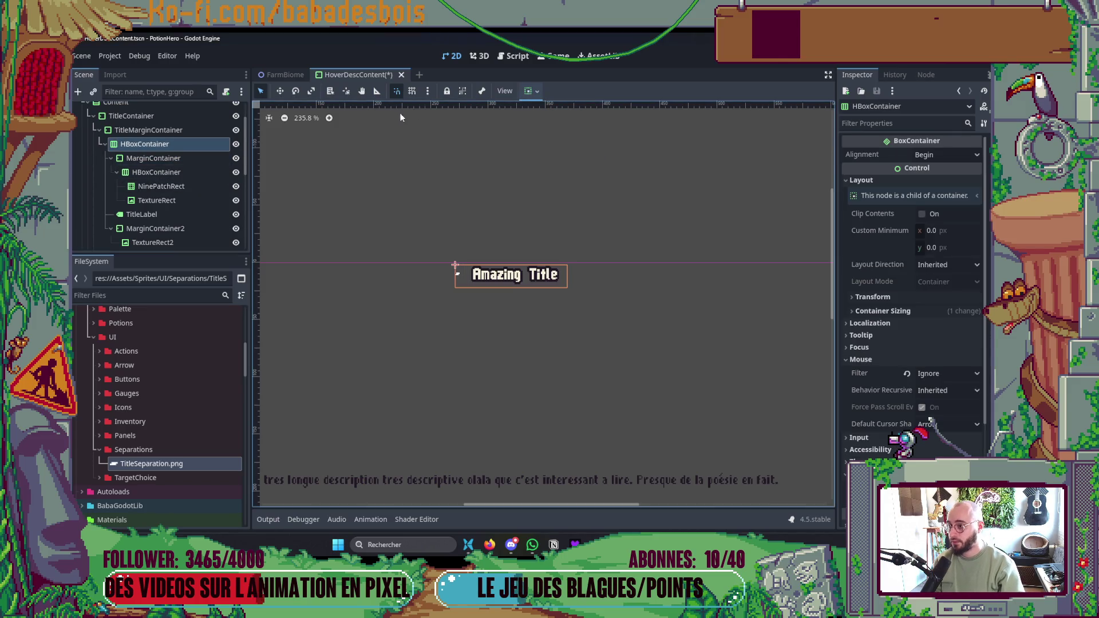
click(536, 91)
click(589, 128)
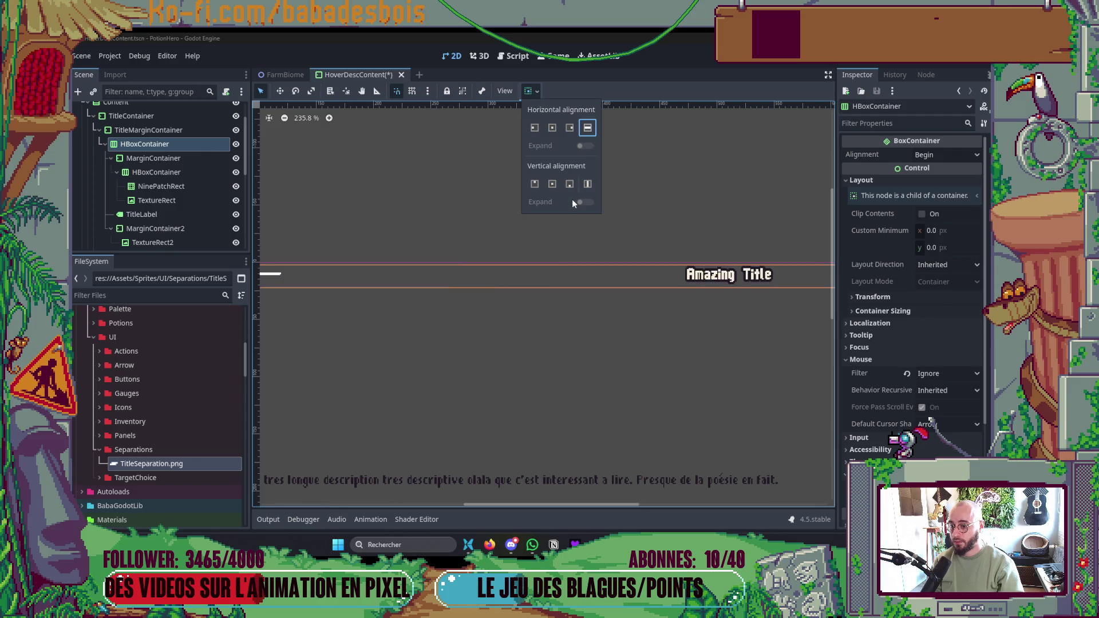
click(525, 274)
scroll(514, 257, down, 3)
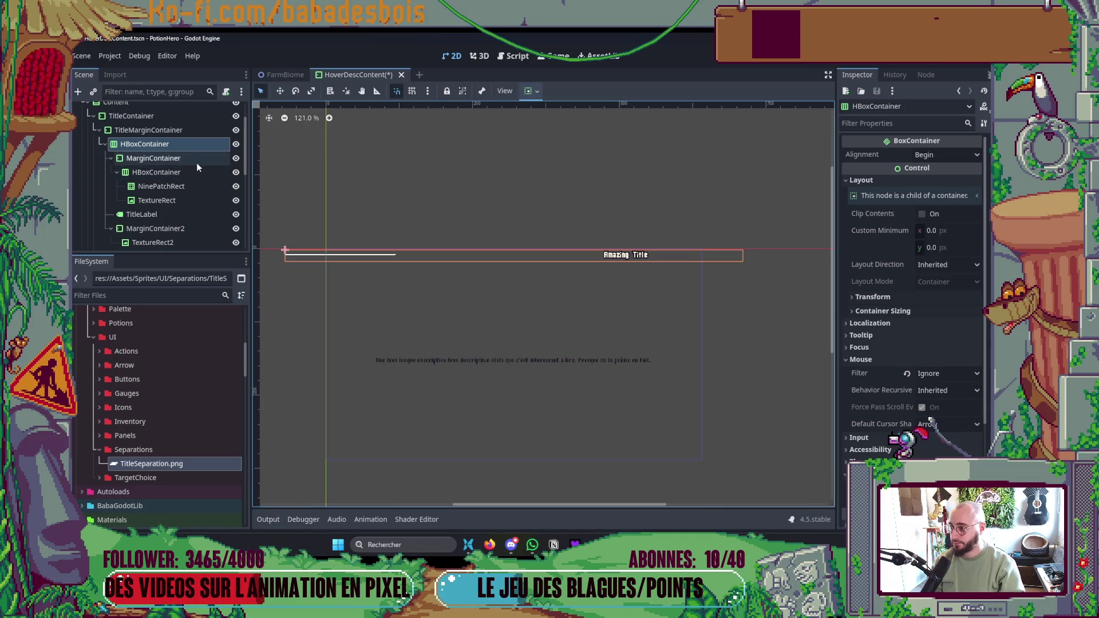
- Set TitleLabel to Shrink Center with Expand so Amazing Title is centred
click(146, 215)
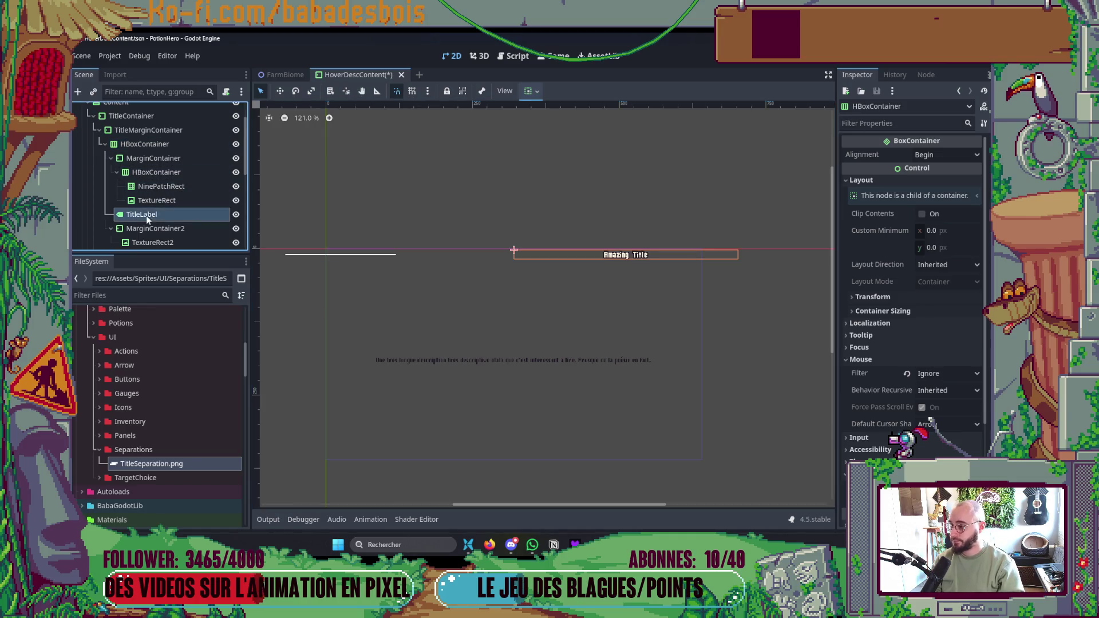
click(529, 90)
click(551, 128)
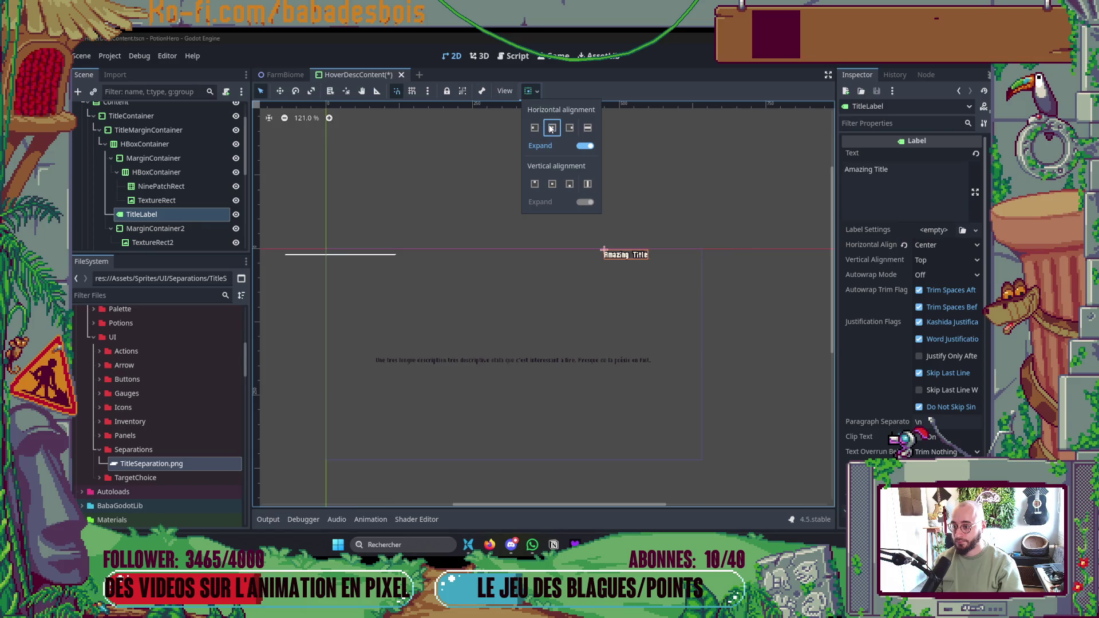
click(632, 213)
- Duplicate the left separator MarginContainer and delete MarginContainer2 and TextureRect2
click(159, 159)
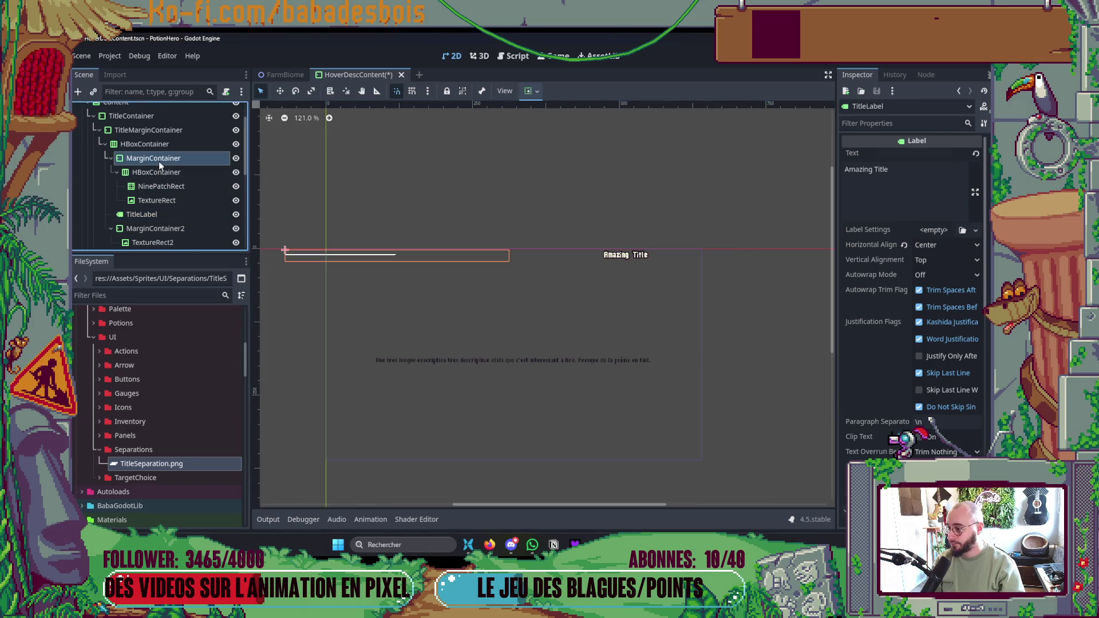
scroll(165, 165, down, 1)
shift+click(167, 164)
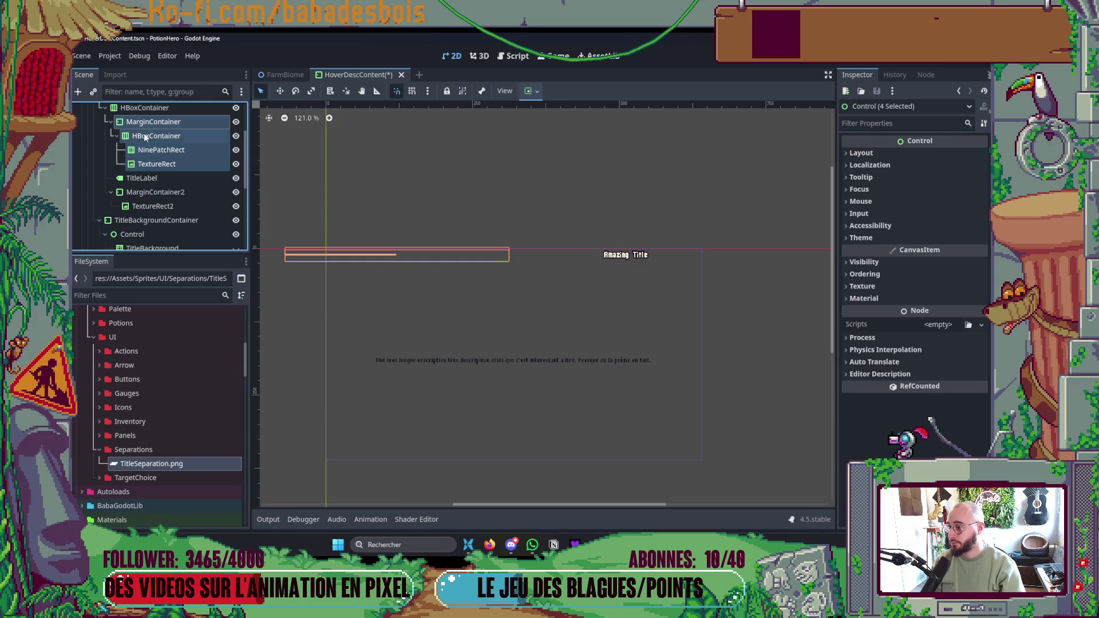
click(146, 109)
key(ctrl+d)
click(153, 192)
shift+click(152, 206)
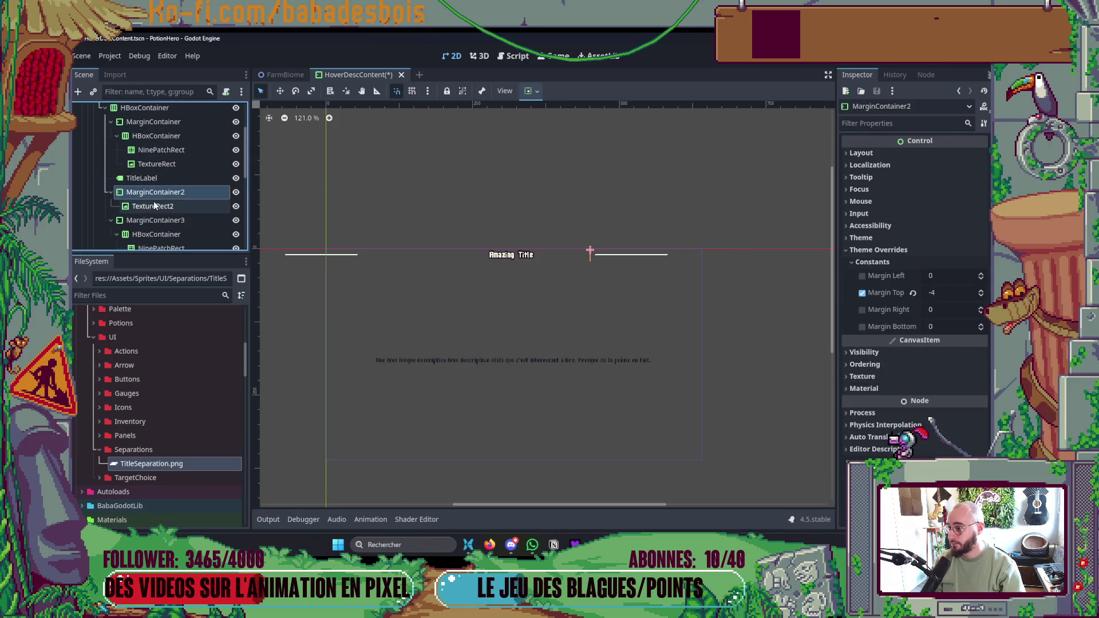
key(Delete)
click(492, 303)
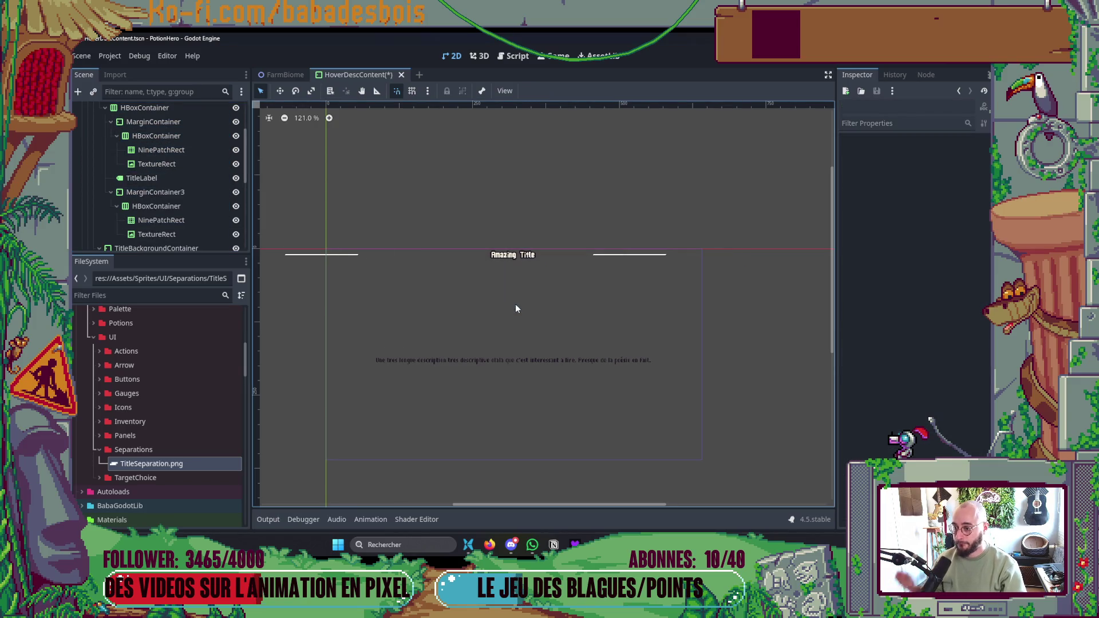
- Move the TextureRect icon above the NinePatchRect in MarginContainer3's HBoxContainer
click(174, 178)
scroll(464, 238, down, 1)
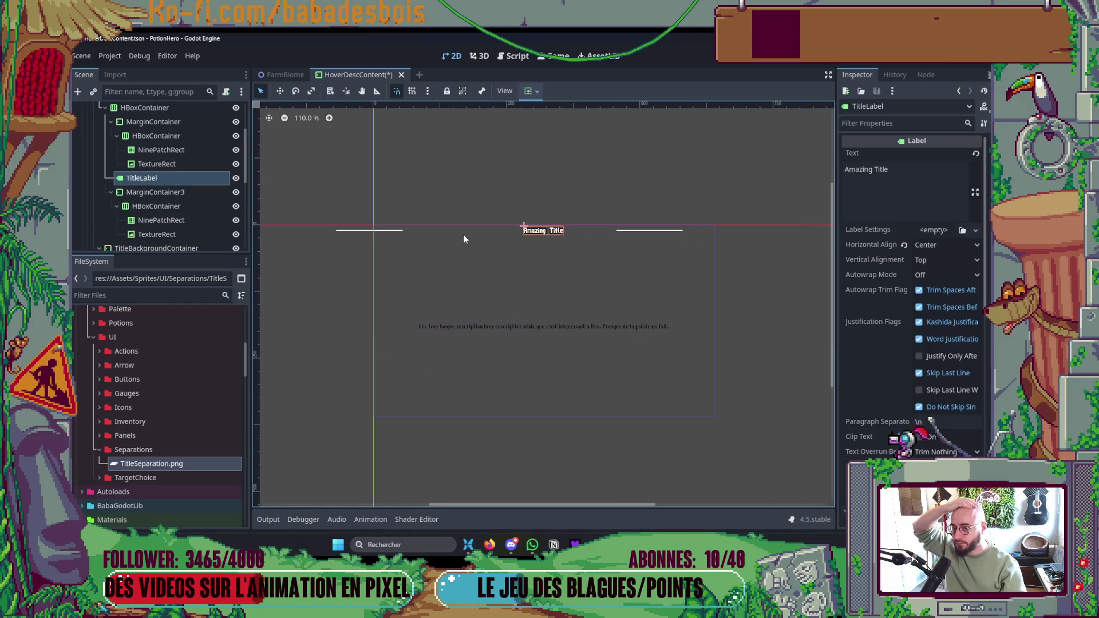
click(179, 195)
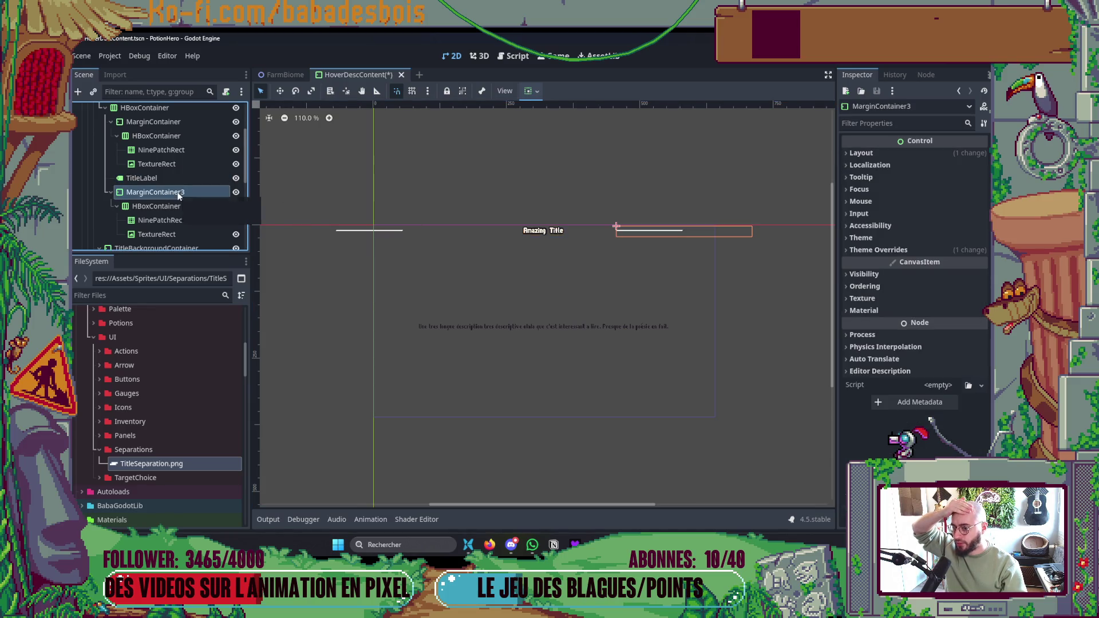
click(174, 206)
click(173, 220)
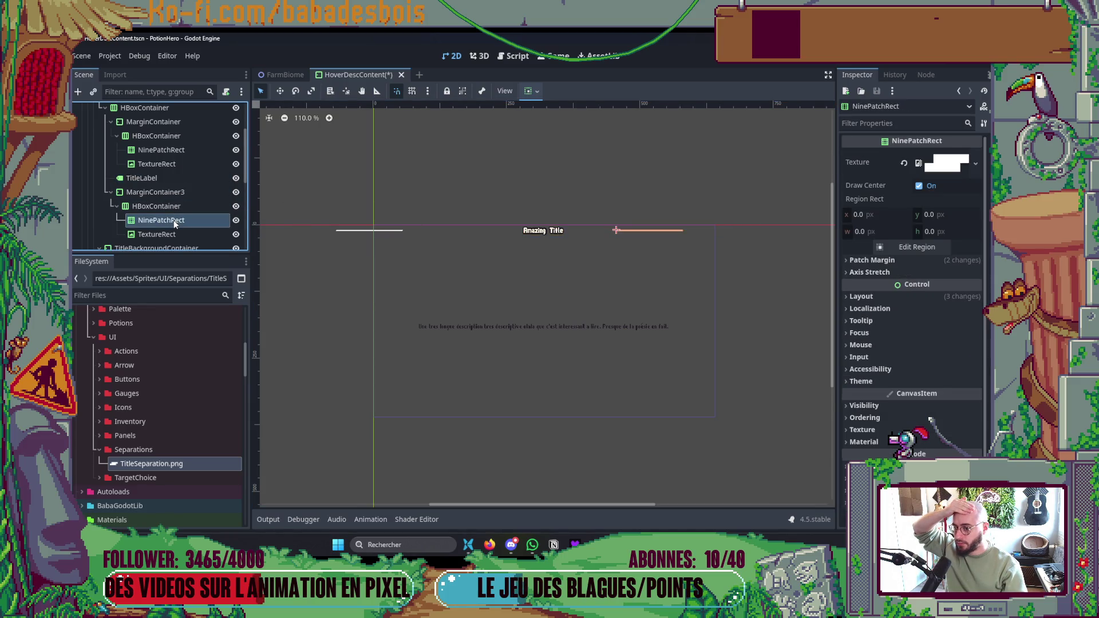
click(173, 234)
drag(173, 234, 178, 213)
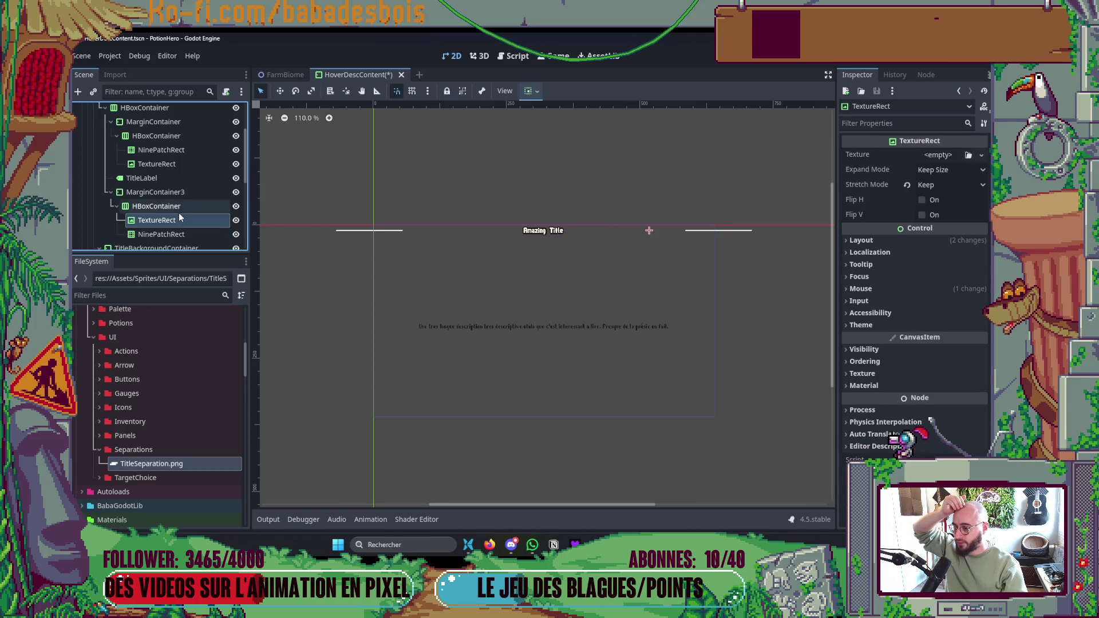
click(178, 234)
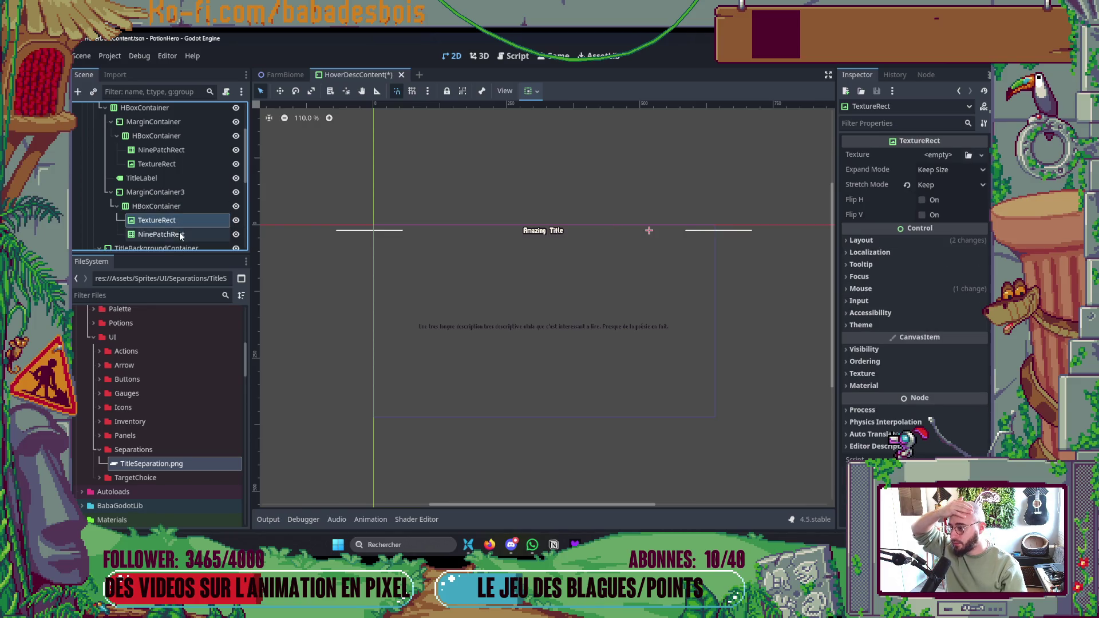
- Inspect the copied line's sizing options and the icon's Theme properties
click(178, 192)
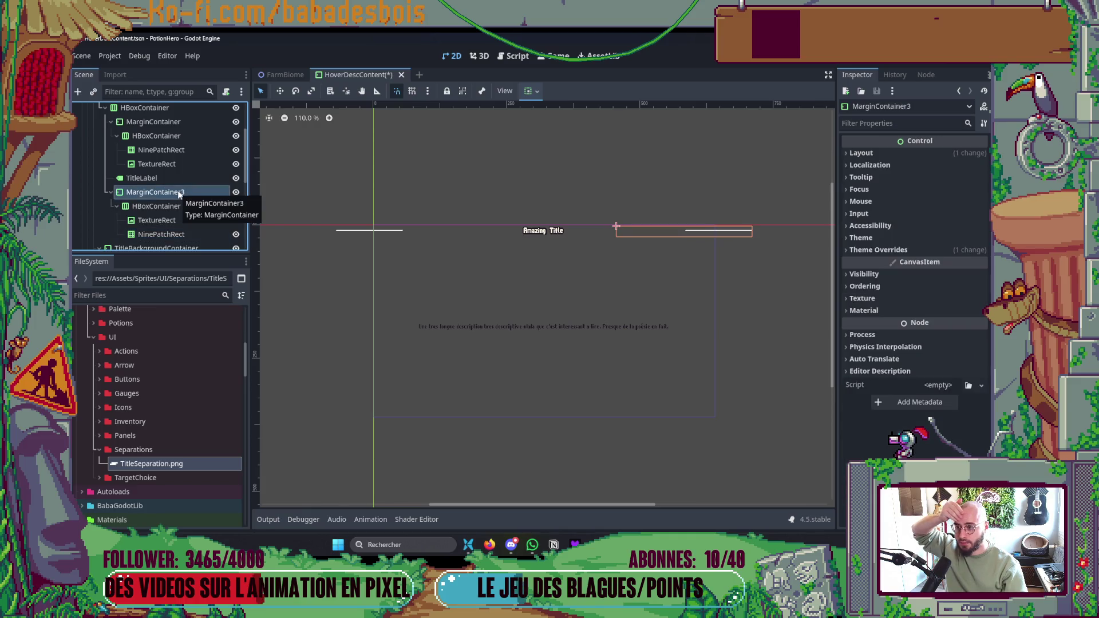
click(170, 205)
click(169, 220)
click(168, 234)
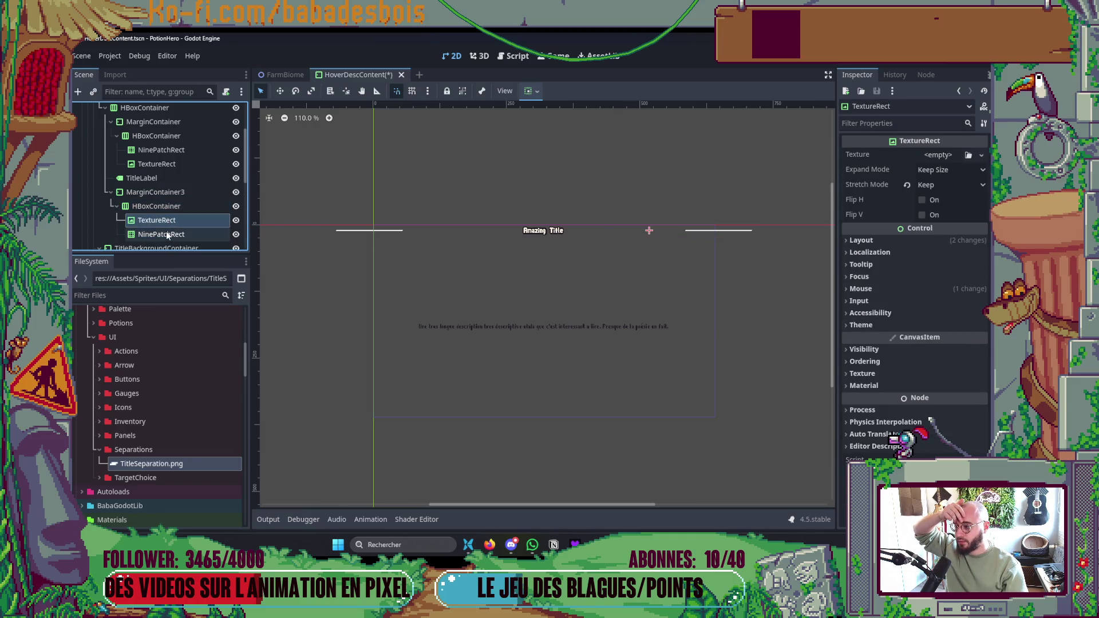
click(530, 90)
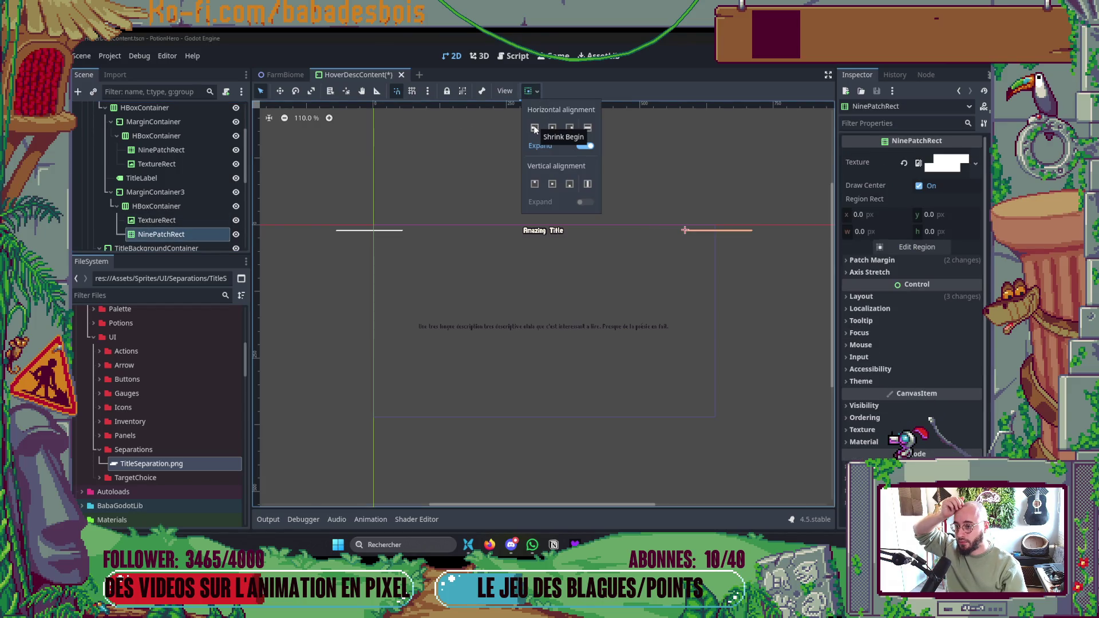
click(188, 205)
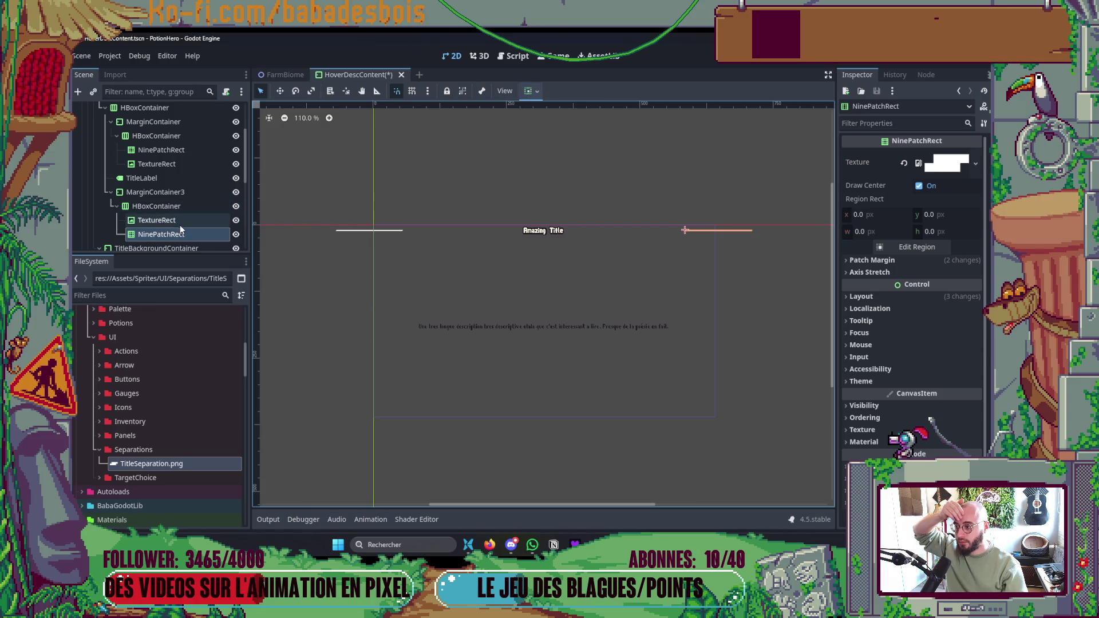
click(156, 220)
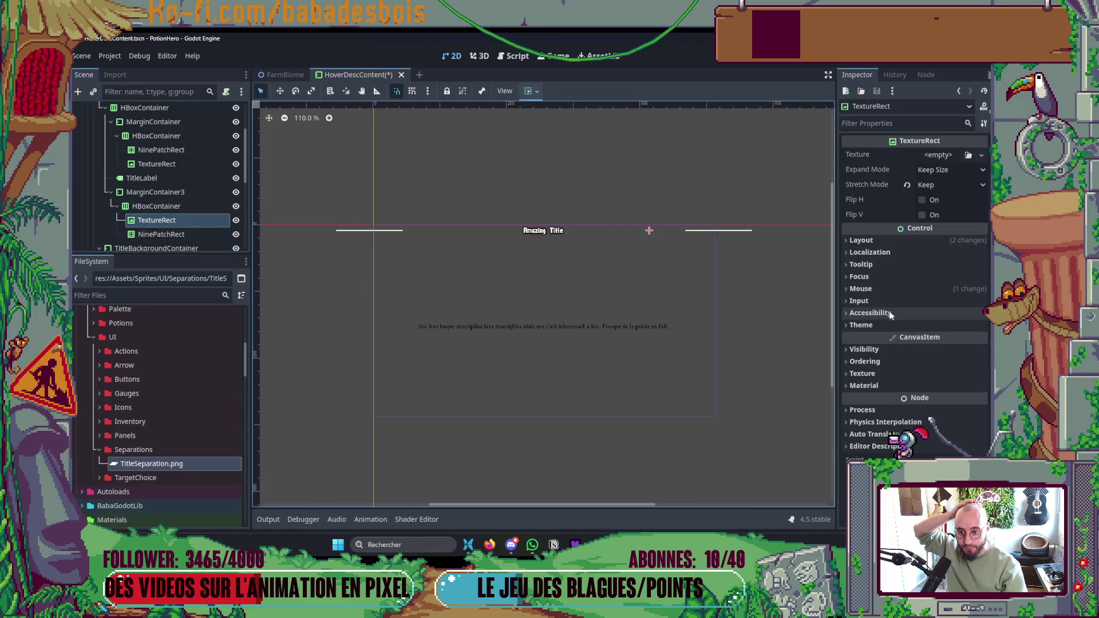
click(881, 325)
click(872, 324)
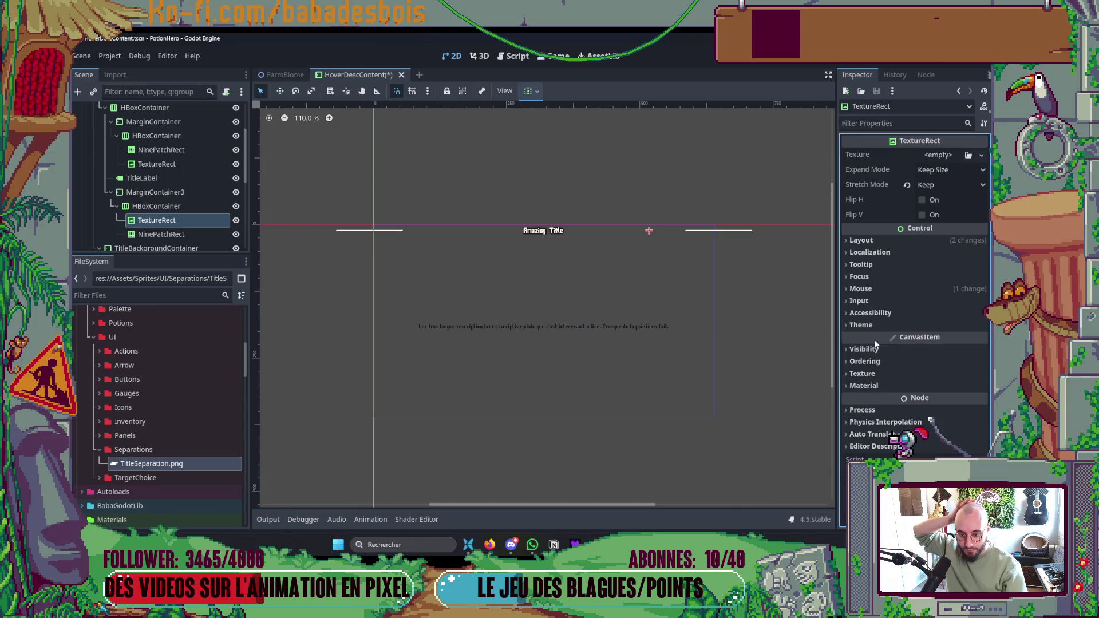
- Align the right icon to Begin horizontally and try Begin on the line, leaving it stretched
click(530, 92)
click(534, 128)
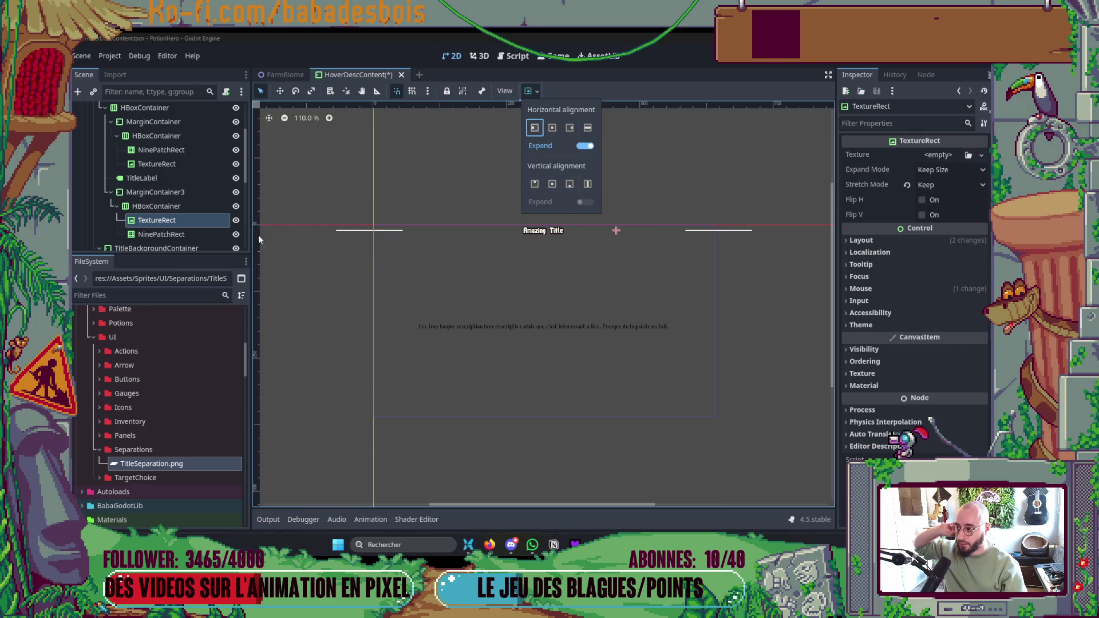
click(170, 234)
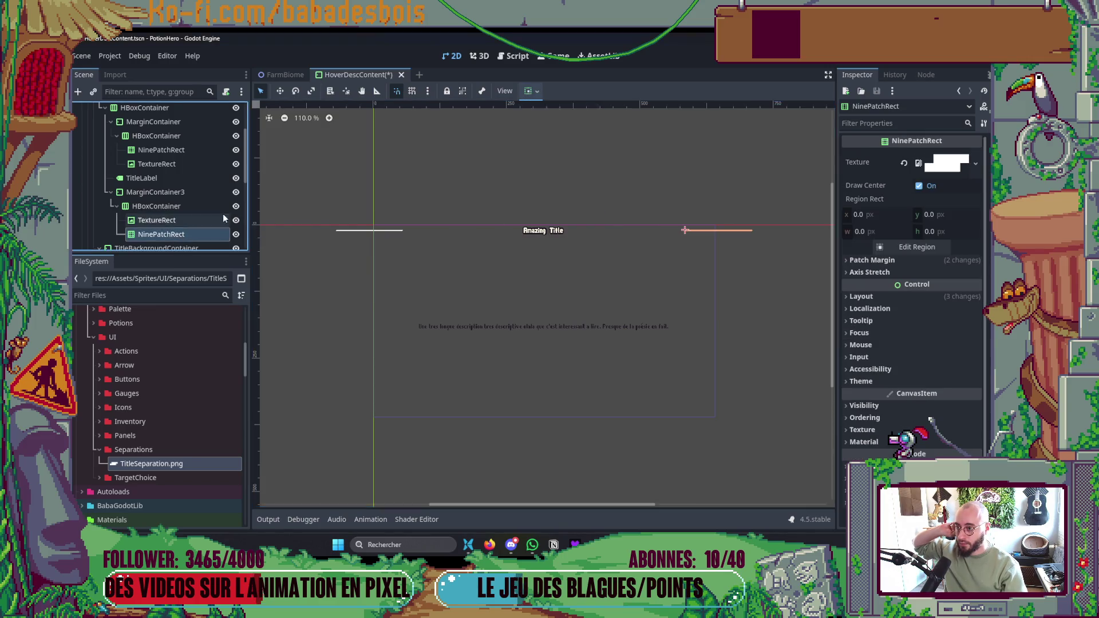
click(537, 94)
click(536, 128)
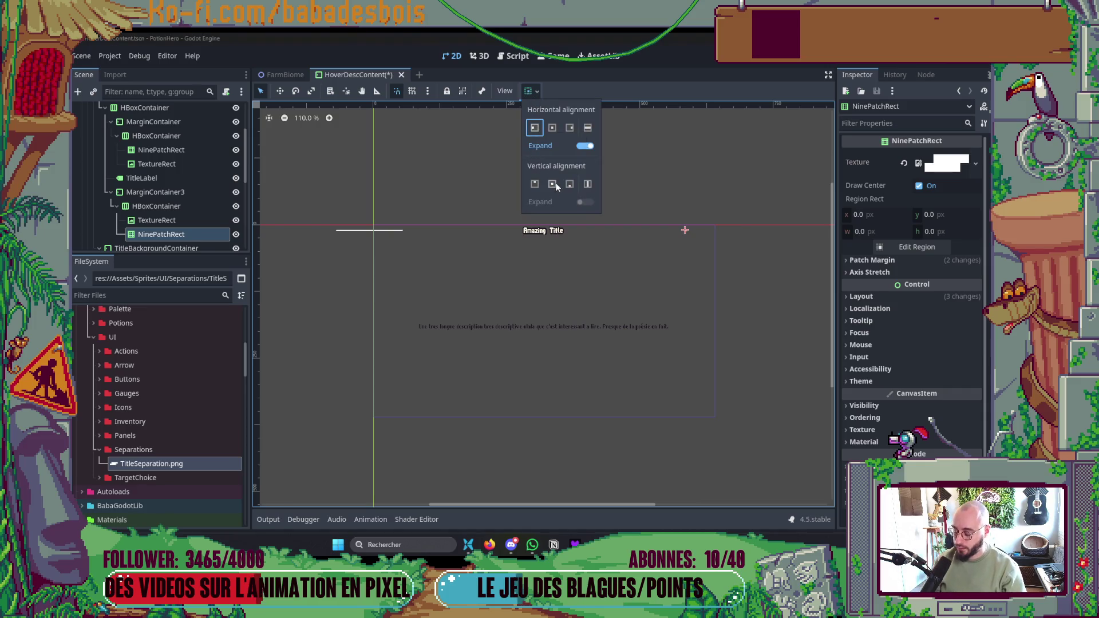
click(708, 272)
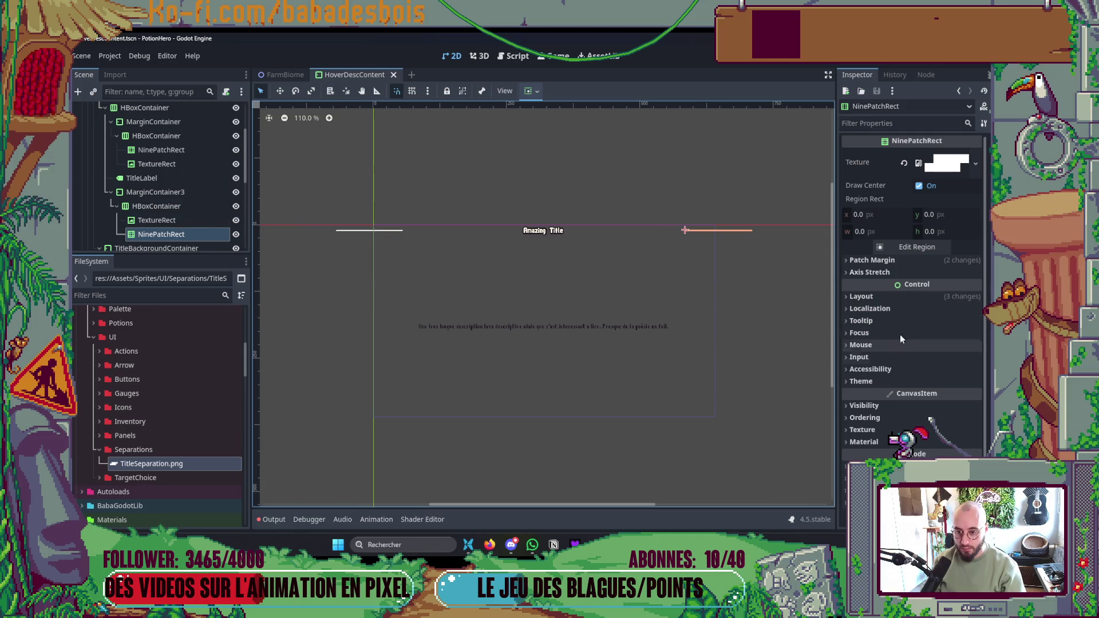
- Review the right separator line's Patch Margin and Axis Stretch settings
click(892, 271)
click(891, 269)
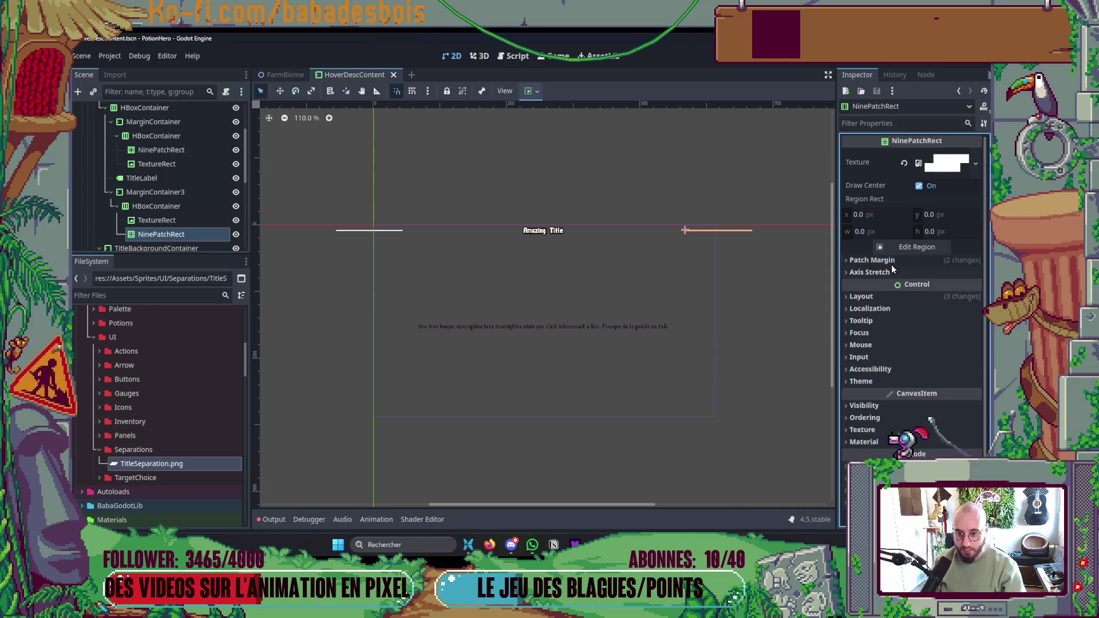
click(892, 263)
click(895, 340)
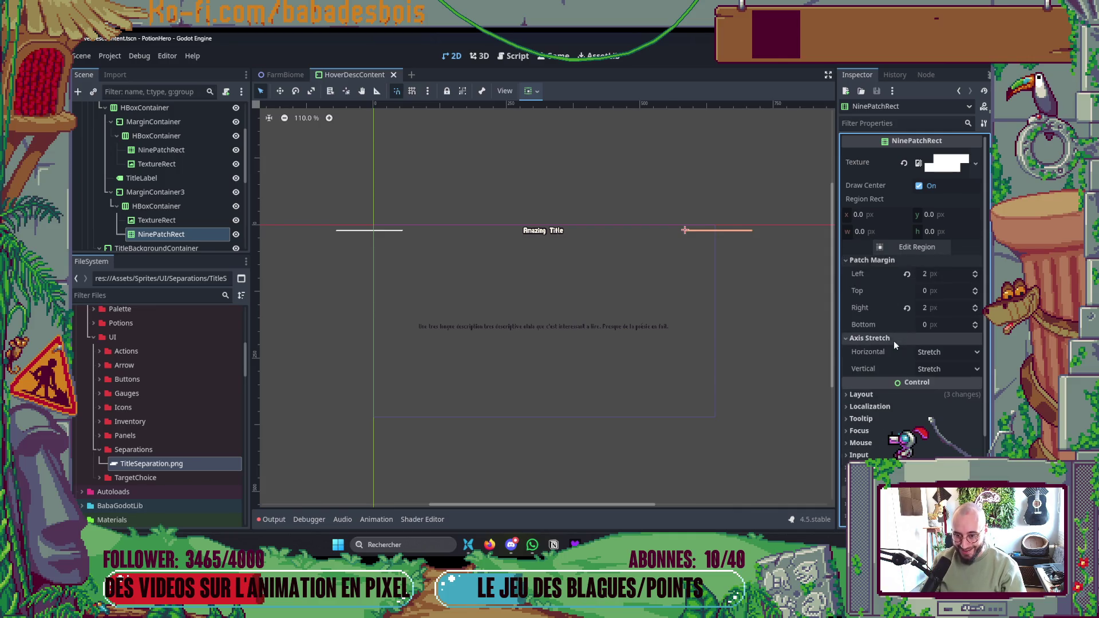
click(895, 343)
click(889, 265)
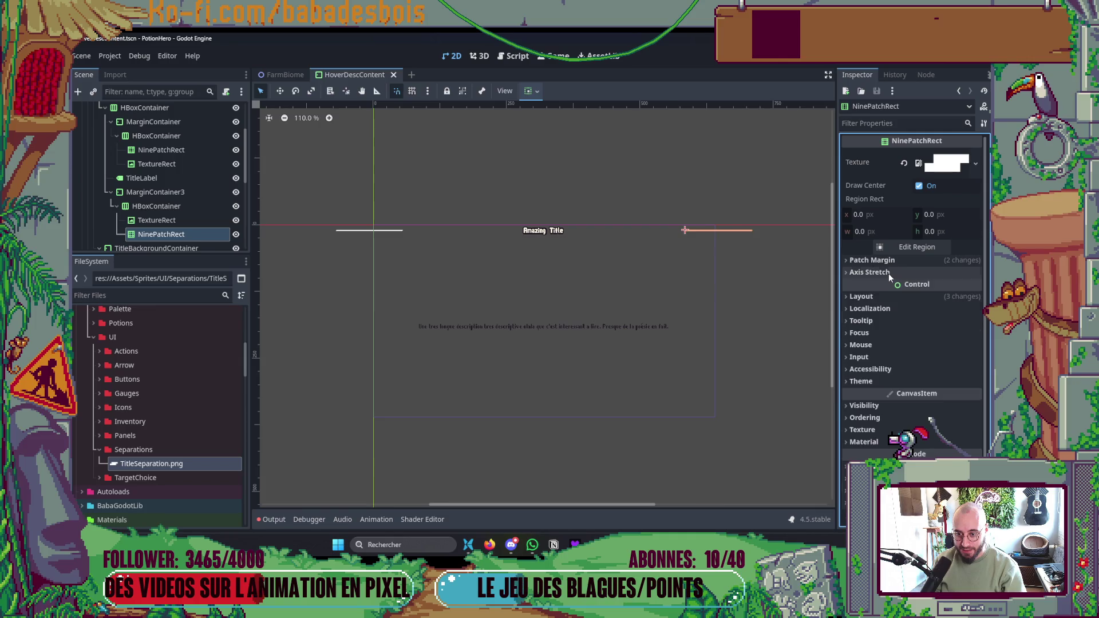
click(889, 274)
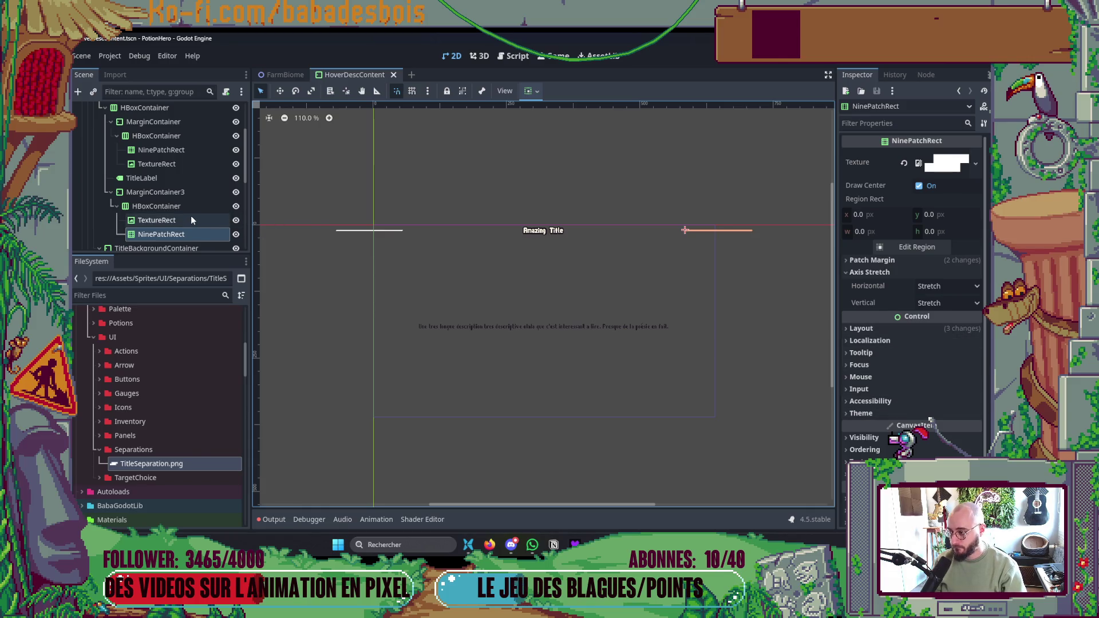
click(877, 260)
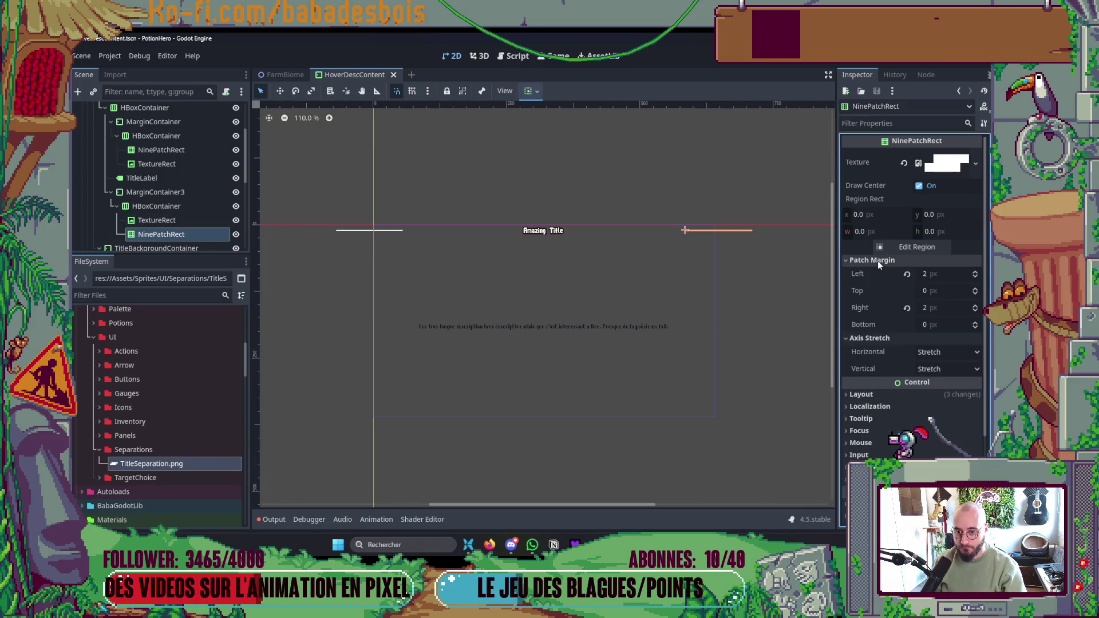
click(889, 262)
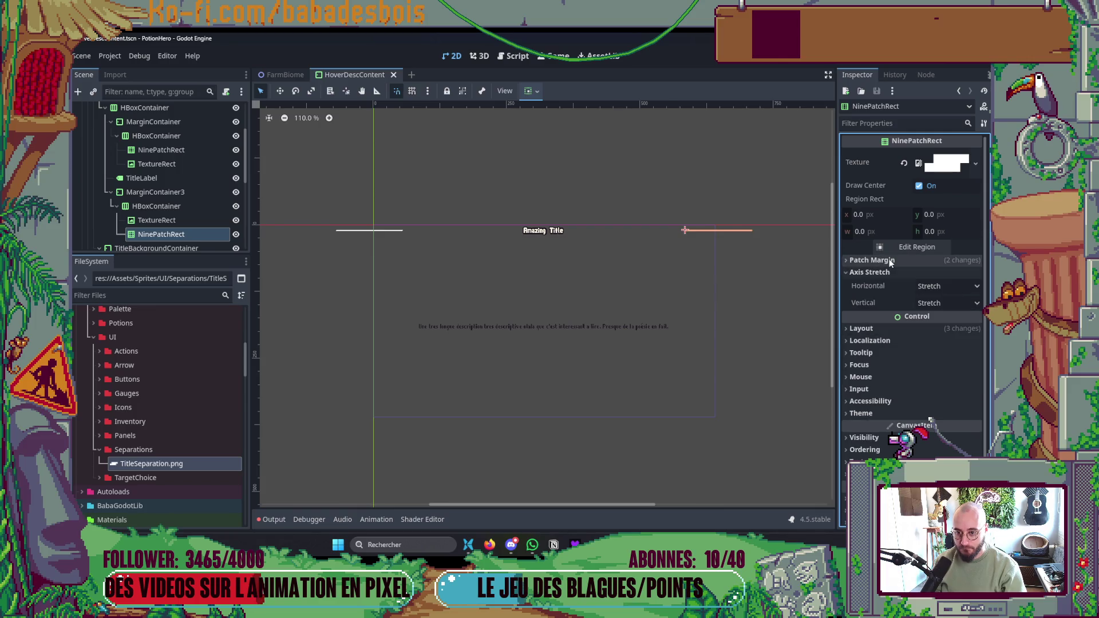
click(889, 274)
- Raise the right separator line's Container Sizing Stretch Ratio to 20
click(877, 296)
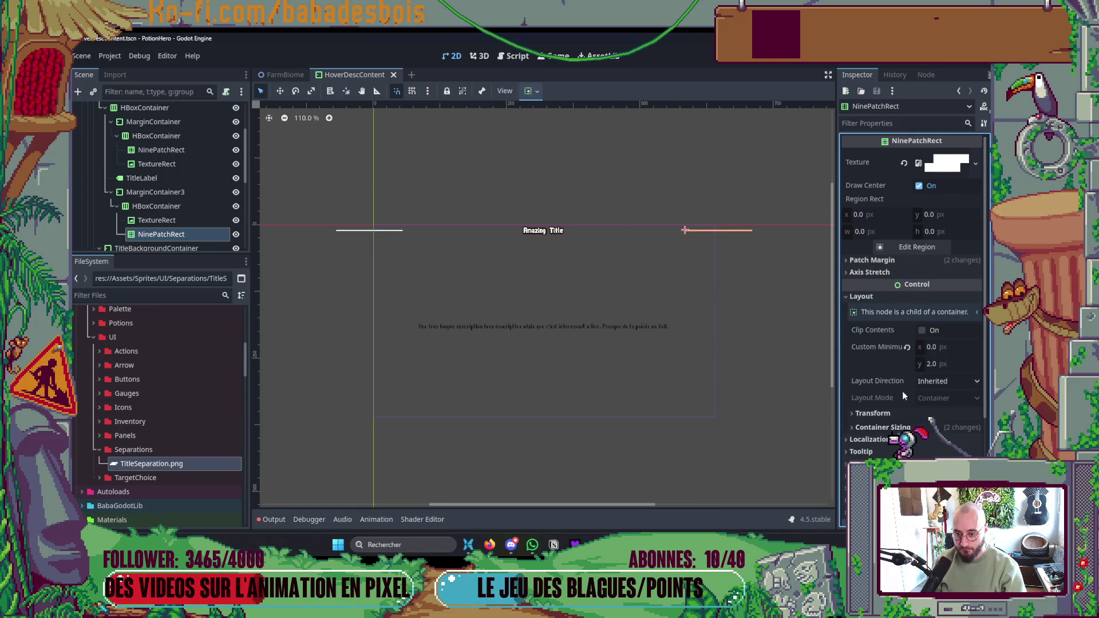
click(931, 426)
scroll(933, 366, down, 3)
drag(926, 352, 984, 352)
scroll(208, 214, up, 2)
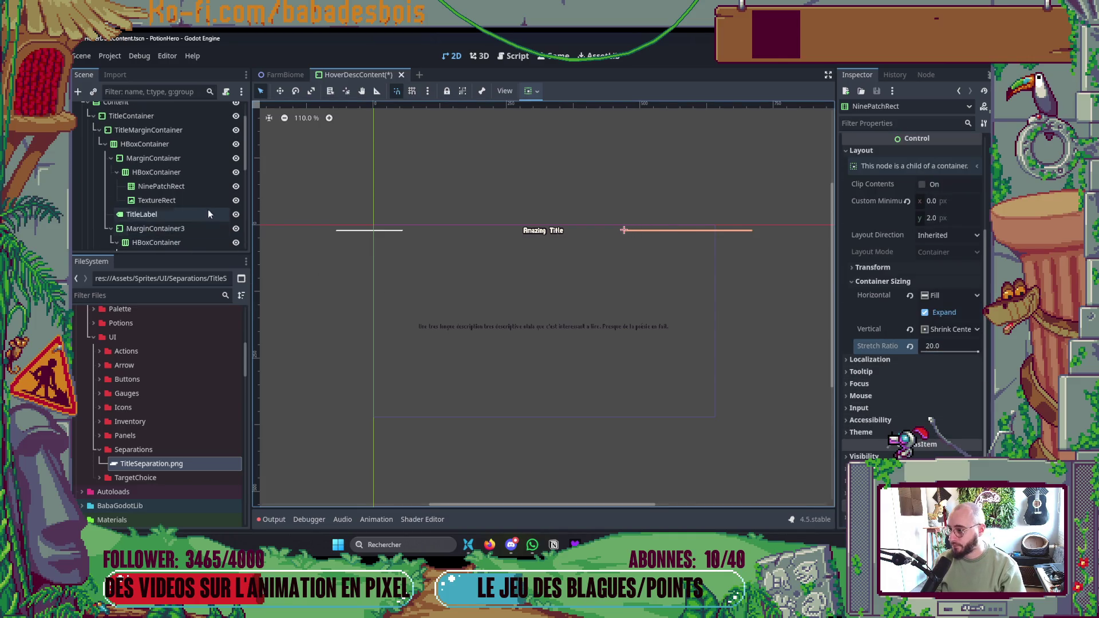
- Enable horizontal Expand on the left separator line so it stretches wider
click(184, 185)
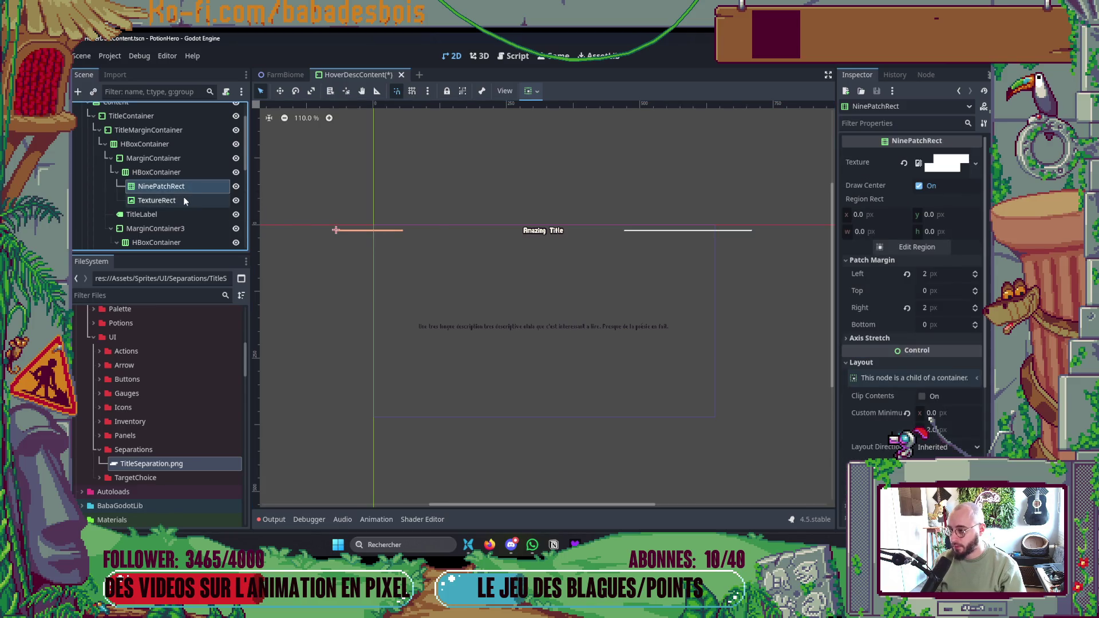
scroll(903, 412, down, 2)
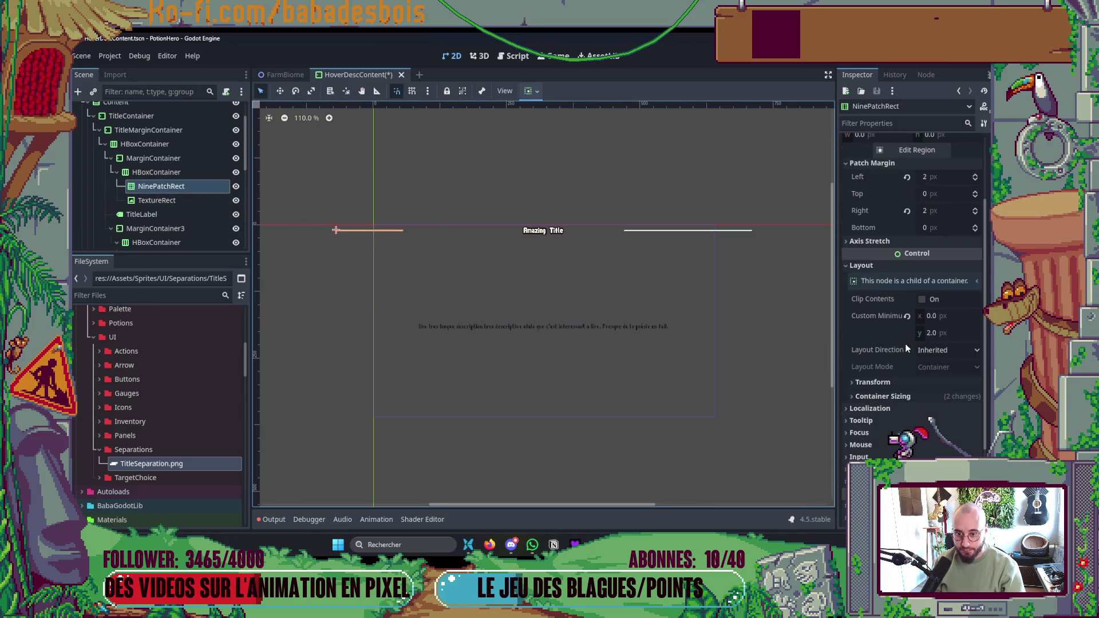
click(884, 396)
click(925, 428)
click(594, 239)
scroll(573, 232, up, 5)
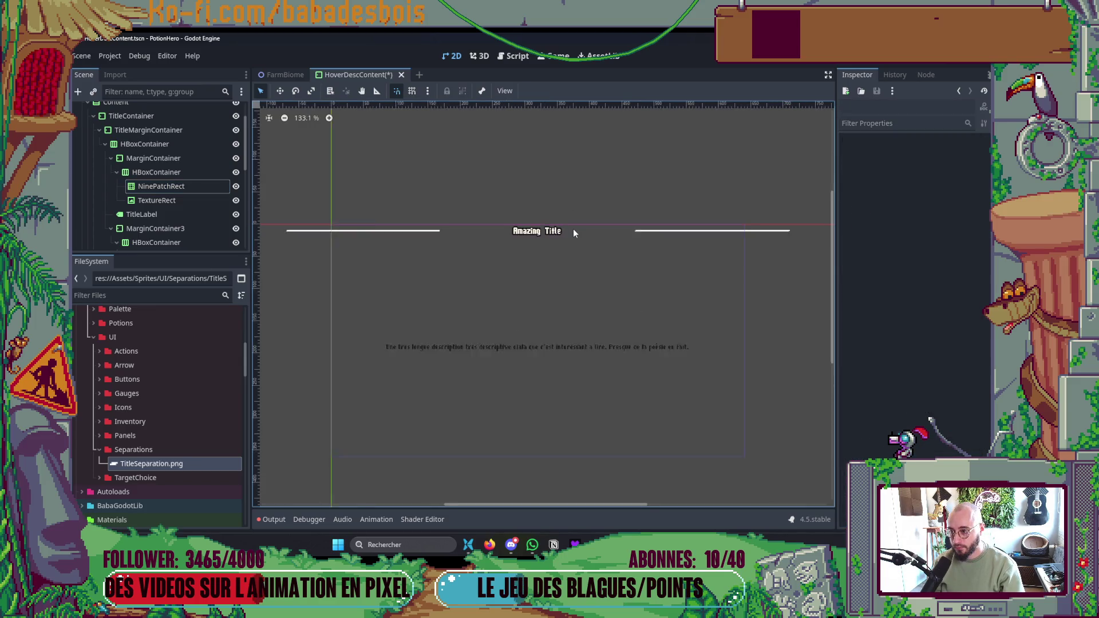
- Collapse both separator groups in the Scene tree and save the scene
click(163, 204)
click(163, 174)
click(177, 159)
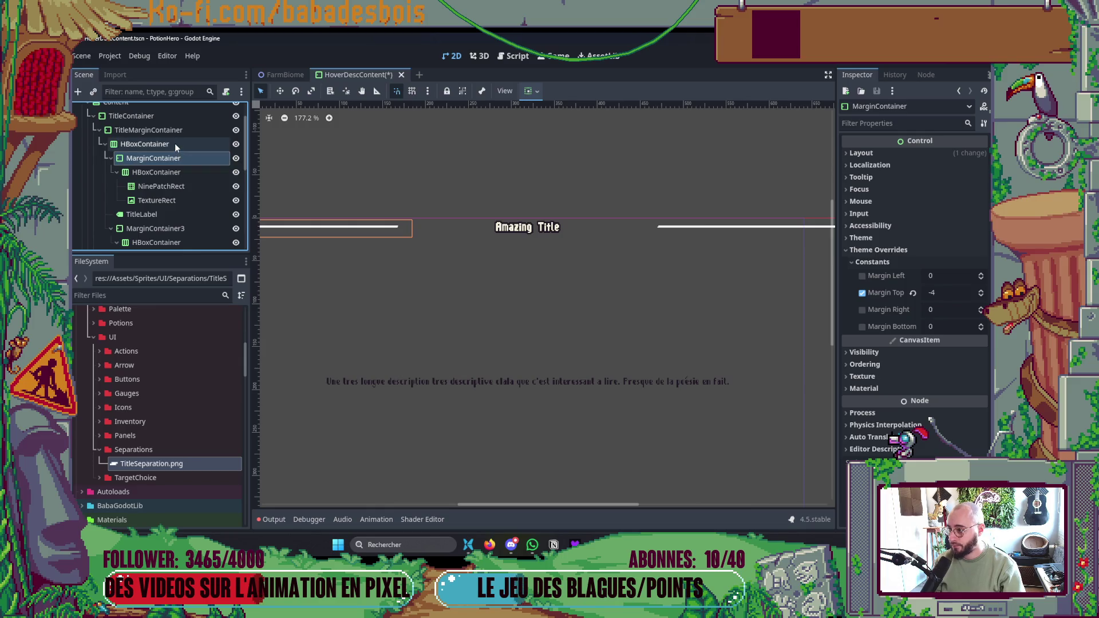
click(109, 156)
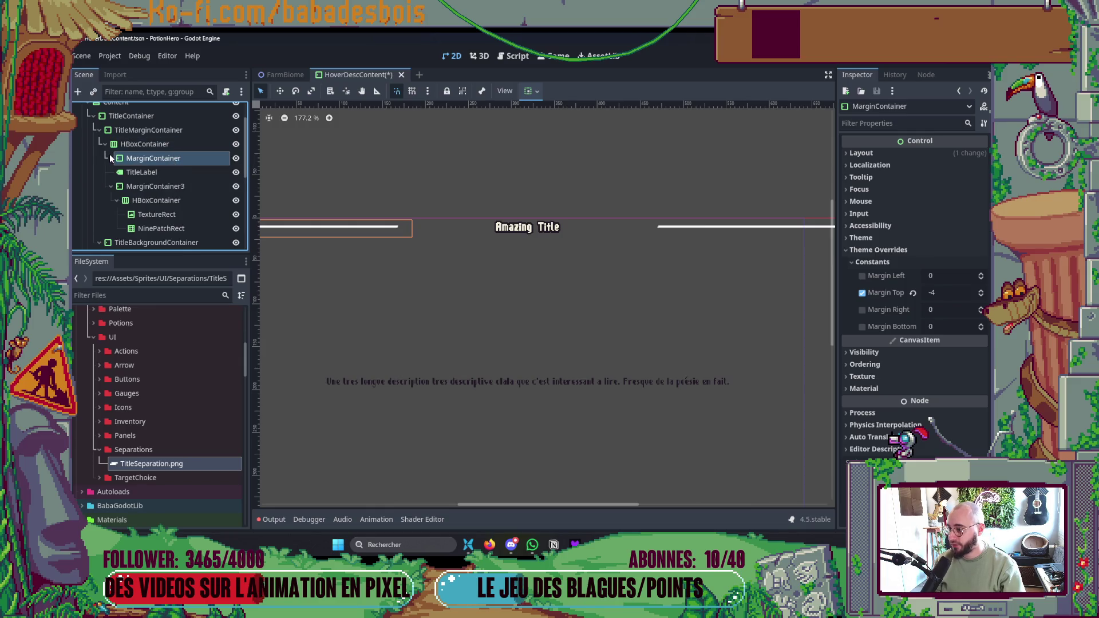
click(110, 185)
click(148, 145)
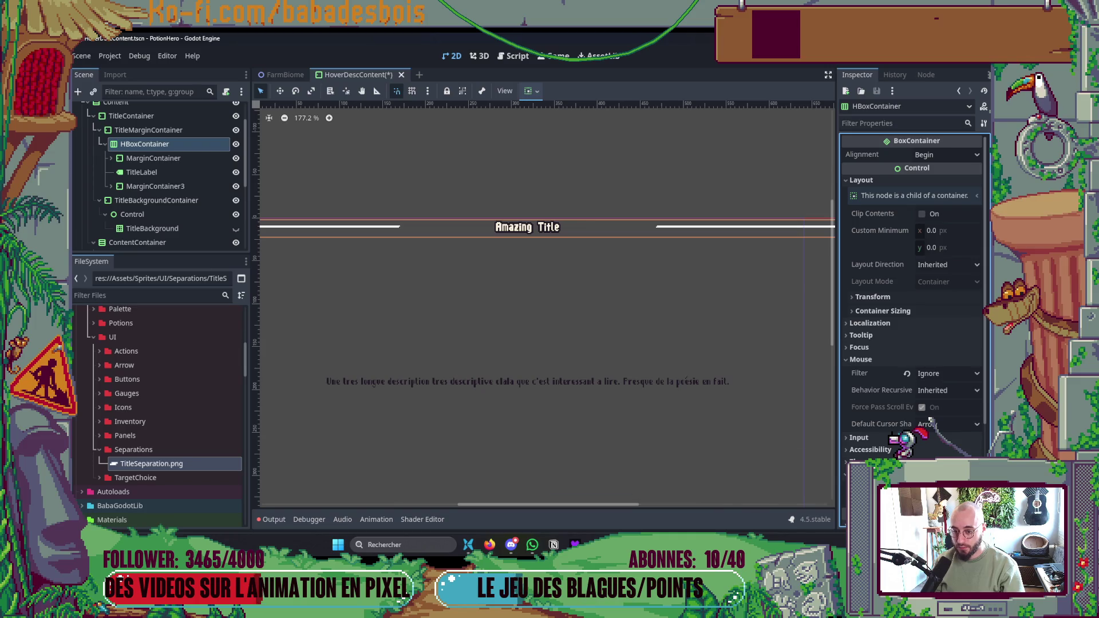
key(ctrl+s)
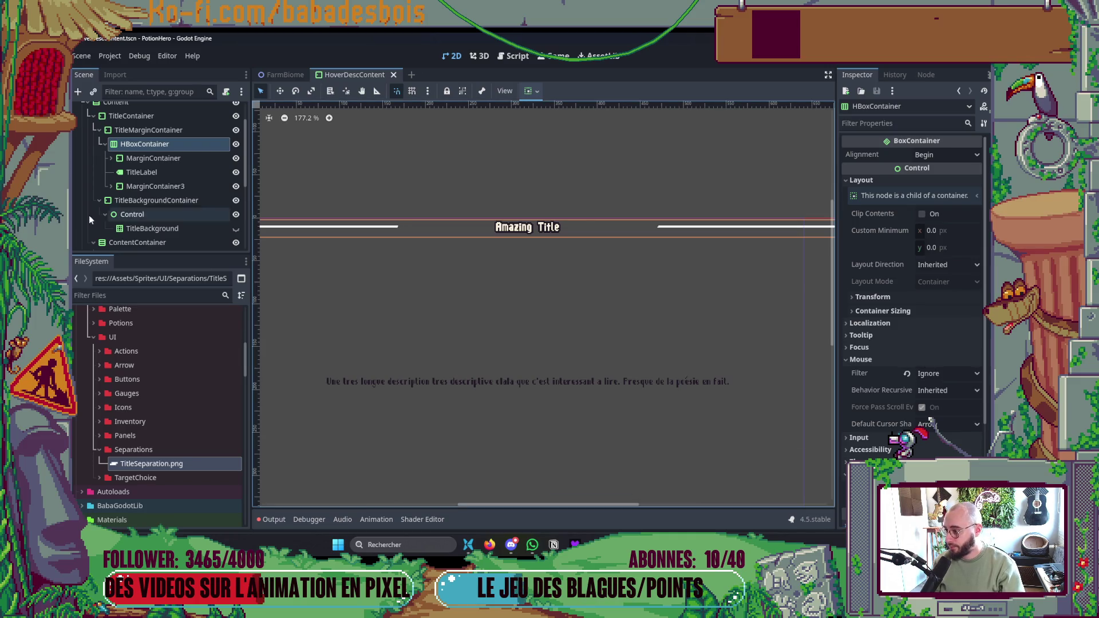
- Uncheck TitleLabel's horizontal Expand so the lines meet Amazing Title
click(148, 172)
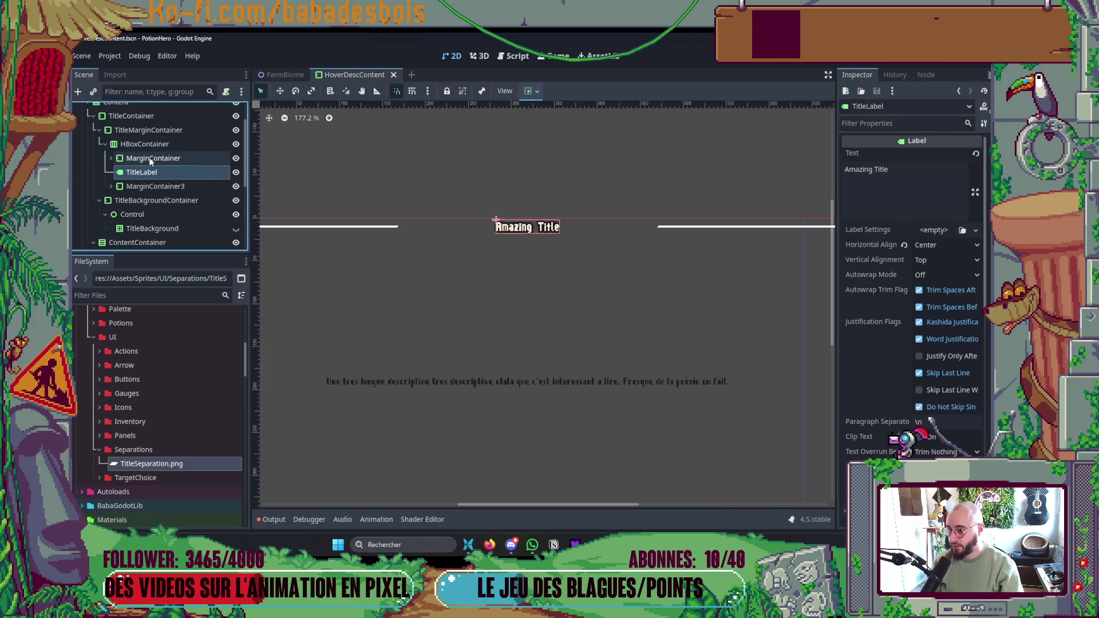
click(149, 158)
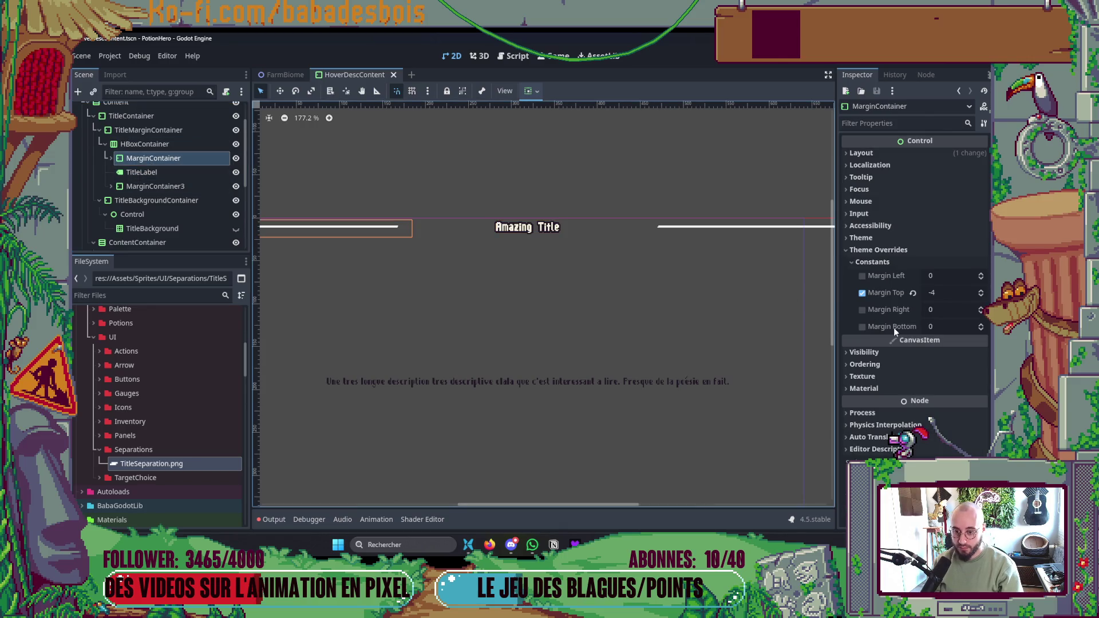
click(166, 173)
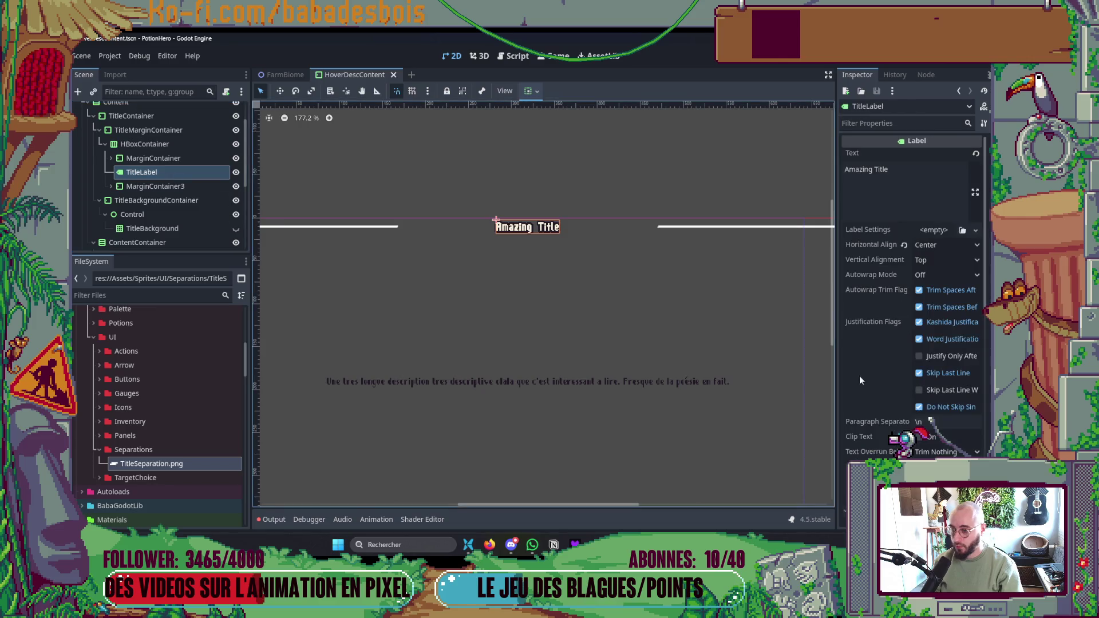
scroll(893, 372, down, 10)
click(906, 371)
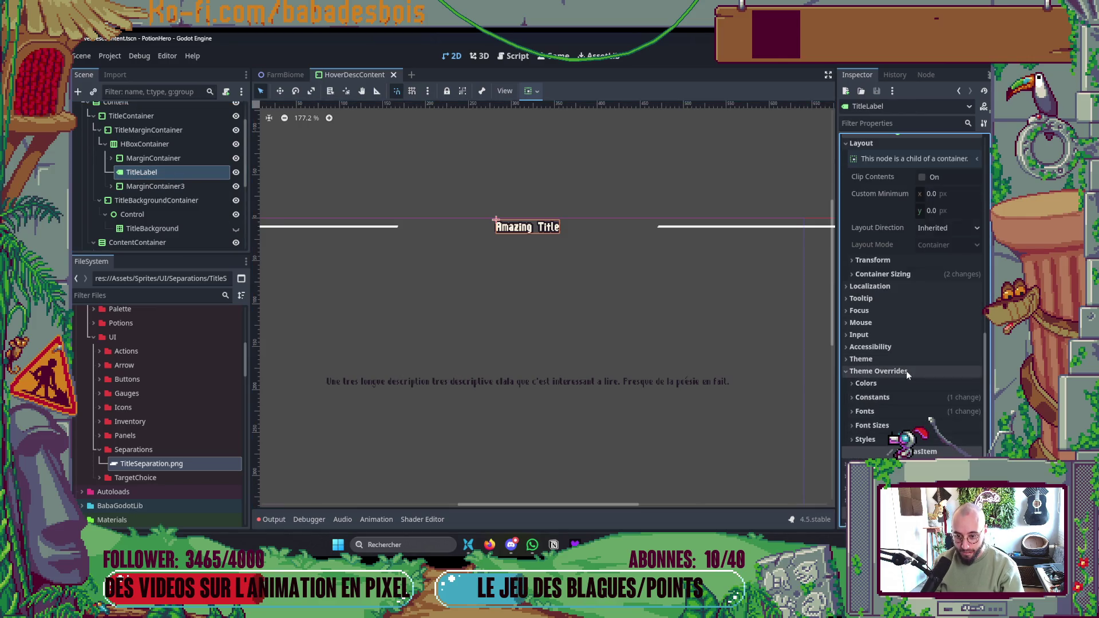
scroll(885, 371, up, 3)
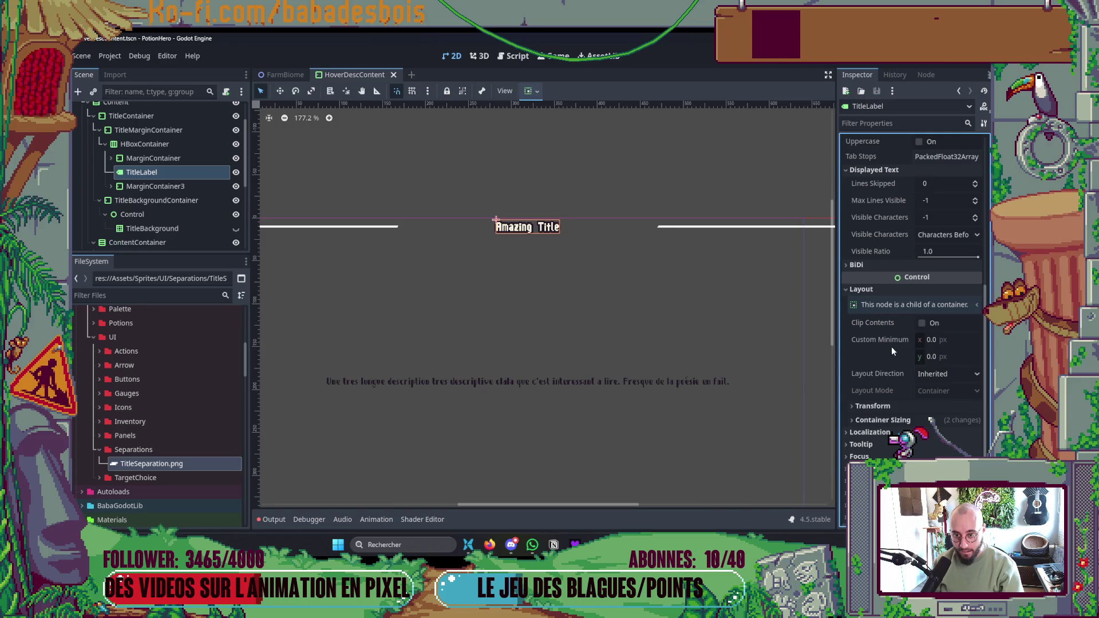
click(895, 421)
click(925, 451)
scroll(535, 346, down, 3)
click(564, 246)
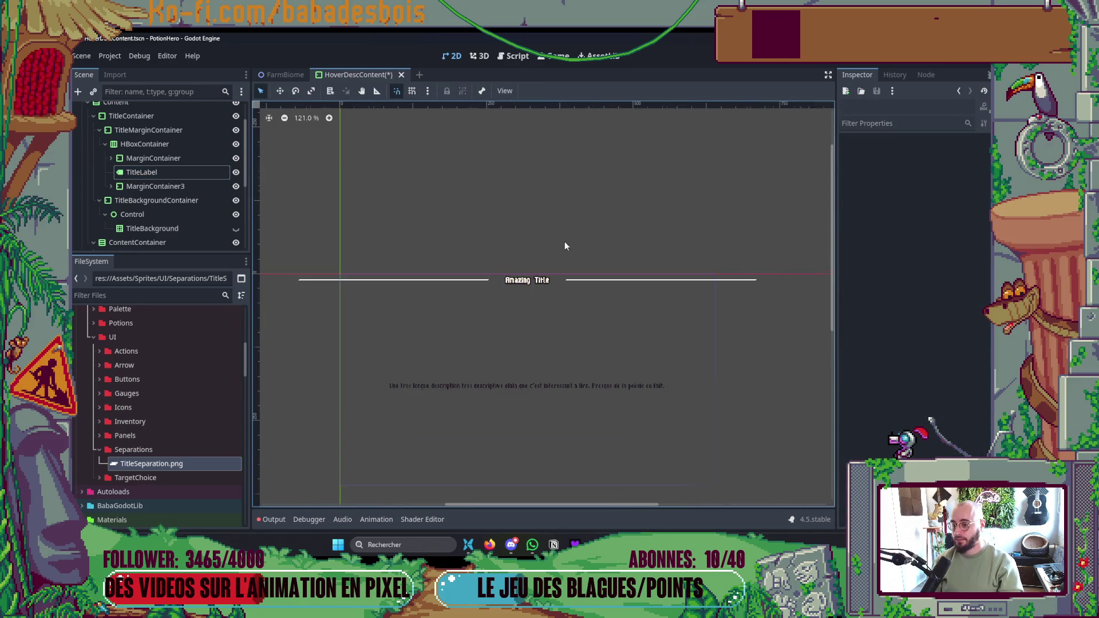
- Give the left MarginContainer a custom left margin of 70 and save the scene
key(ctrl+s)
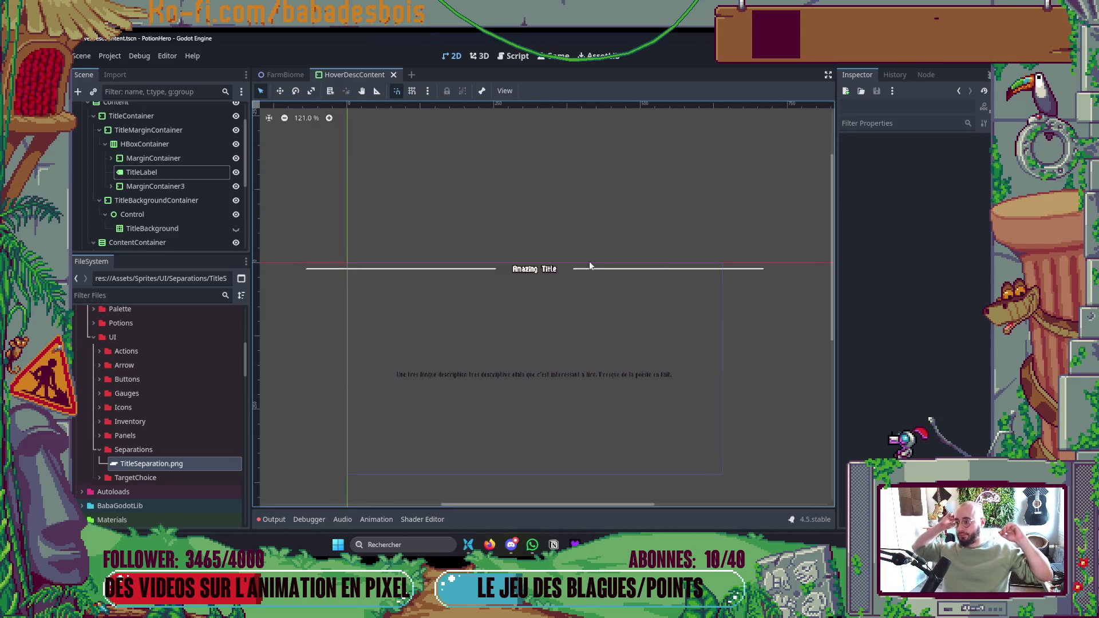
click(135, 131)
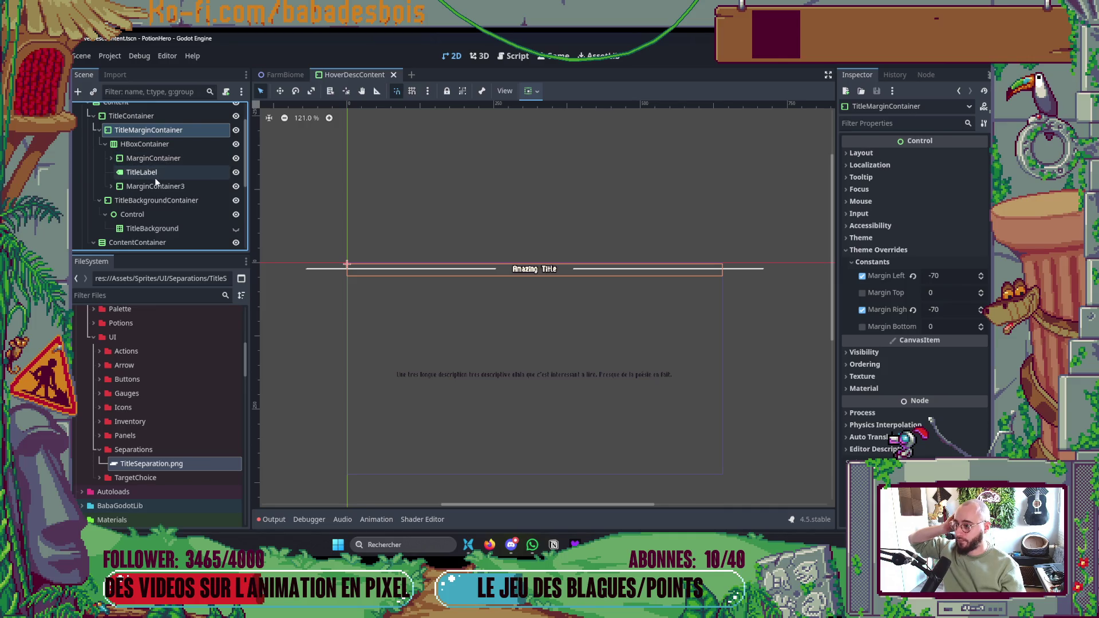
click(156, 163)
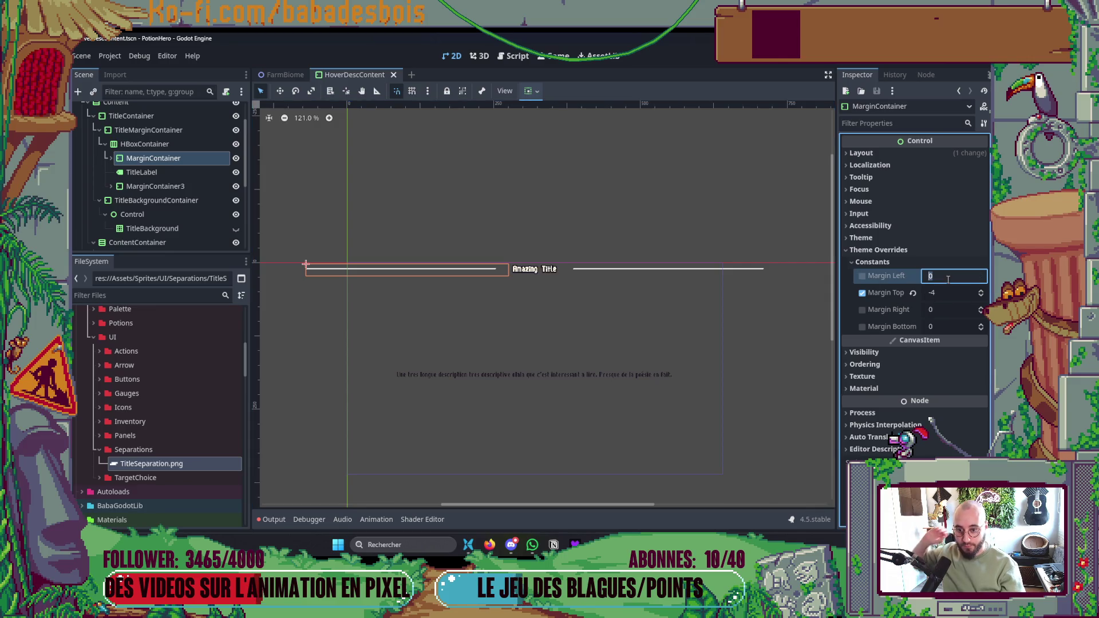
click(865, 277)
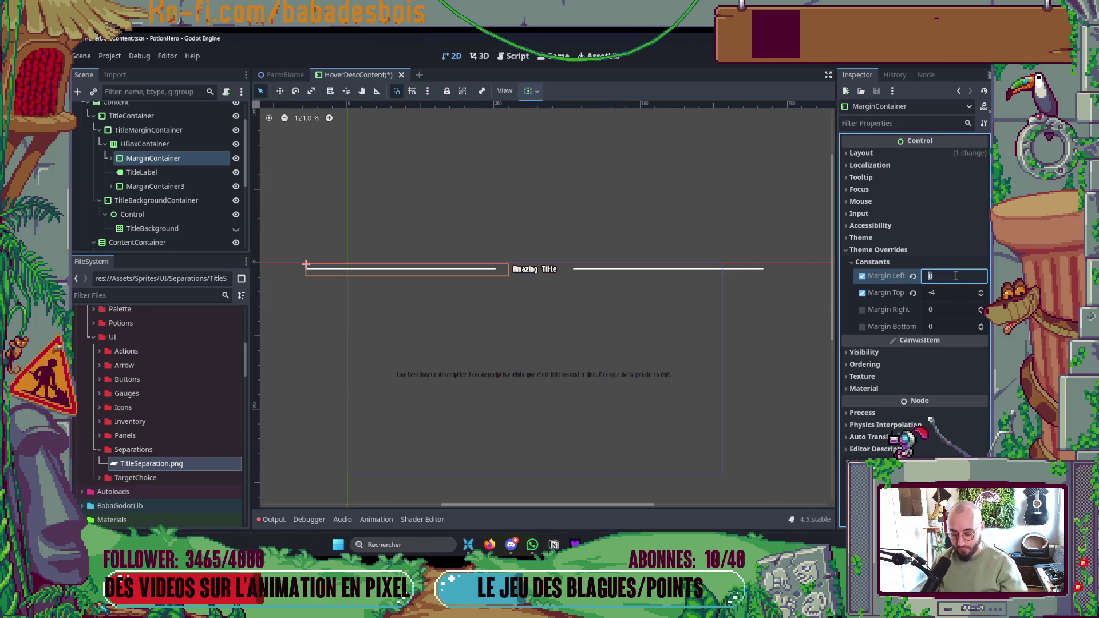
text(70)
key(Return)
key(ctrl+s)
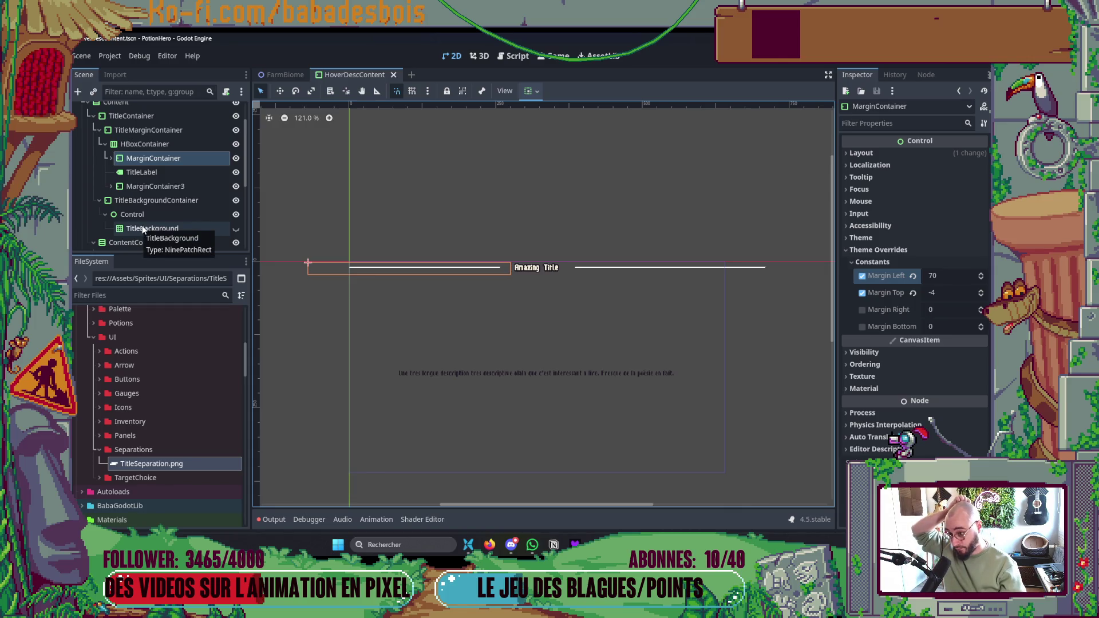
- Add a custom right margin override to MarginContainer3, save, and expand the left MarginContainer
scroll(143, 229, down, 2)
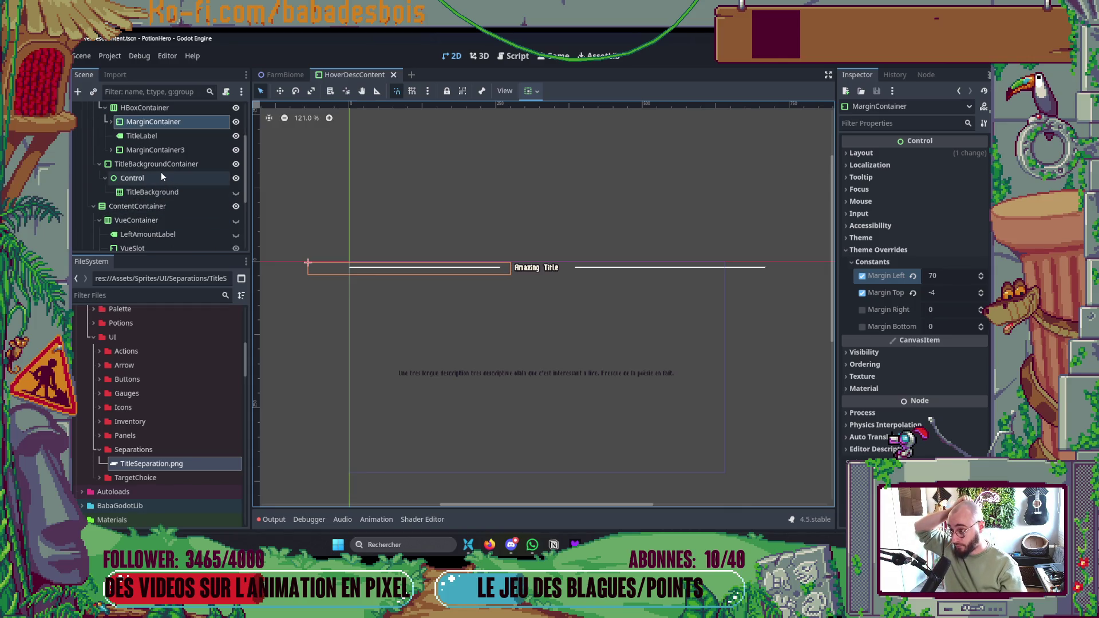
scroll(161, 173, up, 2)
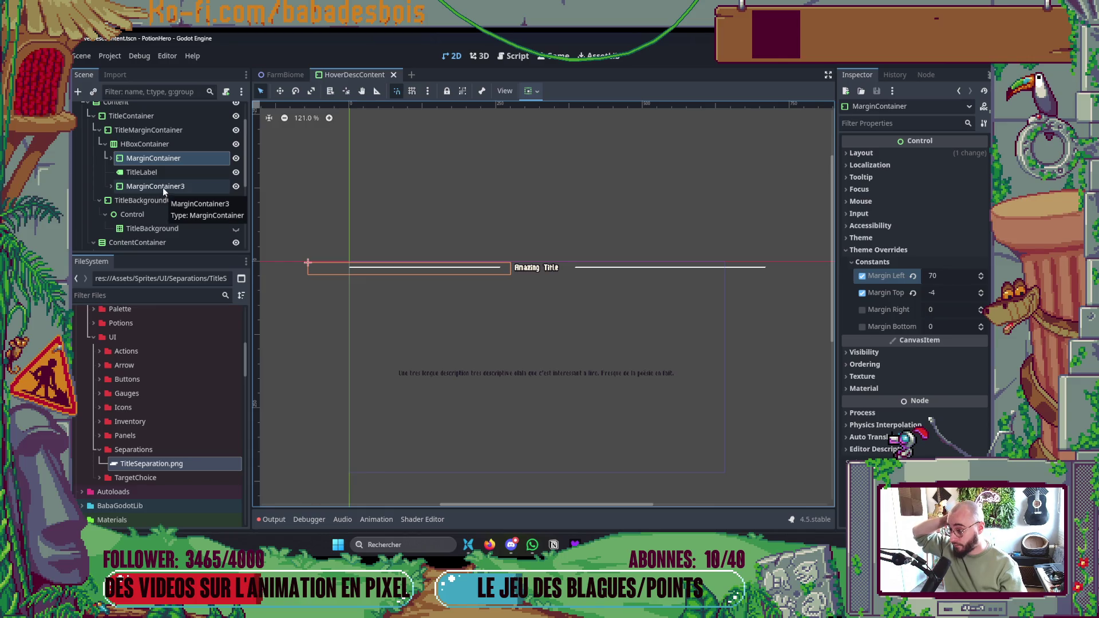
click(162, 187)
click(894, 250)
click(899, 265)
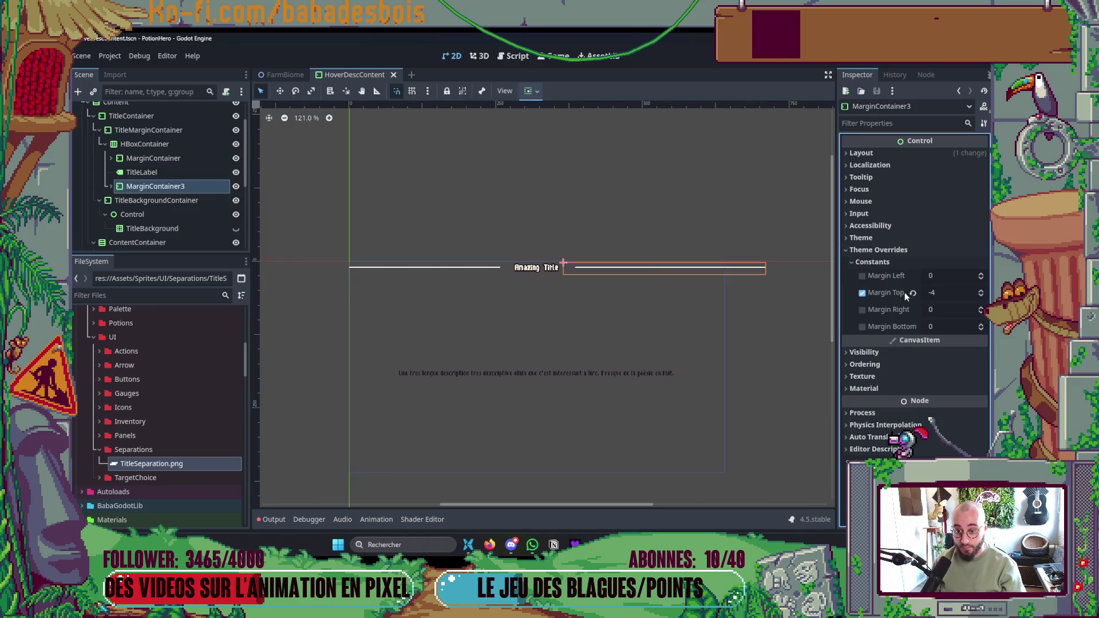
click(863, 310)
click(933, 311)
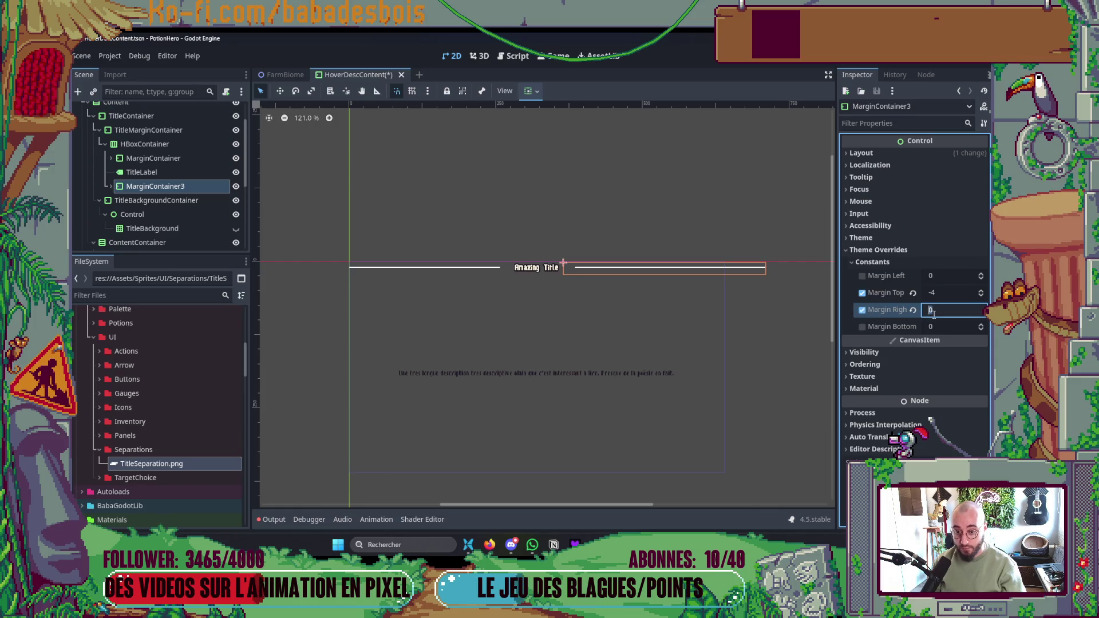
text(70)
click(638, 203)
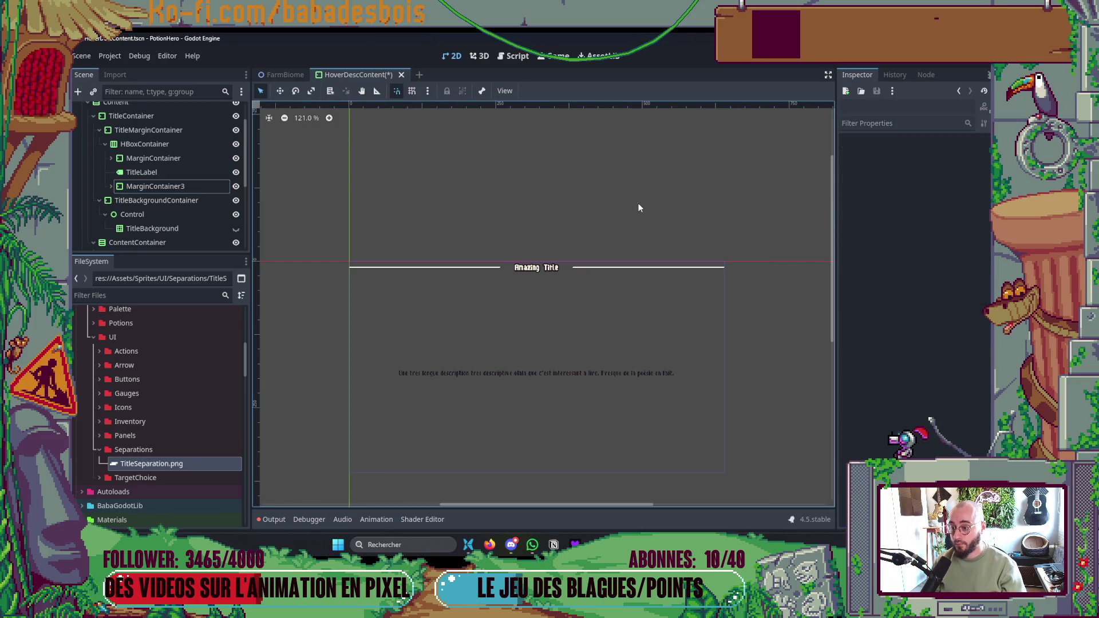
key(ctrl+s)
scroll(458, 229, up, 1)
click(112, 158)
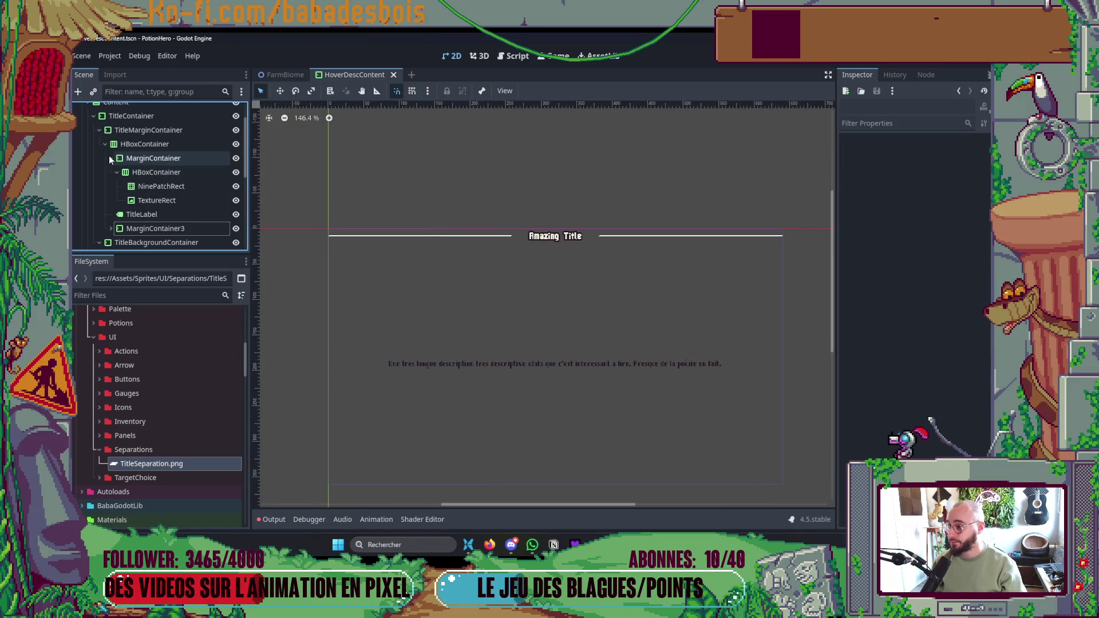
- Expand the right container and toggle both NinePatchRect separators off and back on, then save
scroll(131, 189, down, 1)
click(110, 192)
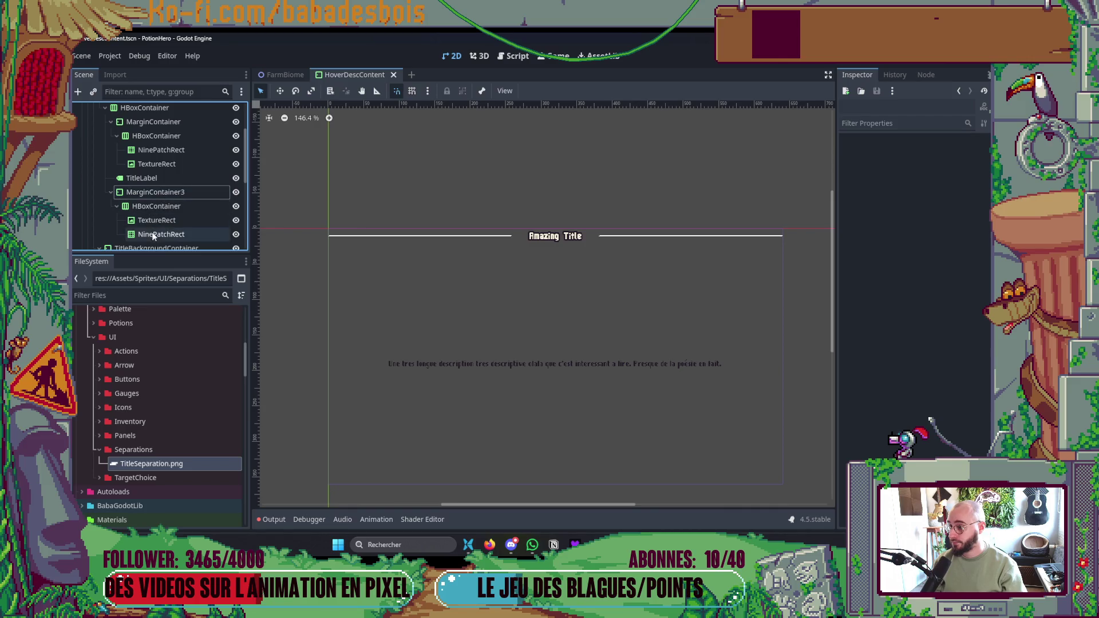
click(161, 235)
ctrl+click(161, 150)
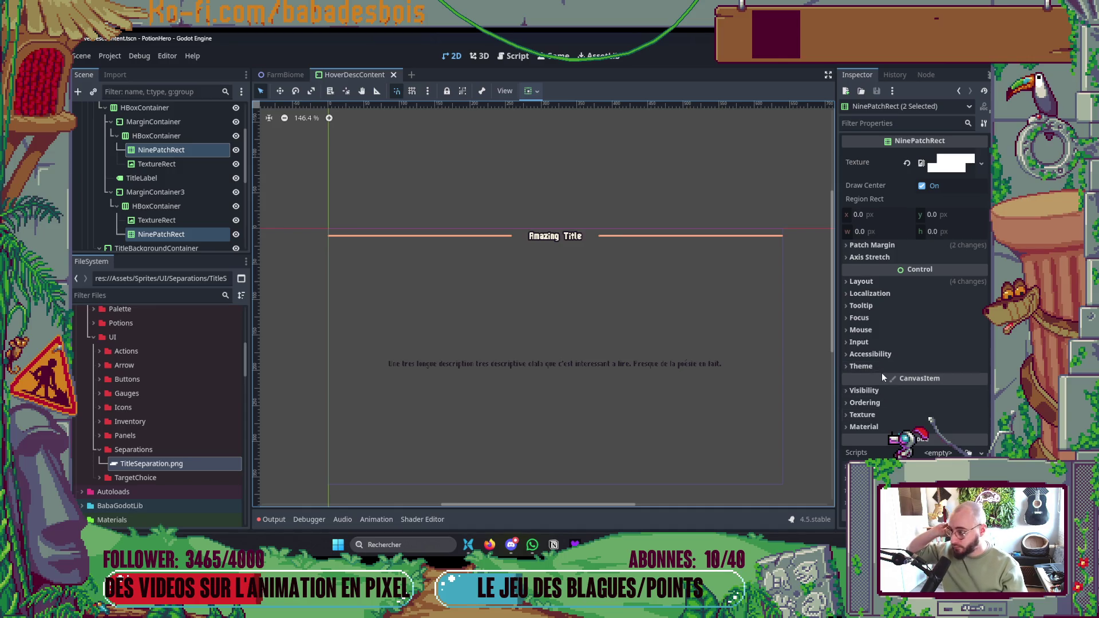
click(178, 151)
click(235, 151)
click(236, 234)
click(235, 234)
click(236, 150)
key(ctrl+s)
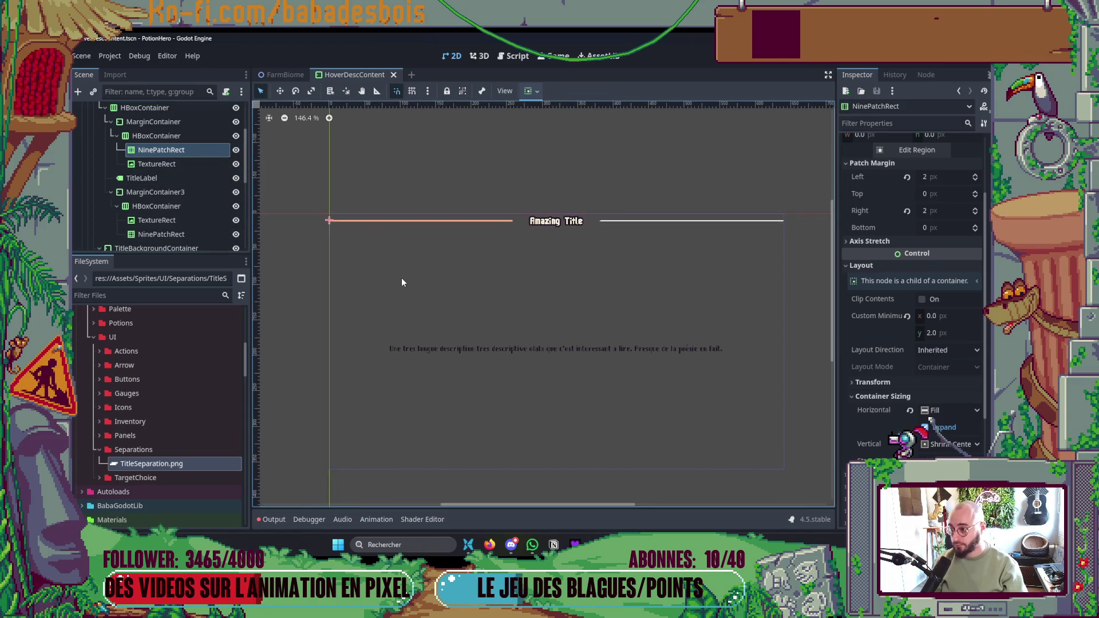
- Set the left separator's Visibility Modulate to the a6834e palette swatch
scroll(874, 229, down, 2)
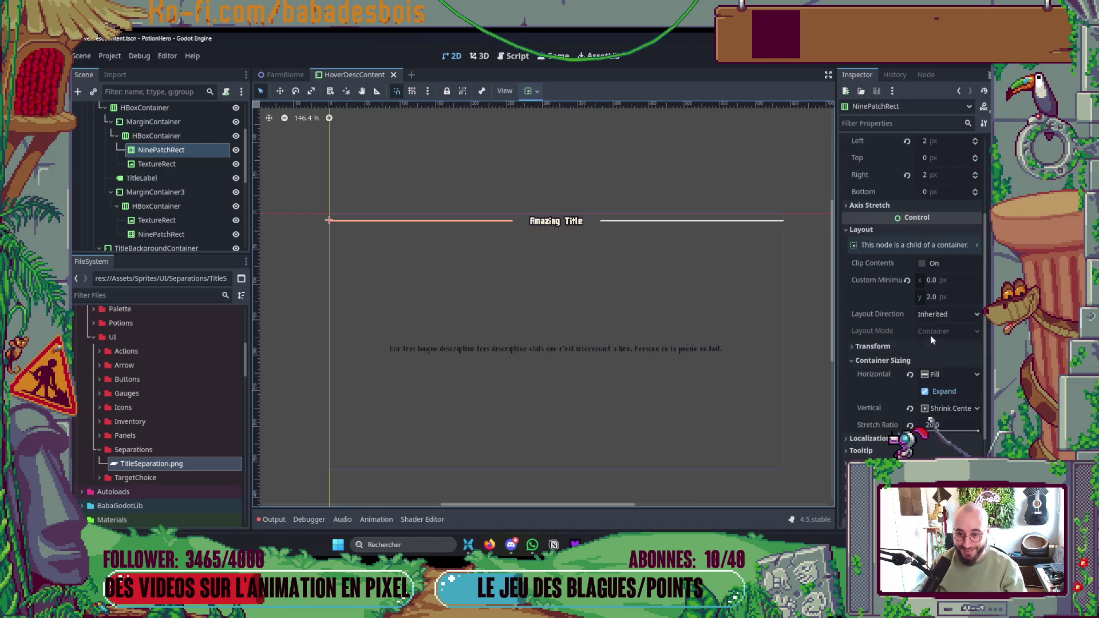
click(874, 229)
click(877, 365)
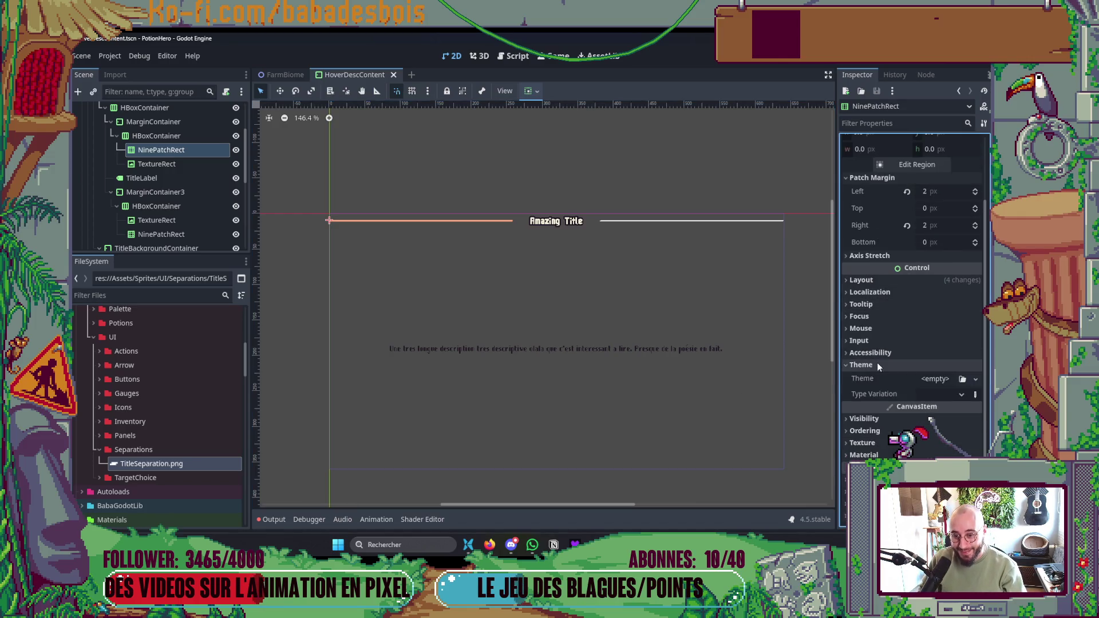
click(876, 365)
click(871, 390)
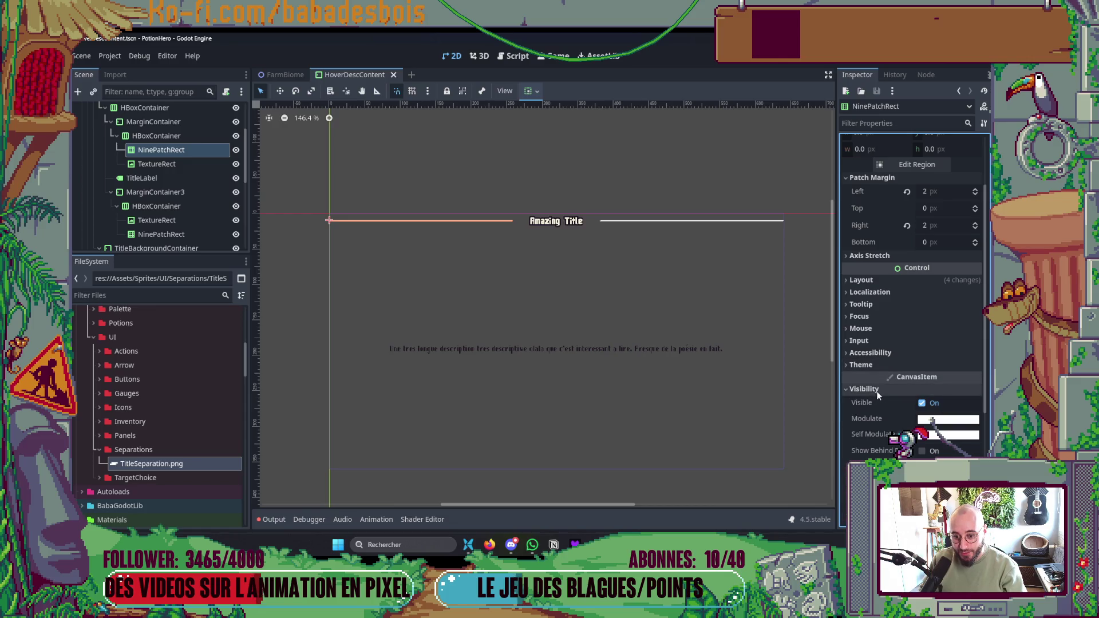
click(938, 420)
click(878, 382)
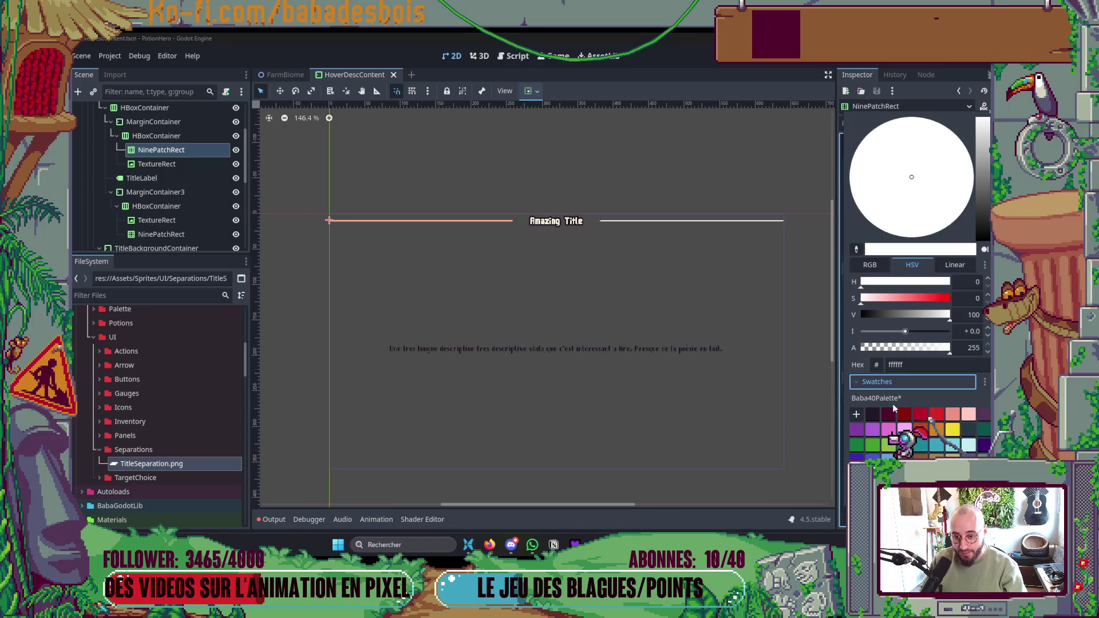
click(953, 430)
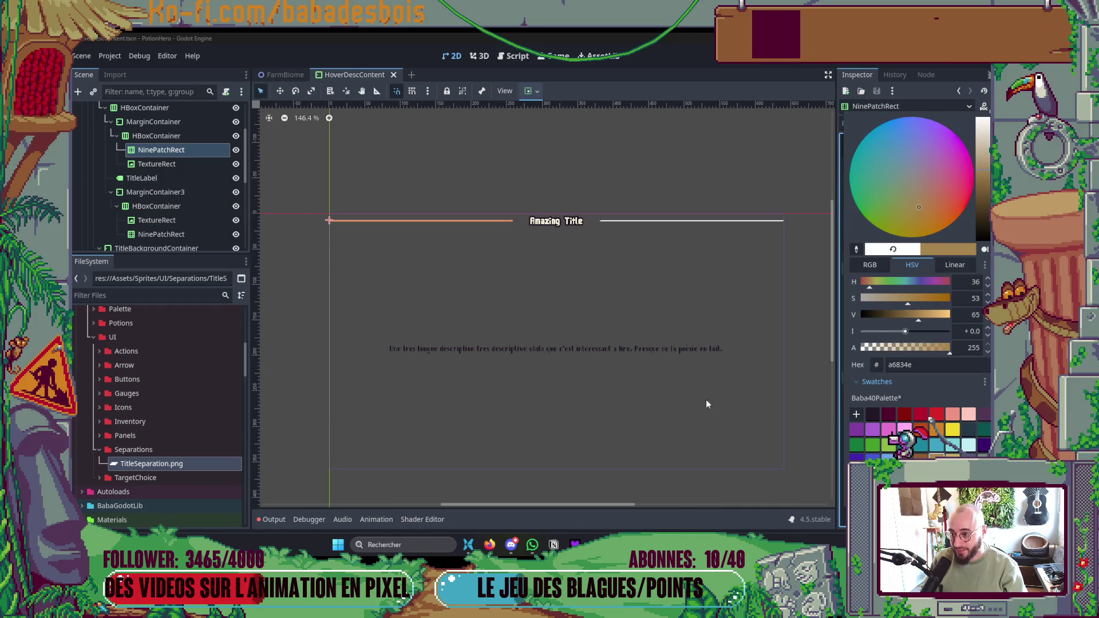
click(706, 399)
- Tint the right separator with the same a6834e swatch, save, and run the game
click(161, 235)
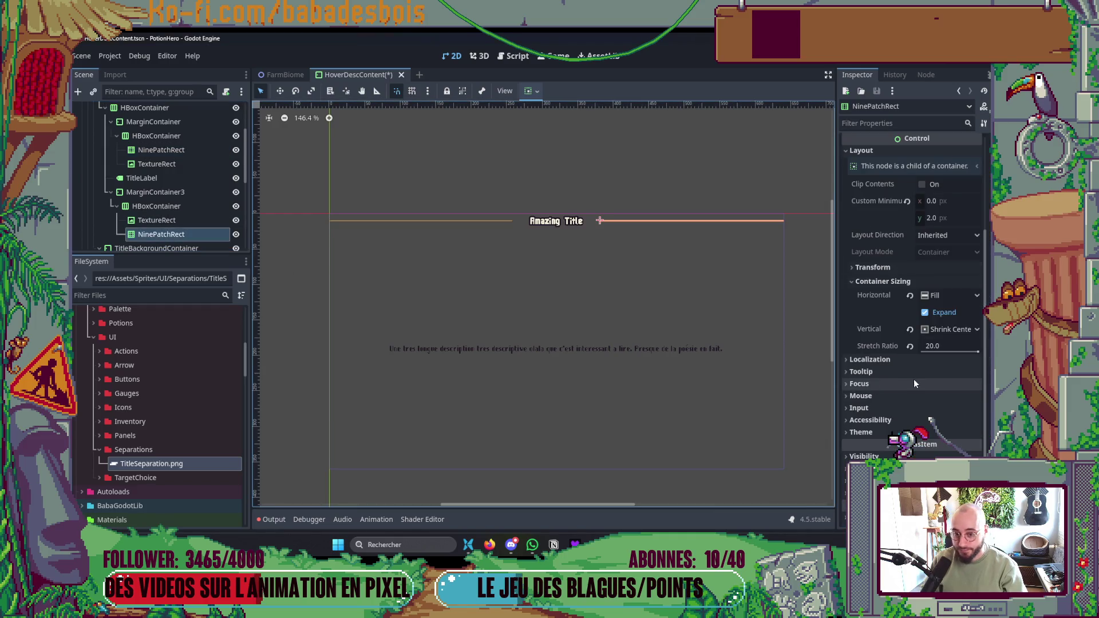
click(861, 432)
scroll(880, 343, down, 3)
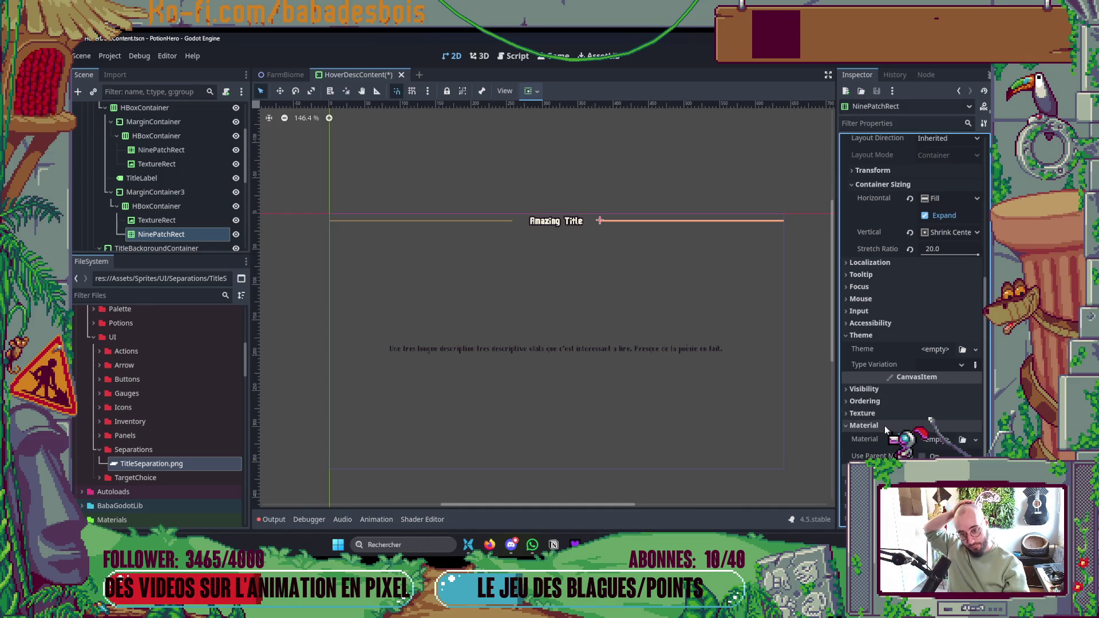
click(881, 338)
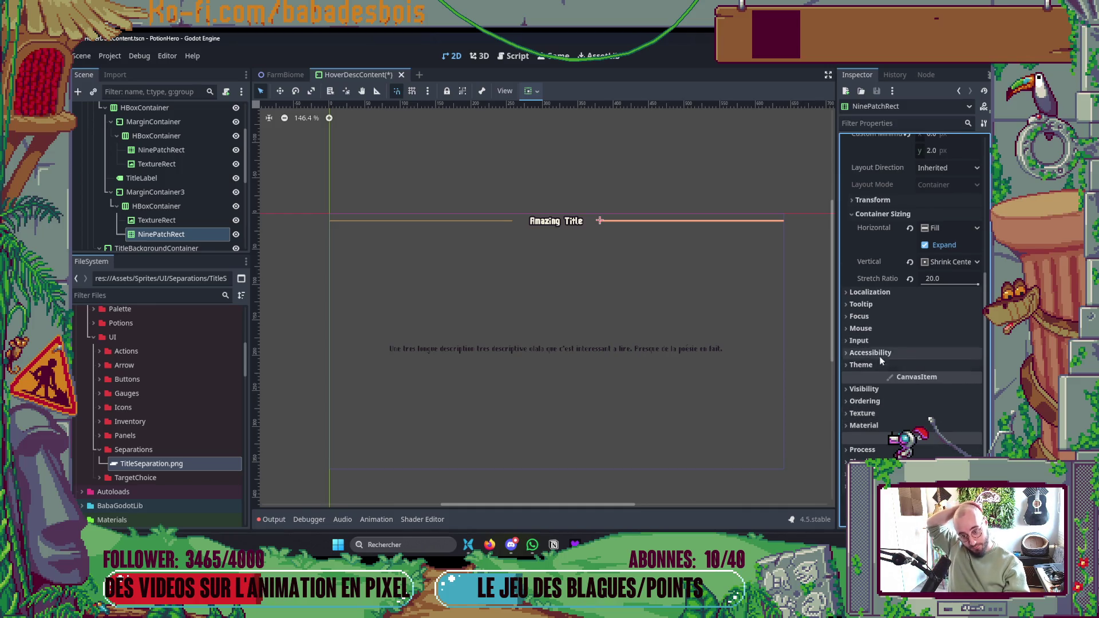
click(873, 426)
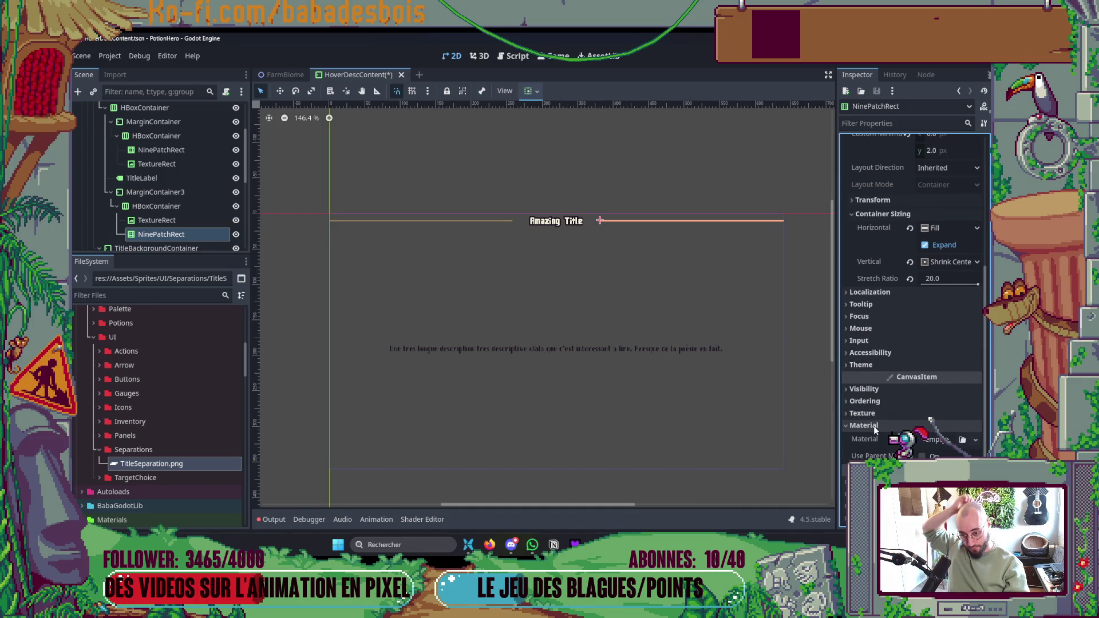
click(871, 388)
click(941, 419)
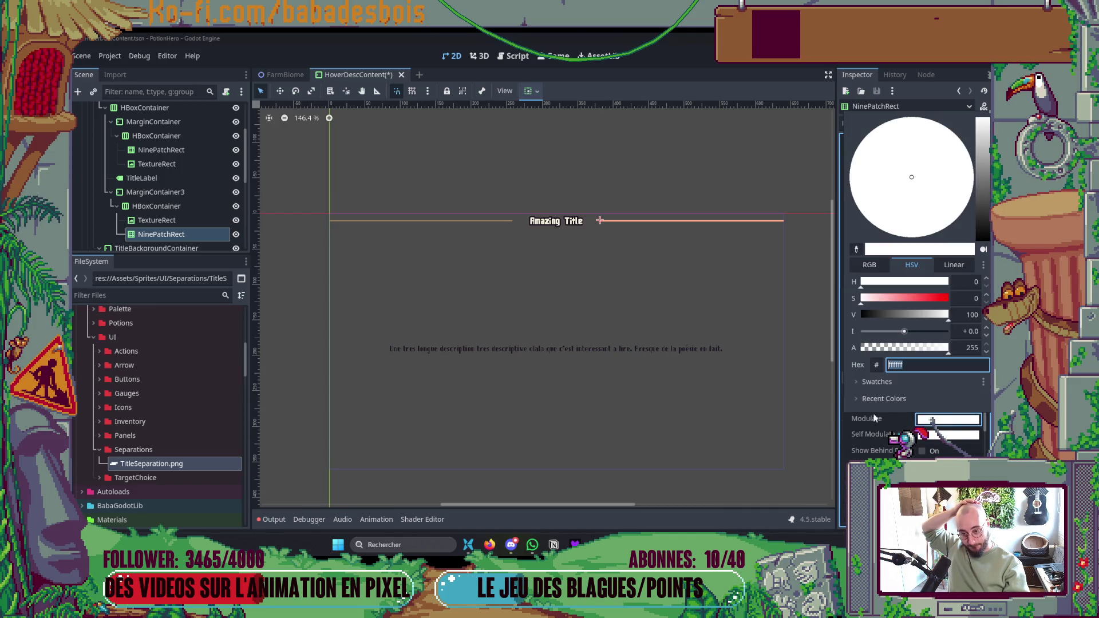
click(878, 382)
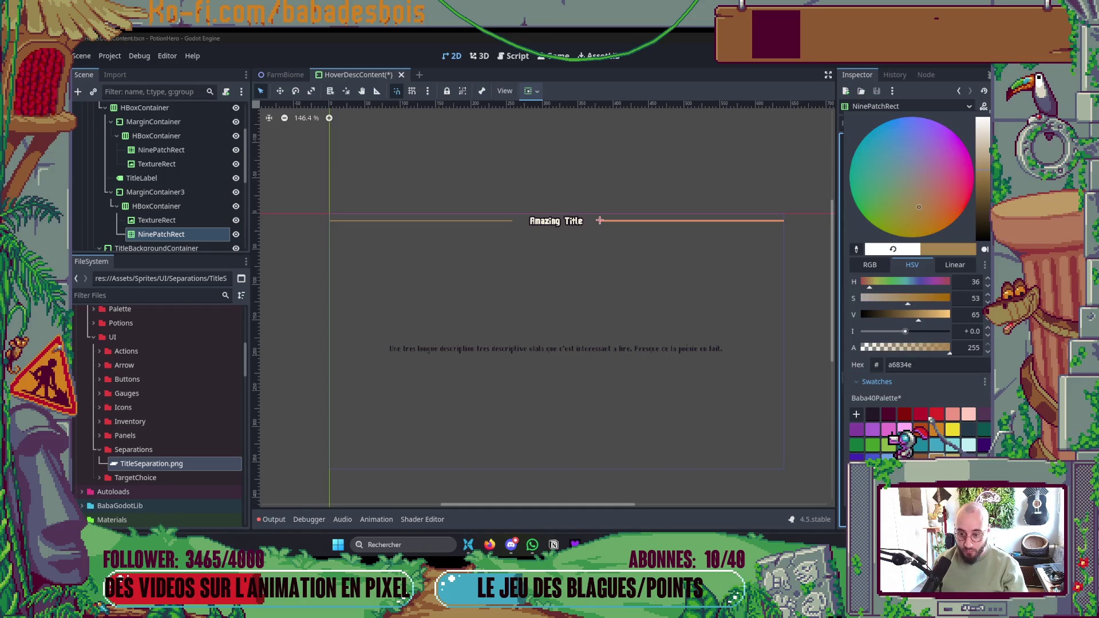
click(691, 369)
click(655, 187)
key(ctrl+s)
key(F6)
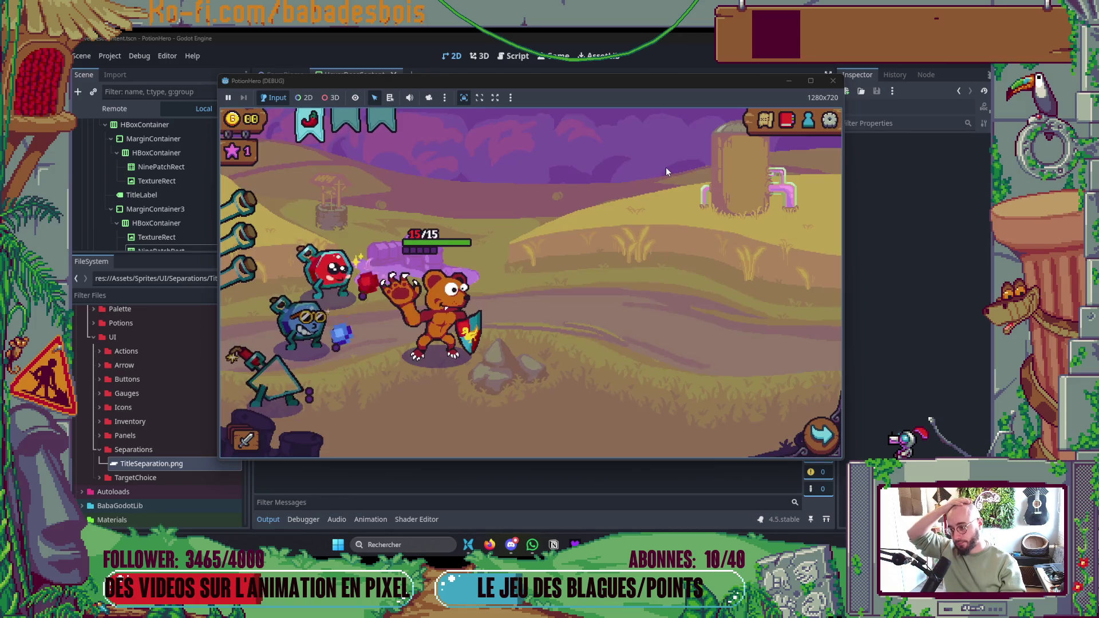
- Find the title_texture_rects declaration on line 16 of DescContent.gd, then return to the 2D view
mouse_move(306, 119)
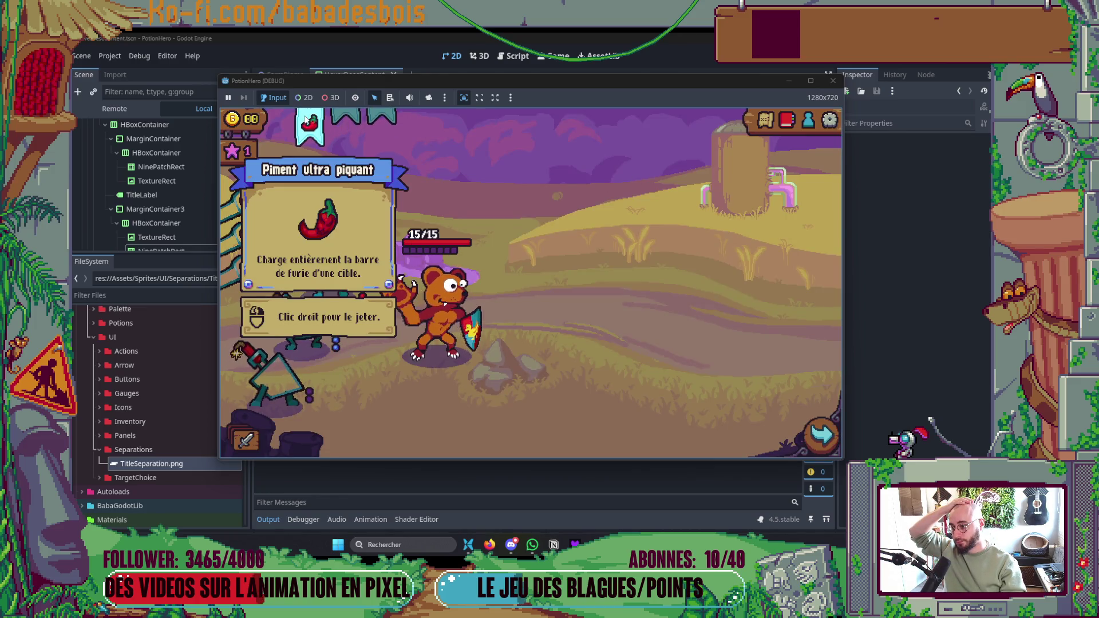
scroll(503, 196, up, 3)
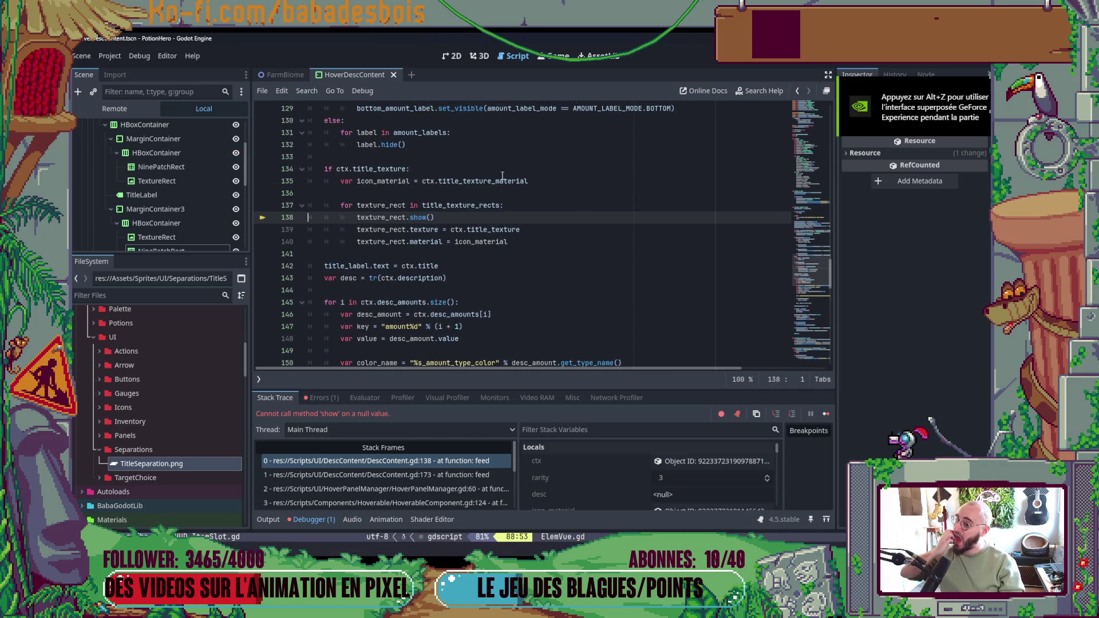
double_click(495, 207)
scroll(495, 207, up, 1)
key(ctrl+f)
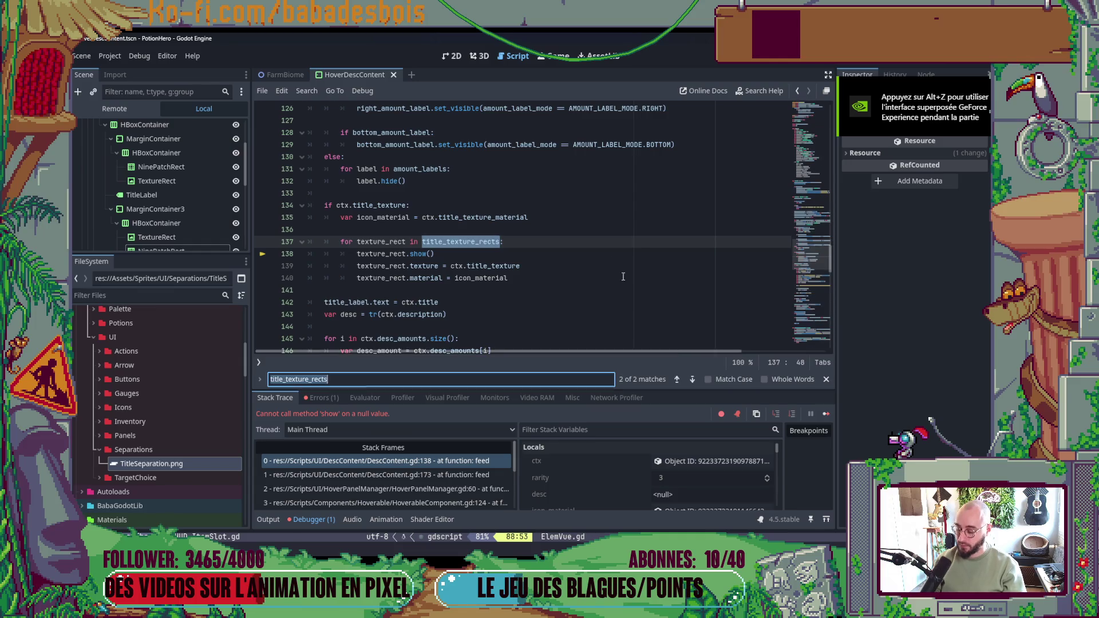
click(678, 379)
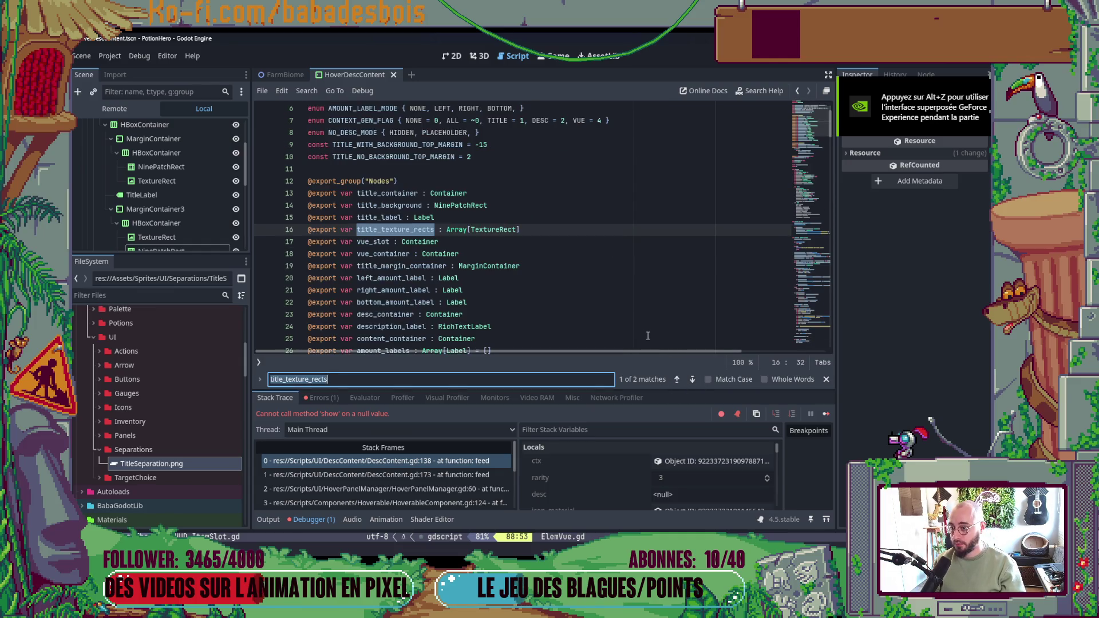
scroll(824, 172, up, 2)
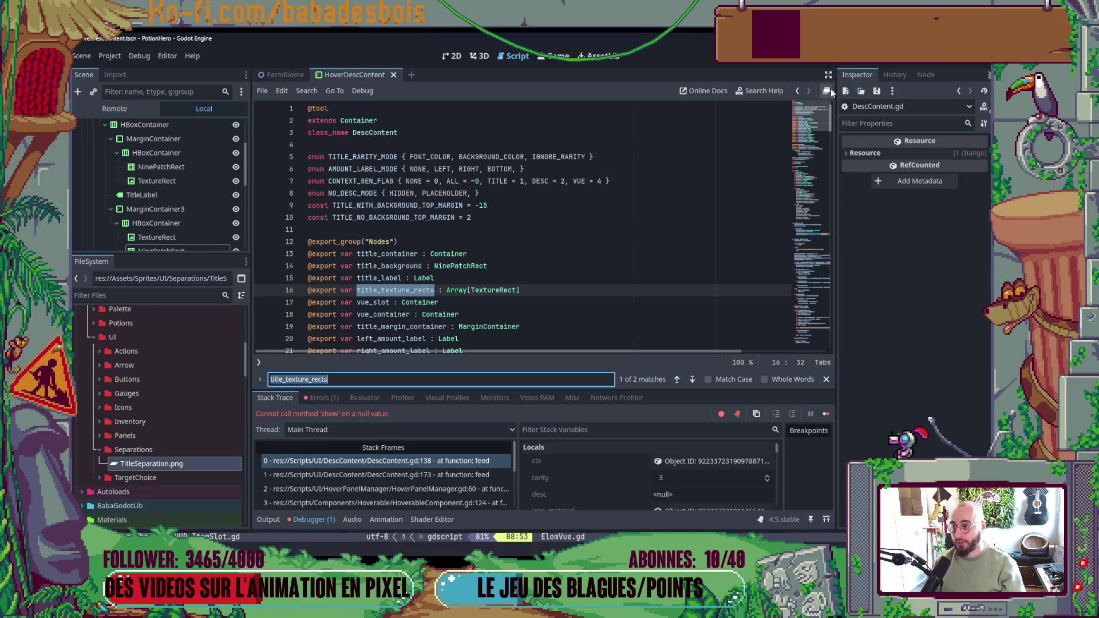
click(450, 56)
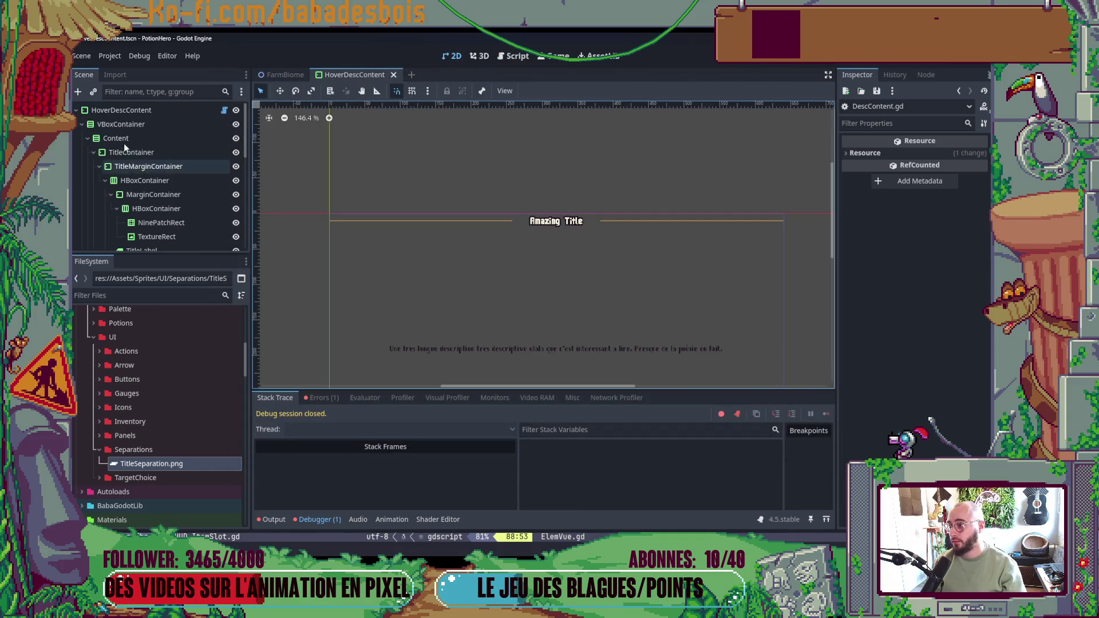
- Assign the right-side TextureRect as element 1 of HoverDescContent's Title Texture Rects
click(150, 112)
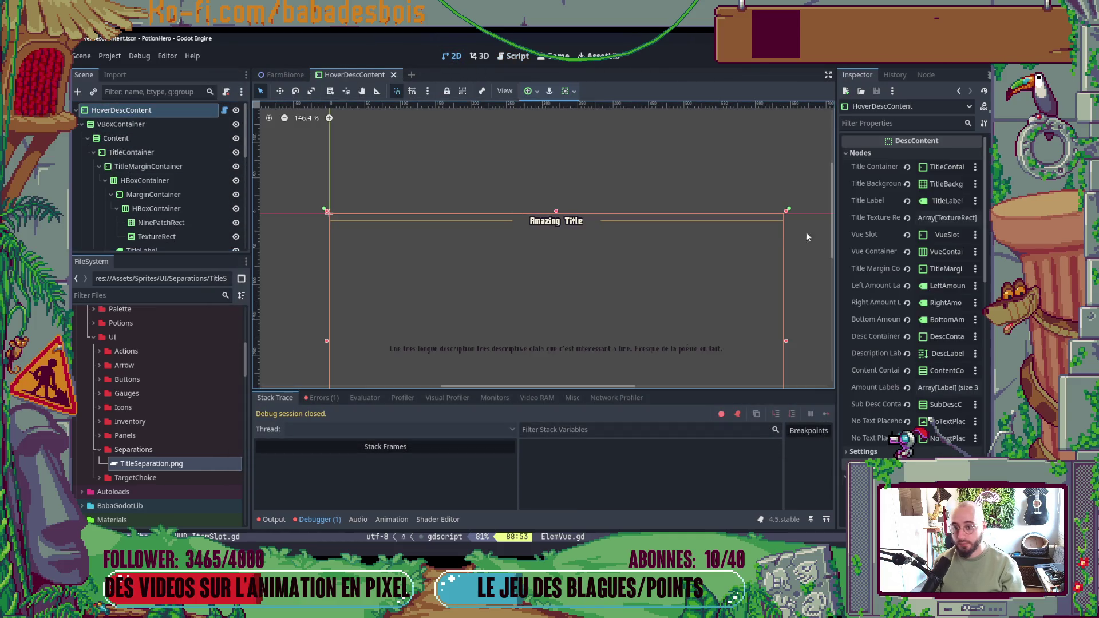
click(942, 221)
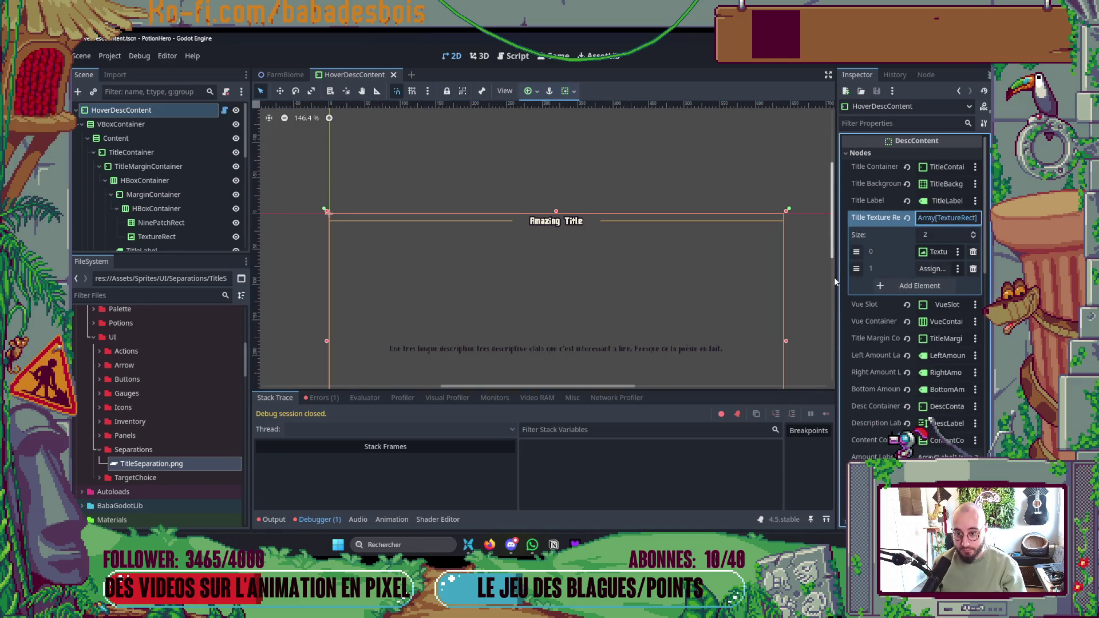
drag(837, 289, 732, 289)
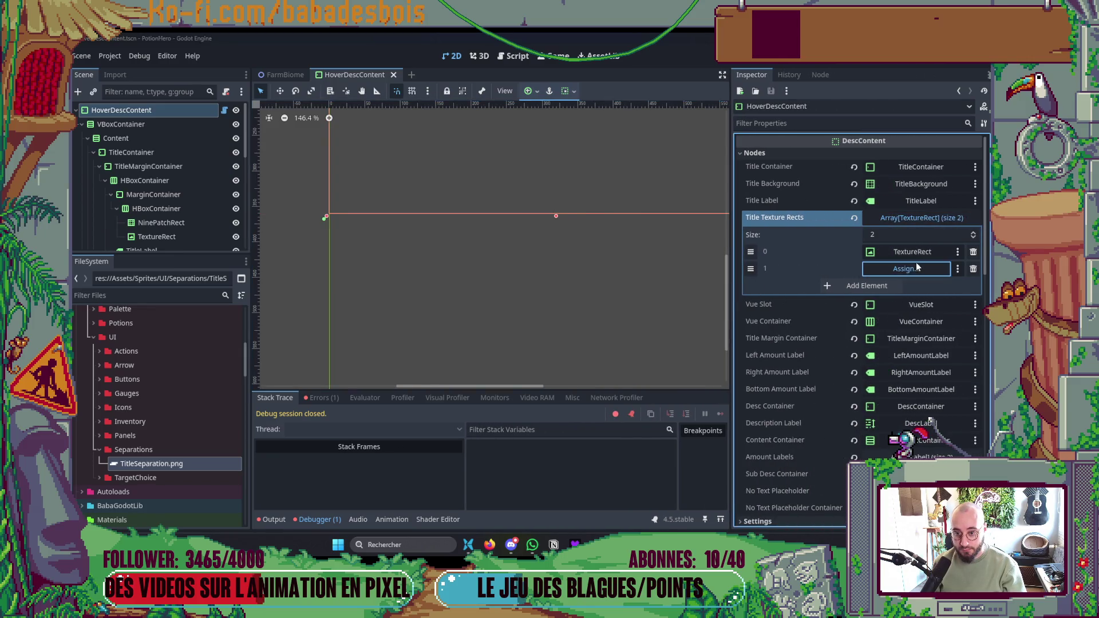
click(907, 268)
double_click(565, 325)
- Save and run the game, check the potion and BearHero hover cards, then close it
key(F5)
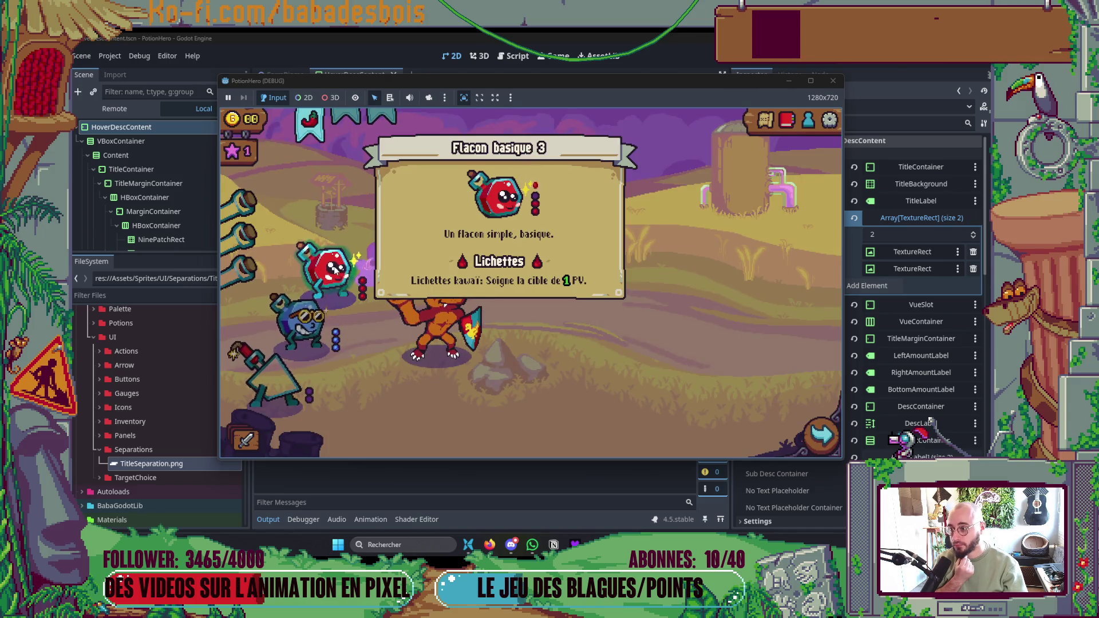
mouse_move(288, 362)
mouse_move(338, 278)
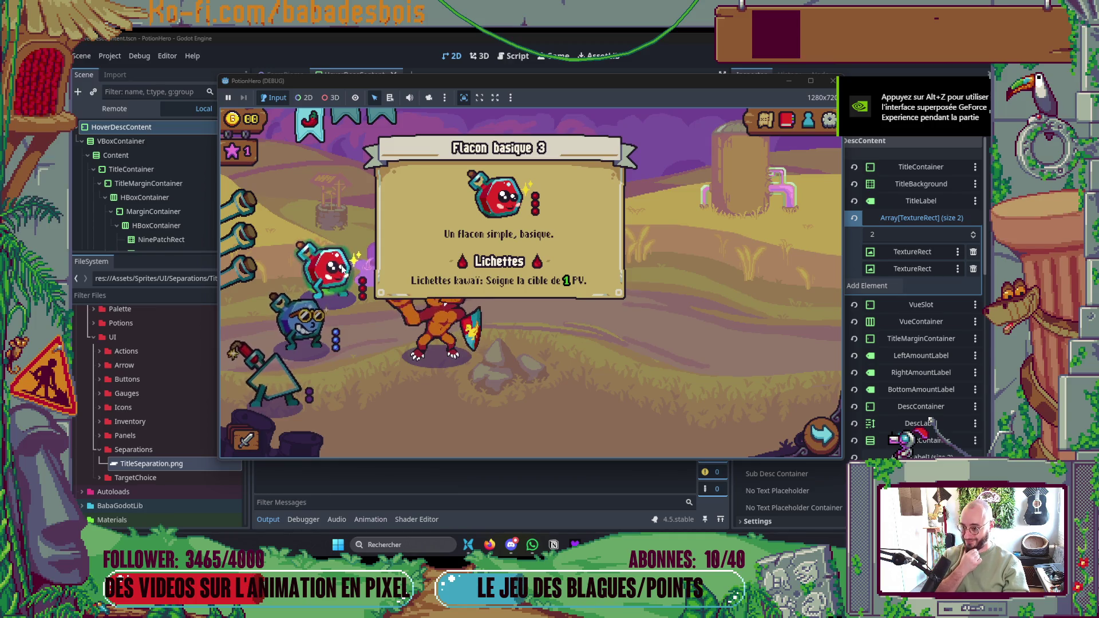
mouse_move(441, 303)
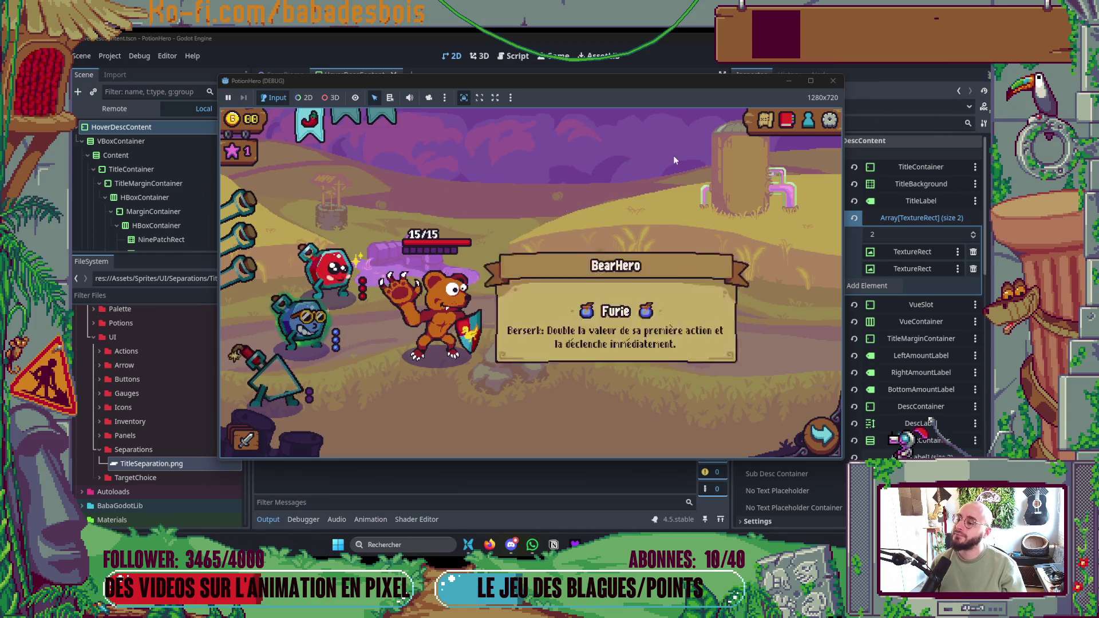
click(831, 80)
key(alt+Tab)
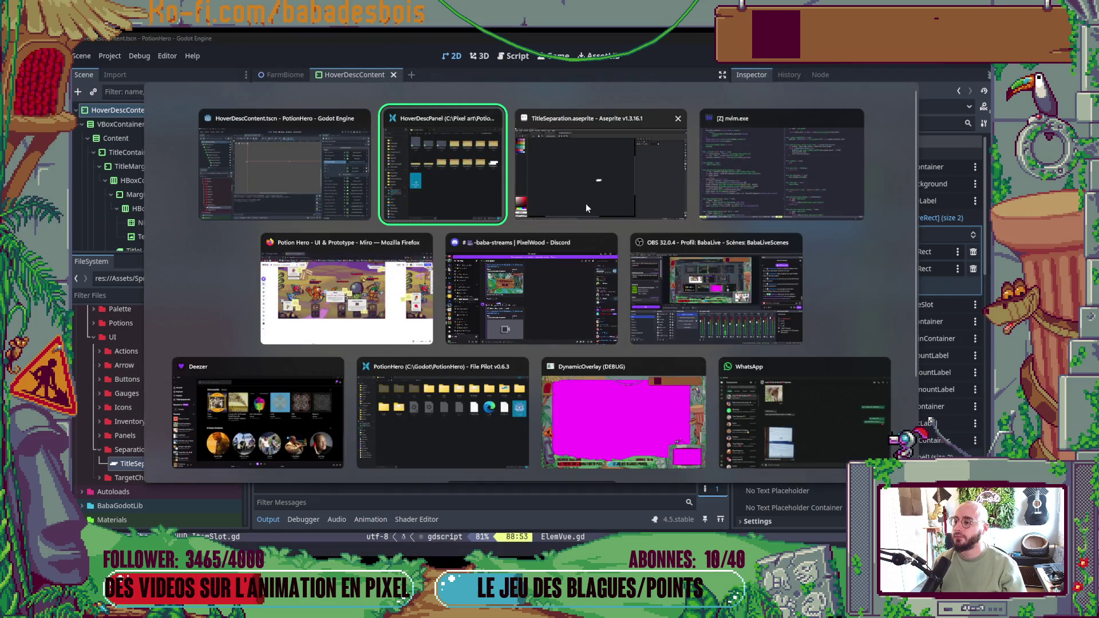
- Inspect the left MarginContainer and its child HBoxContainer holding the separator line and icon
click(305, 173)
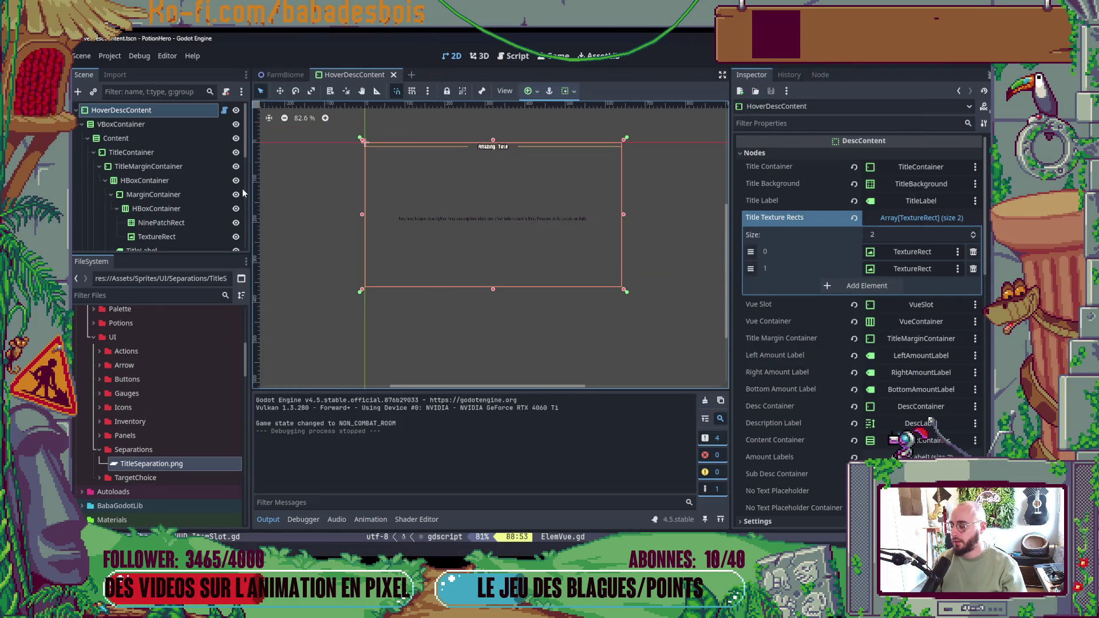
scroll(177, 183, down, 2)
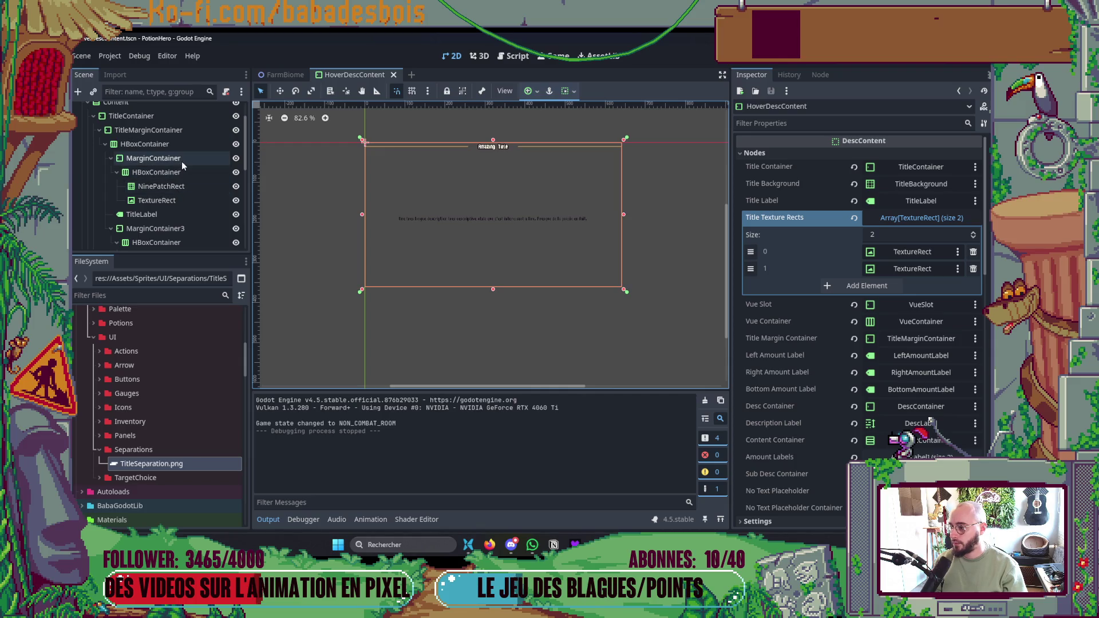
click(180, 161)
scroll(446, 139, up, 5)
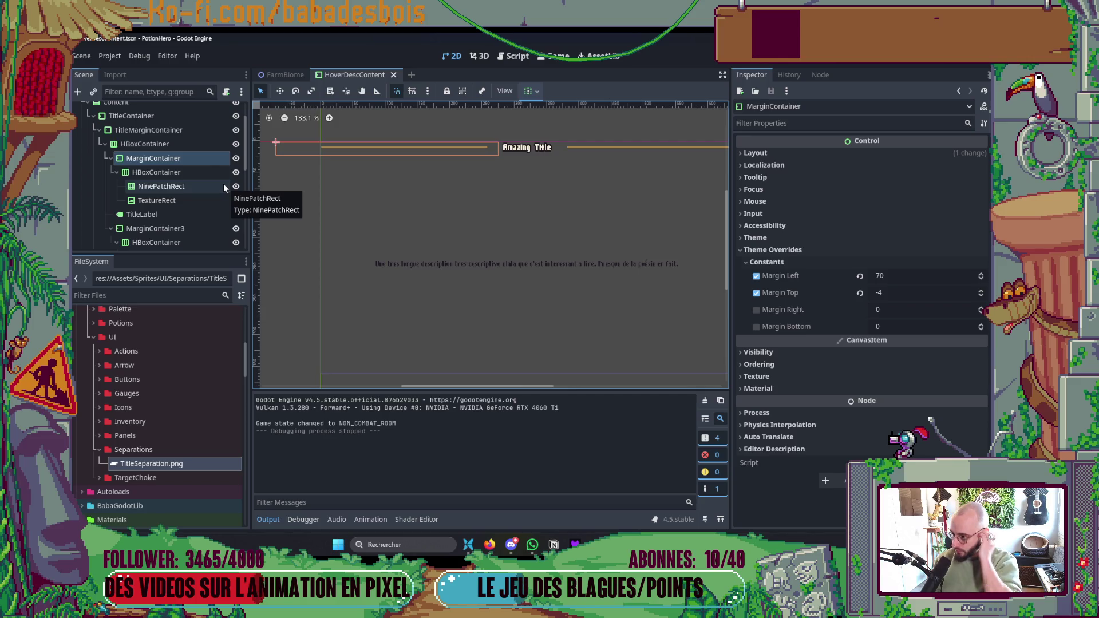
scroll(224, 188, up, 1)
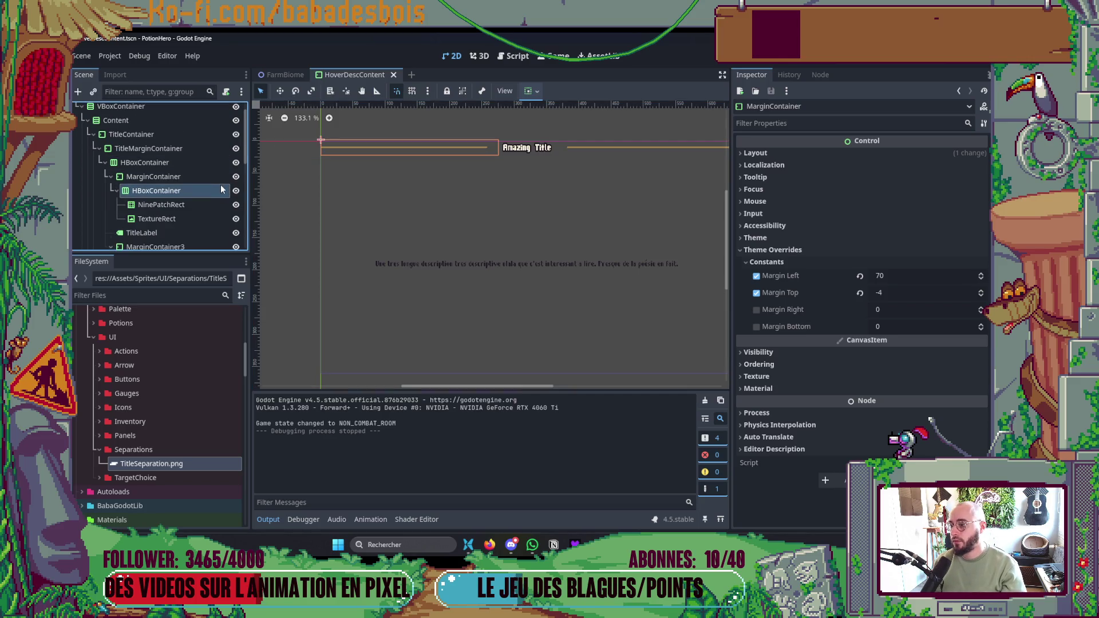
click(221, 190)
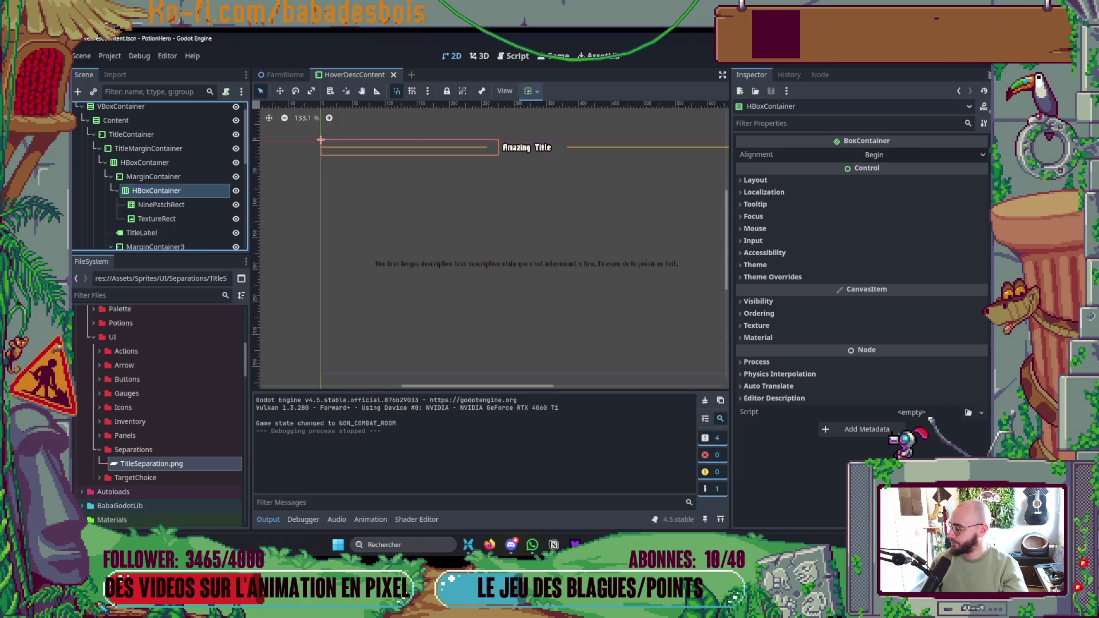
key(alt+Tab)
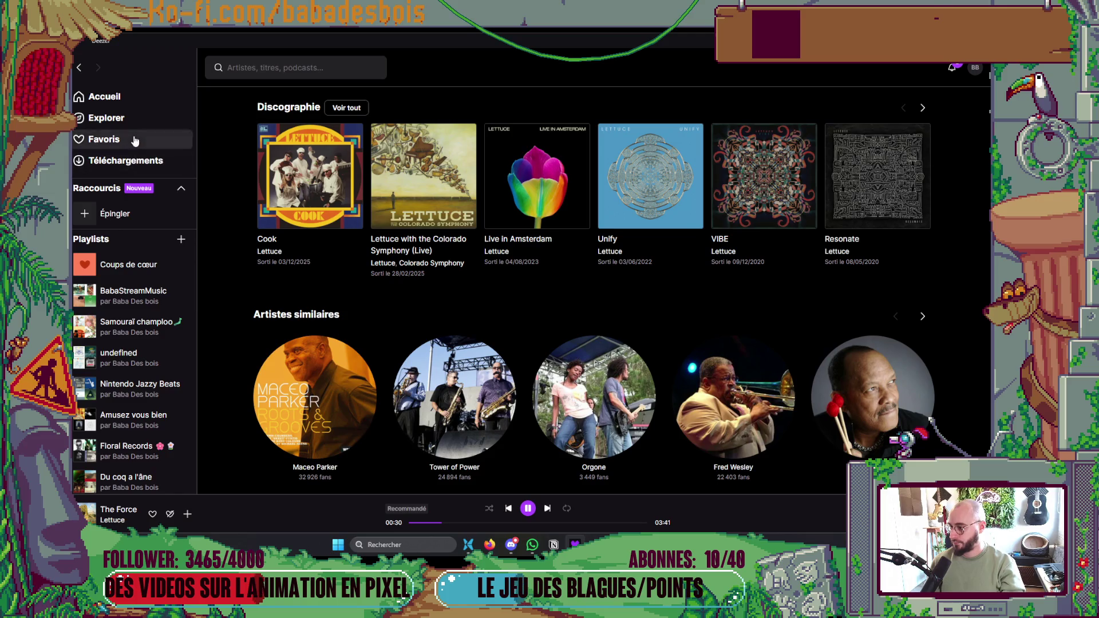
- Scroll through the albums in Deezer's Favoris page, then return to the Godot editor
click(135, 139)
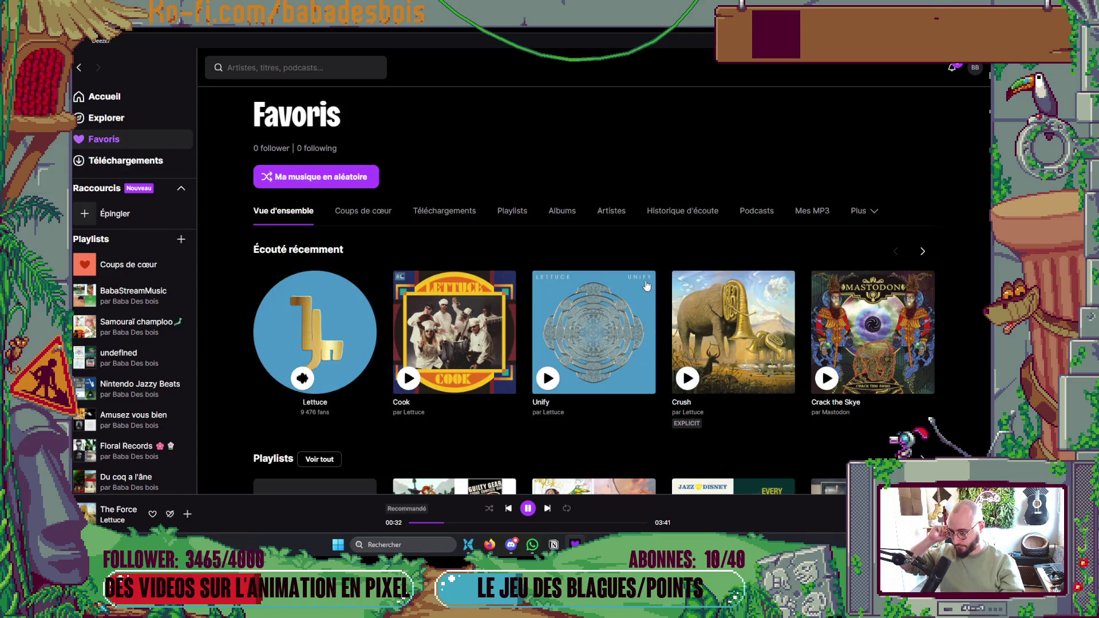
click(562, 211)
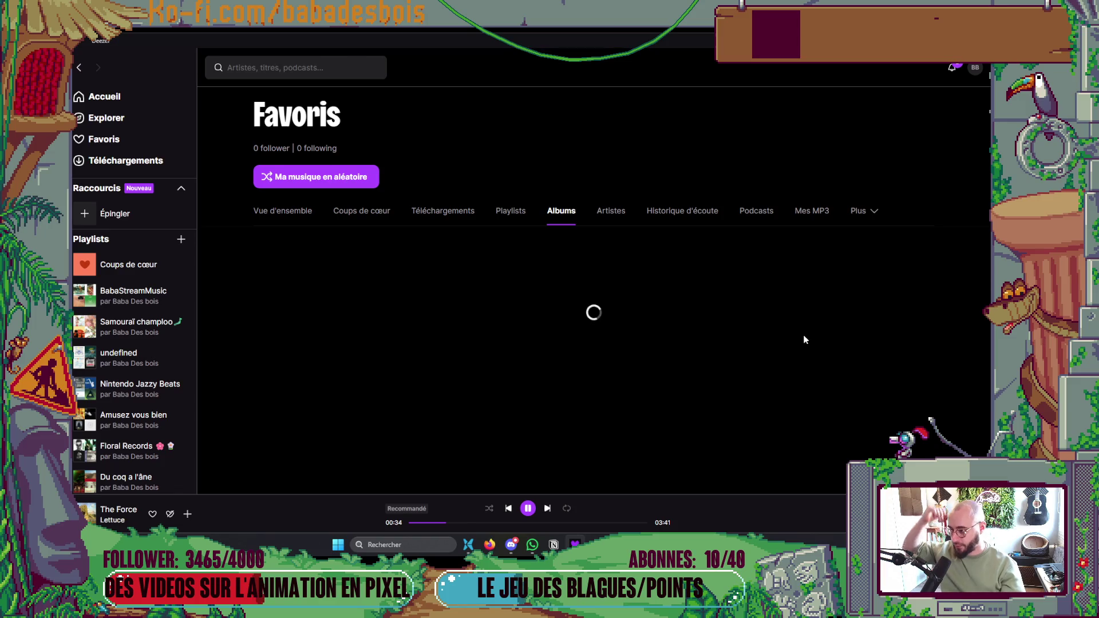
scroll(805, 340, down, 10)
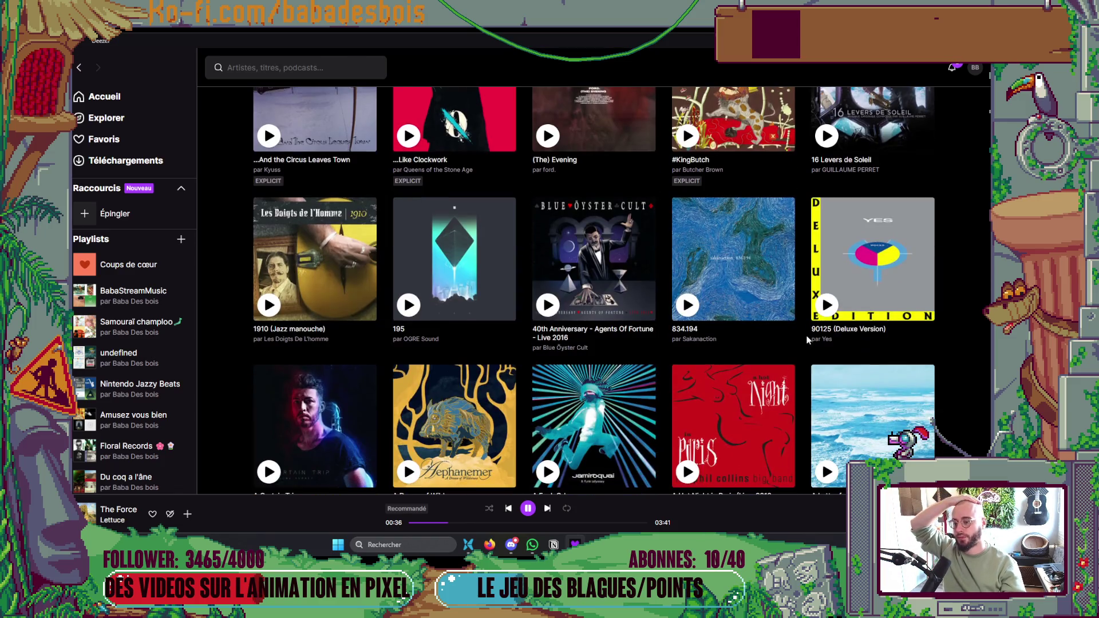
scroll(807, 343, down, 5)
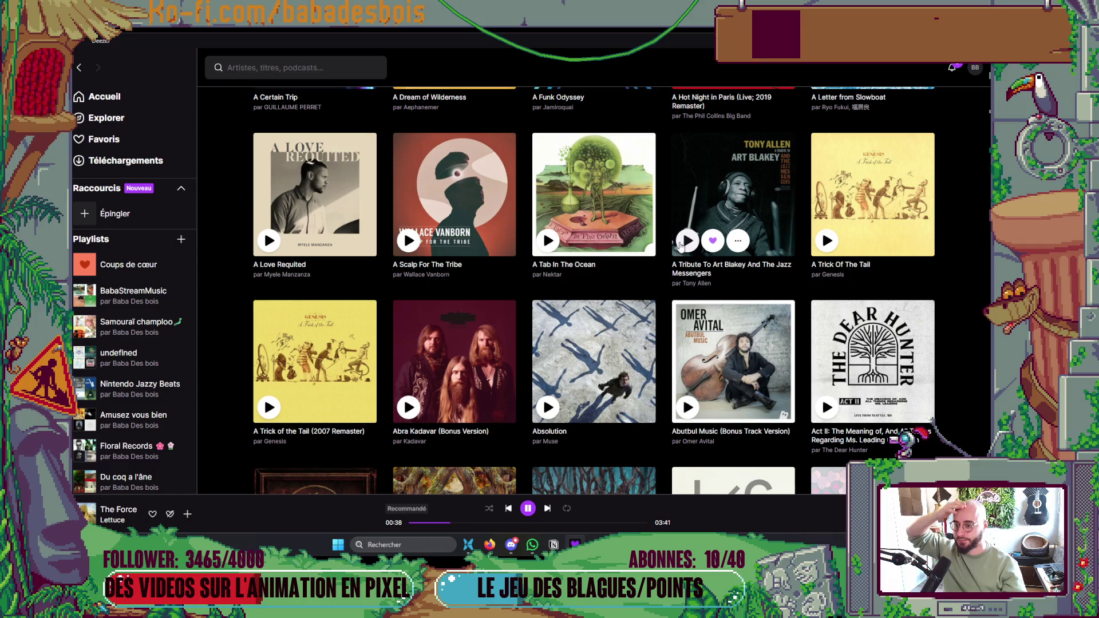
key(alt+Tab)
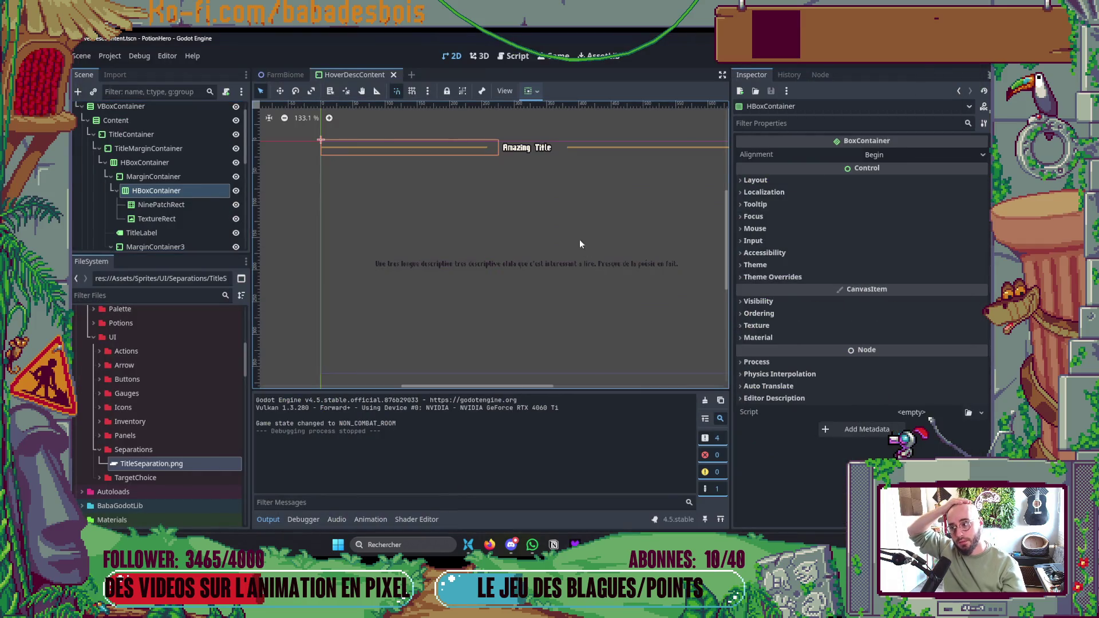
- Hide the left NinePatchRect separator line, then save and run the game with F5
click(236, 204)
scroll(234, 225, down, 2)
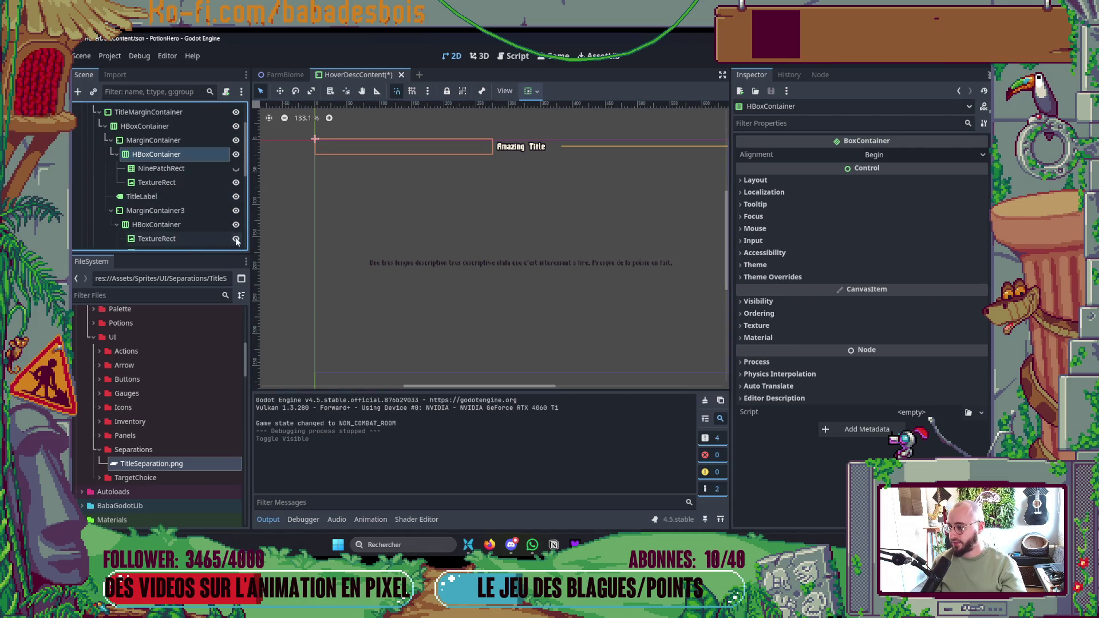
scroll(236, 240, down, 1)
key(F5)
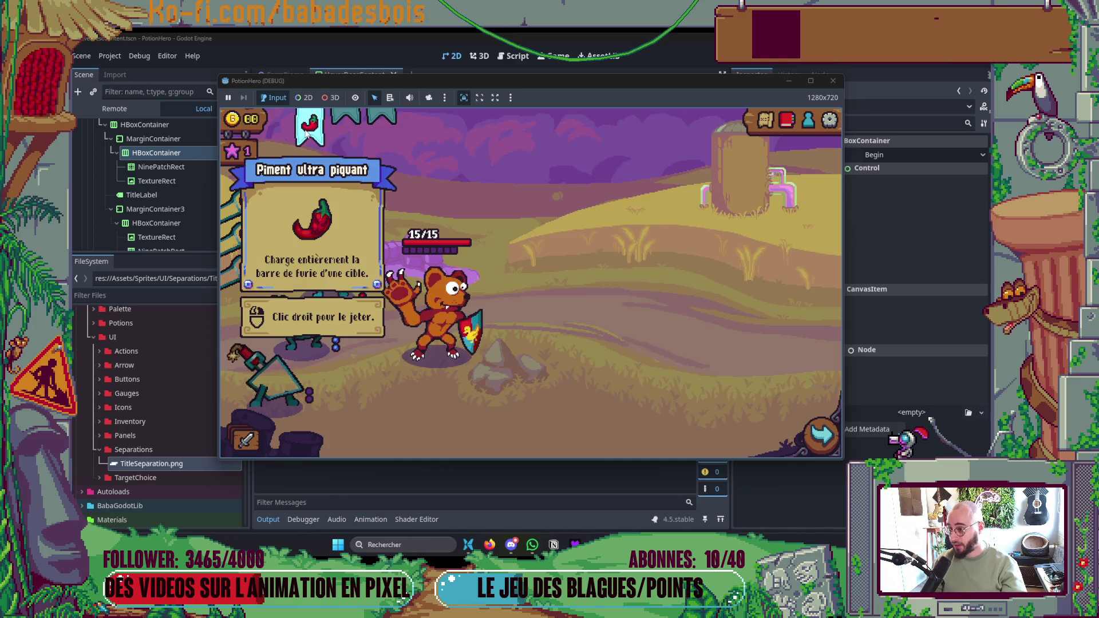
- View the red and blue potion hover cards, then stop the game with F8
mouse_move(330, 267)
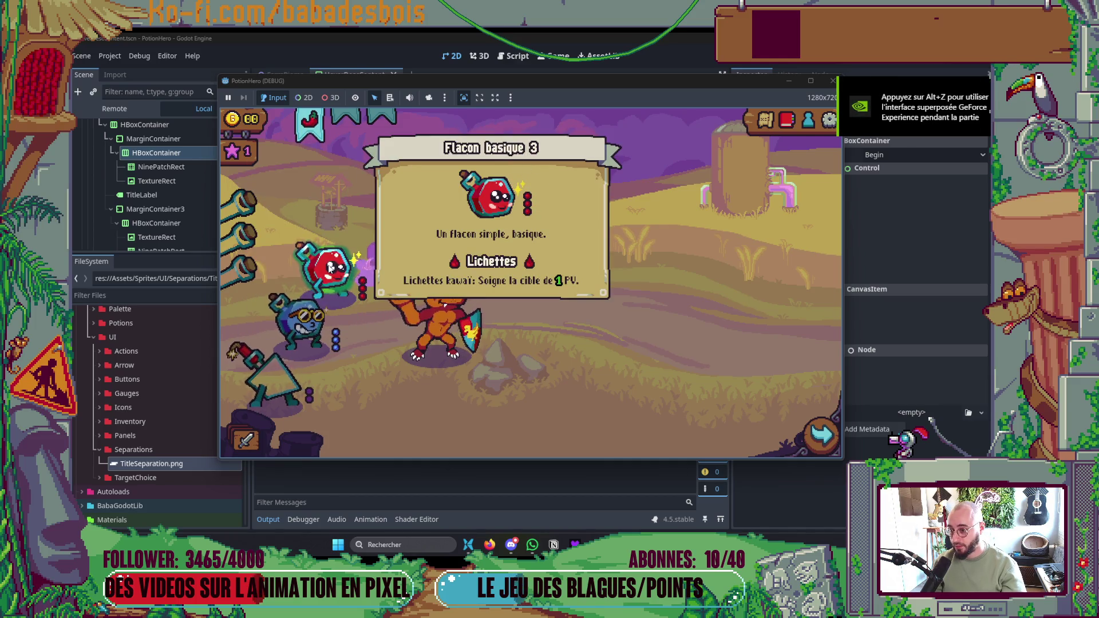
mouse_move(293, 320)
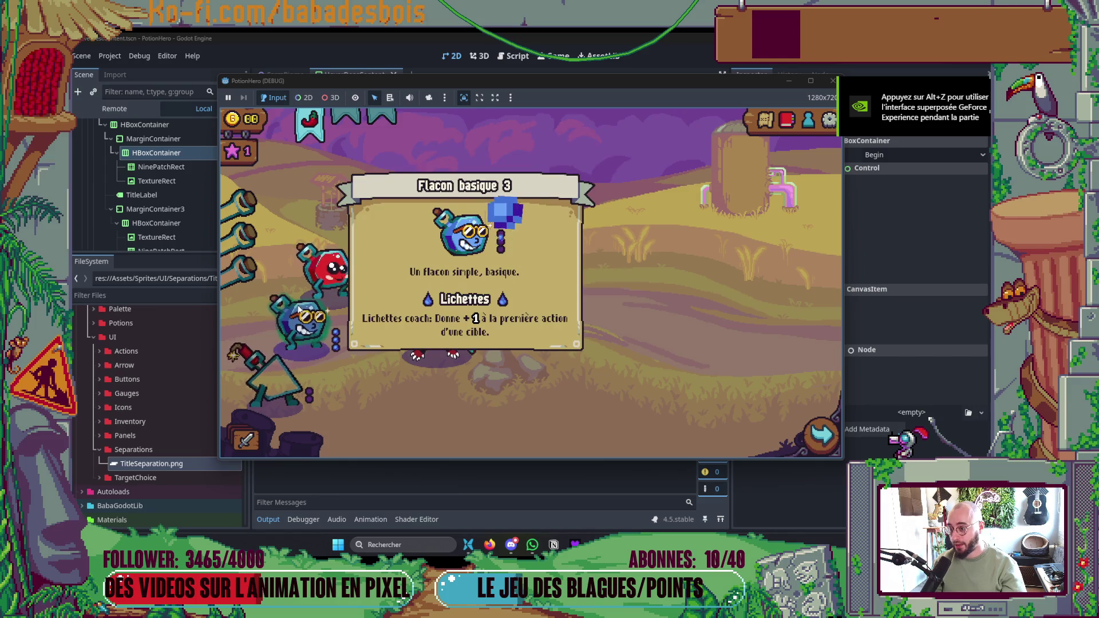
key(F8)
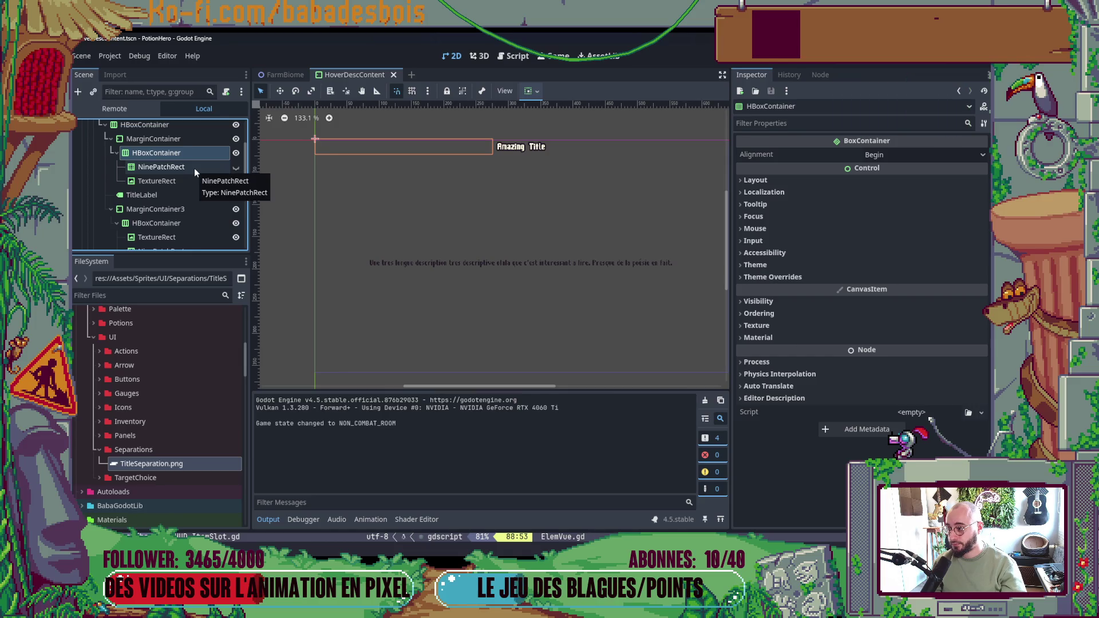
- Inspect TextureRect and TitleLabel, collapse MarginContainer3, then compare potion hover card titles in-game
click(193, 180)
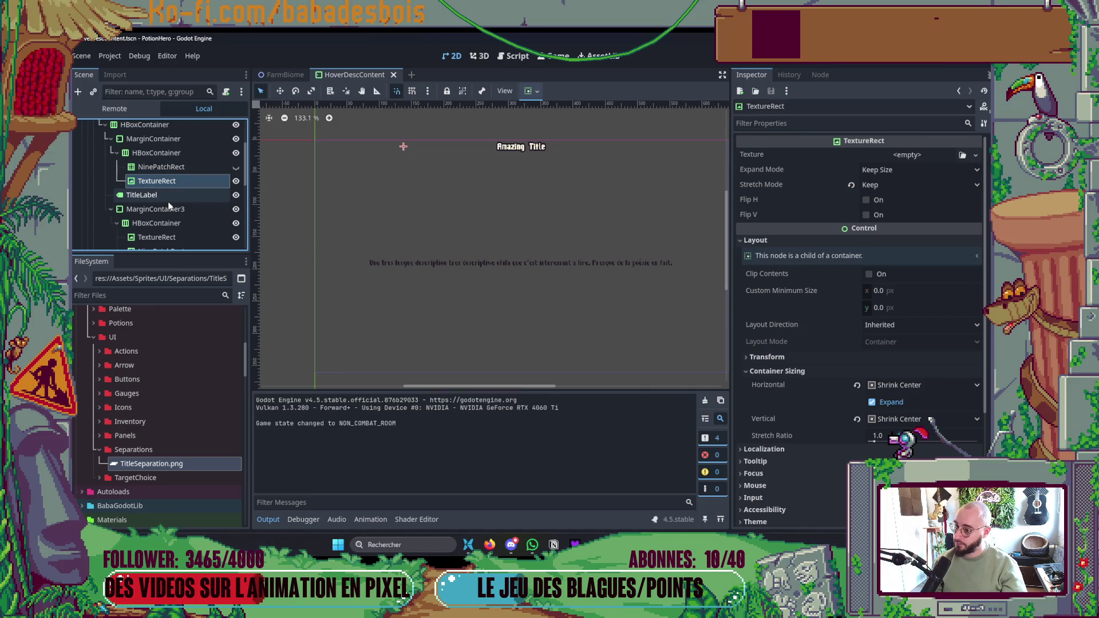
click(111, 209)
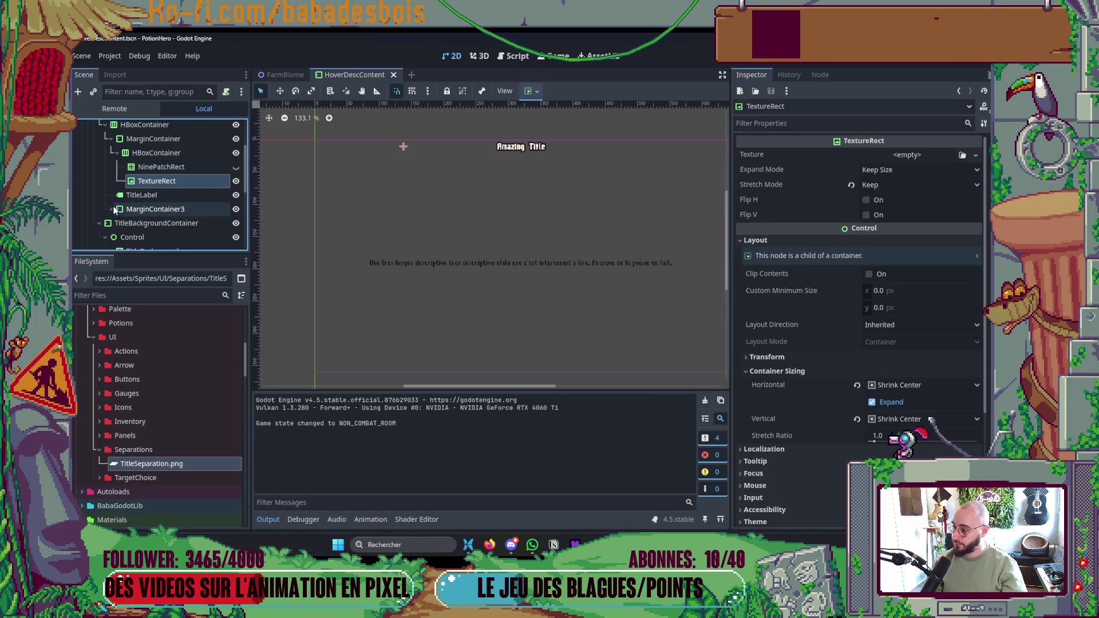
click(154, 197)
scroll(338, 206, down, 3)
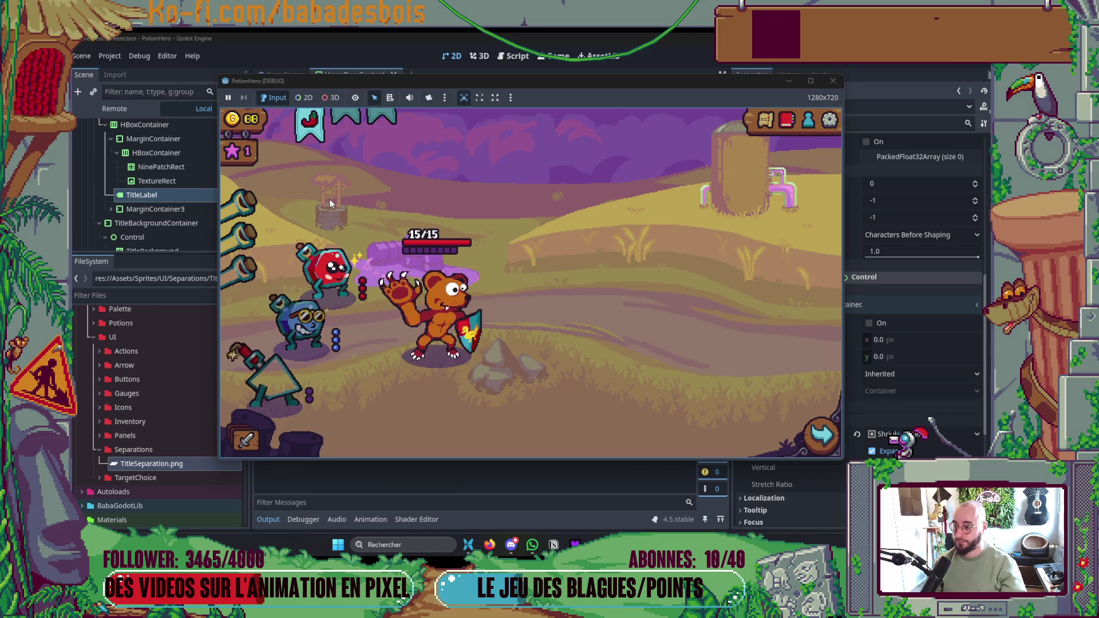
mouse_move(302, 328)
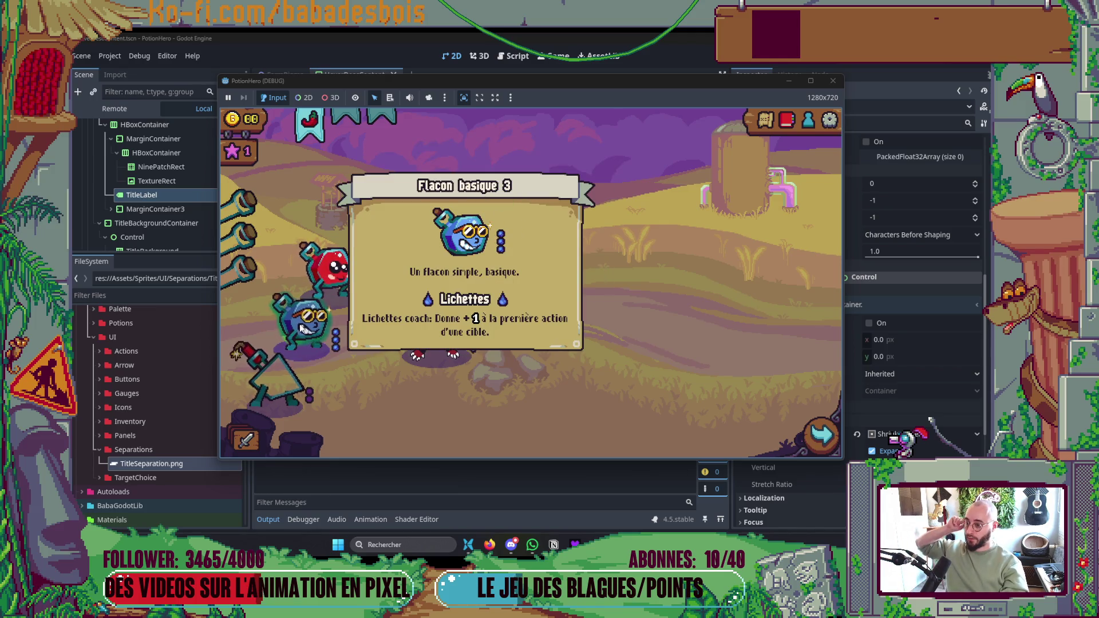
mouse_move(339, 345)
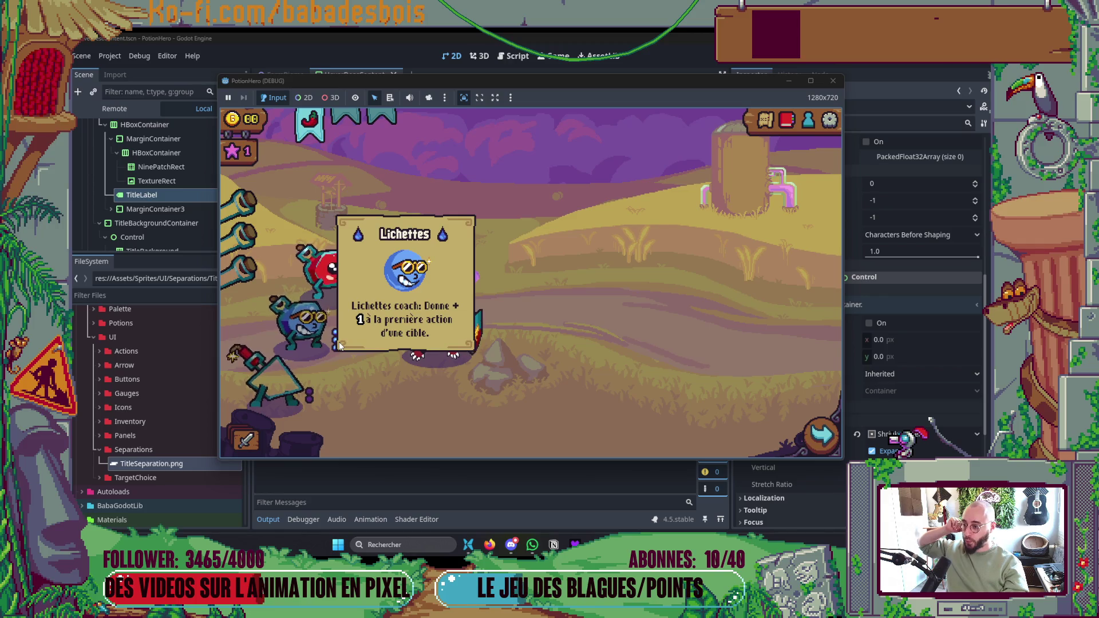
mouse_move(365, 295)
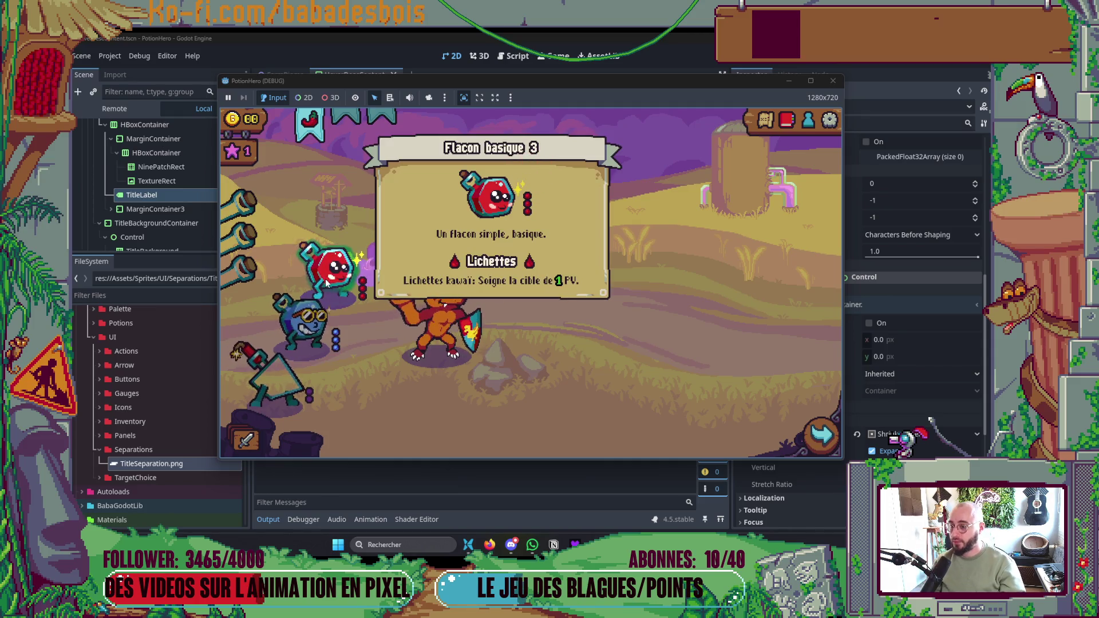
key(alt+Tab)
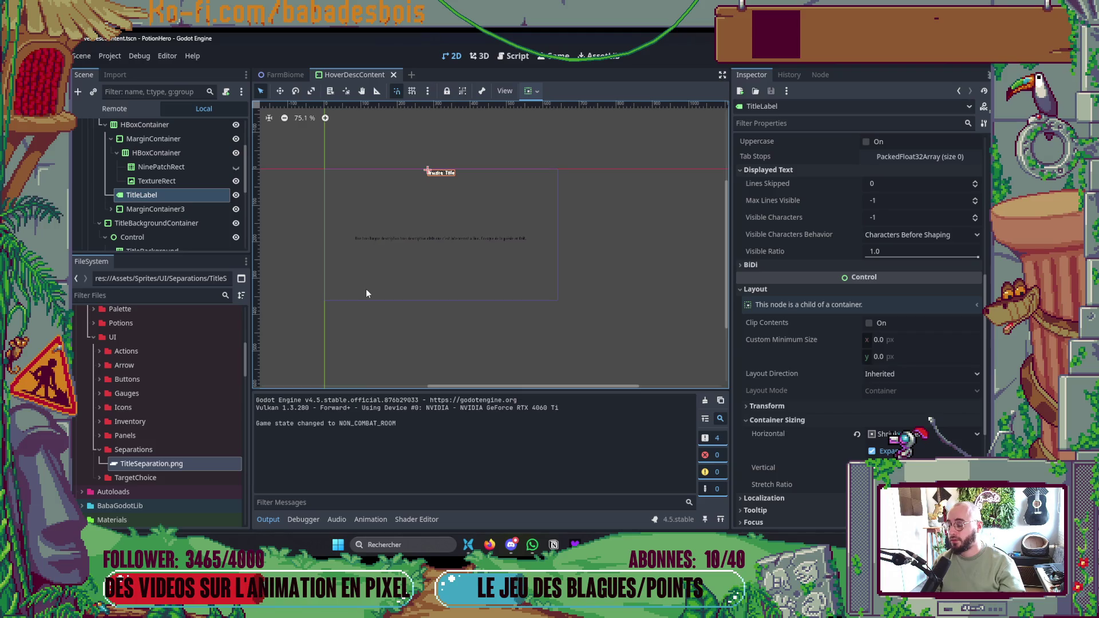
scroll(430, 220, up, 3)
- Save, enlarge the Scene dock, and make the left NinePatchRect separator visible again
click(192, 182)
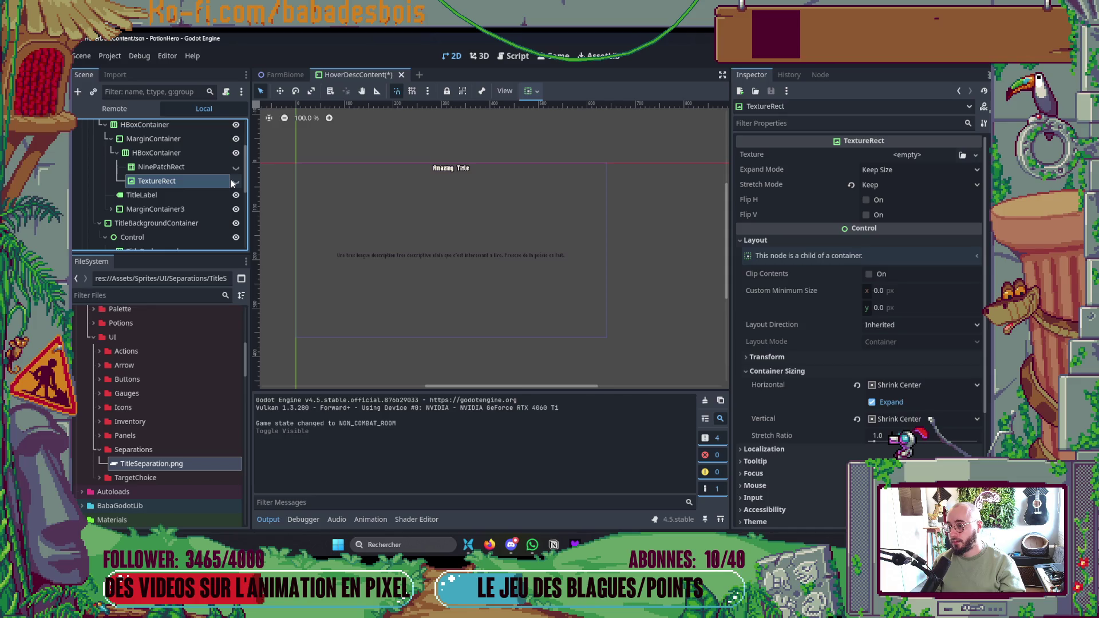
key(ctrl+s)
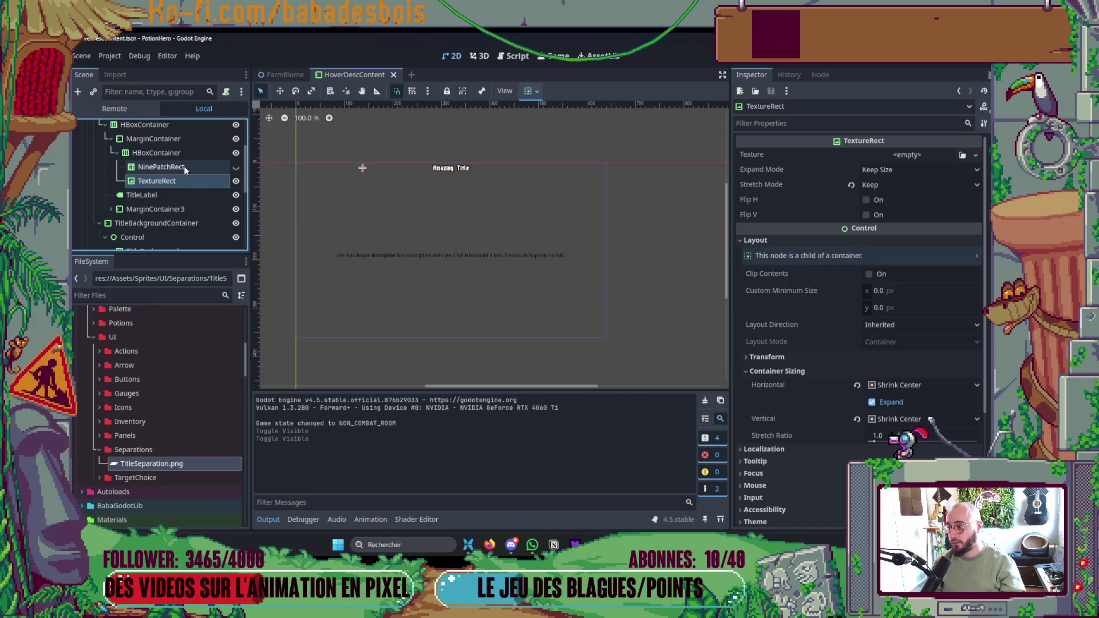
drag(396, 238, 406, 246)
click(206, 357)
drag(199, 256, 202, 352)
scroll(193, 269, up, 1)
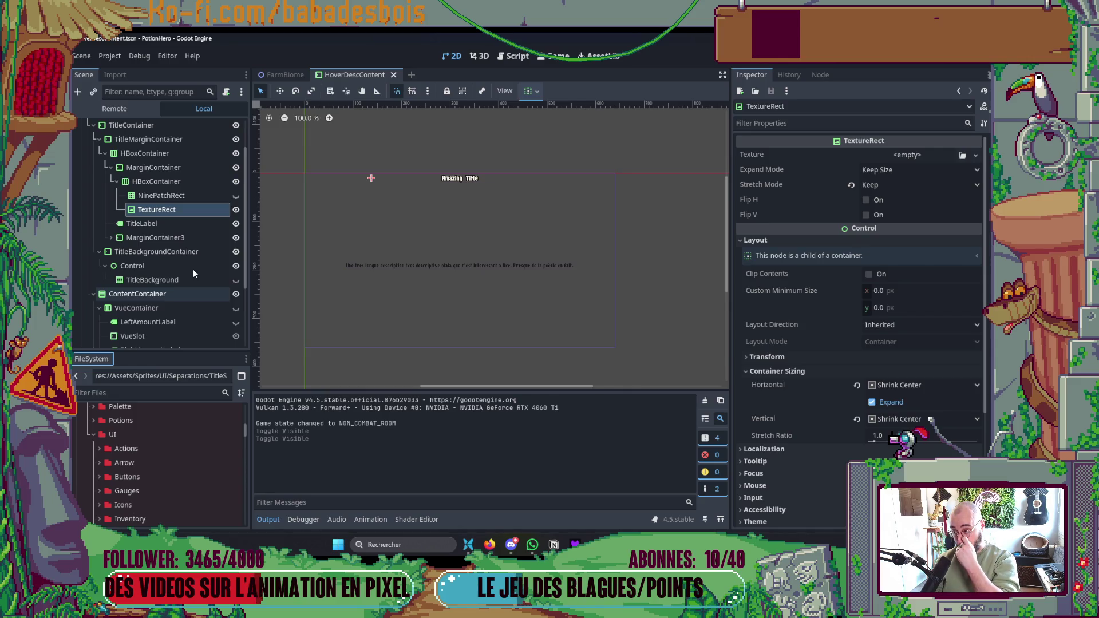
click(235, 195)
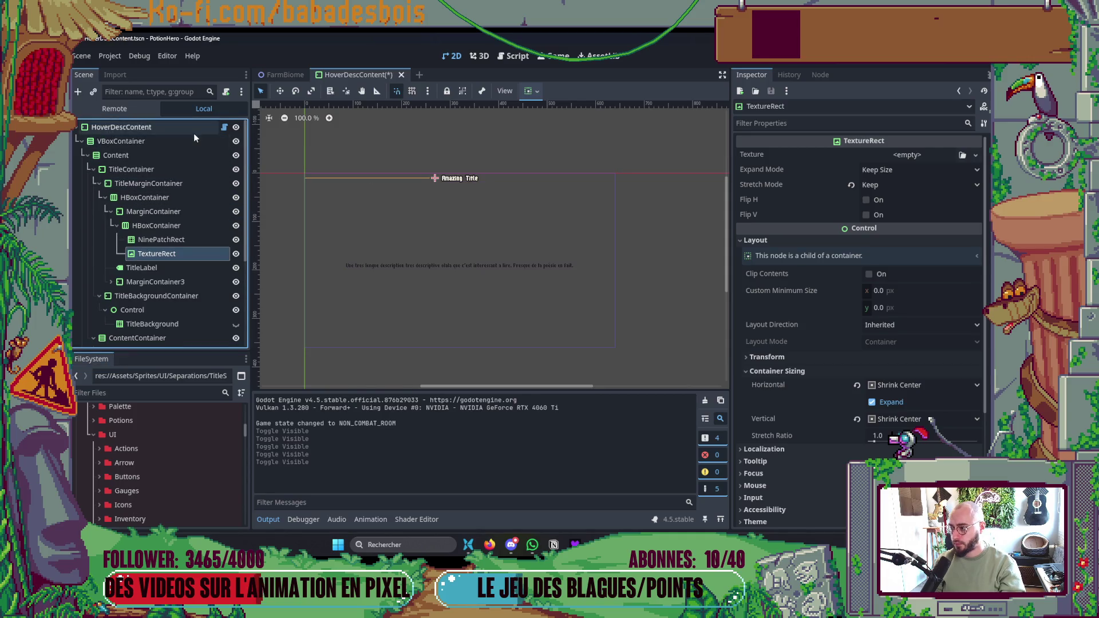
scroll(201, 240, down, 1)
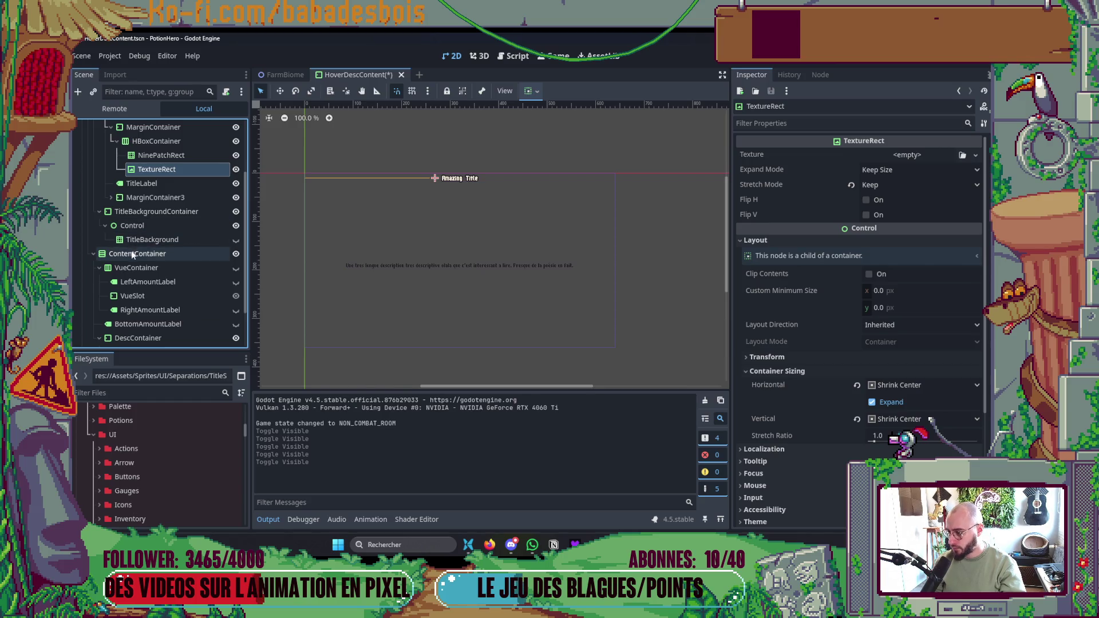
- Toggle horizontal Expand on MarginContainer3's right-side TextureRect, then save and run the game
click(111, 198)
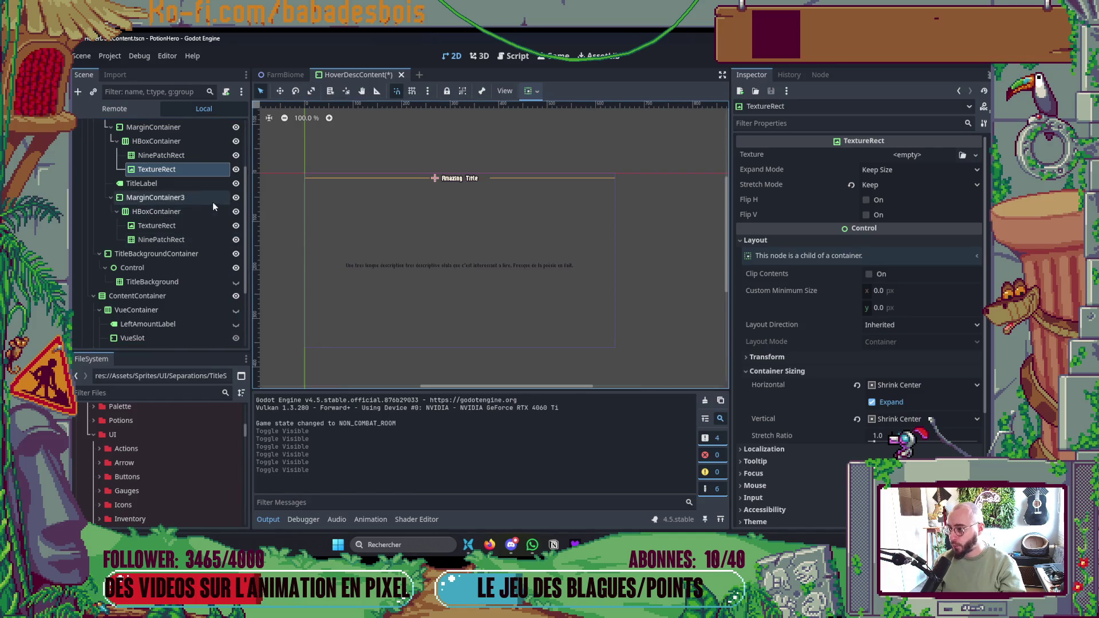
click(178, 225)
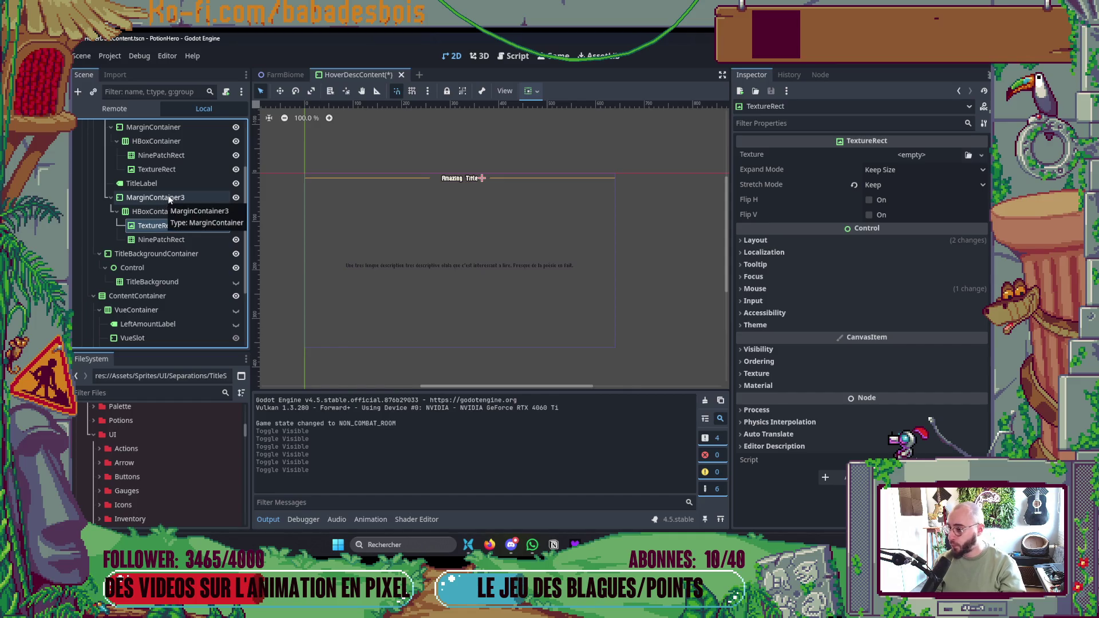
click(170, 174)
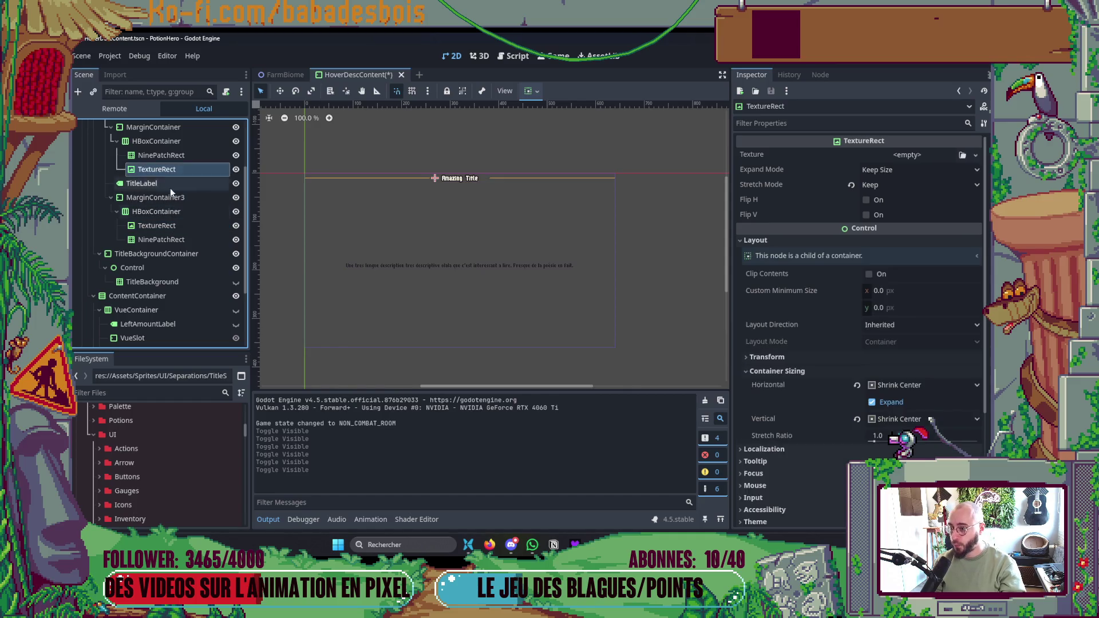
click(166, 228)
click(537, 91)
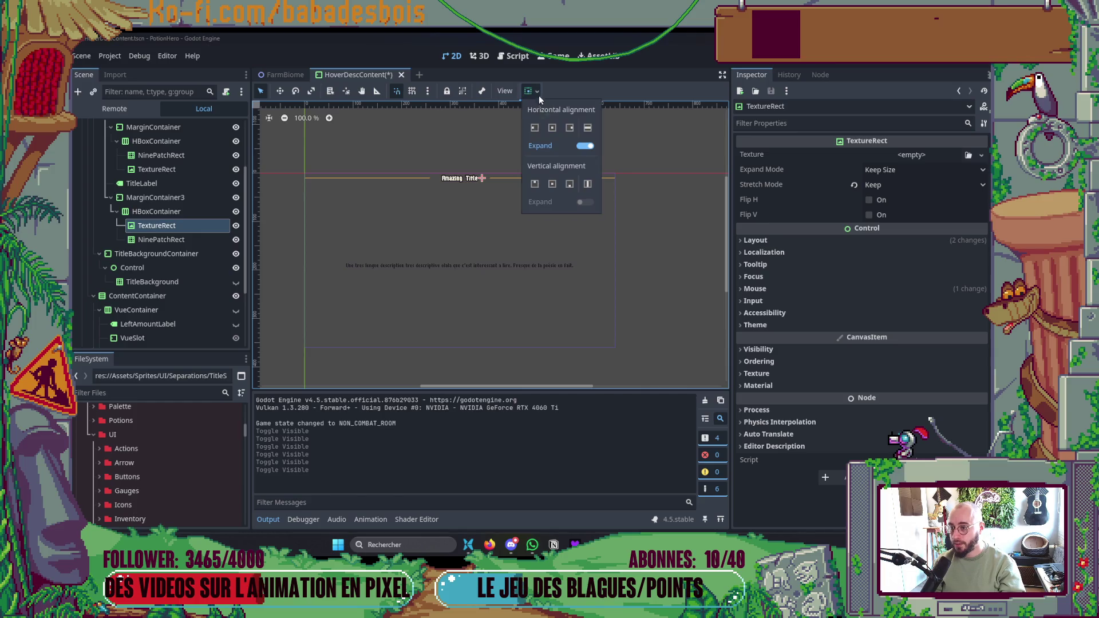
key(F5)
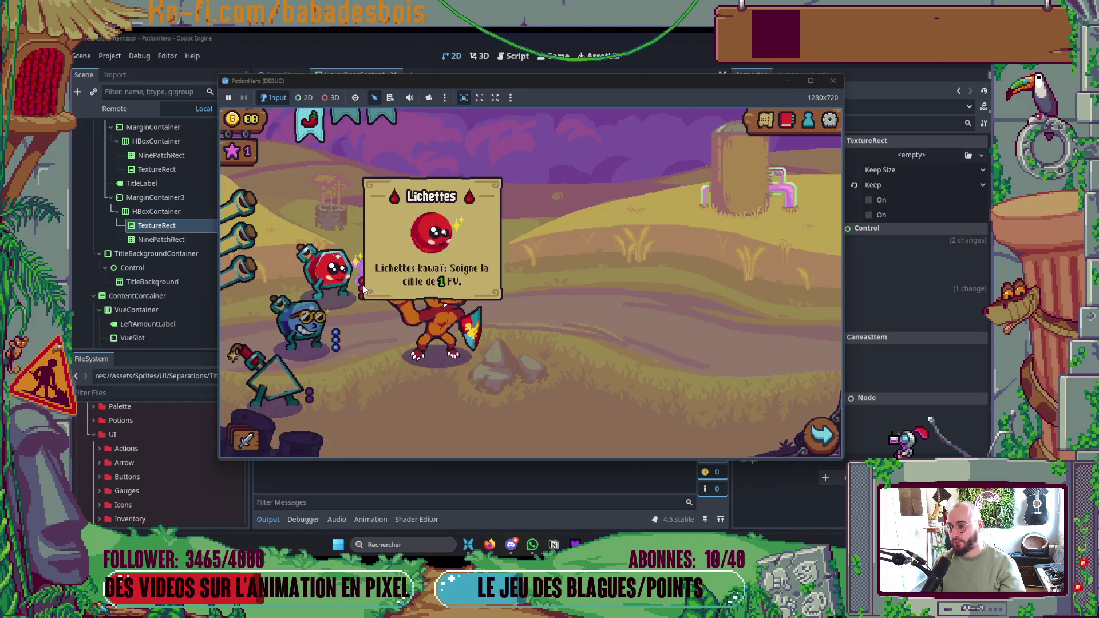
- Check the Lichettes flask hover cards in the game, then hide the right-side NinePatchRect separator
mouse_move(320, 271)
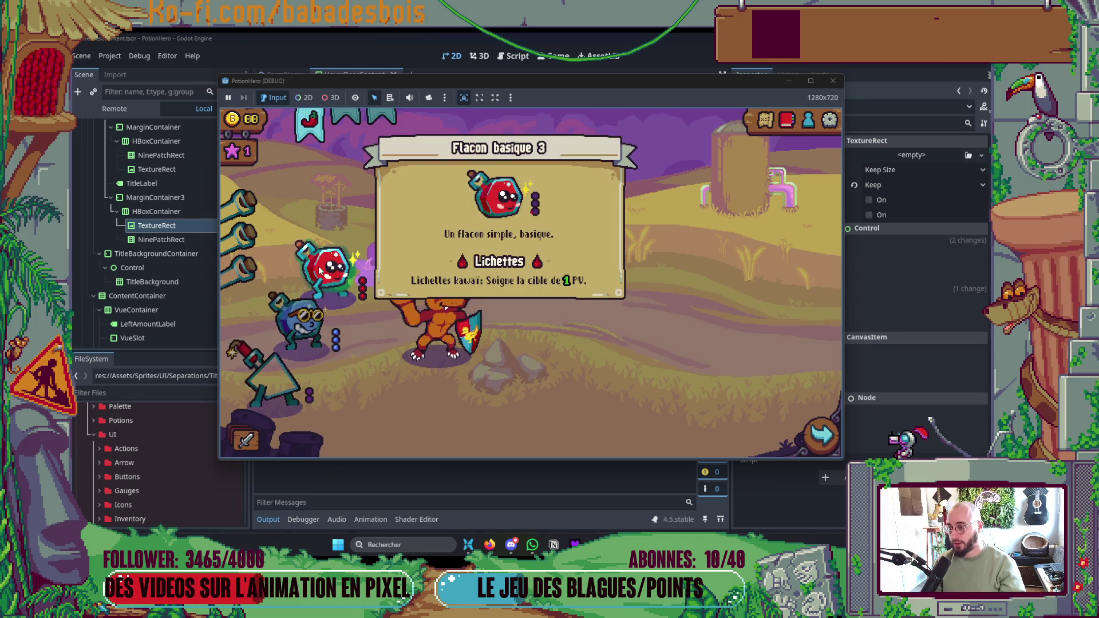
mouse_move(356, 265)
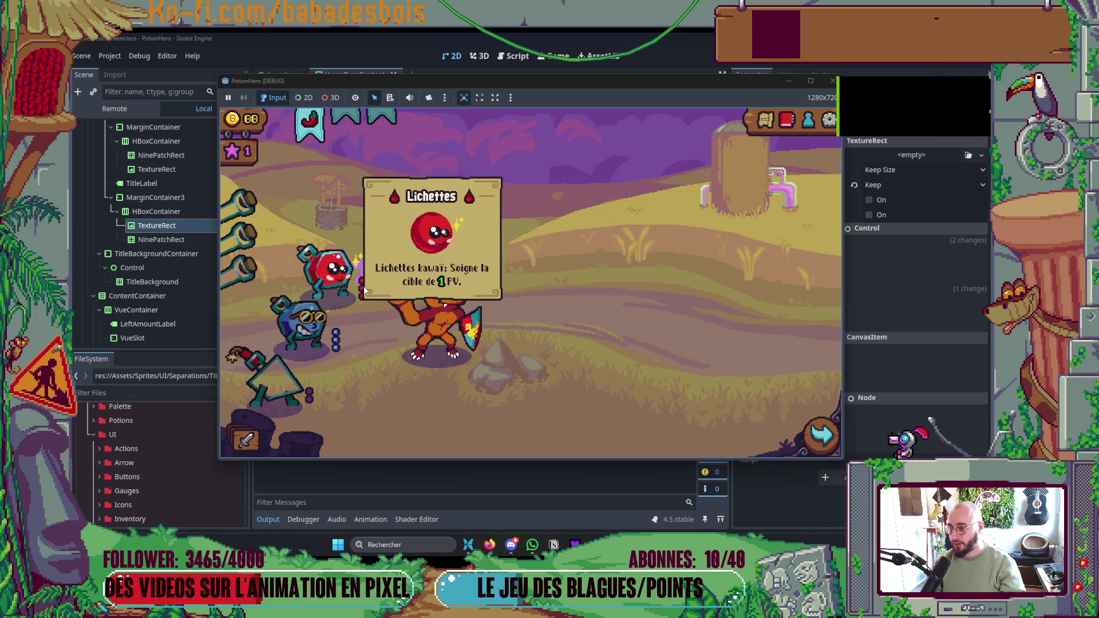
mouse_move(306, 136)
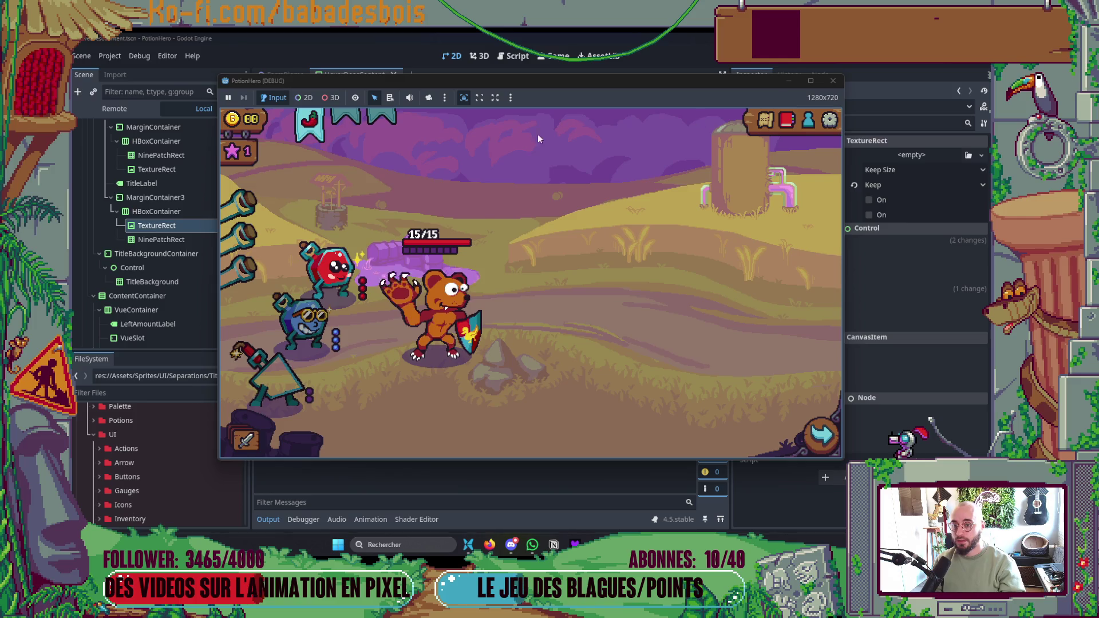
click(195, 241)
key(ctrl+z)
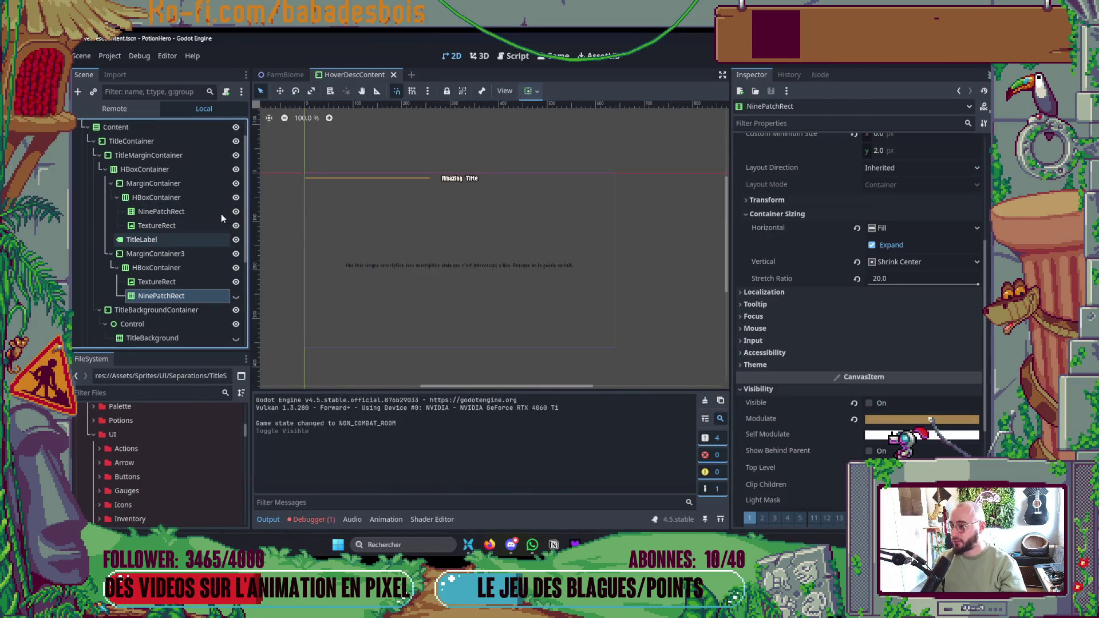
- Compare with the running game, close it, and save the scene with the right separator hidden
click(235, 212)
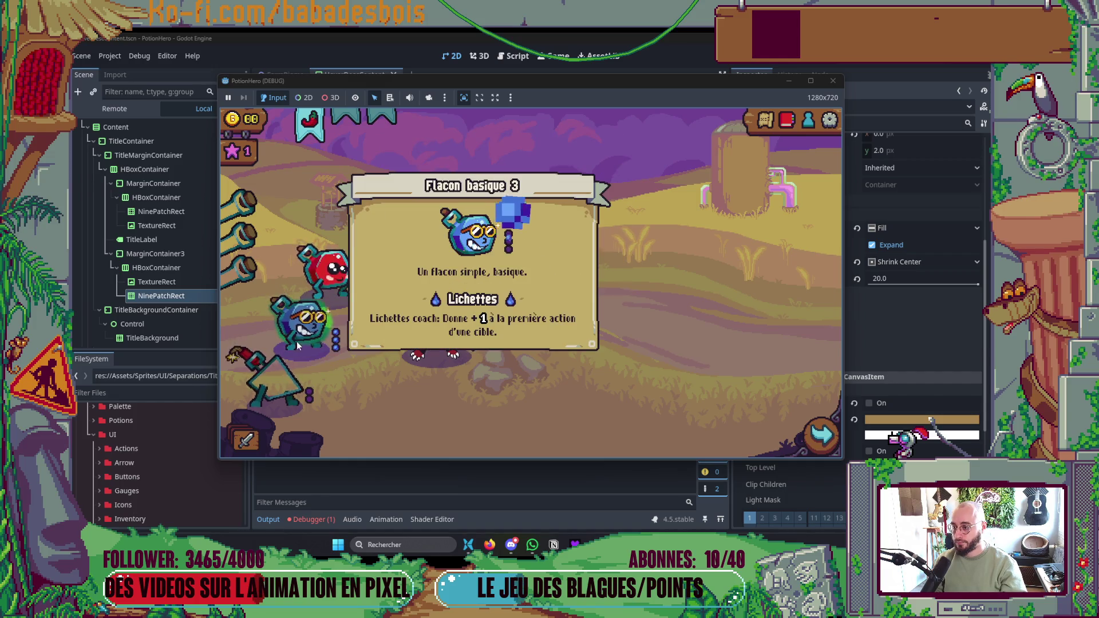
mouse_move(281, 376)
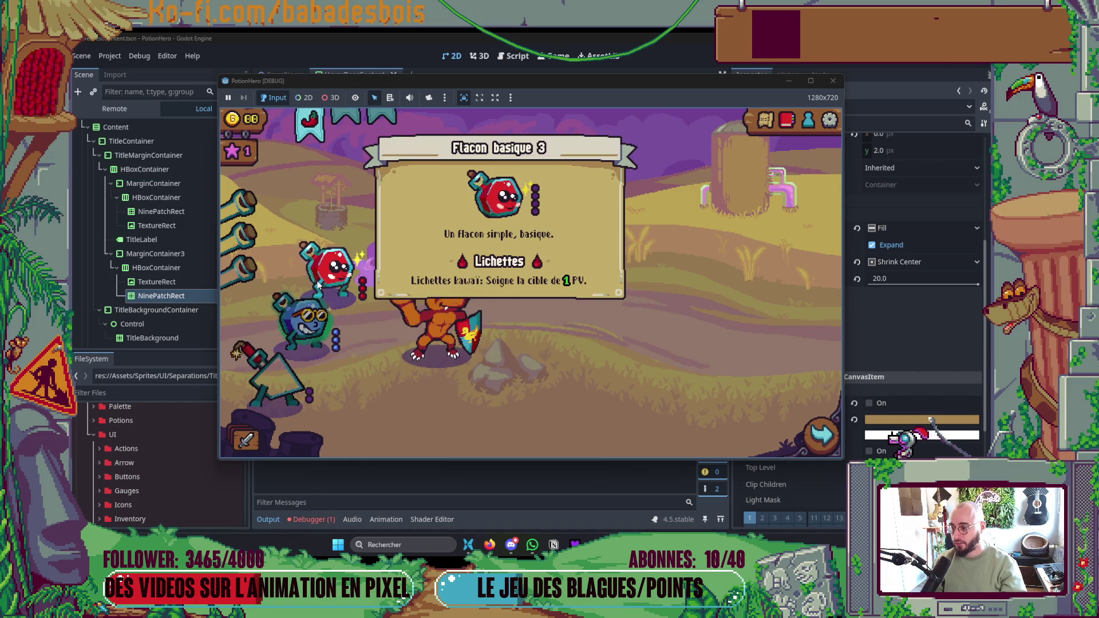
click(833, 81)
key(ctrl+s)
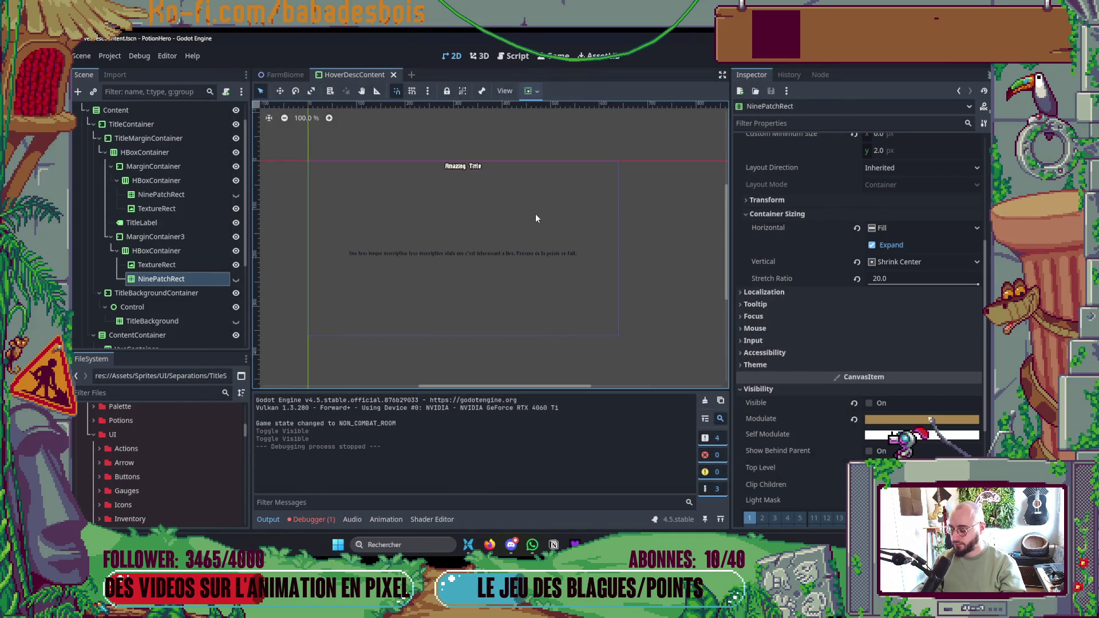
- Relaunch the game to recheck the red Flacon basique 3 hover card, then return to the editor
key(F5)
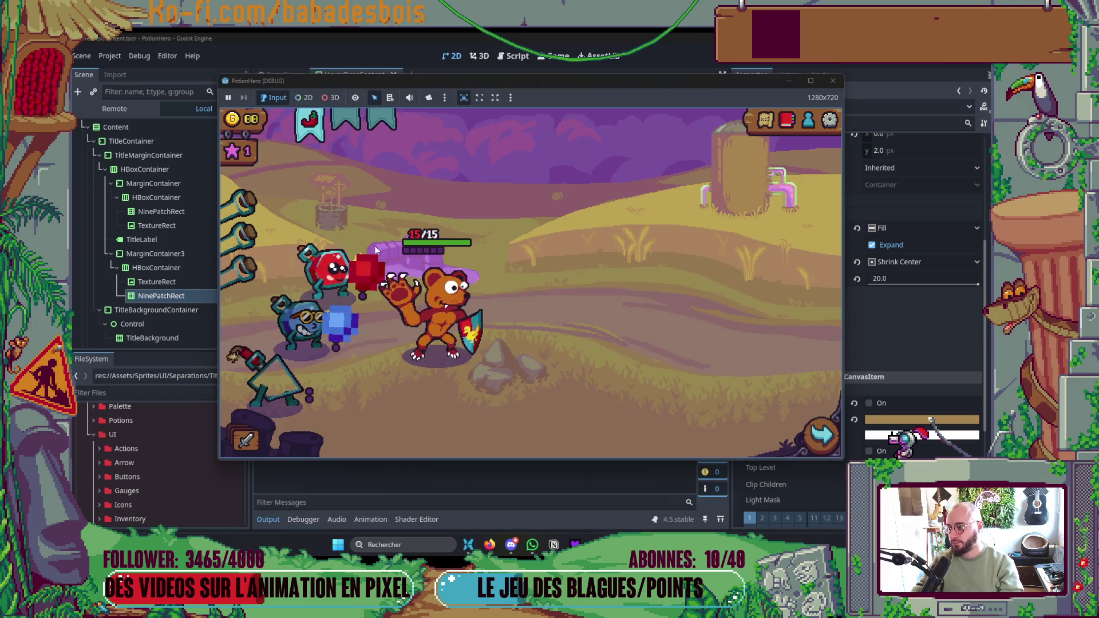
mouse_move(331, 266)
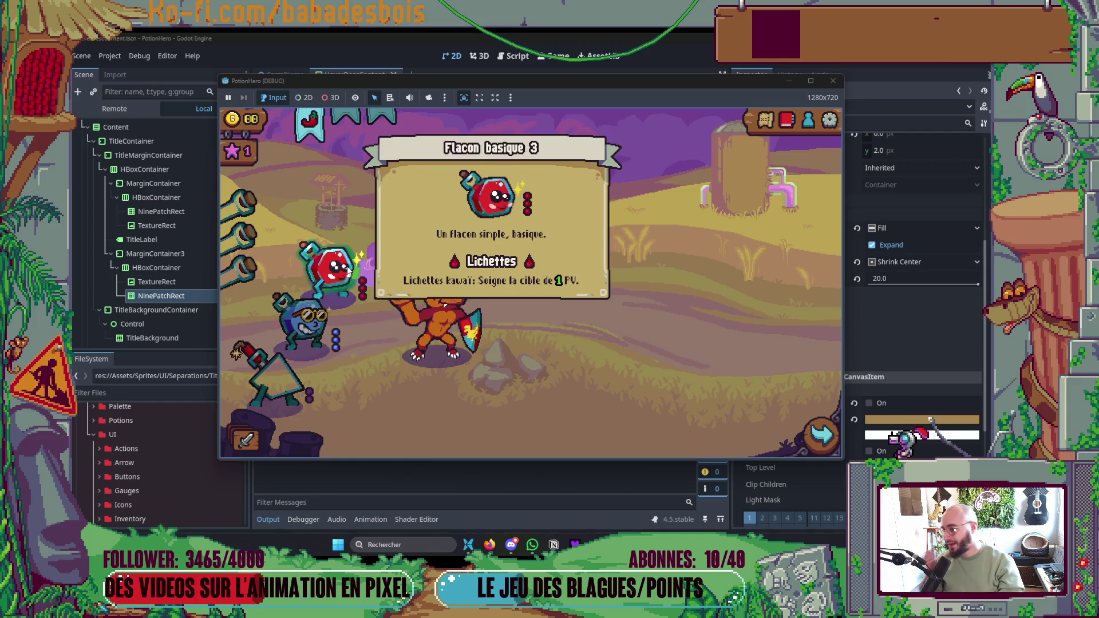
click(790, 84)
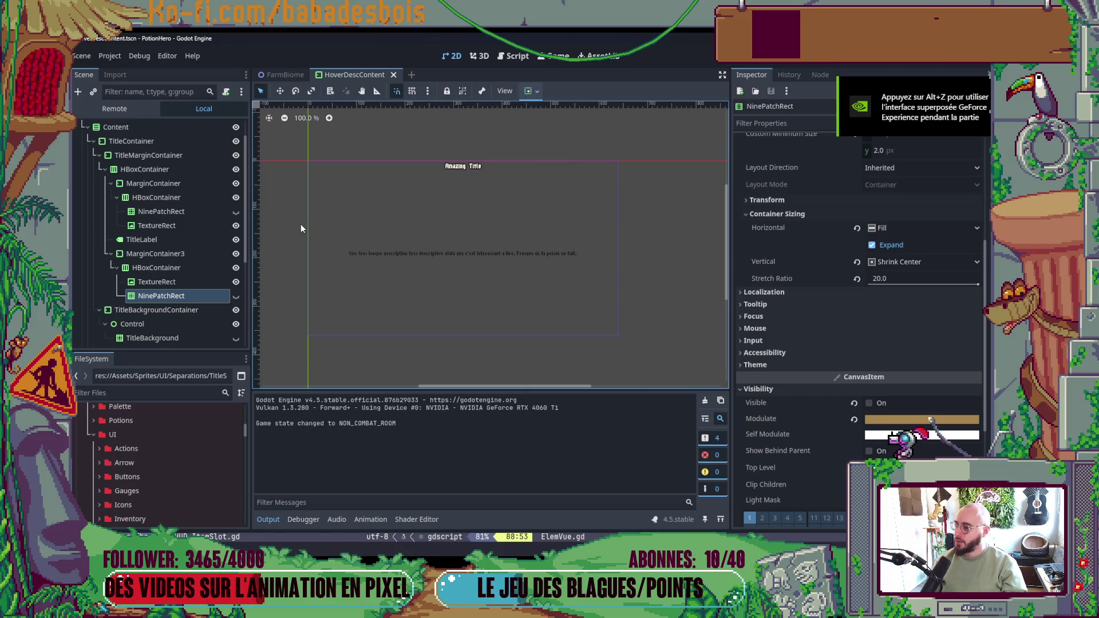
scroll(220, 177, up, 2)
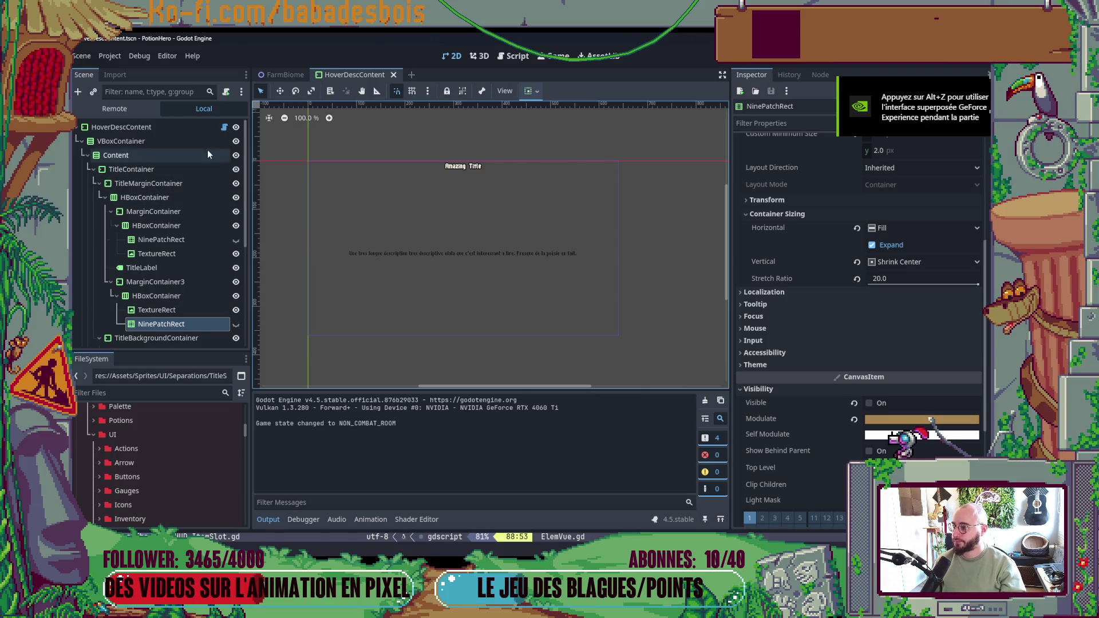
- Drag HoverDescContent's right edge far left, then test the Flacon basique 3 and Piment ultra piquant cards
click(171, 127)
drag(621, 249, 322, 256)
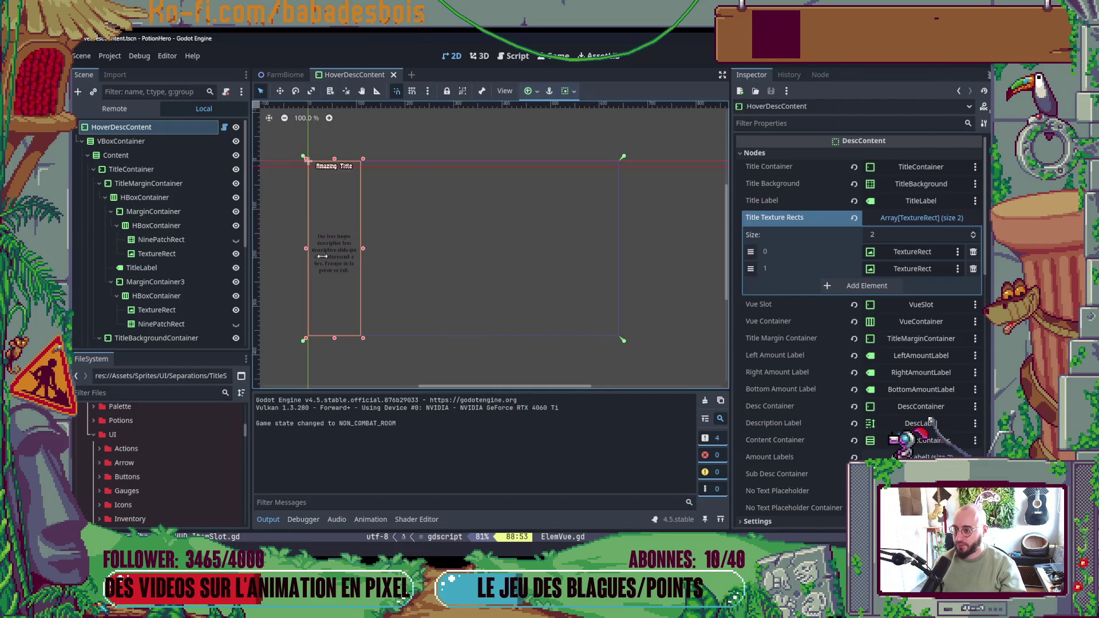
key(F5)
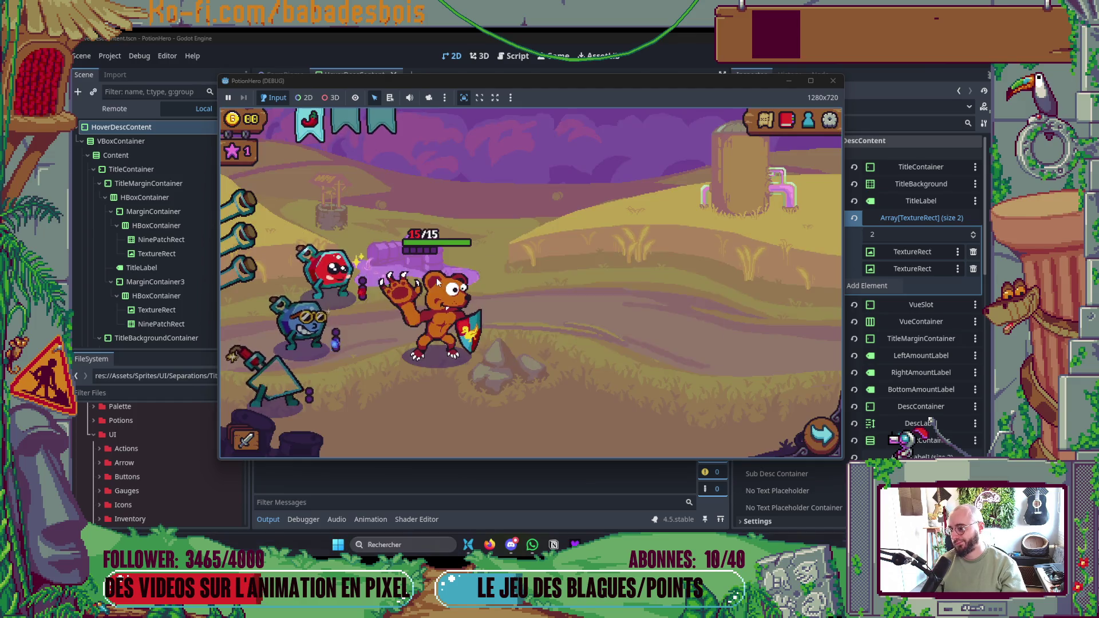
mouse_move(346, 267)
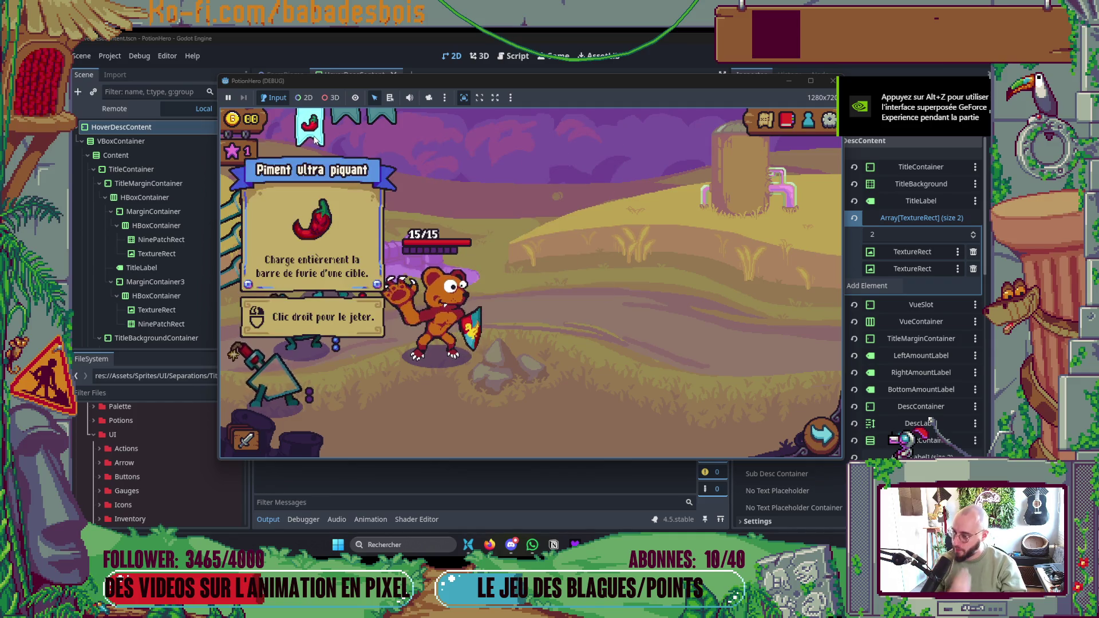
key(F8)
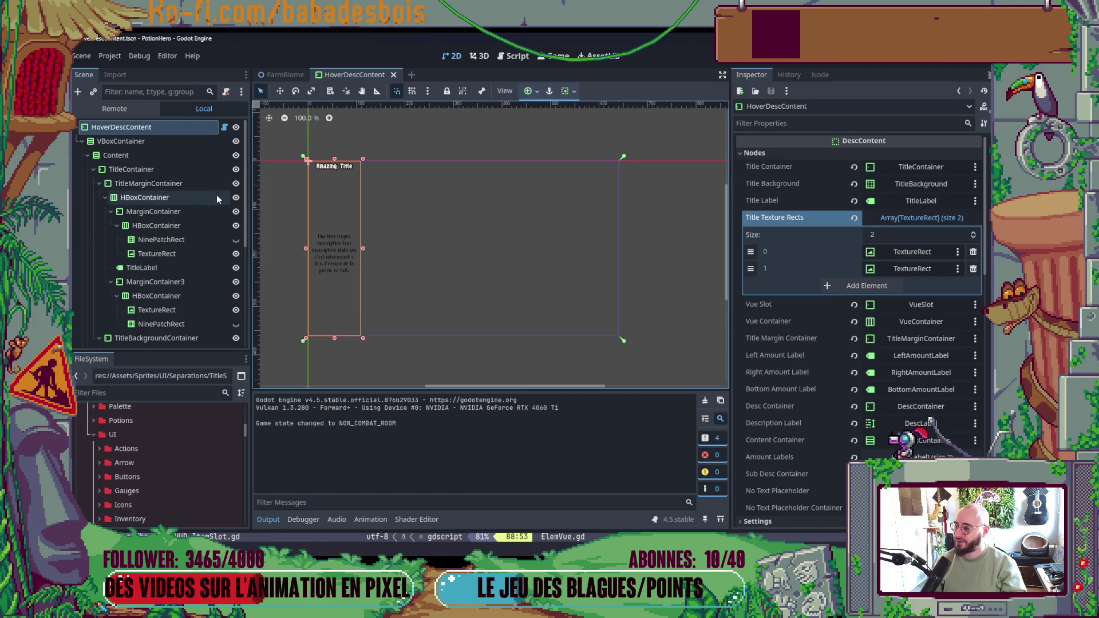
- Change MarginContainer's left margin and MarginContainer3's right margin from 70 to 0, then relaunch the game
click(184, 212)
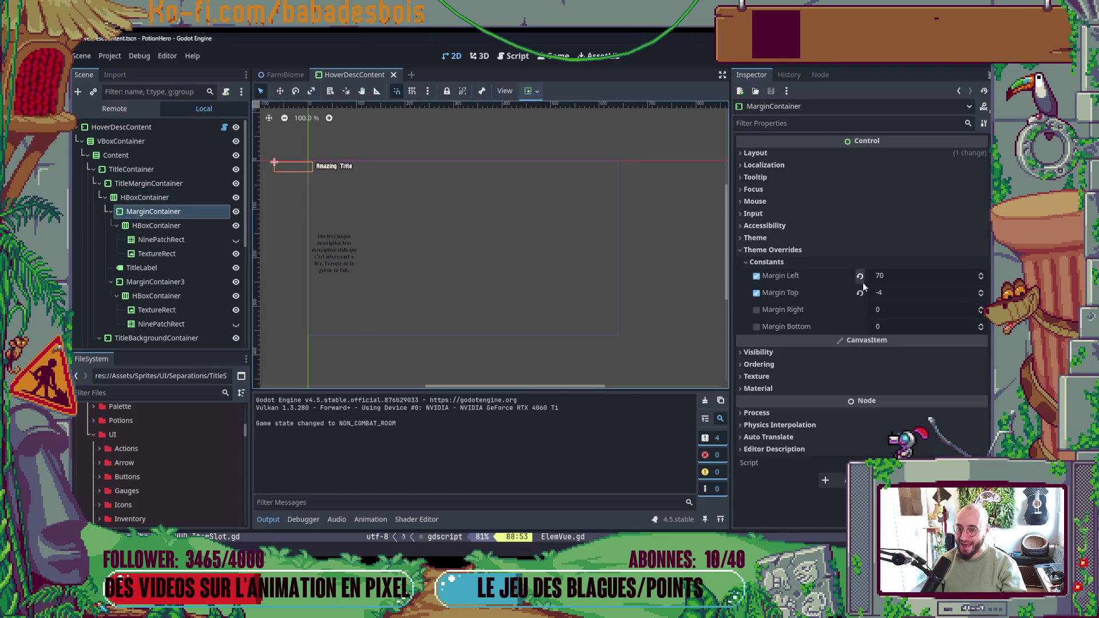
click(882, 277)
text(0)
key(Return)
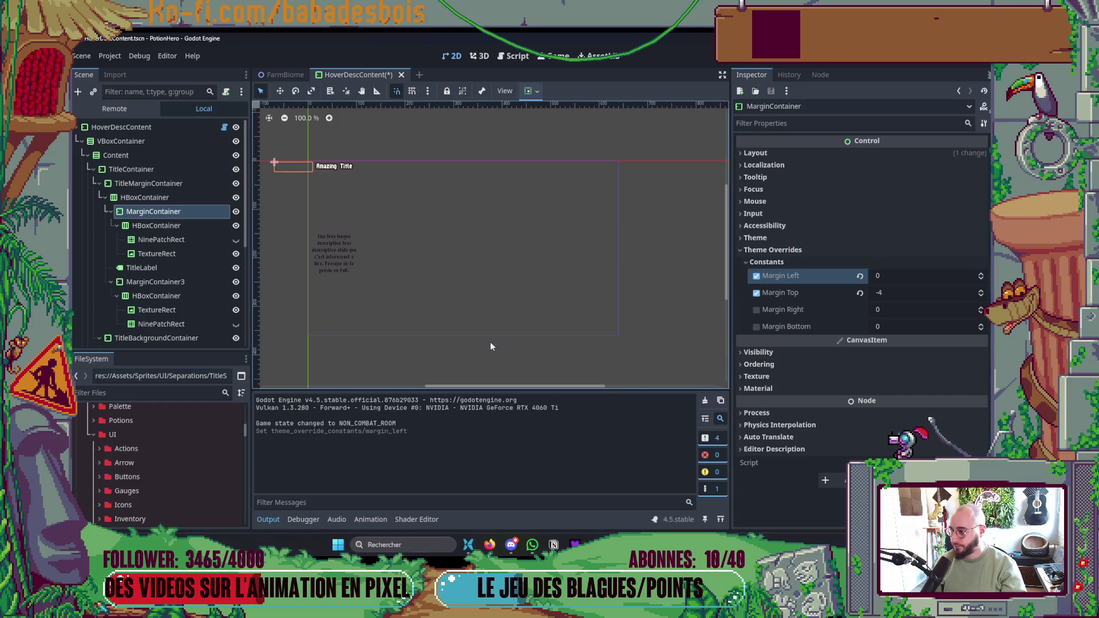
click(197, 283)
click(896, 310)
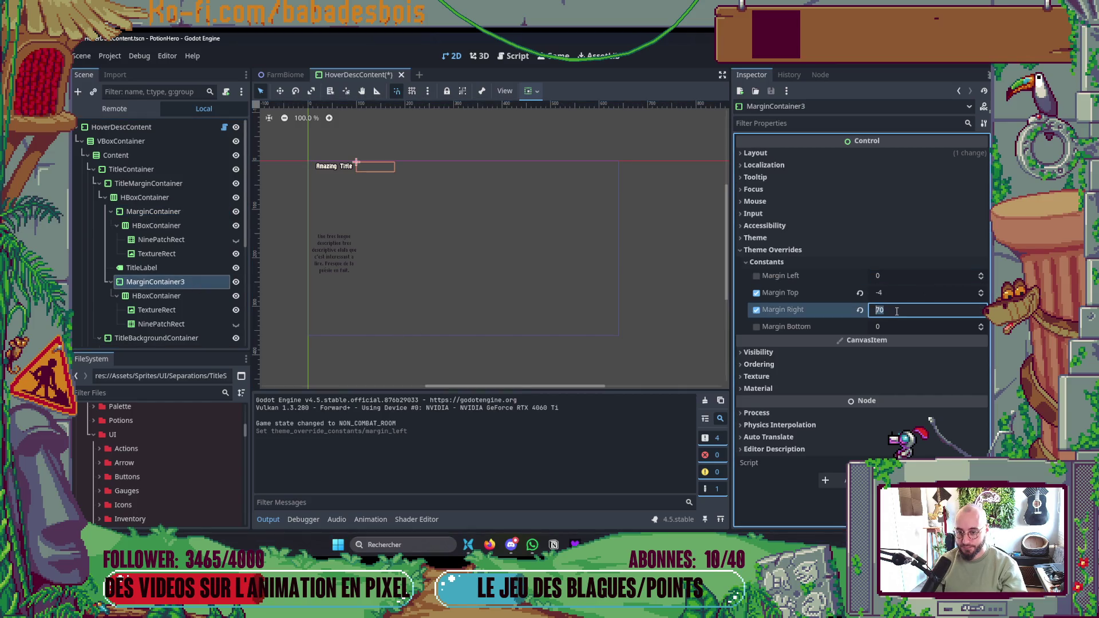
key(F5)
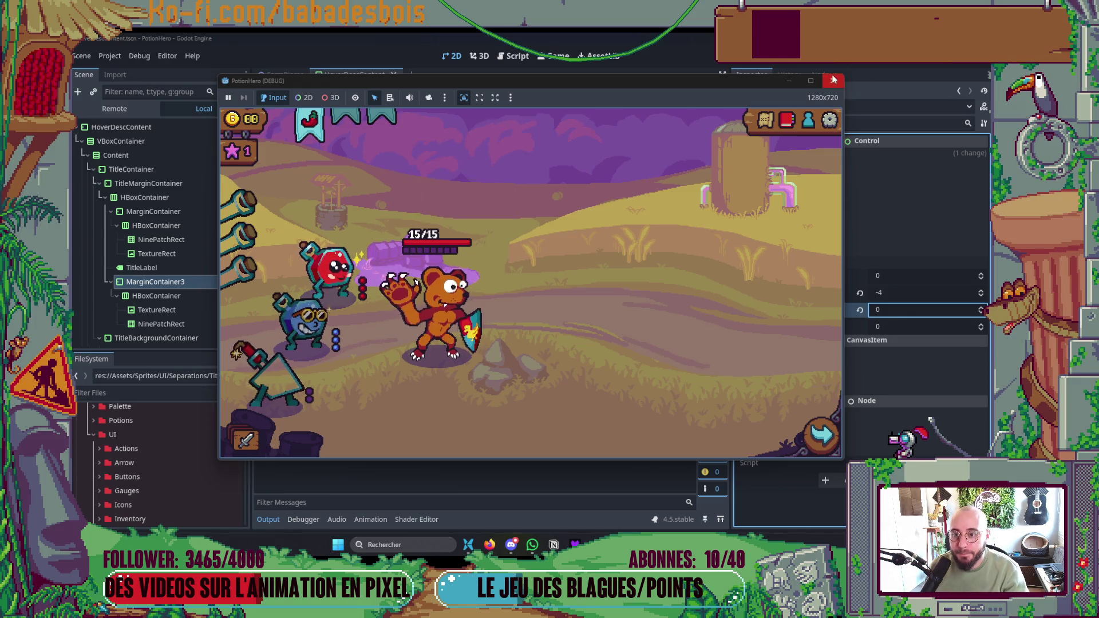
- Stop the game, turn off the right margin override, and save the scene
key(F8)
click(756, 309)
click(170, 195)
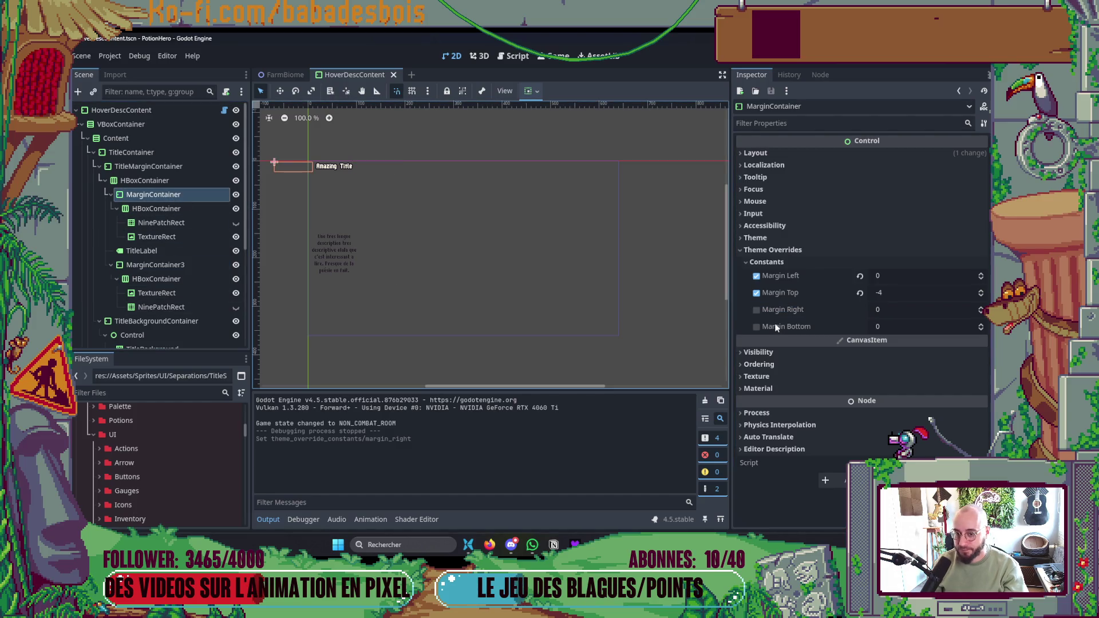
key(ctrl+s)
- Apply an anchor preset so HoverDescContent fills the canvas, then test the Flacon basique 3 hover card
click(191, 111)
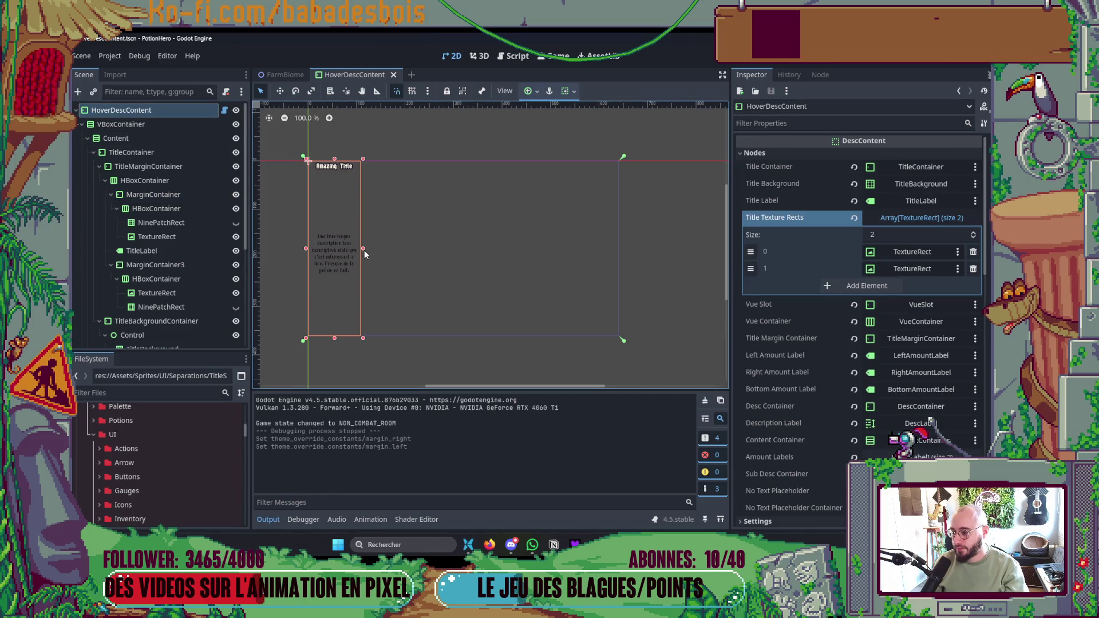
click(573, 96)
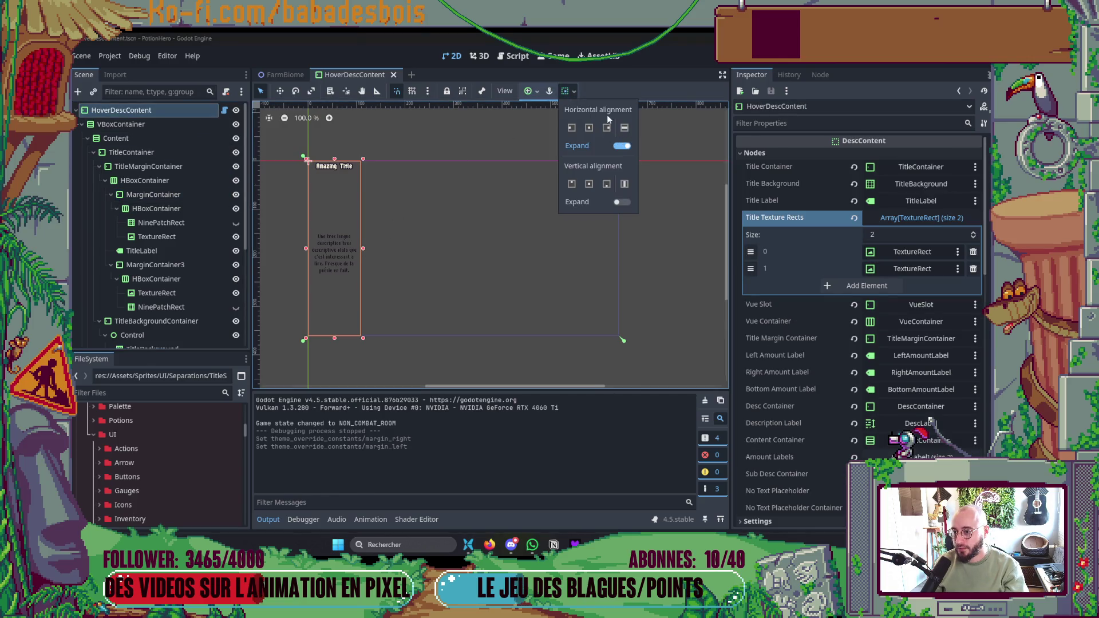
click(530, 91)
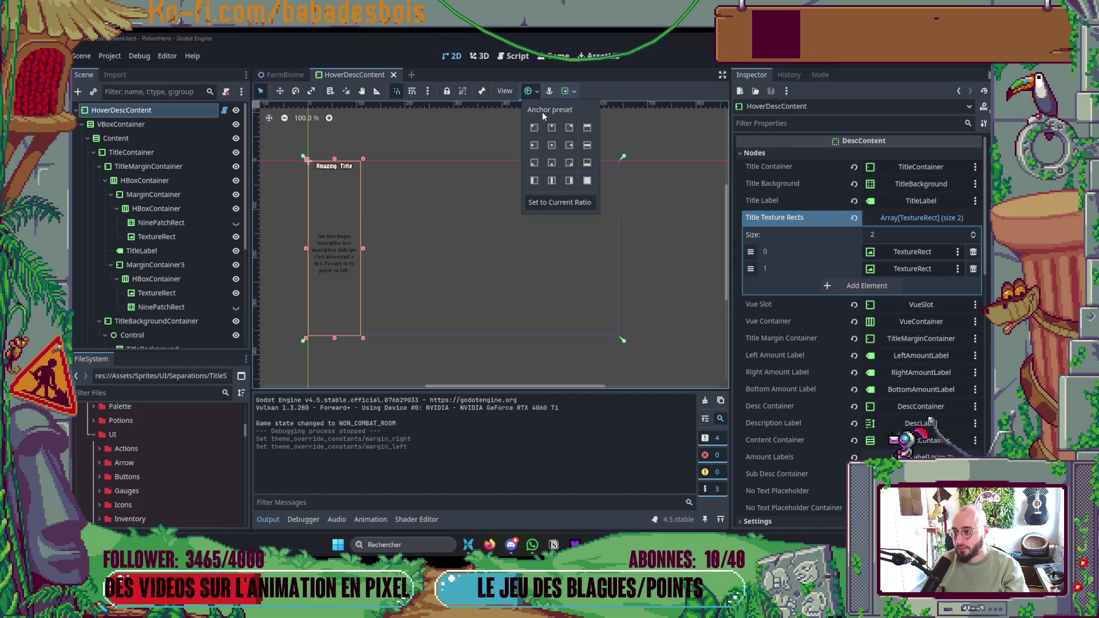
click(587, 181)
key(F5)
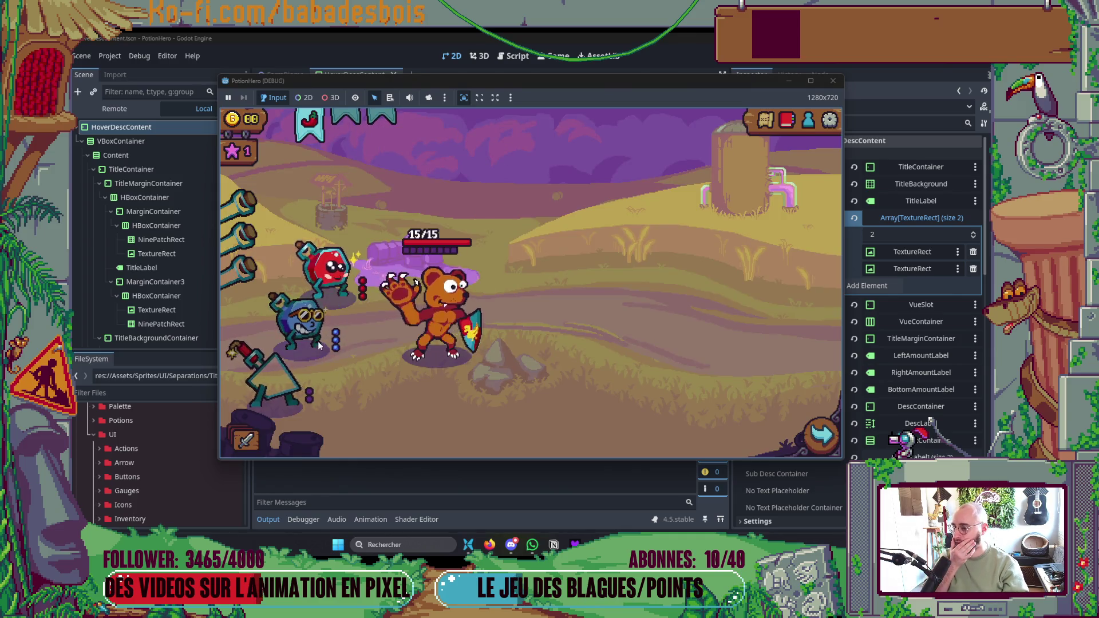
mouse_move(307, 332)
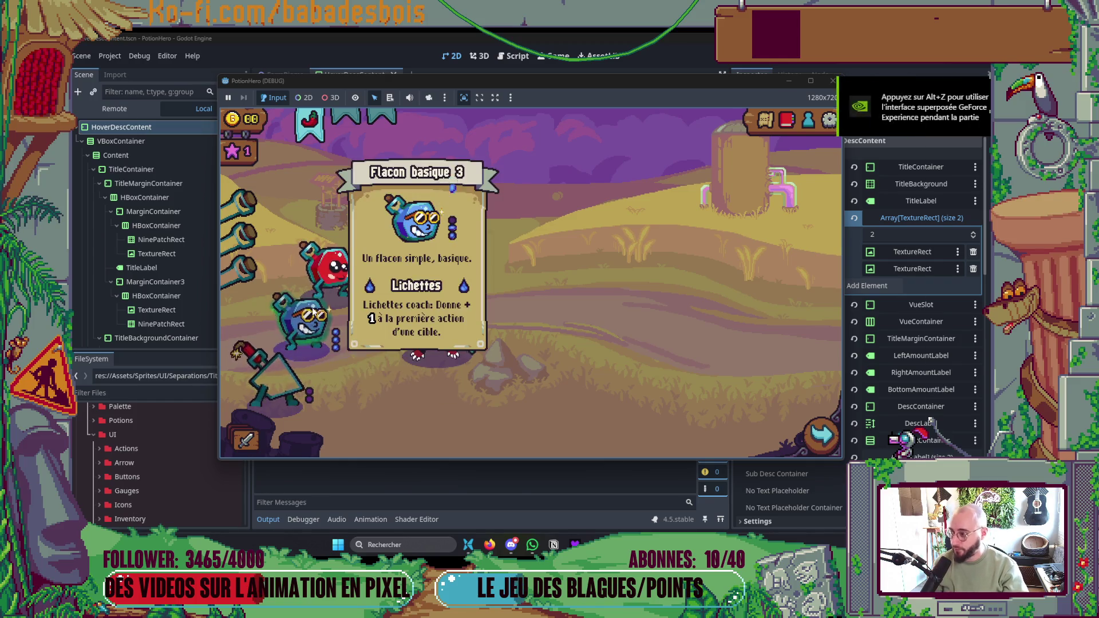
key(F8)
- Set the left icon TextureRect to Shrink End and the right one to Shrink Begin, then save
click(190, 251)
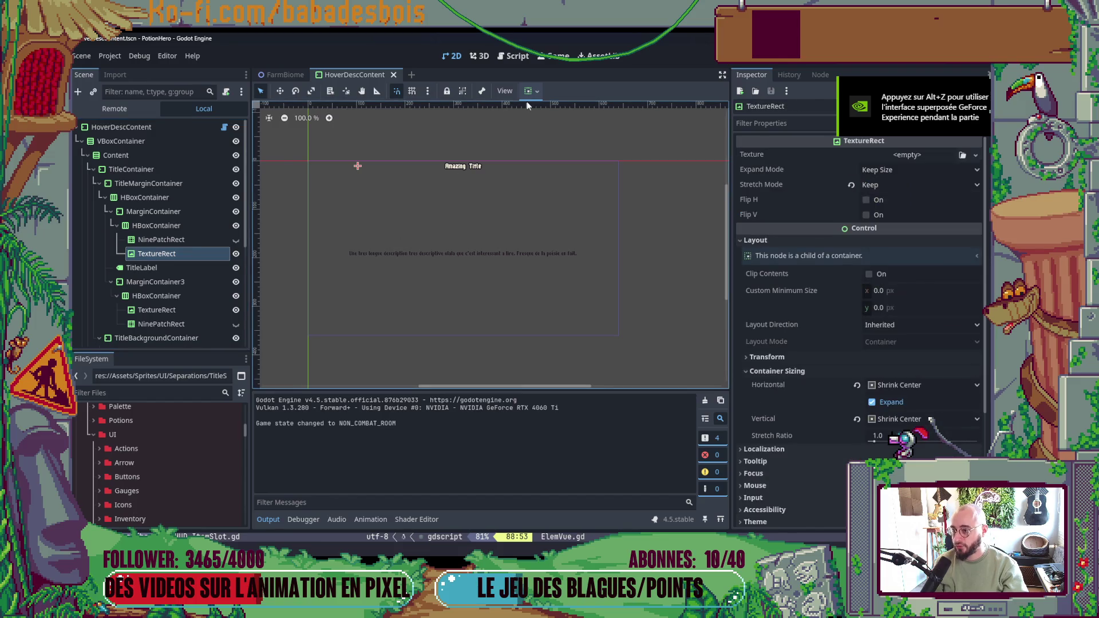
click(539, 91)
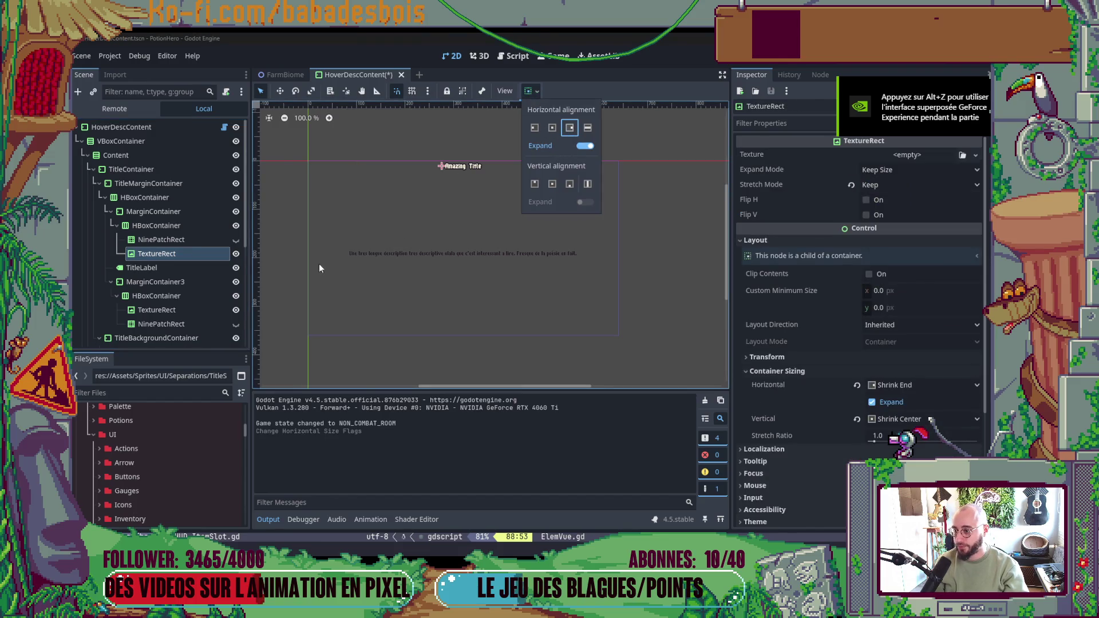
click(174, 314)
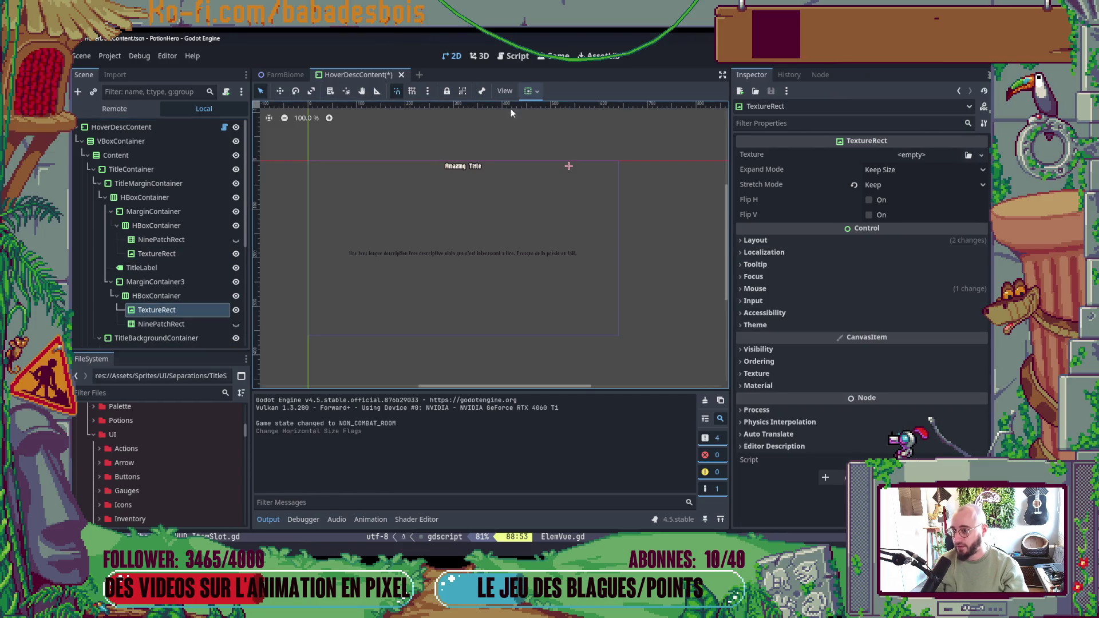
click(538, 91)
click(536, 132)
key(ctrl+s)
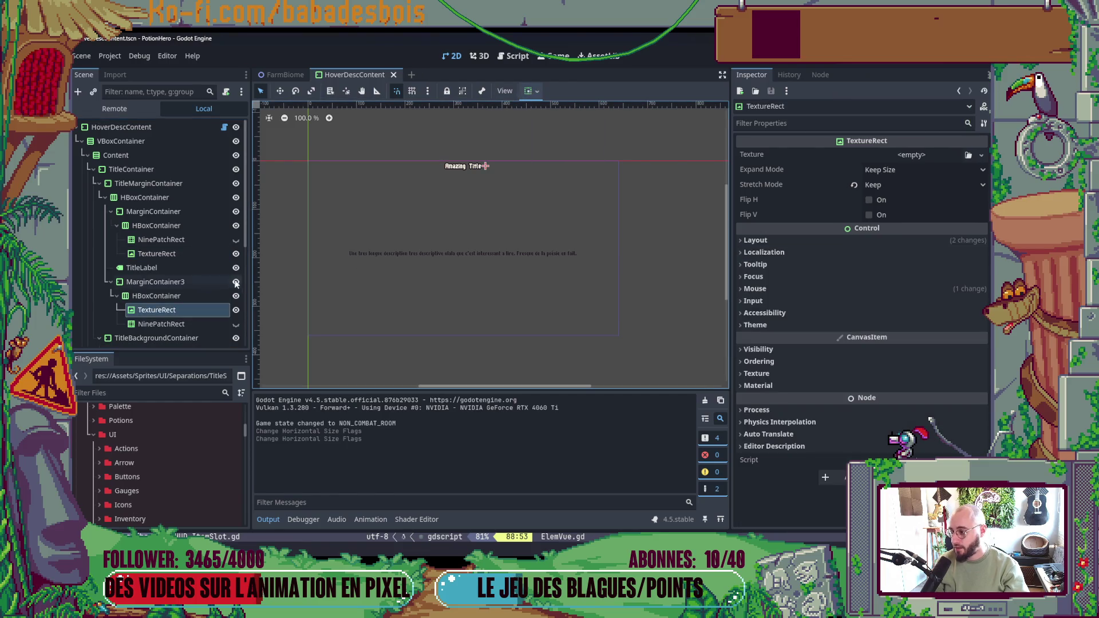
- Run the game and hover the potions to check the Piment ultra piquant card, then close it
key(F5)
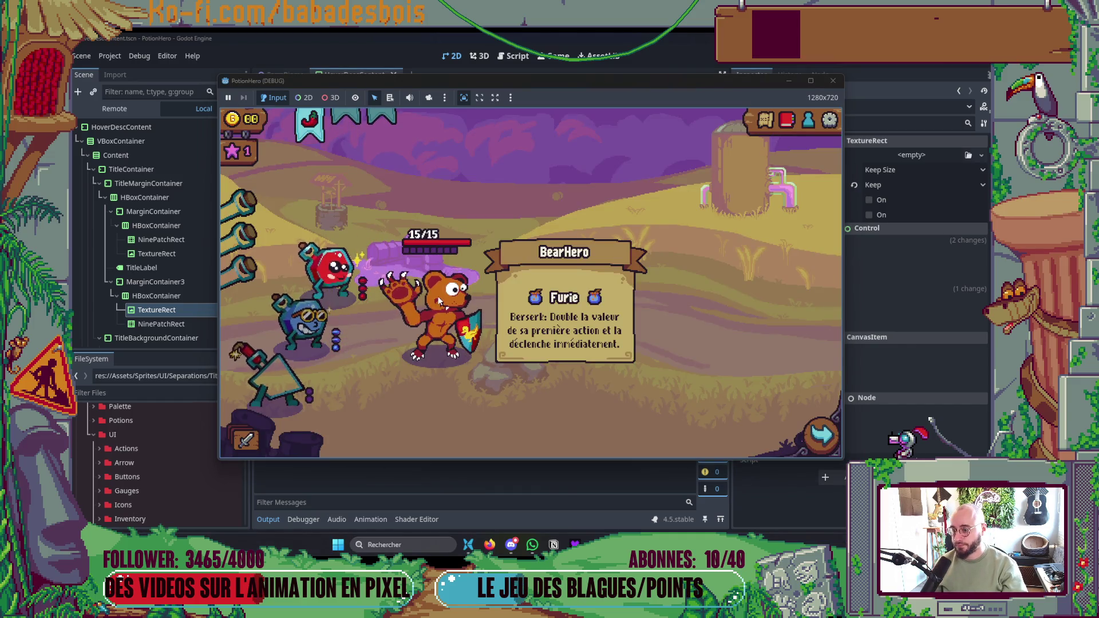
mouse_move(319, 286)
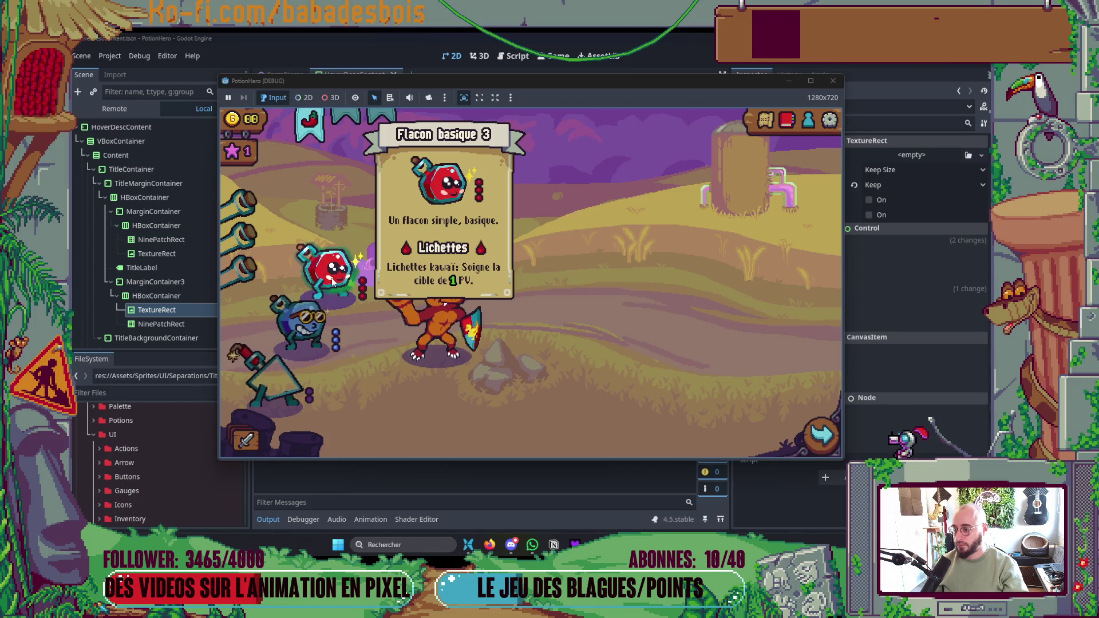
mouse_move(313, 328)
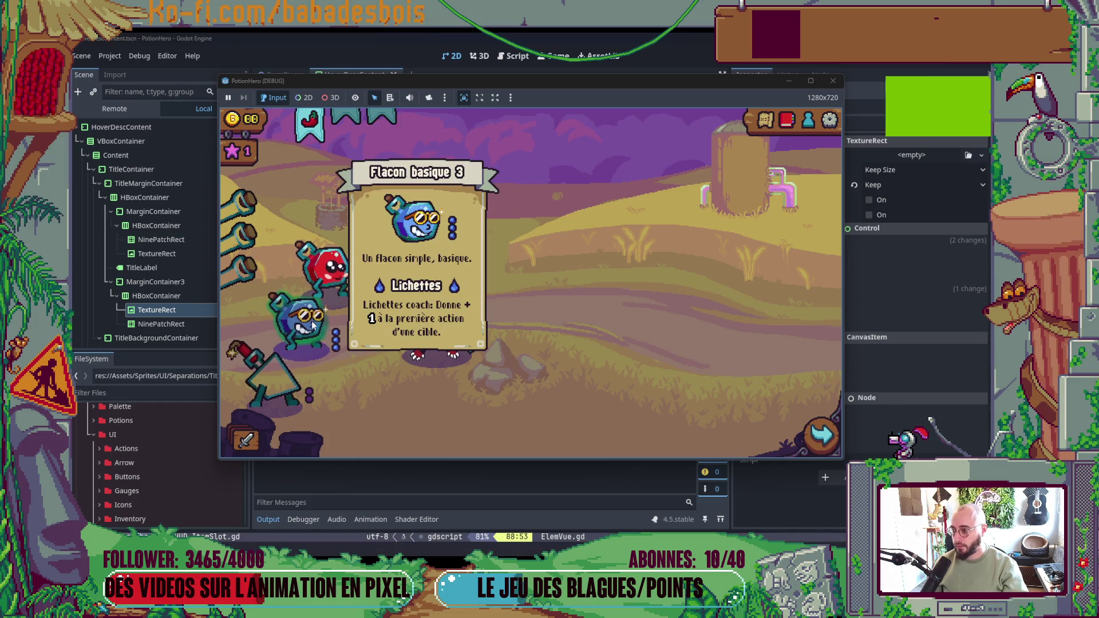
mouse_move(280, 370)
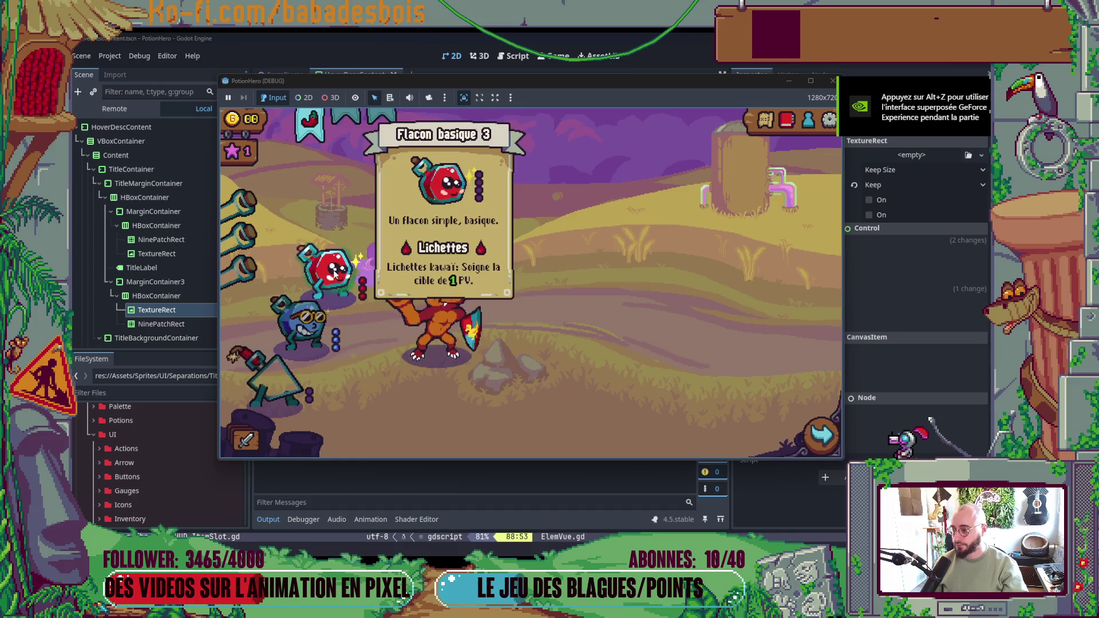
mouse_move(331, 306)
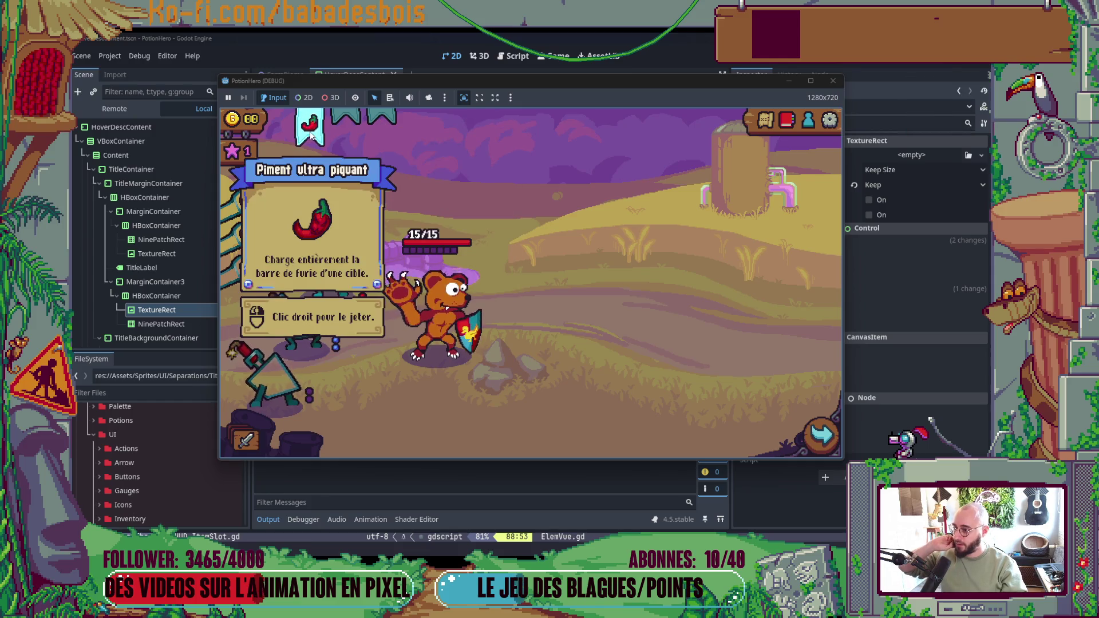
mouse_move(324, 269)
mouse_move(308, 126)
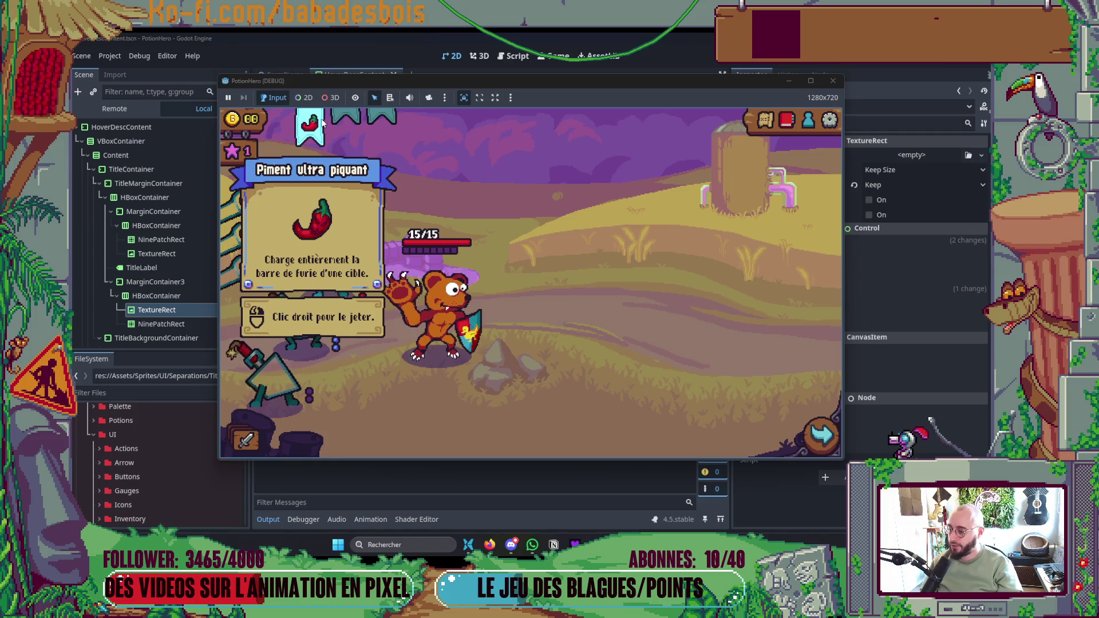
click(833, 81)
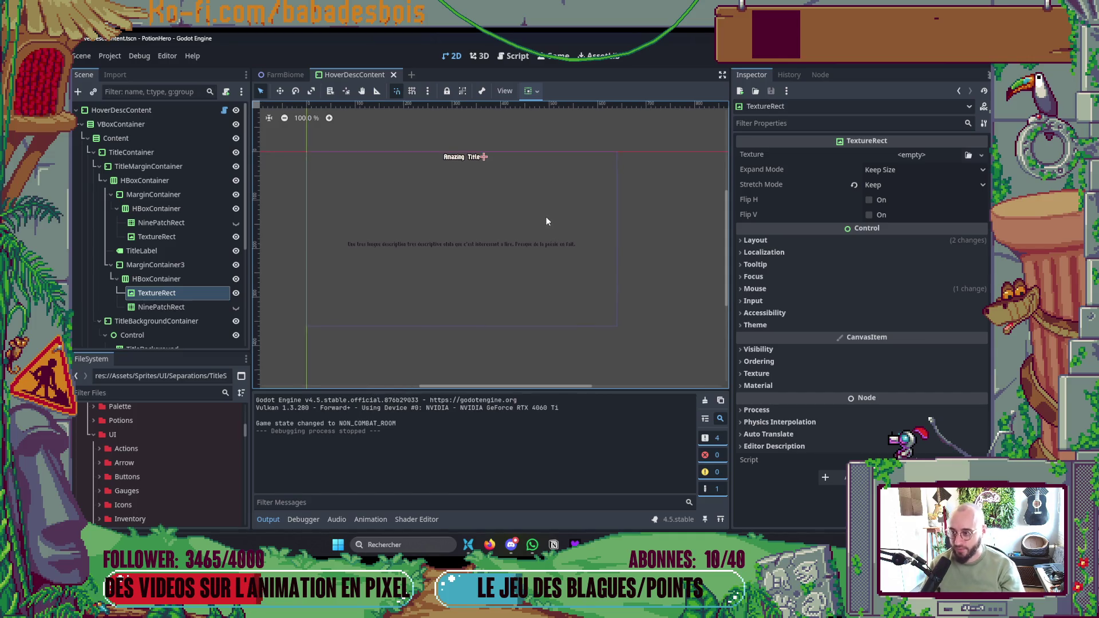
- Rerun and close the game, collapse the Output panel, save the scene, and Alt+Tab to another window
key(F5)
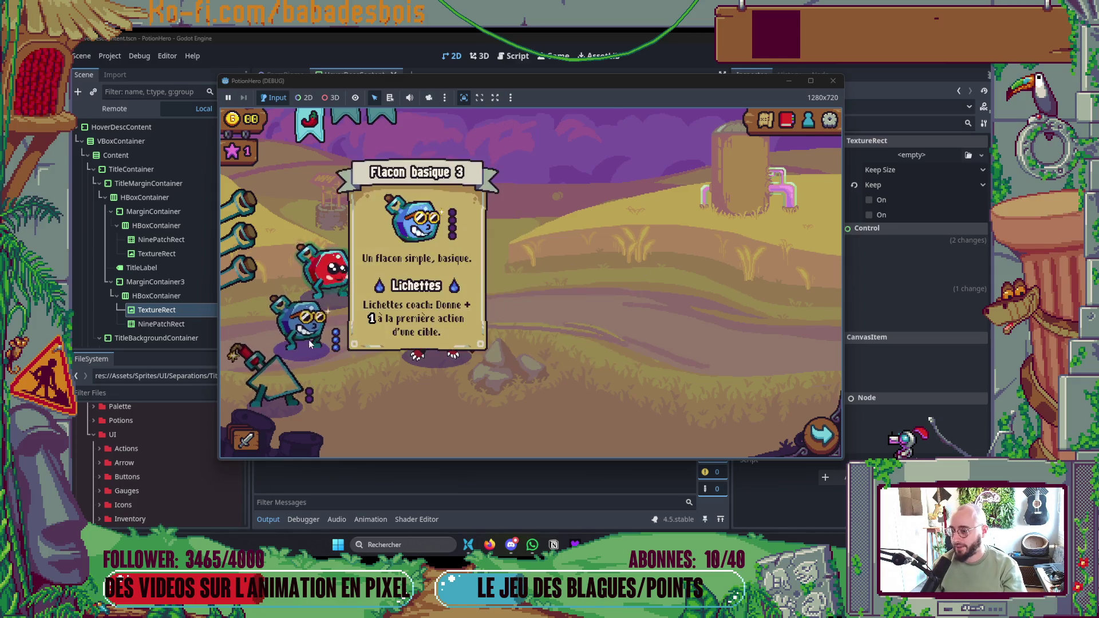
click(834, 76)
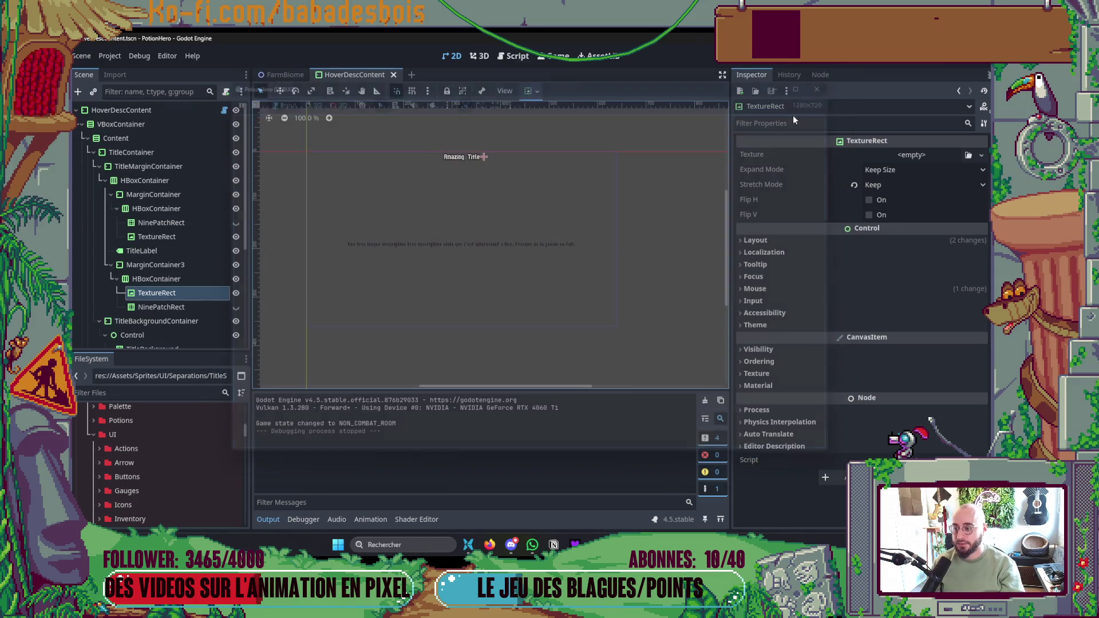
click(268, 519)
click(451, 397)
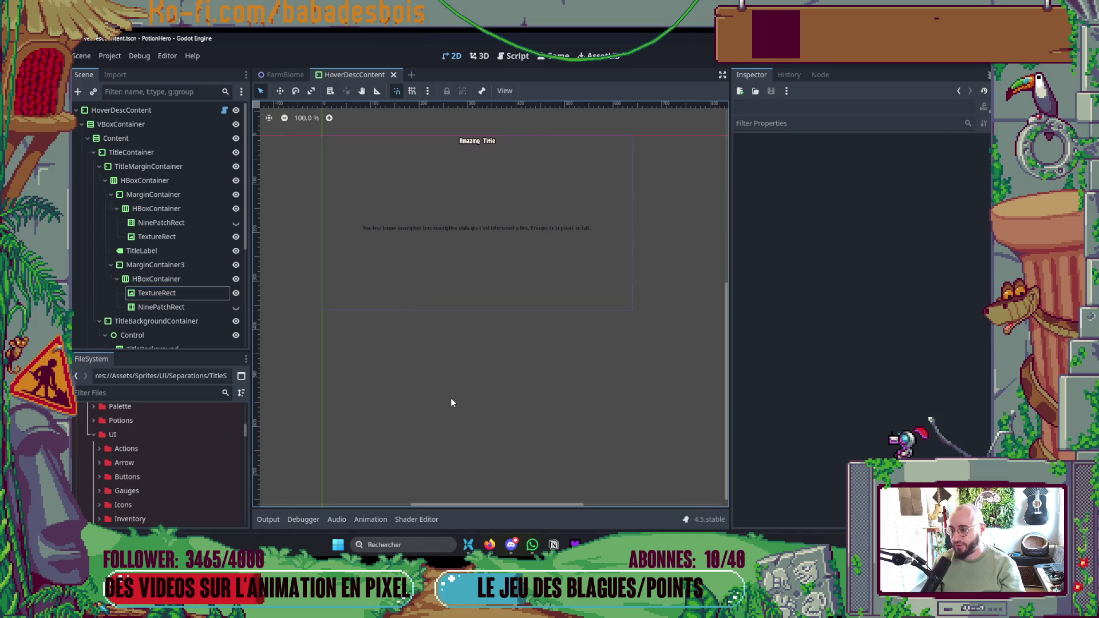
key(ctrl+s)
key(alt+Tab)
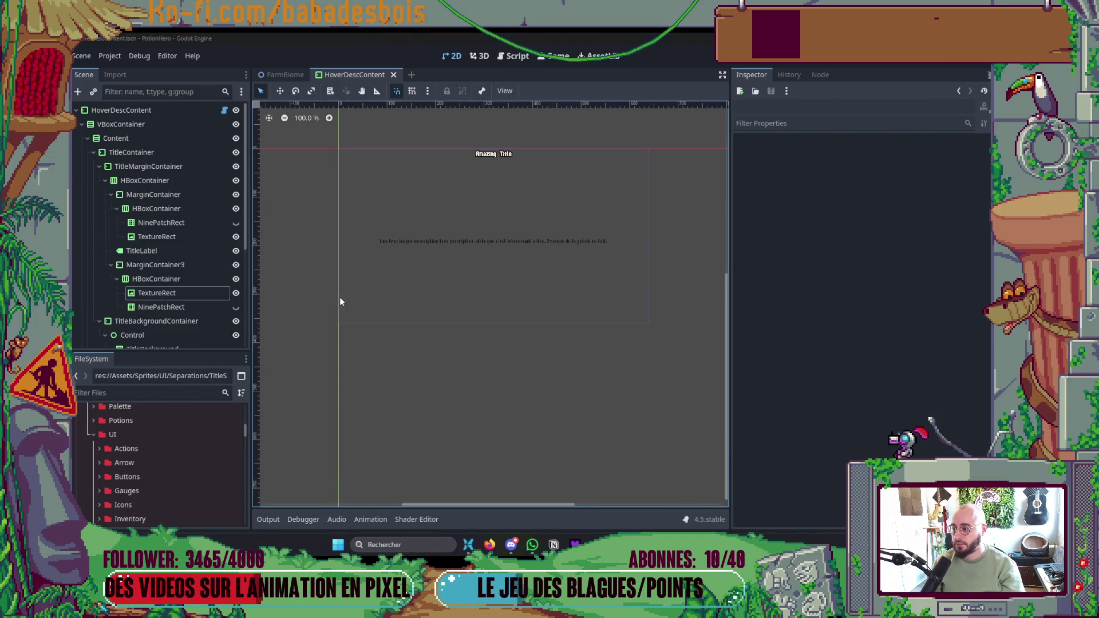
key(alt+Tab)
- Open DescContent.gd in Neovim with the Telescope file finder and jump to the title texture code
click(317, 298)
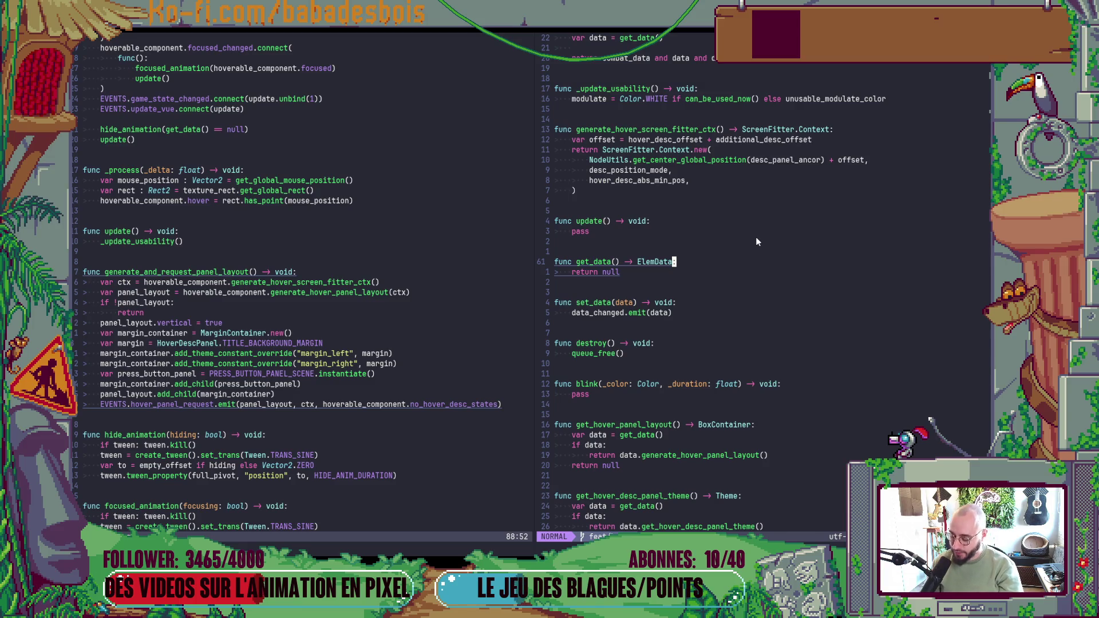
key(space)
key(f)
key(f)
text(DescCon)
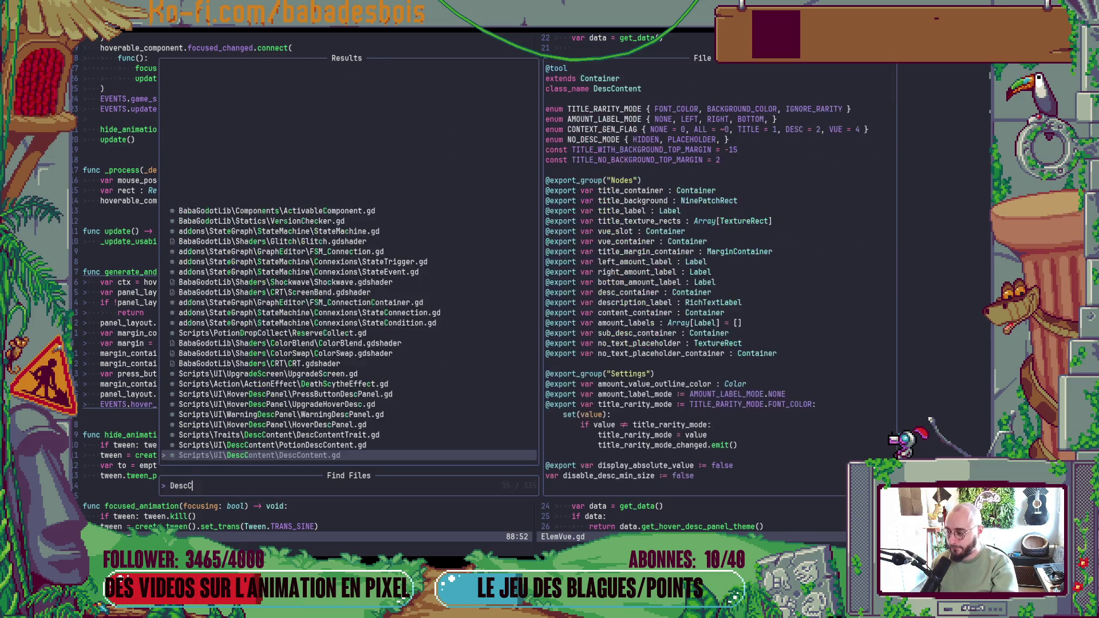
key(Return)
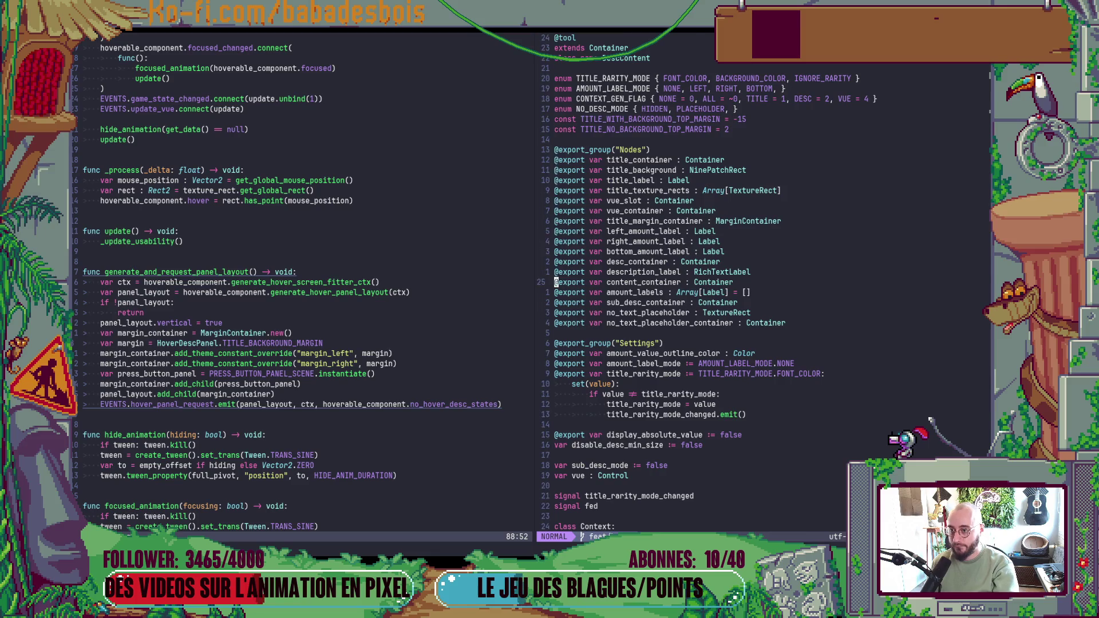
key(ctrl+d)
key(ctrl+d)
key(ctrl+d)
key(Escape)
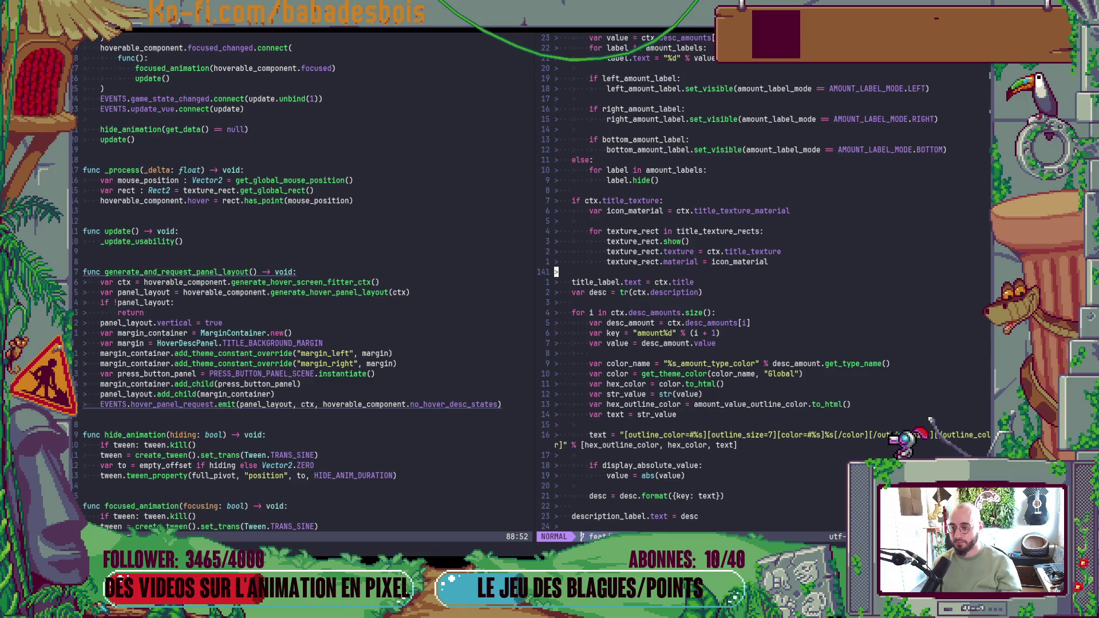
key(alt+Tab)
click(204, 222)
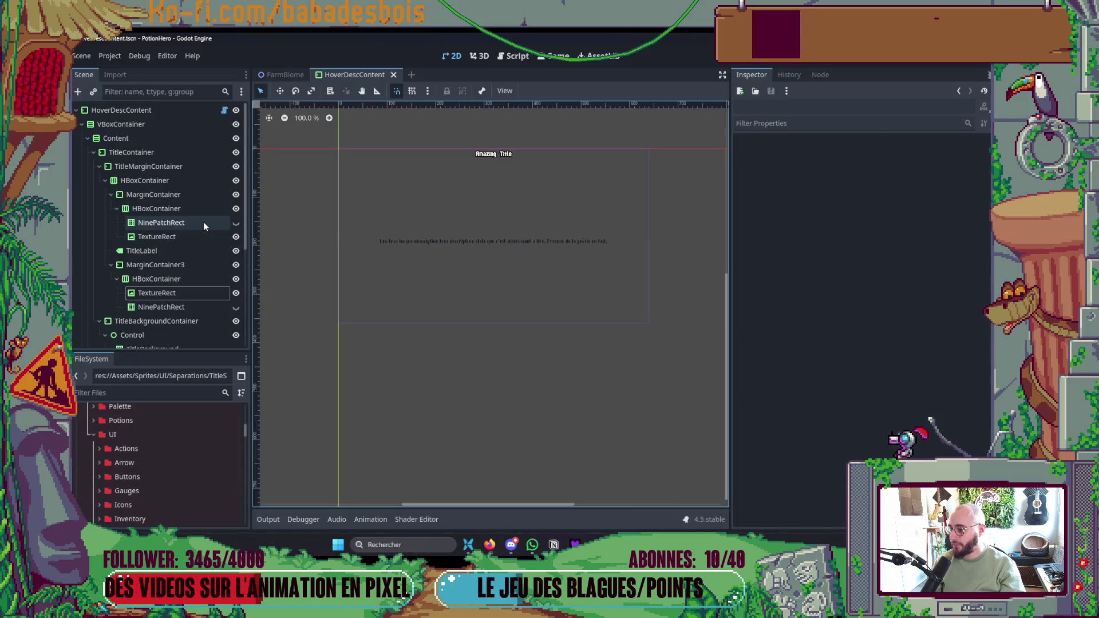
key(alt+Tab)
scroll(645, 208, up, 10)
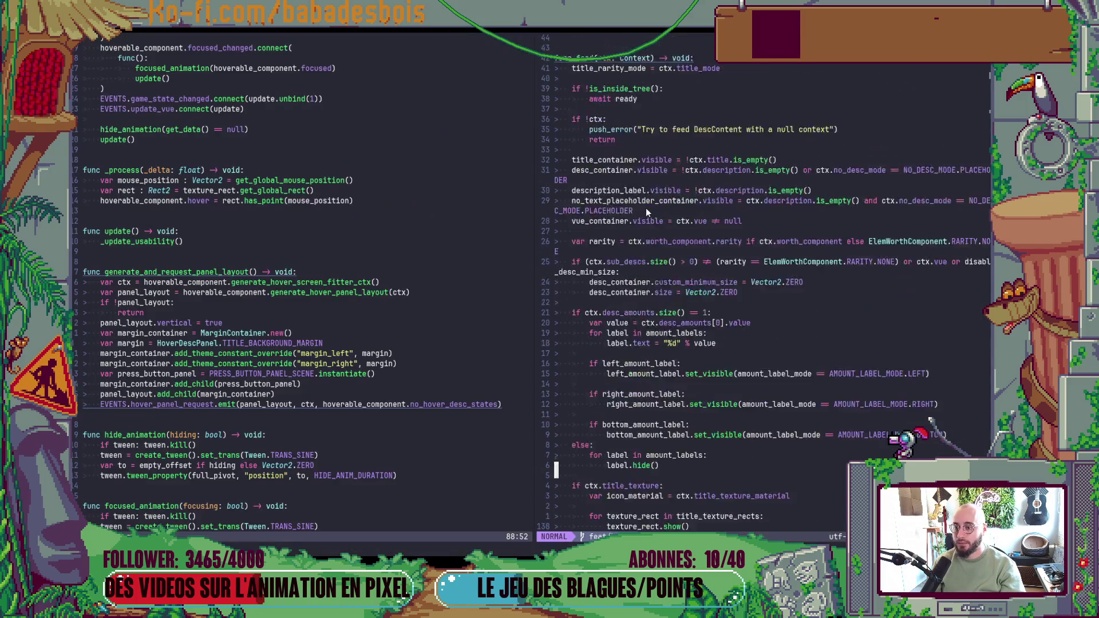
scroll(656, 212, up, 18)
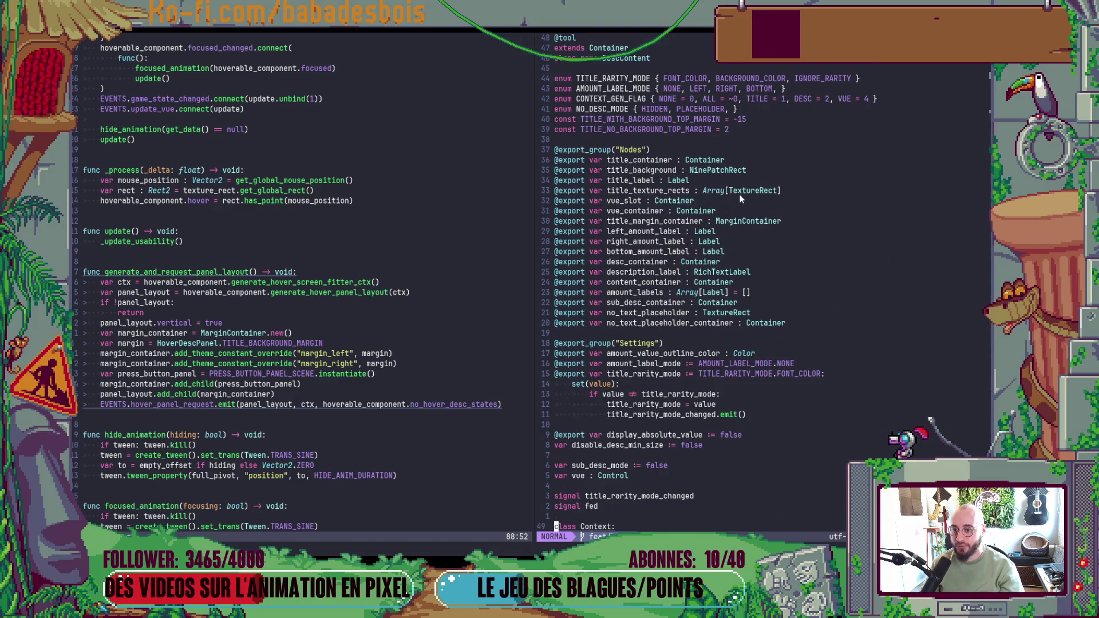
click(736, 200)
text(O)
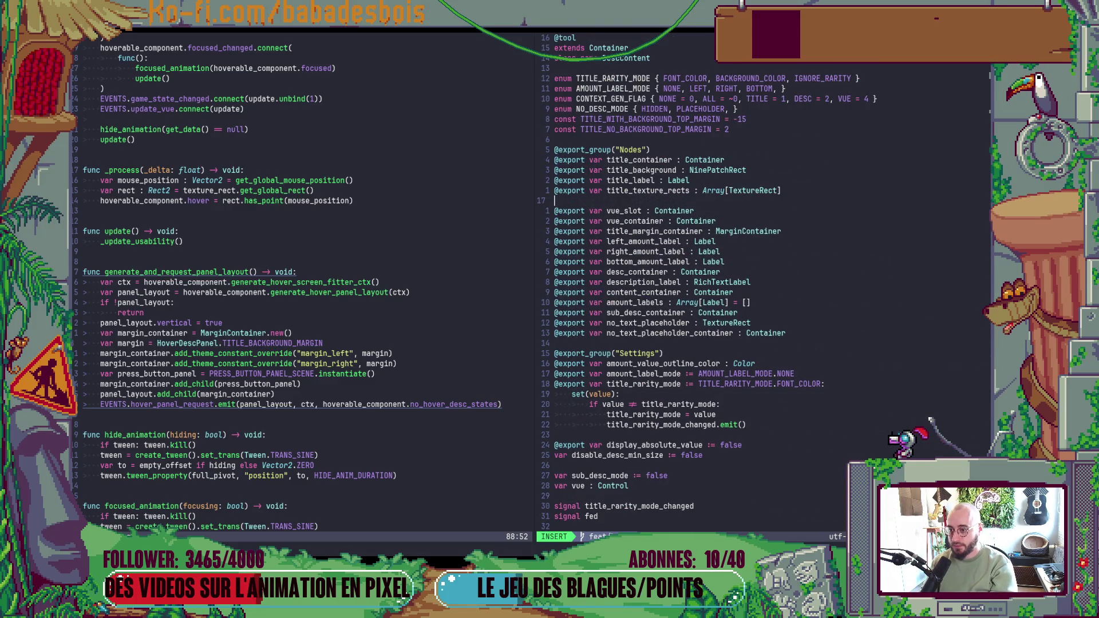
text(export var latteral_bars)
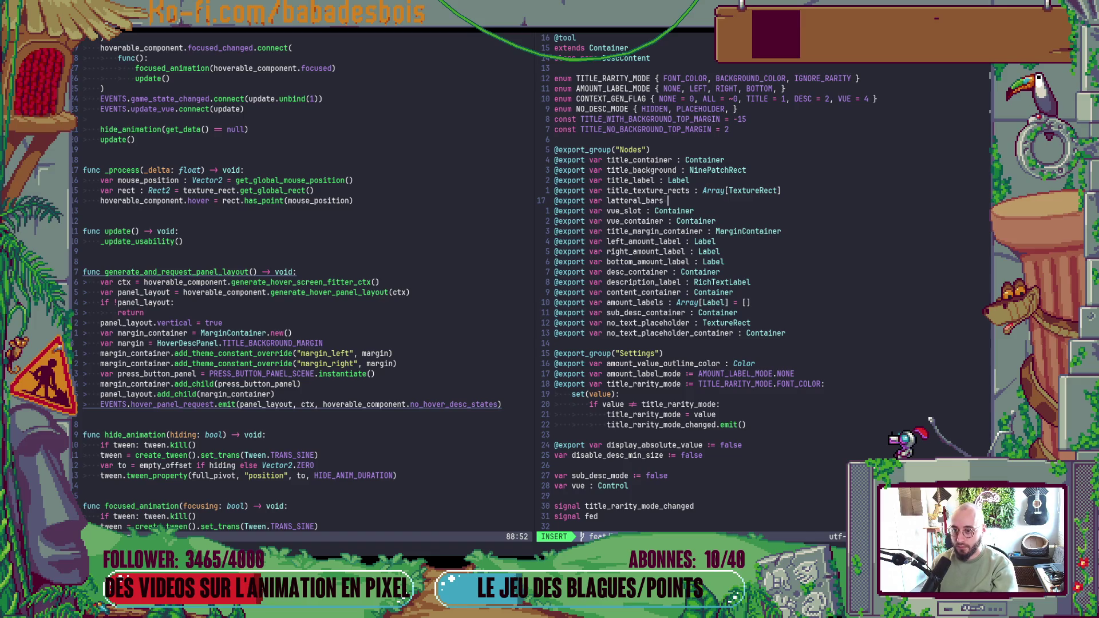
text(rray[NinePatchRect)
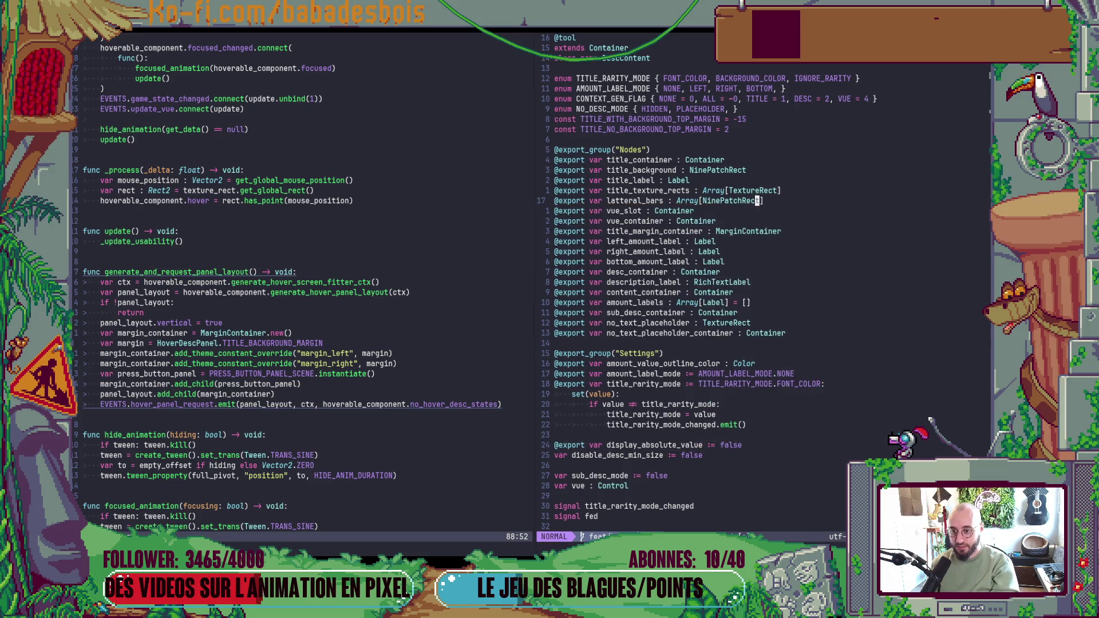
key(alt+Tab)
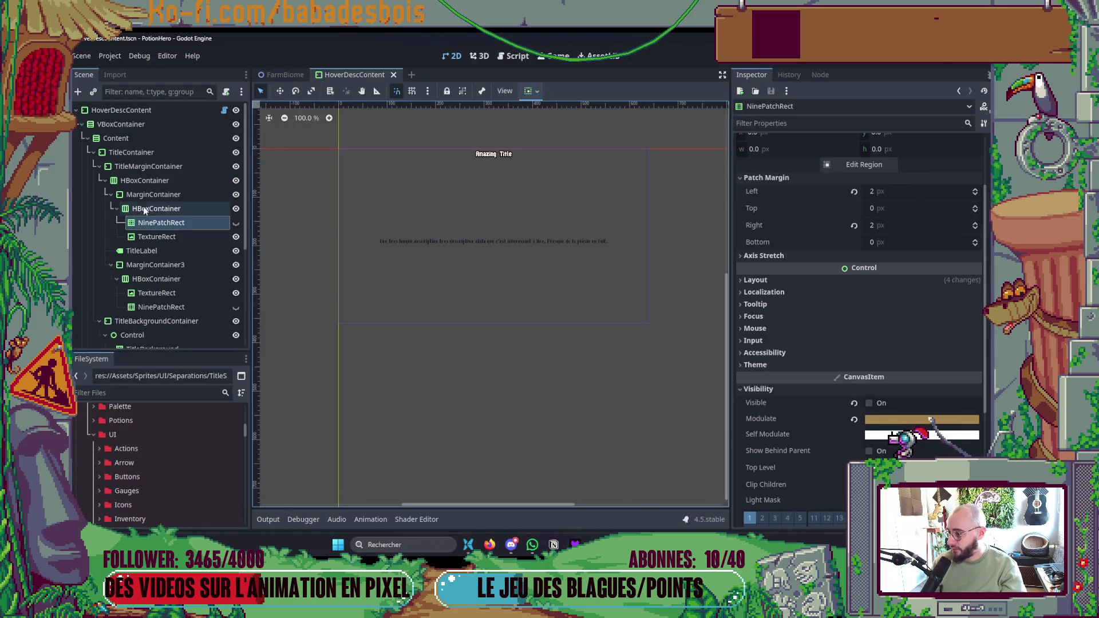
- Rename the MarginContainer holding the left separator to LeftSide, fixing the 'LeftSize' typo
click(145, 197)
click(147, 197)
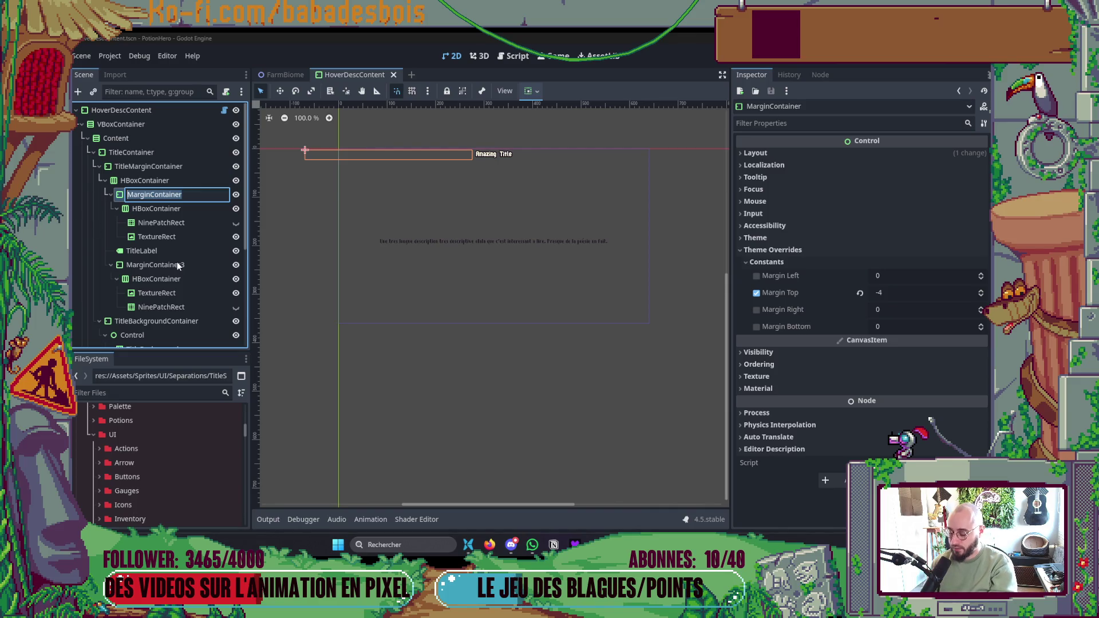
text(Left)
text(Size)
key(BackSpace)
key(BackSpace)
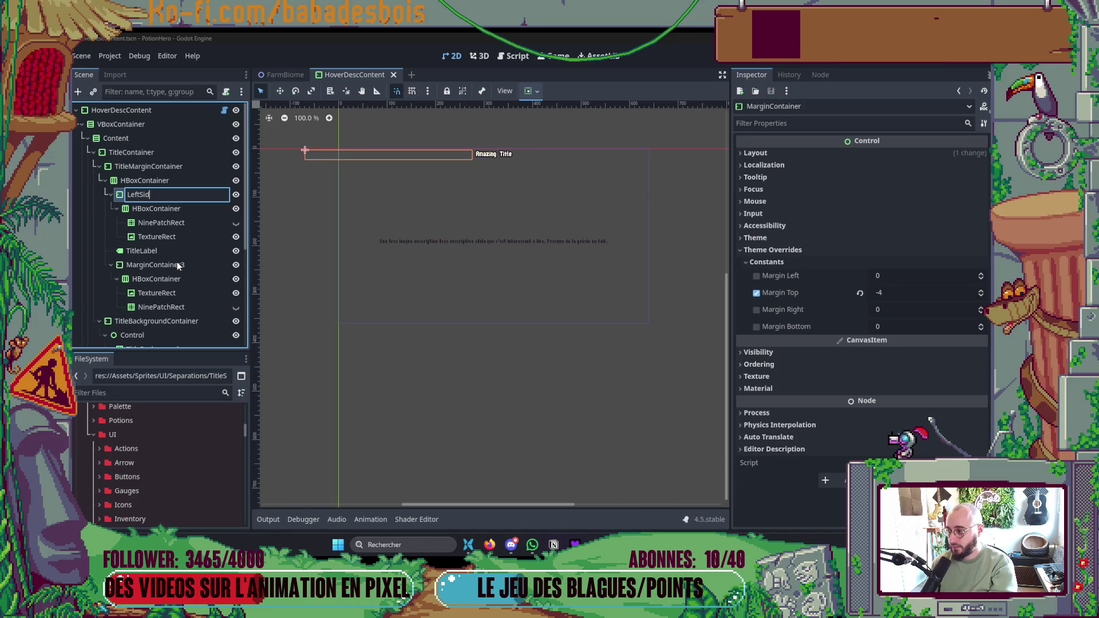